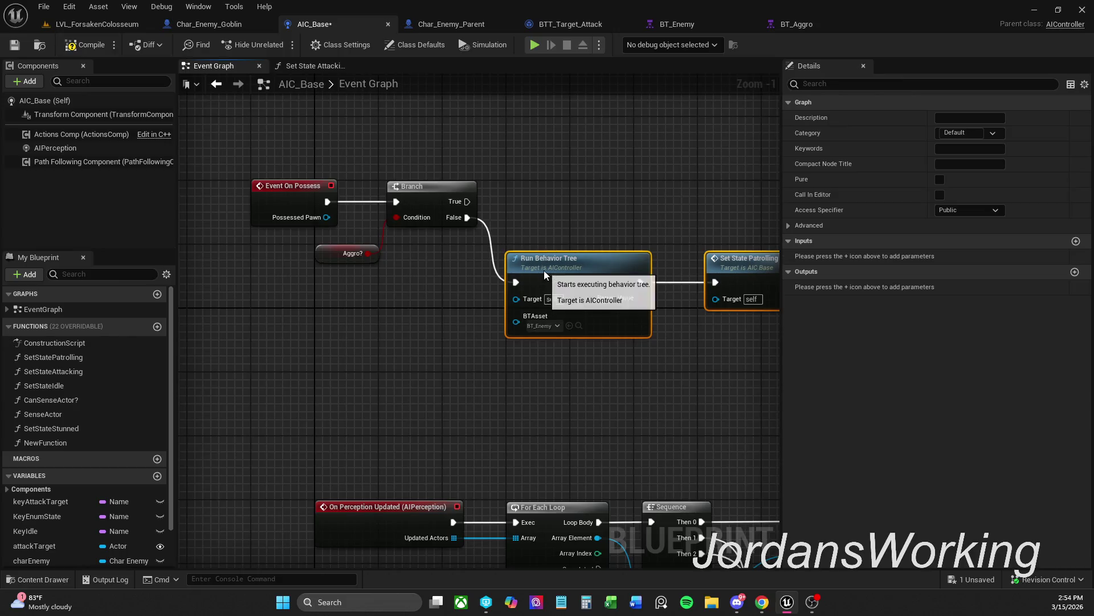
Compile AIC_Base, duplicate the Run Behavior Tree node and wire the Branch's True output into the copy
{"action": "left_click", "coordinate": [550, 207]}
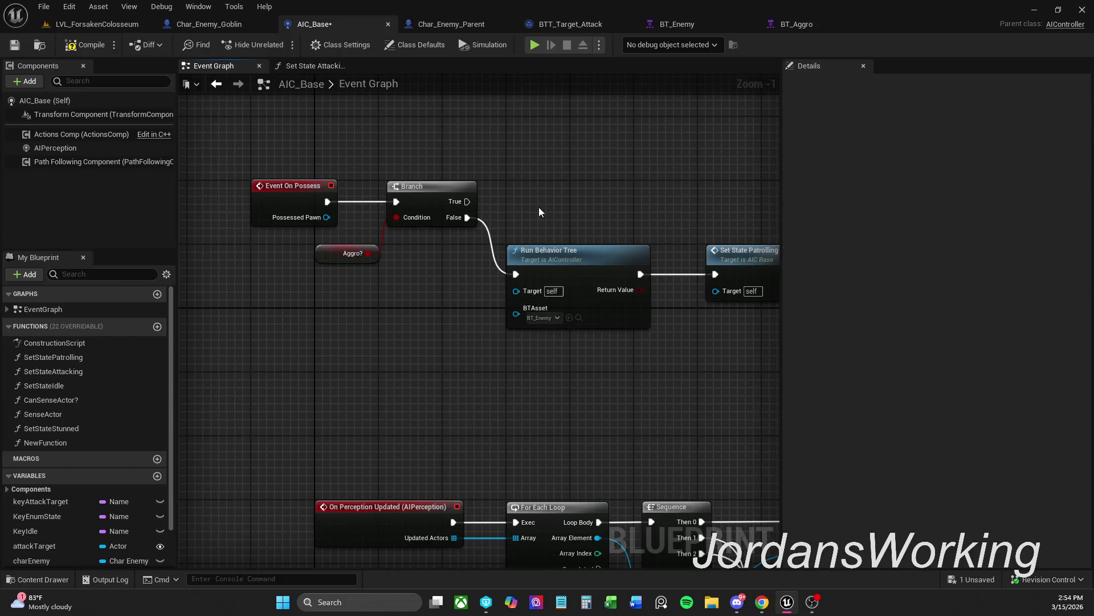
{"action": "left_click", "coordinate": [90, 50]}
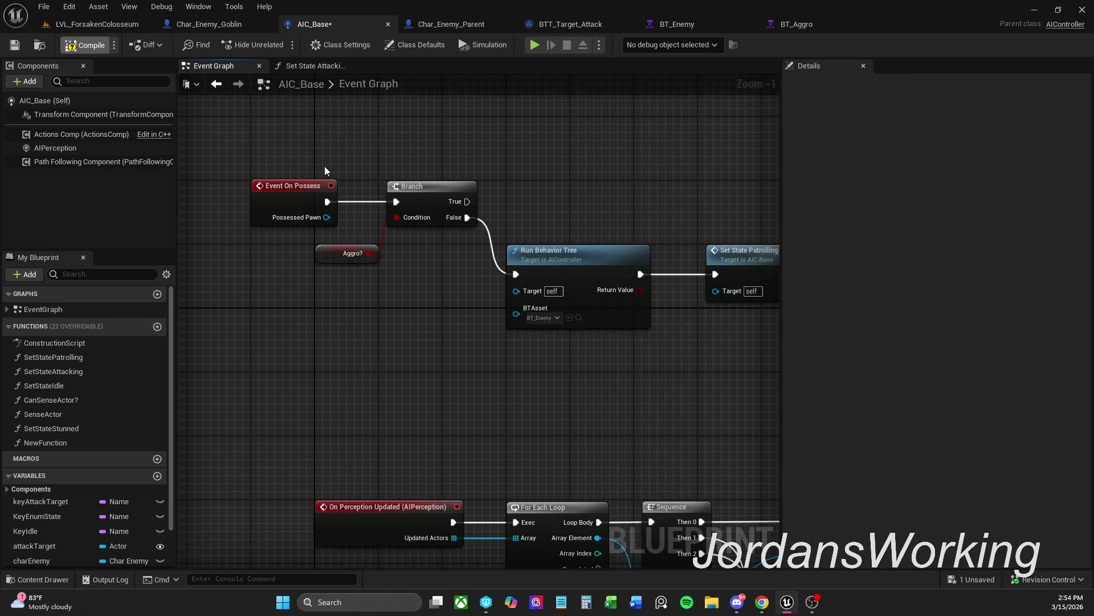
{"action": "left_click_drag", "start_coordinate": [514, 186], "coordinate": [464, 236]}
{"action": "left_click", "coordinate": [490, 279]}
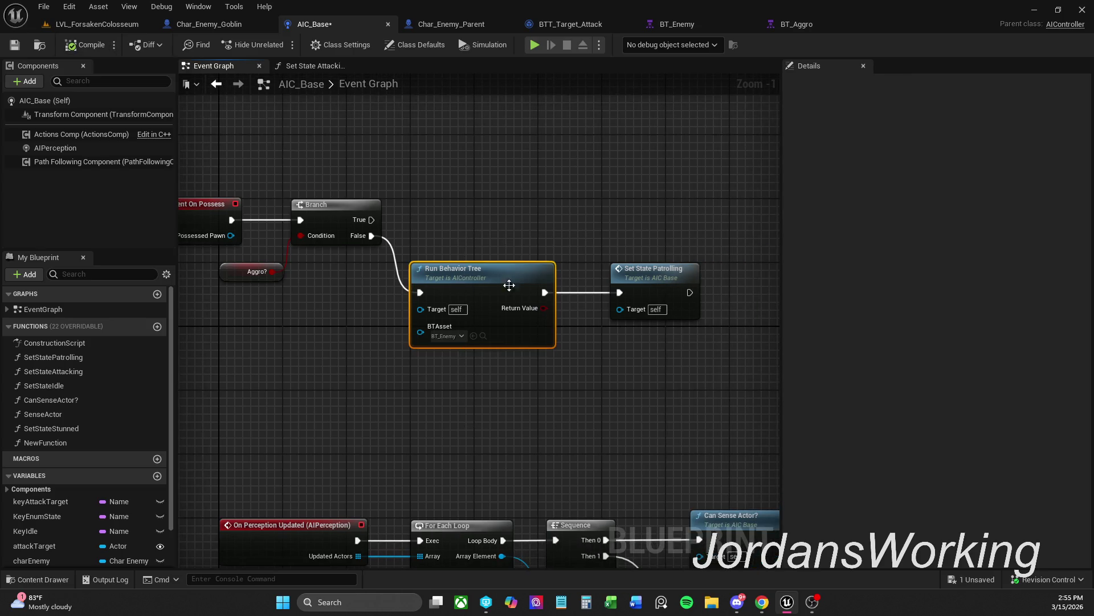
{"action": "key", "text": "ctrl+d"}
{"action": "left_click", "coordinate": [679, 297]}
{"action": "mouse_move", "coordinate": [644, 155]}
{"action": "left_mouse_down"}
{"action": "mouse_move", "coordinate": [591, 217]}
{"action": "mouse_move", "coordinate": [541, 231]}
{"action": "left_mouse_up"}
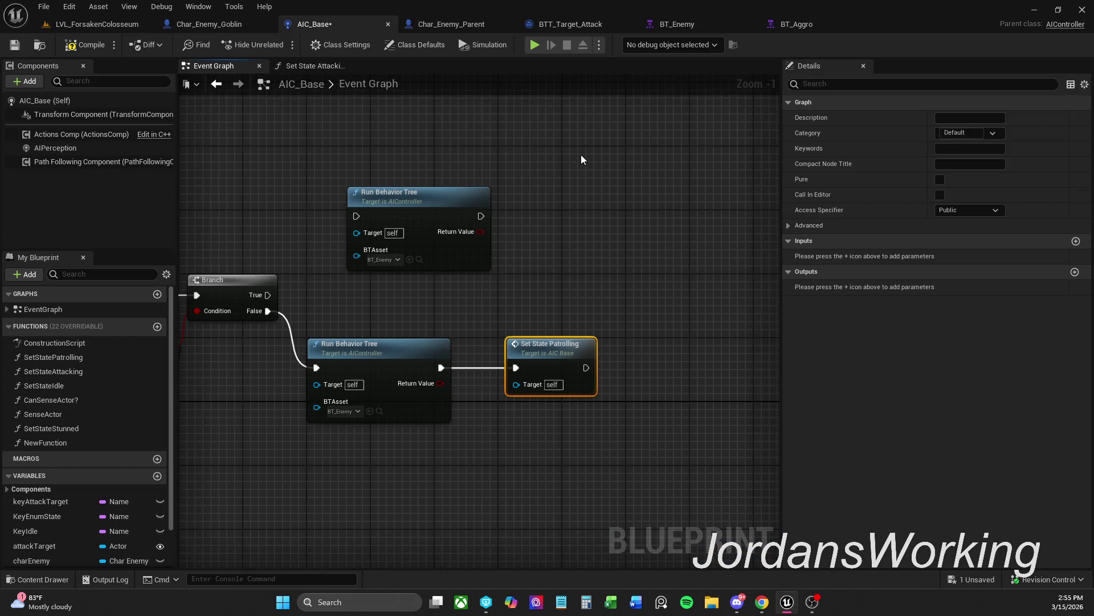
{"action": "left_click_drag", "start_coordinate": [433, 324], "coordinate": [519, 303]}
{"action": "mouse_move", "coordinate": [431, 196]}
{"action": "left_mouse_down"}
{"action": "mouse_move", "coordinate": [282, 272]}
{"action": "mouse_move", "coordinate": [343, 275]}
{"action": "left_mouse_up"}
Add Set State Attacking after the new Run Behavior Tree and line up the nodes
{"action": "mouse_move", "coordinate": [92, 377]}
{"action": "left_mouse_down"}
{"action": "mouse_move", "coordinate": [539, 305]}
{"action": "mouse_move", "coordinate": [556, 197]}
{"action": "left_mouse_up"}
{"action": "mouse_move", "coordinate": [626, 196]}
{"action": "left_mouse_down"}
{"action": "mouse_move", "coordinate": [650, 181]}
{"action": "mouse_move", "coordinate": [643, 200]}
{"action": "left_mouse_up"}
{"action": "left_click", "coordinate": [490, 190], "text": "ctrl"}
{"action": "left_click_drag", "start_coordinate": [490, 190], "coordinate": [451, 190]}
{"action": "left_click", "coordinate": [502, 138]}
{"action": "left_click", "coordinate": [597, 192]}
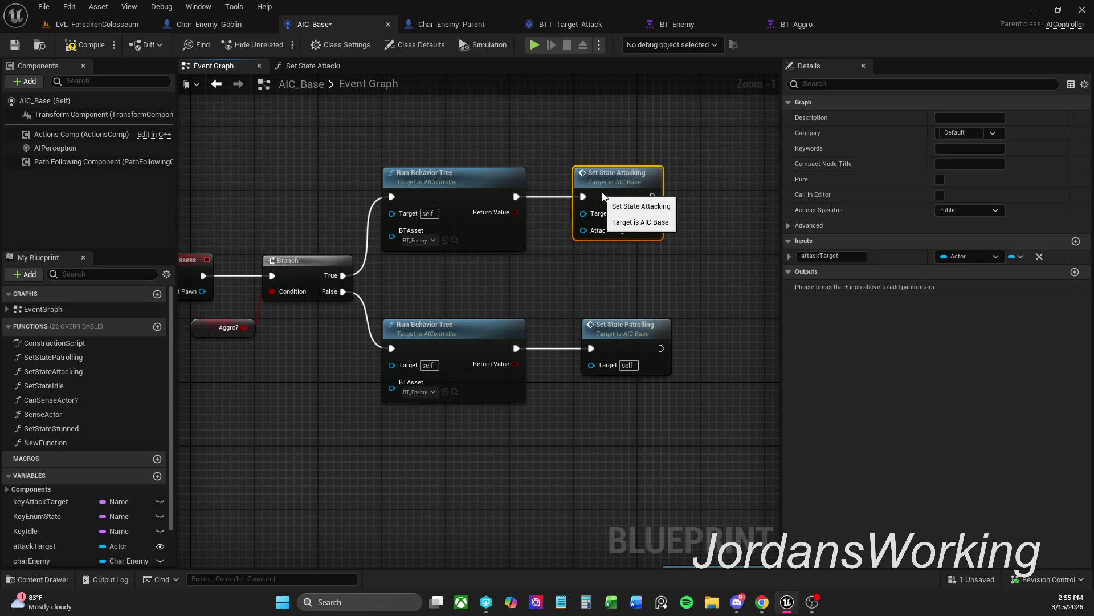
{"action": "left_click_drag", "start_coordinate": [601, 190], "coordinate": [616, 190]}
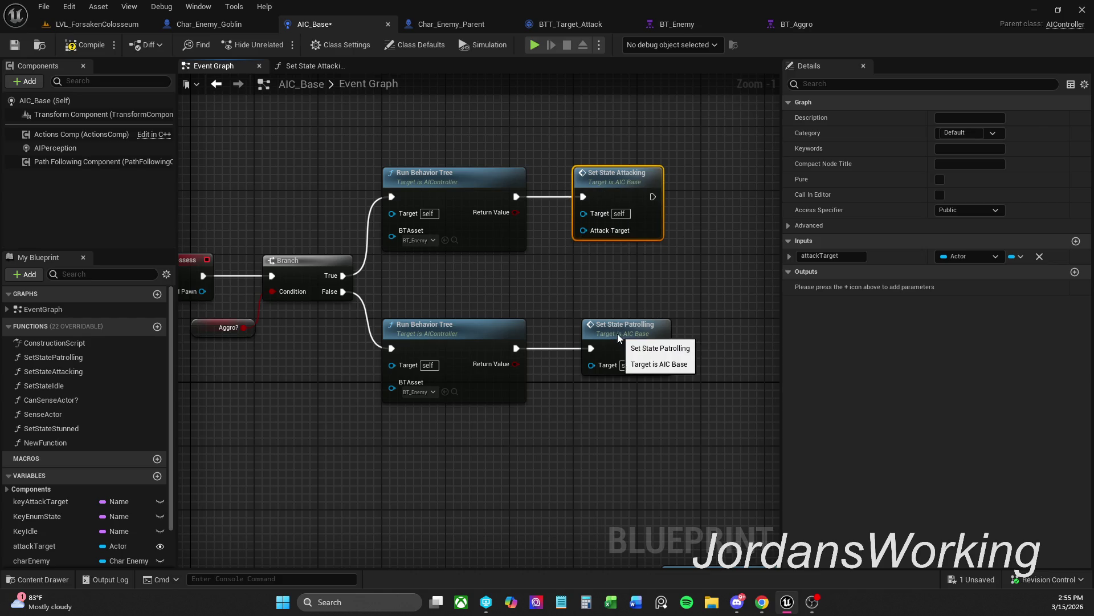
{"action": "left_click_drag", "start_coordinate": [620, 333], "coordinate": [613, 333]}
{"action": "left_click", "coordinate": [594, 276]}
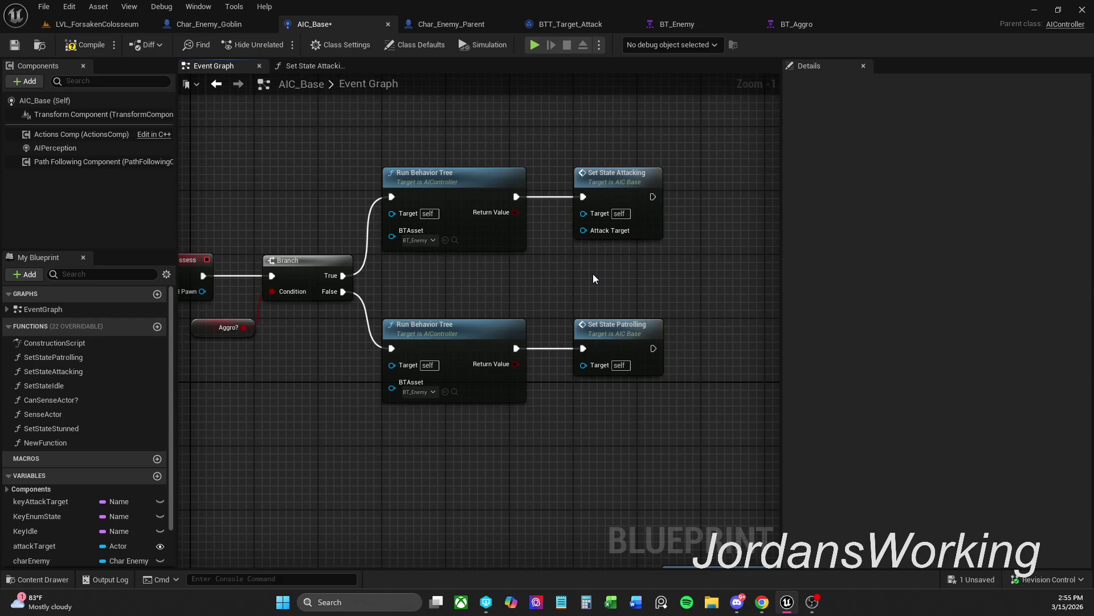
Switch the top Run Behavior Tree node's BTAsset from BT_Enemy to BT_Aggro
{"action": "left_click", "coordinate": [425, 244]}
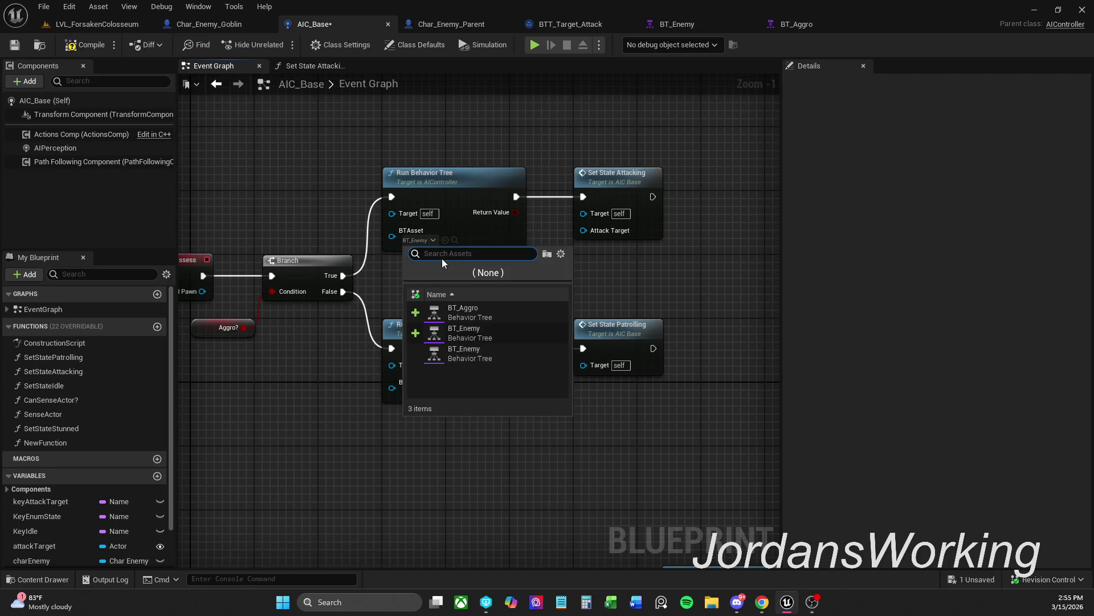
{"action": "left_click", "coordinate": [496, 310]}
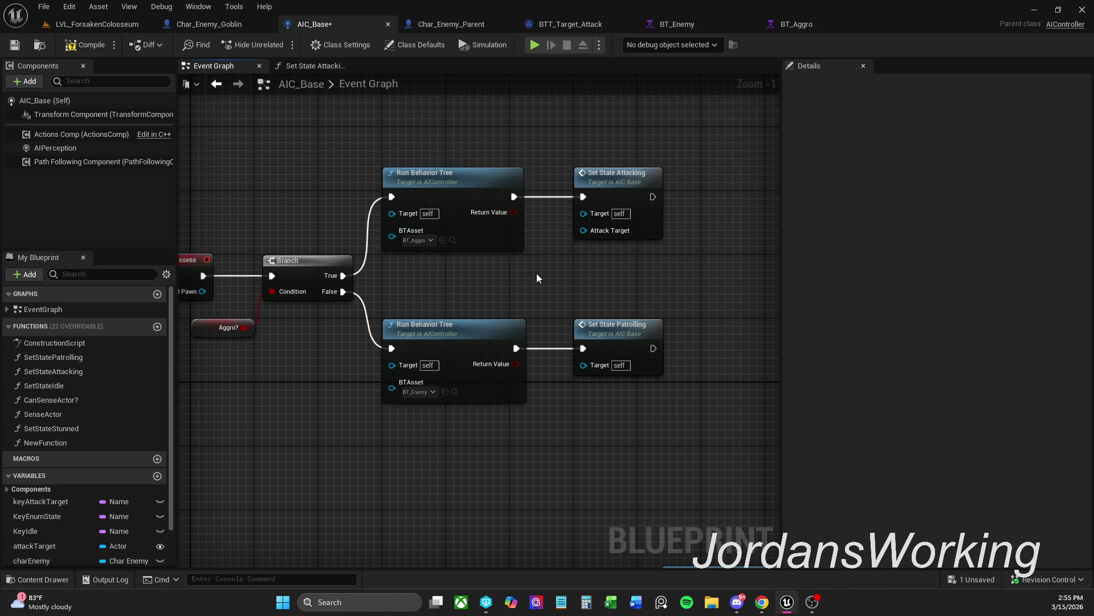
{"action": "scroll", "coordinate": [659, 294], "scroll_direction": "down", "scroll_amount": 1}
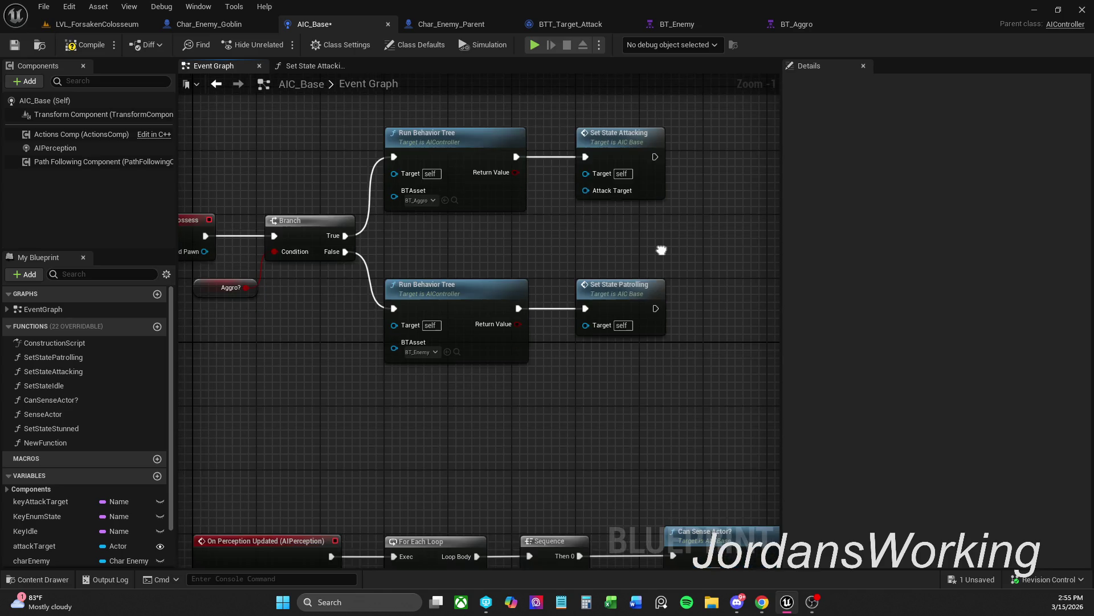
{"action": "left_click_drag", "start_coordinate": [592, 270], "coordinate": [541, 444]}
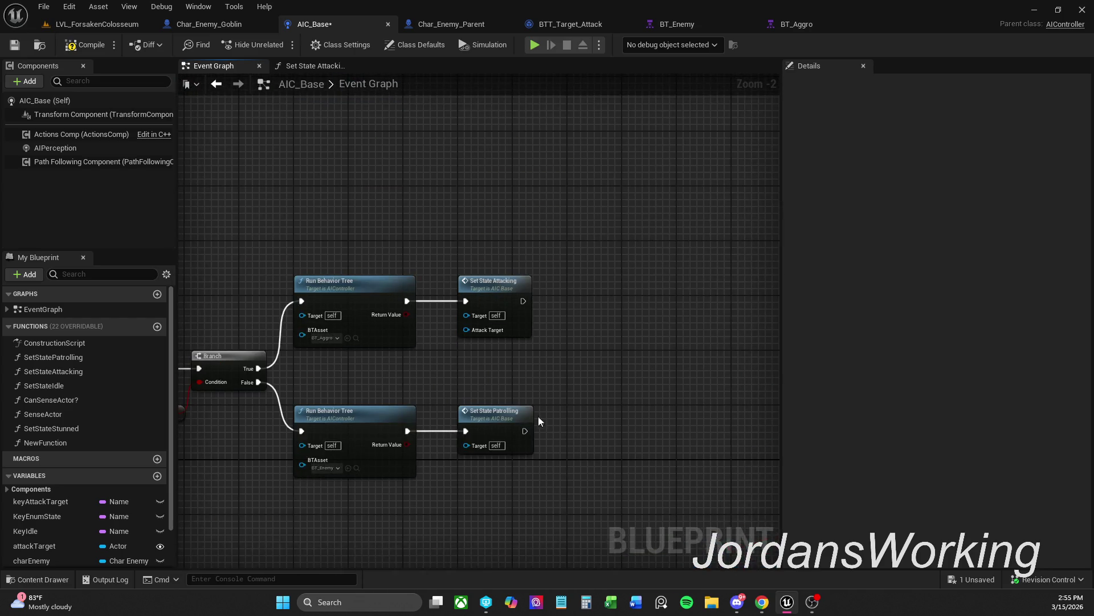
{"action": "double_click", "coordinate": [494, 297]}
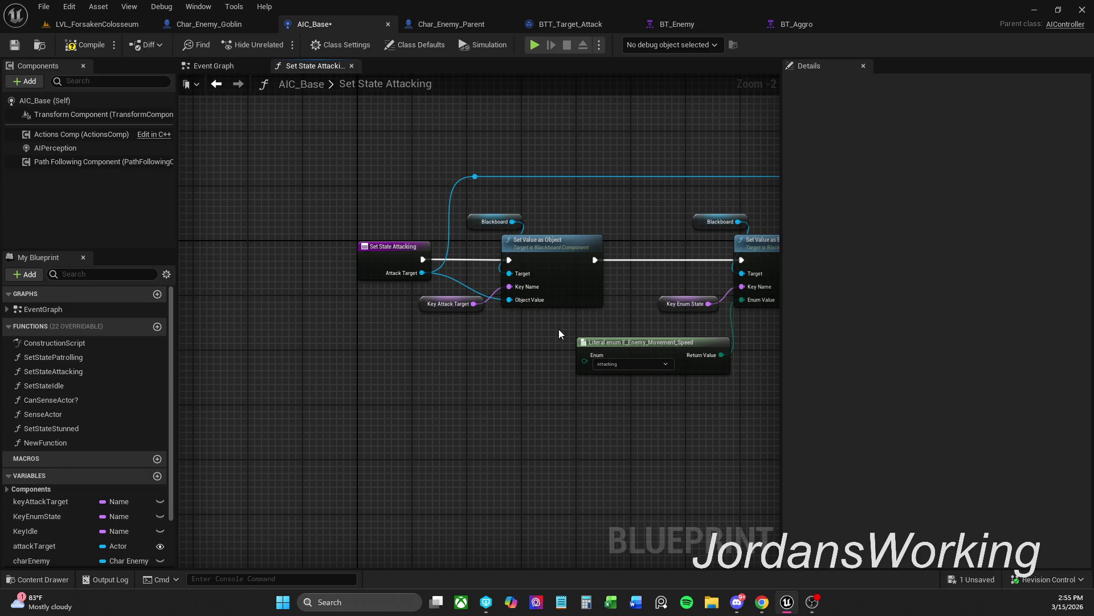
Find all references to Set State Attacking and review each use
{"action": "left_click_drag", "start_coordinate": [558, 330], "coordinate": [419, 333]}
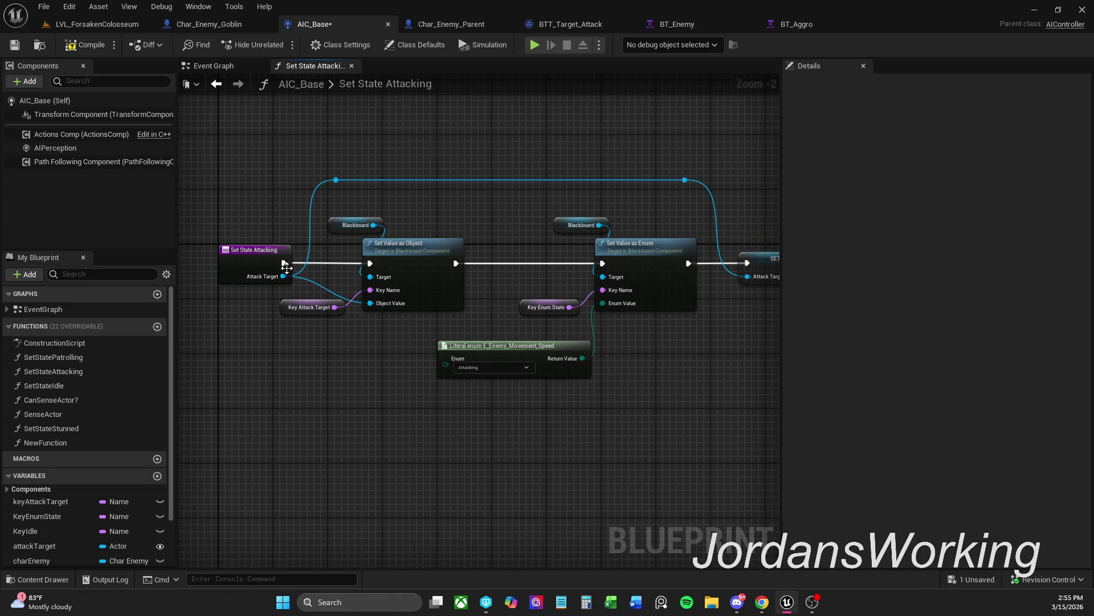
{"action": "left_click", "coordinate": [254, 255]}
{"action": "right_click", "coordinate": [253, 256]}
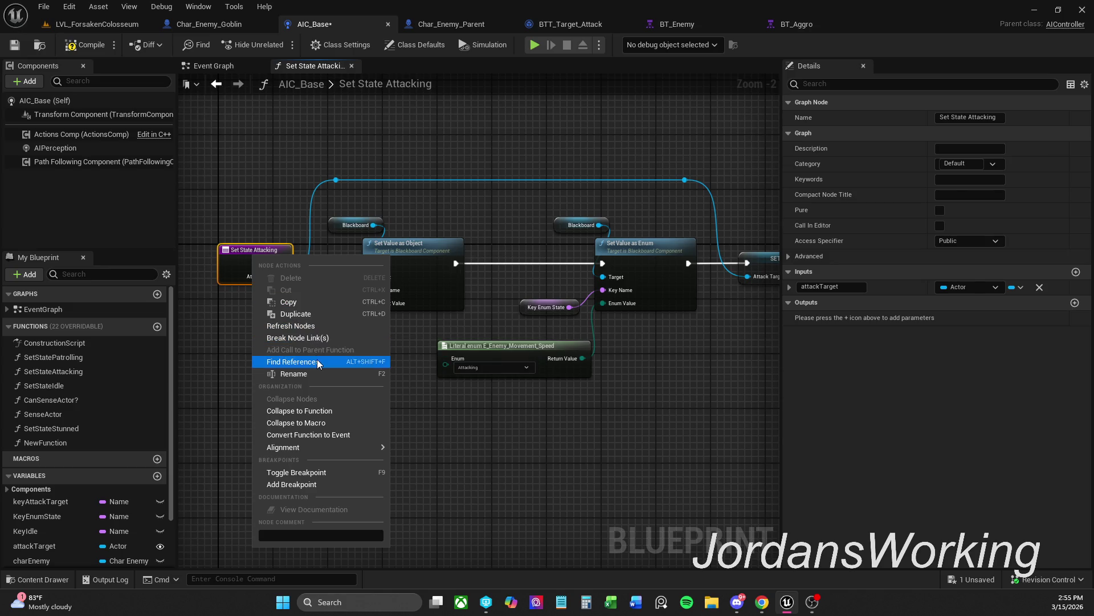
{"action": "left_click", "coordinate": [317, 361]}
{"action": "left_click", "coordinate": [259, 513]}
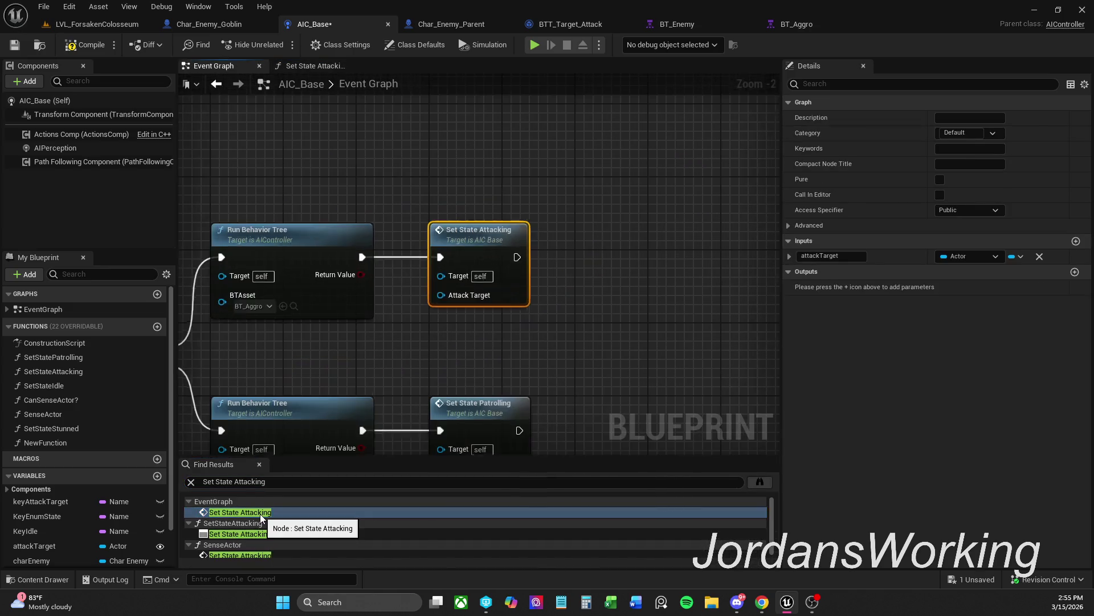
{"action": "left_click", "coordinate": [271, 534]}
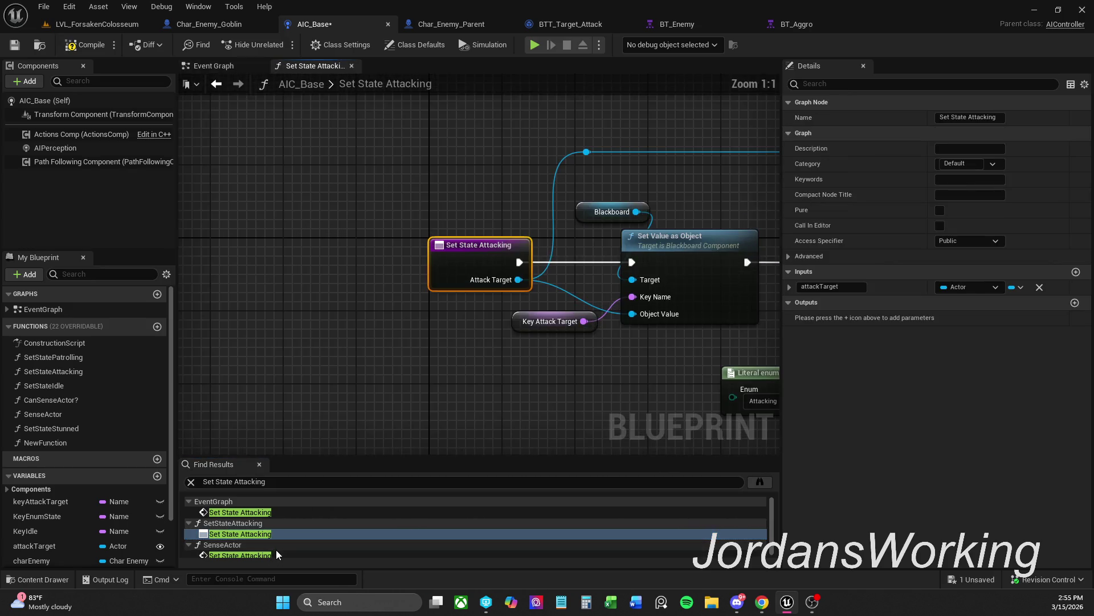
{"action": "left_click", "coordinate": [276, 553]}
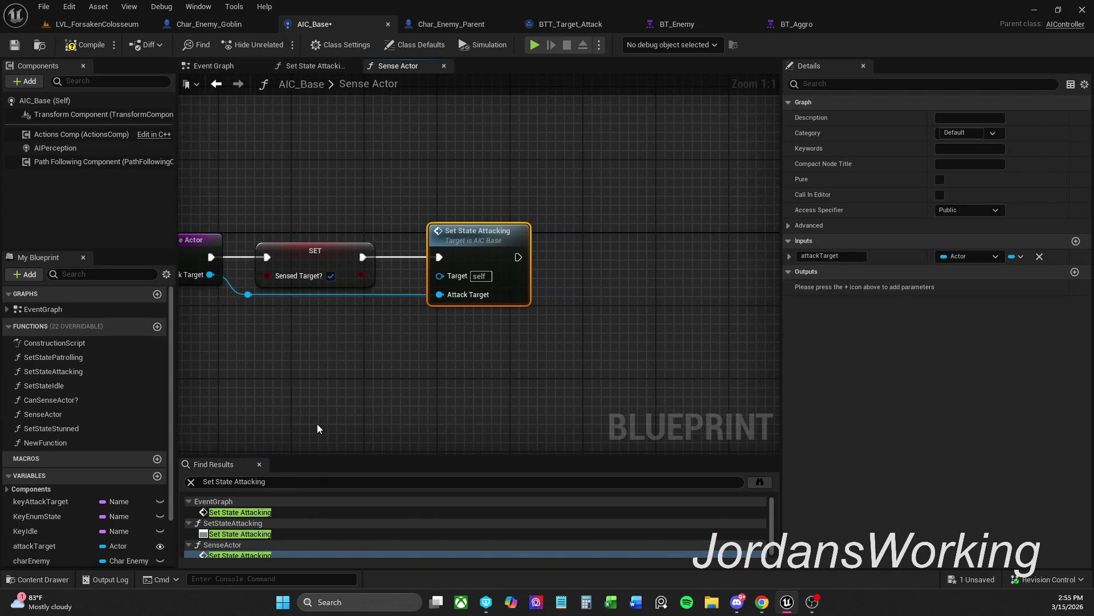
{"action": "scroll", "coordinate": [301, 516], "scroll_direction": "down", "scroll_amount": 1}
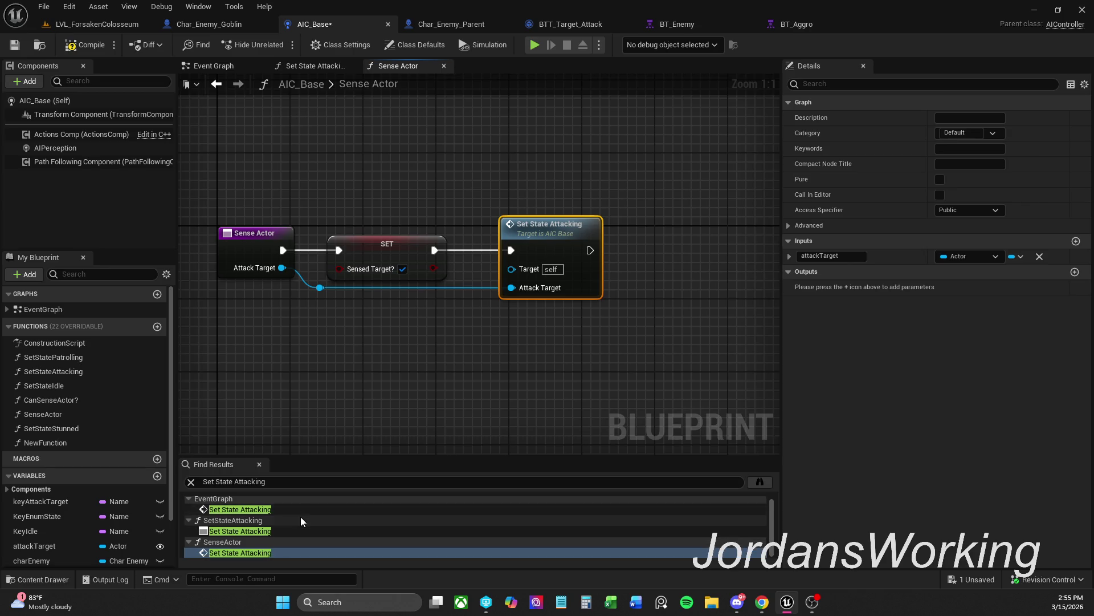
{"action": "scroll", "coordinate": [97, 532], "scroll_direction": "down", "scroll_amount": 1}
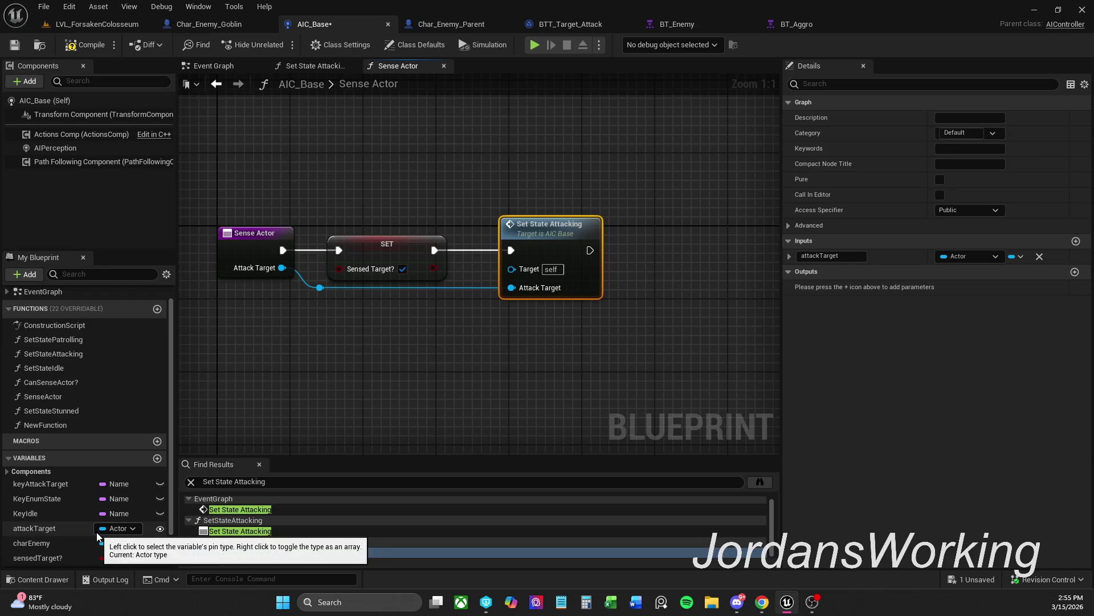
Close the extra graphs and connect attackTarget to Set State Attacking's Attack Target input
{"action": "left_click", "coordinate": [445, 66]}
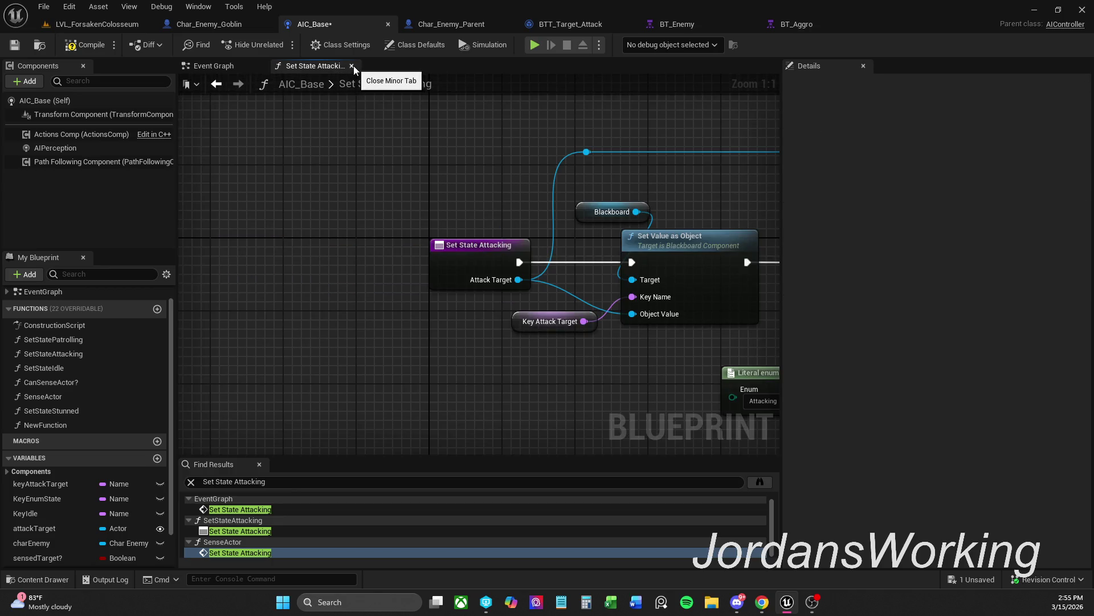
{"action": "left_click", "coordinate": [352, 66]}
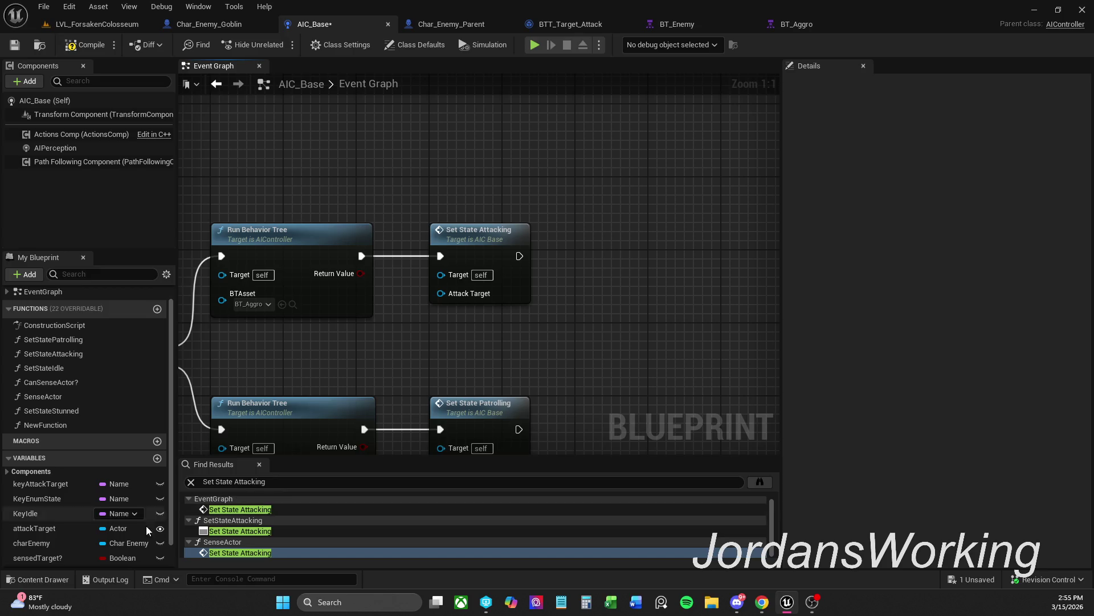
{"action": "mouse_move", "coordinate": [56, 536]}
{"action": "left_mouse_down"}
{"action": "mouse_move", "coordinate": [402, 345]}
{"action": "mouse_move", "coordinate": [442, 294]}
{"action": "mouse_move", "coordinate": [440, 201]}
{"action": "mouse_move", "coordinate": [478, 203]}
{"action": "mouse_move", "coordinate": [497, 248]}
{"action": "left_mouse_up"}
{"action": "left_click", "coordinate": [499, 199]}
Close the search results and move the top row of nodes up
{"action": "left_click_drag", "start_coordinate": [442, 209], "coordinate": [433, 199]}
{"action": "left_click", "coordinate": [524, 190]}
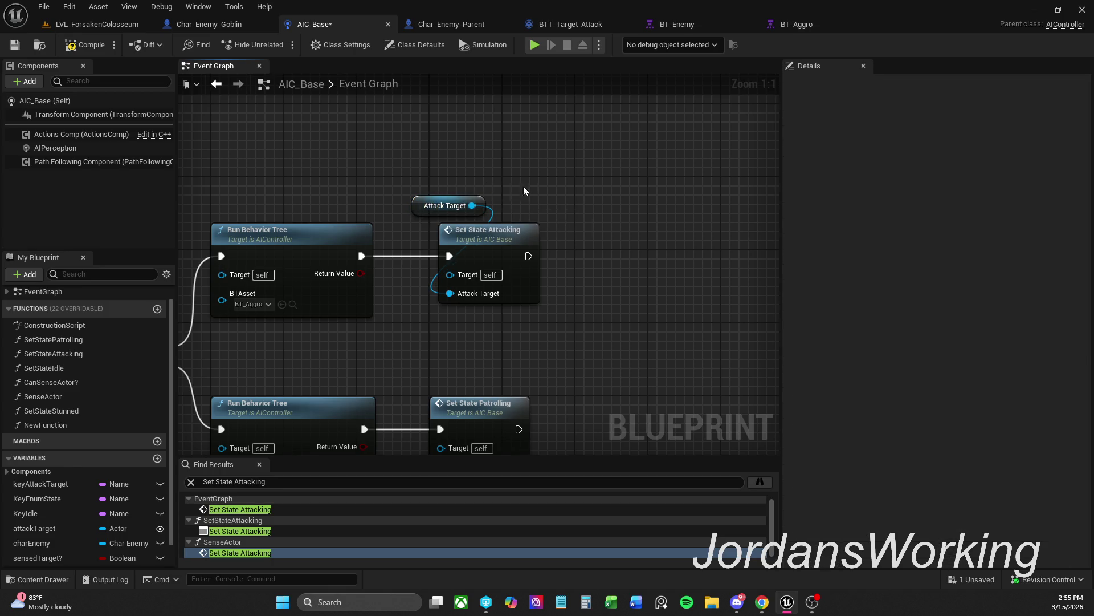
{"action": "left_click", "coordinate": [259, 464]}
{"action": "mouse_move", "coordinate": [399, 297]}
{"action": "left_mouse_down"}
{"action": "mouse_move", "coordinate": [477, 279]}
{"action": "mouse_move", "coordinate": [435, 412]}
{"action": "left_mouse_up"}
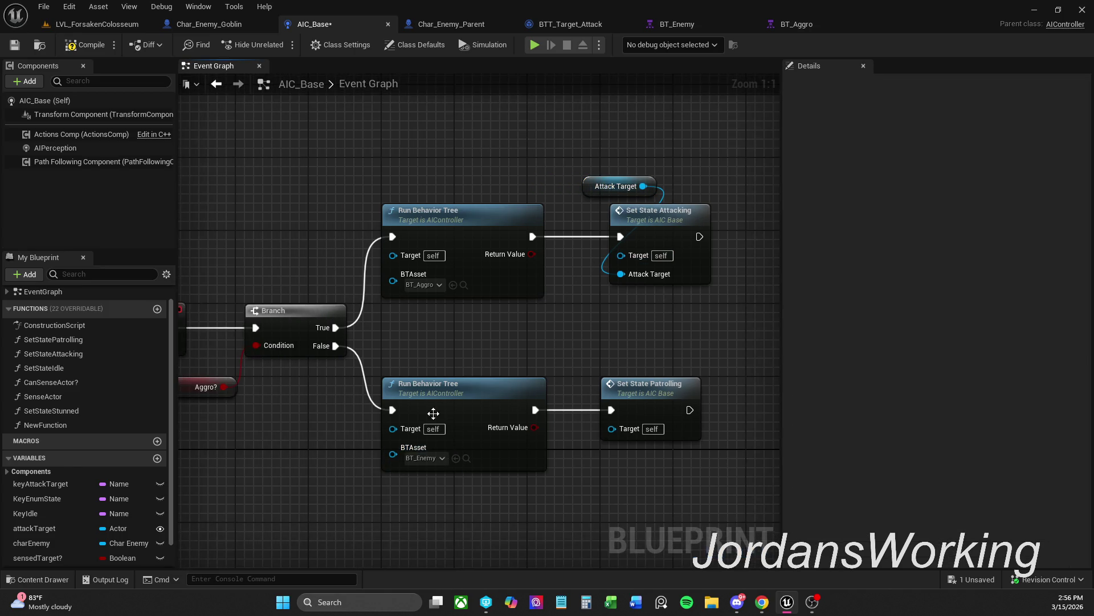
{"action": "mouse_move", "coordinate": [465, 330]}
{"action": "left_mouse_down"}
{"action": "mouse_move", "coordinate": [684, 206]}
{"action": "mouse_move", "coordinate": [695, 171]}
{"action": "left_mouse_up"}
{"action": "left_click_drag", "start_coordinate": [465, 225], "coordinate": [464, 198]}
{"action": "left_click", "coordinate": [546, 336]}
Realign the bottom Run Behavior Tree and Set State Patrolling row
{"action": "left_click_drag", "start_coordinate": [478, 349], "coordinate": [692, 416]}
{"action": "left_click_drag", "start_coordinate": [486, 402], "coordinate": [478, 421]}
{"action": "left_click", "coordinate": [558, 300]}
{"action": "mouse_move", "coordinate": [399, 373]}
{"action": "left_mouse_down"}
{"action": "mouse_move", "coordinate": [555, 444]}
{"action": "mouse_move", "coordinate": [598, 436]}
{"action": "left_mouse_up"}
{"action": "left_click_drag", "start_coordinate": [472, 415], "coordinate": [481, 414]}
{"action": "left_click", "coordinate": [561, 268]}
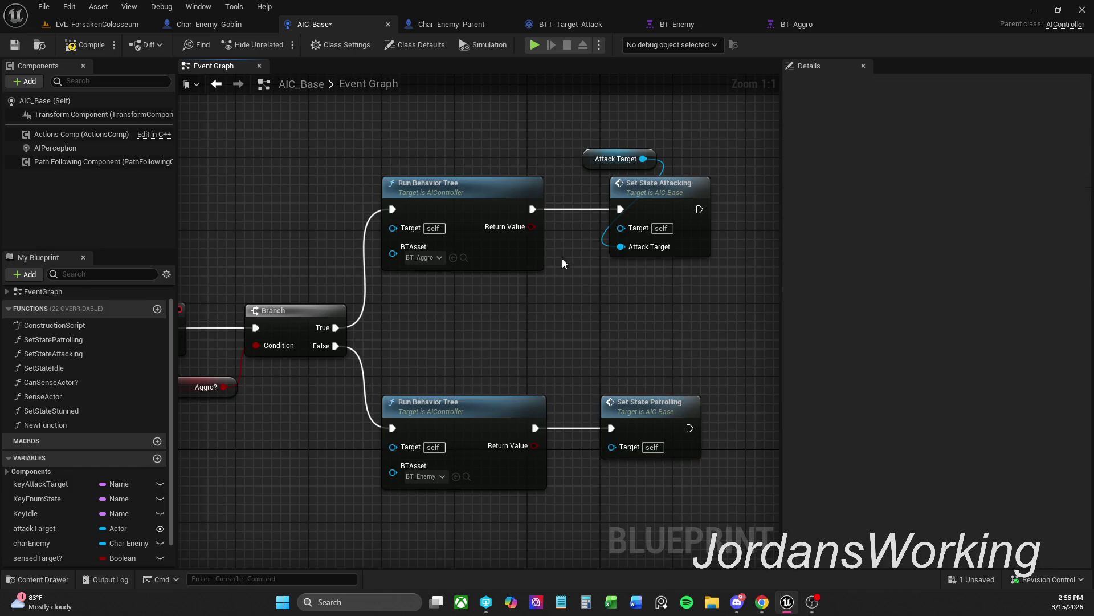
{"action": "left_click", "coordinate": [594, 159]}
Find every use of attackTarget and check where SetStateAttacking and NewFunction set it
{"action": "right_click", "coordinate": [595, 161]}
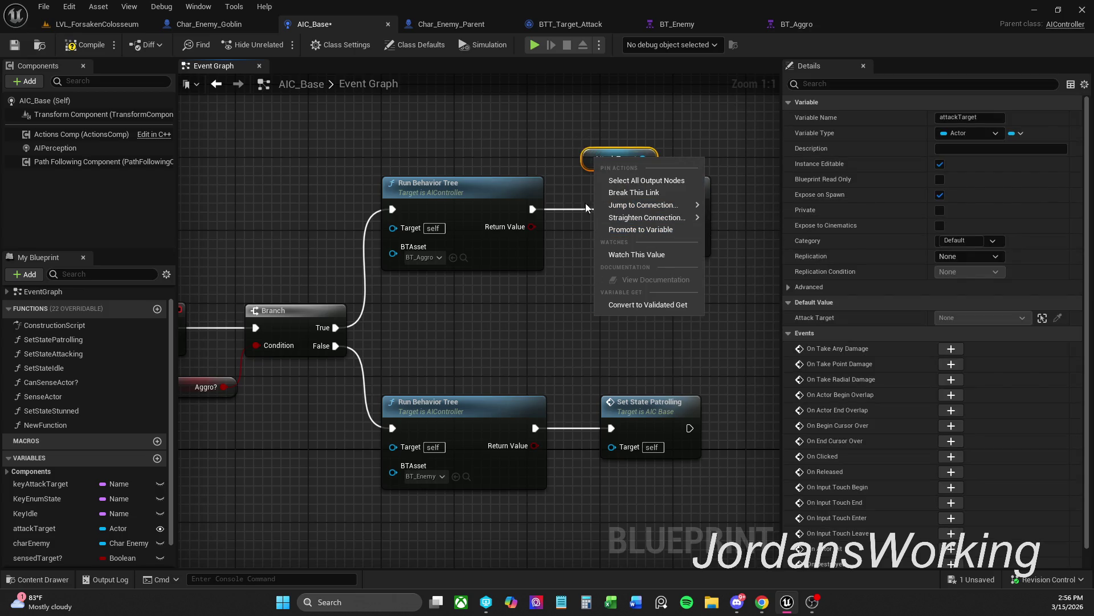
{"action": "left_click", "coordinate": [586, 162]}
{"action": "right_click", "coordinate": [587, 163]}
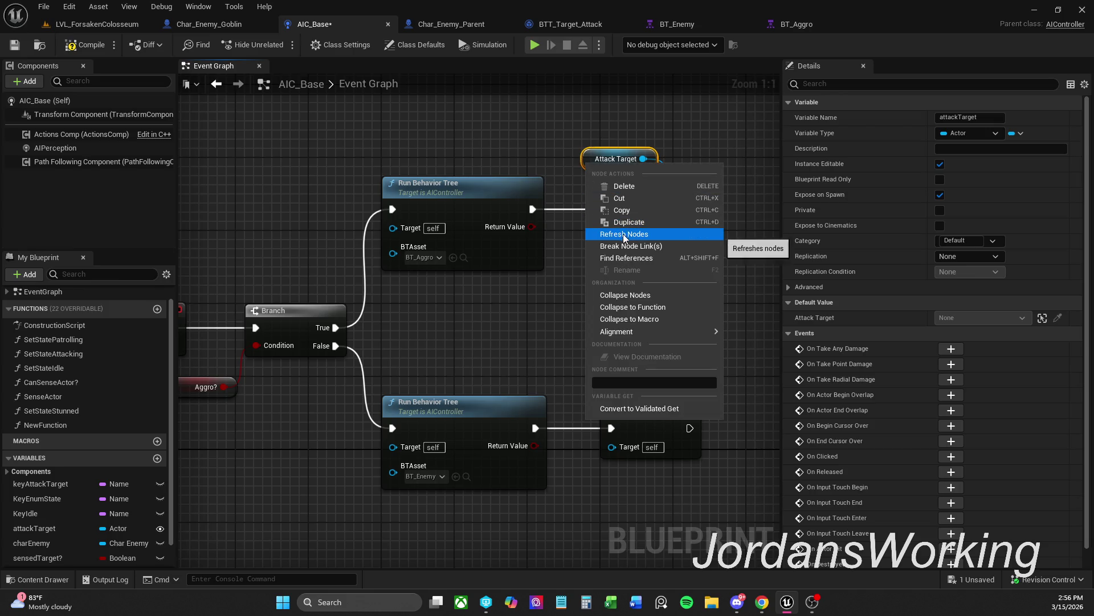
{"action": "left_click", "coordinate": [631, 259]}
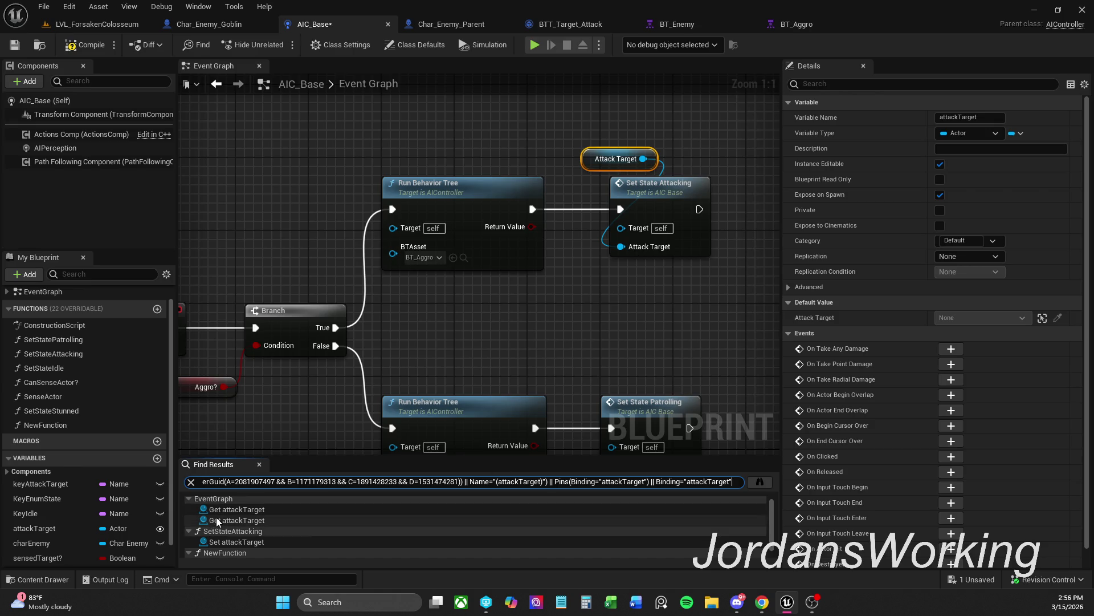
{"action": "left_click", "coordinate": [262, 531]}
{"action": "scroll", "coordinate": [454, 371], "scroll_direction": "down", "scroll_amount": 2}
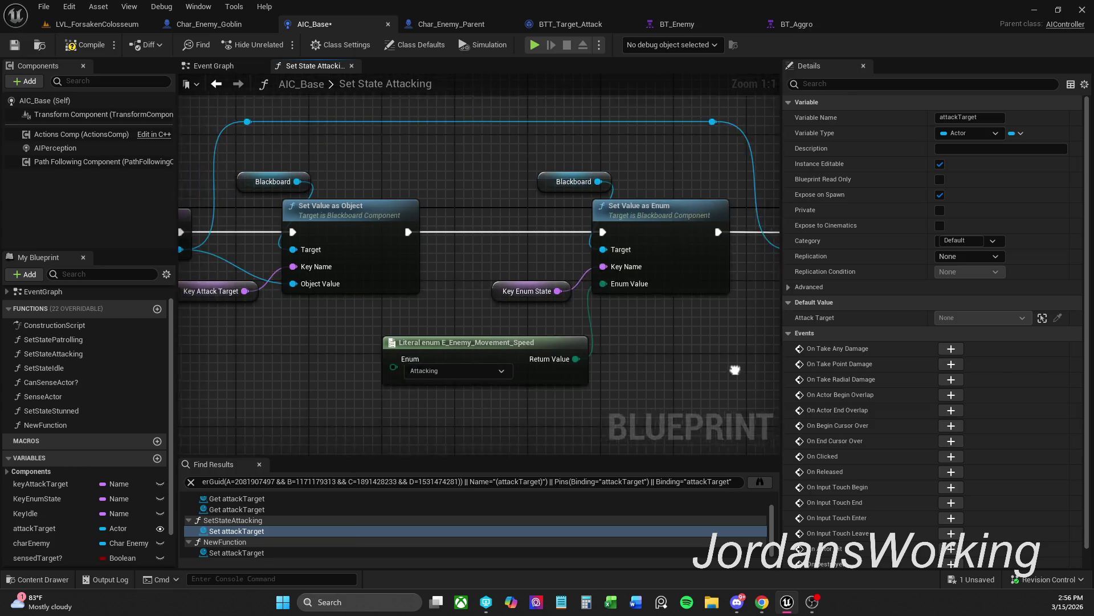
{"action": "left_click", "coordinate": [269, 552]}
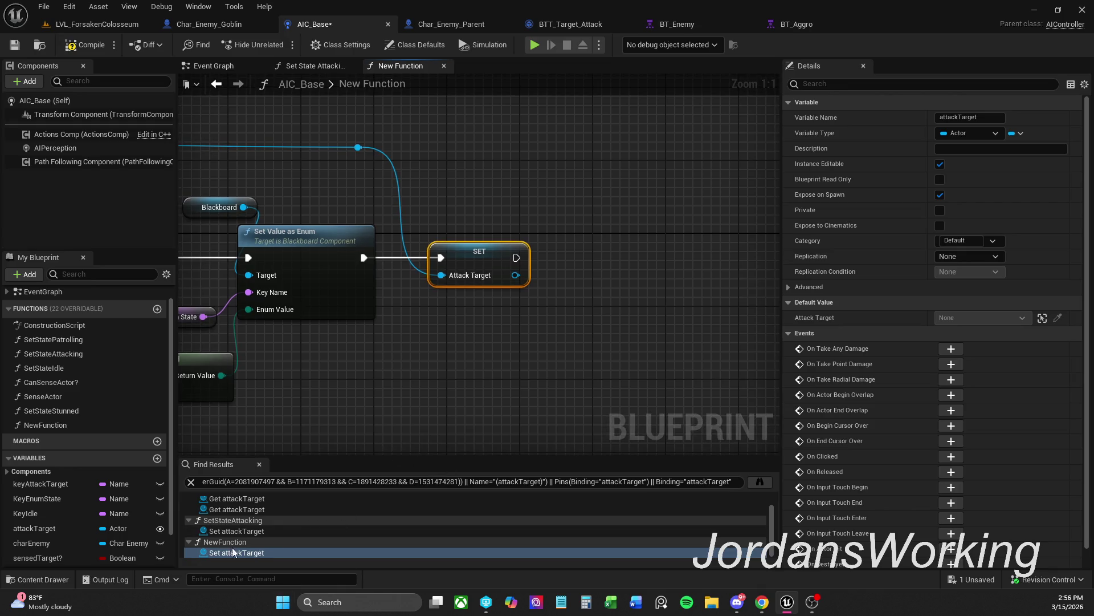
Close the New Function graph and the search results panel
{"action": "left_click", "coordinate": [276, 528]}
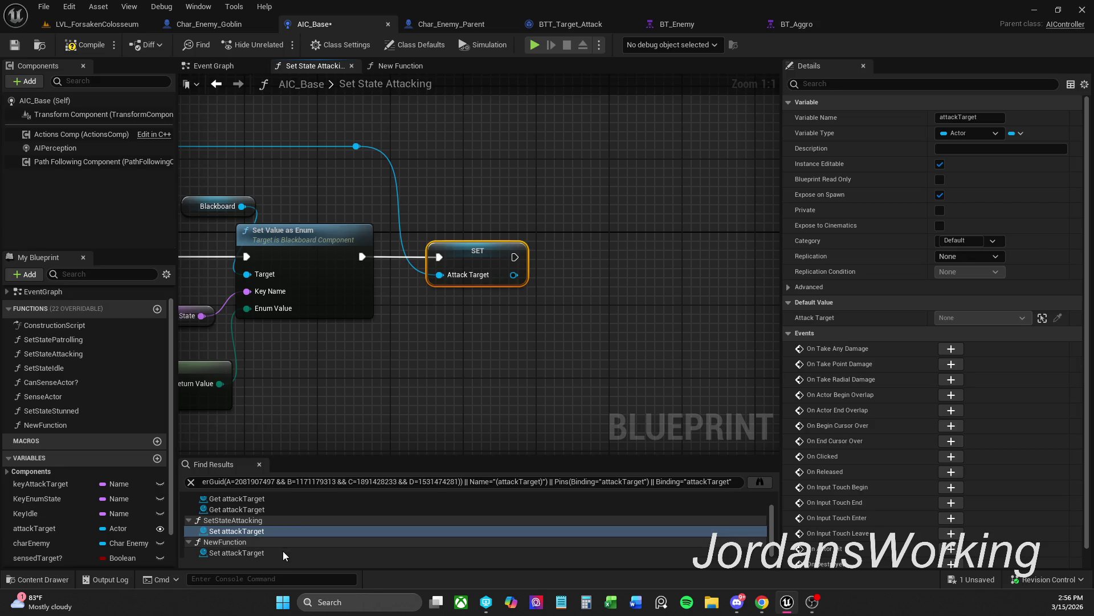
{"action": "left_click", "coordinate": [280, 553]}
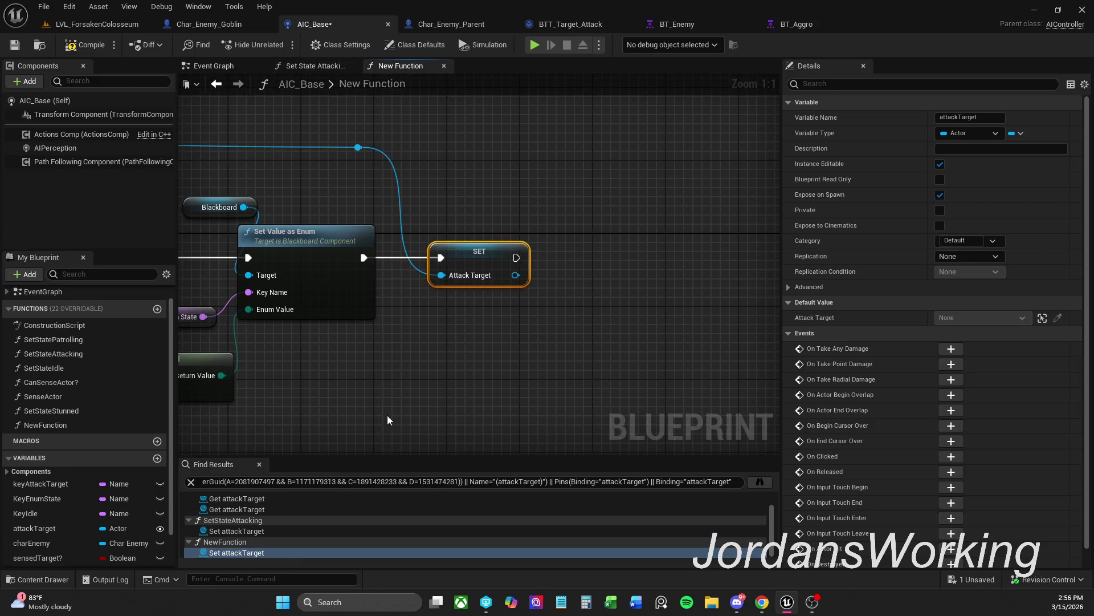
{"action": "mouse_move", "coordinate": [316, 407]}
{"action": "left_mouse_down"}
{"action": "mouse_move", "coordinate": [898, 387]}
{"action": "mouse_move", "coordinate": [878, 390]}
{"action": "left_mouse_up"}
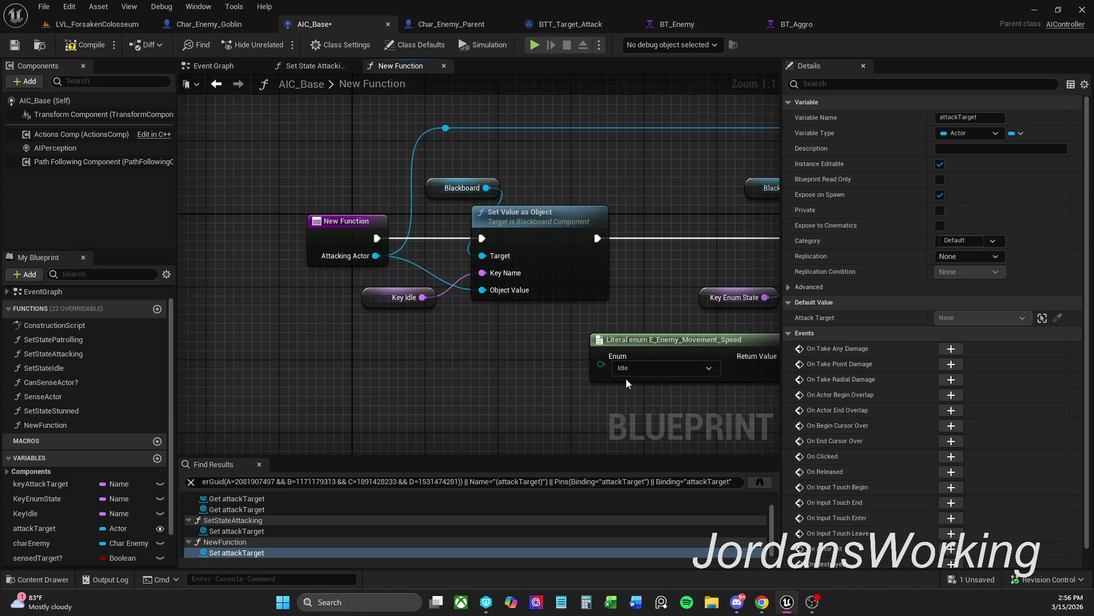
{"action": "left_click", "coordinate": [444, 66]}
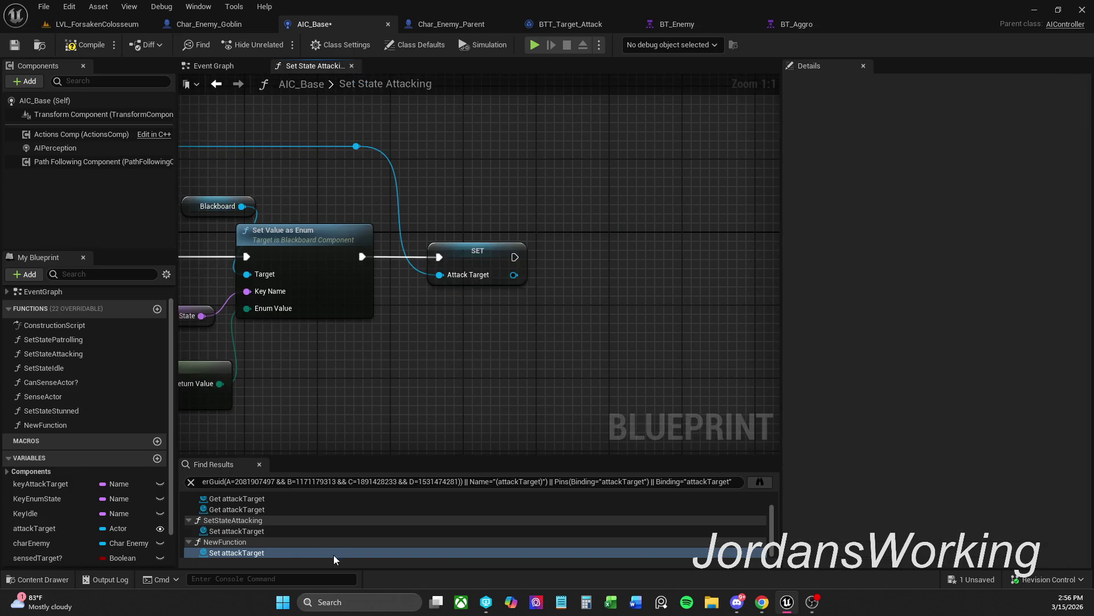
{"action": "scroll", "coordinate": [286, 551], "scroll_direction": "up", "scroll_amount": 1}
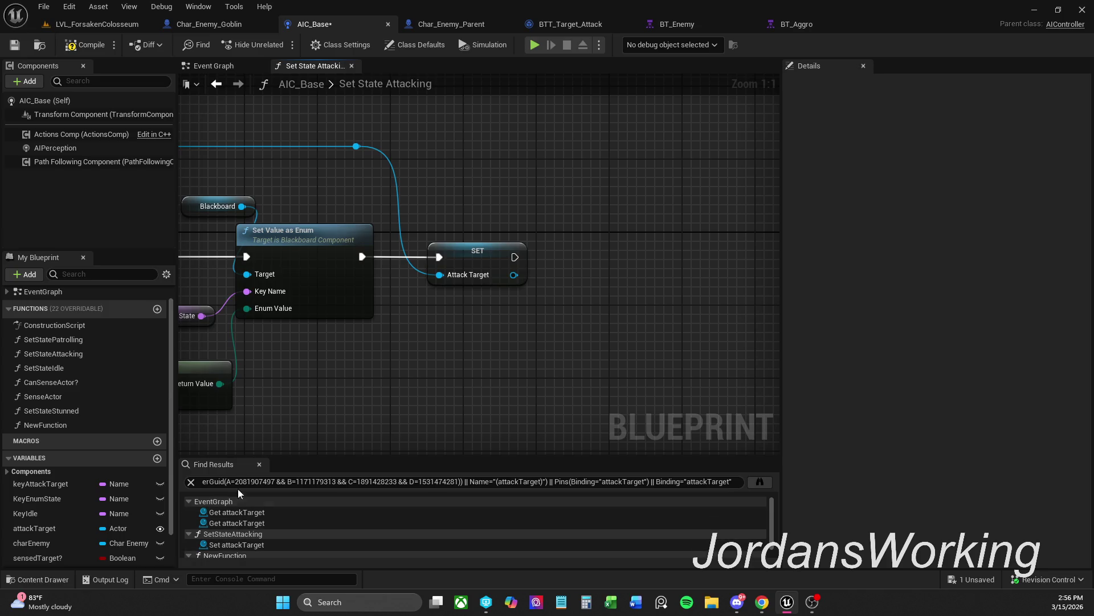
{"action": "left_click", "coordinate": [260, 464]}
Move the Aggro? getter up beside the Branch in the Event Graph and save AIC_Base
{"action": "left_click_drag", "start_coordinate": [450, 244], "coordinate": [778, 179]}
{"action": "left_click", "coordinate": [216, 83]}
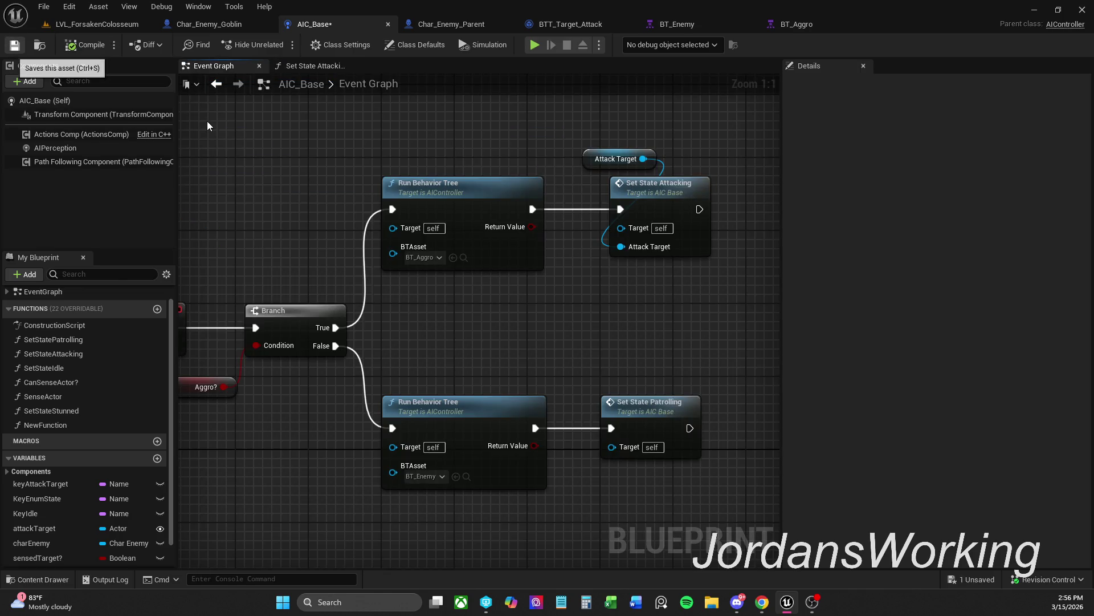
{"action": "key", "text": "ctrl+s"}
{"action": "mouse_move", "coordinate": [631, 376]}
{"action": "left_mouse_down"}
{"action": "mouse_move", "coordinate": [651, 391]}
{"action": "mouse_move", "coordinate": [680, 375]}
{"action": "left_mouse_up"}
{"action": "scroll", "coordinate": [651, 392], "scroll_direction": "down", "scroll_amount": 2}
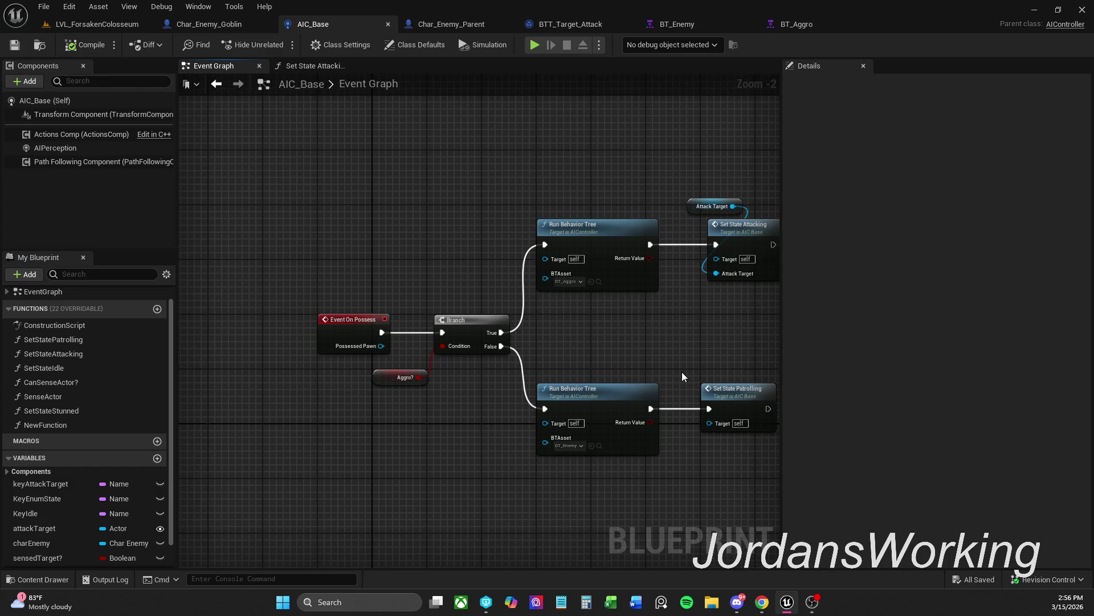
{"action": "left_click", "coordinate": [399, 378]}
{"action": "left_click_drag", "start_coordinate": [398, 377], "coordinate": [419, 371]}
{"action": "left_click", "coordinate": [14, 45]}
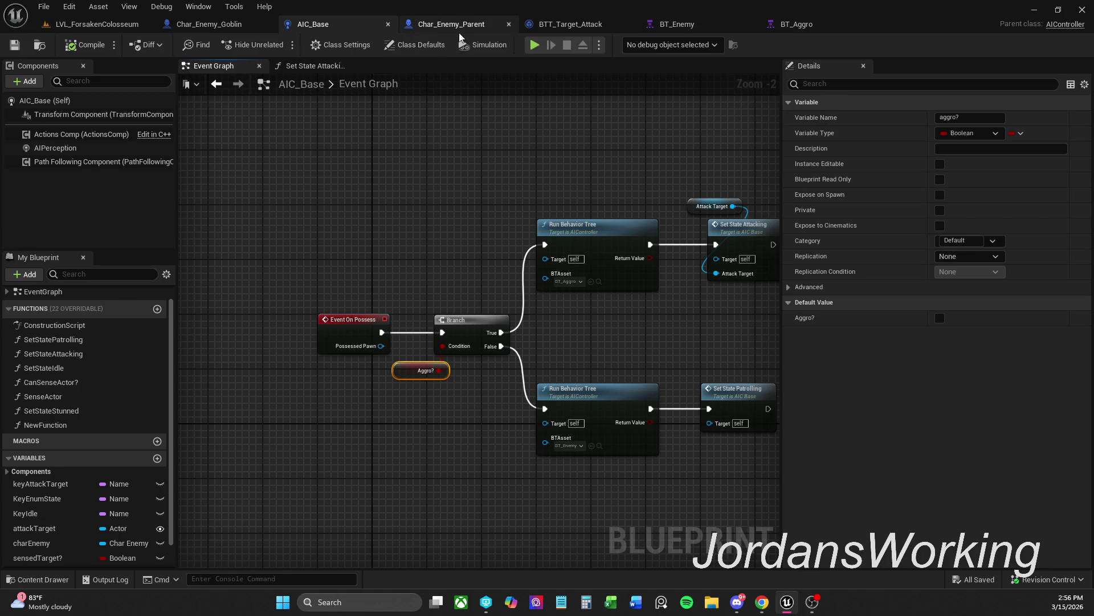
Go to the Char_Enemy_Goblin blueprint and open its ConstructionScript function graph
{"action": "left_click", "coordinate": [244, 22]}
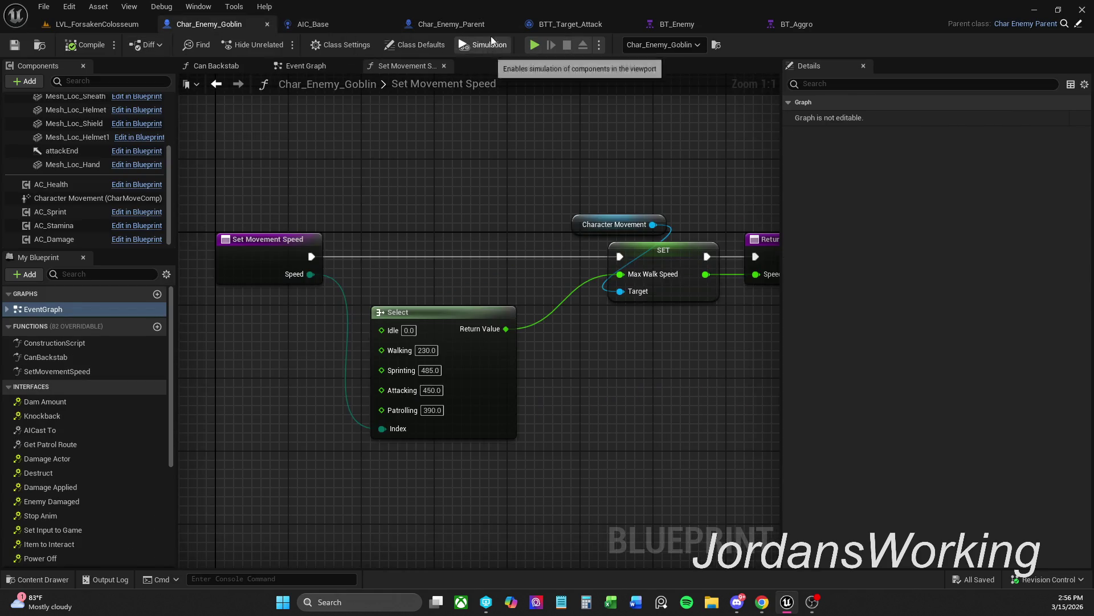
{"action": "left_click", "coordinate": [456, 24]}
{"action": "scroll", "coordinate": [572, 150], "scroll_direction": "down", "scroll_amount": 1}
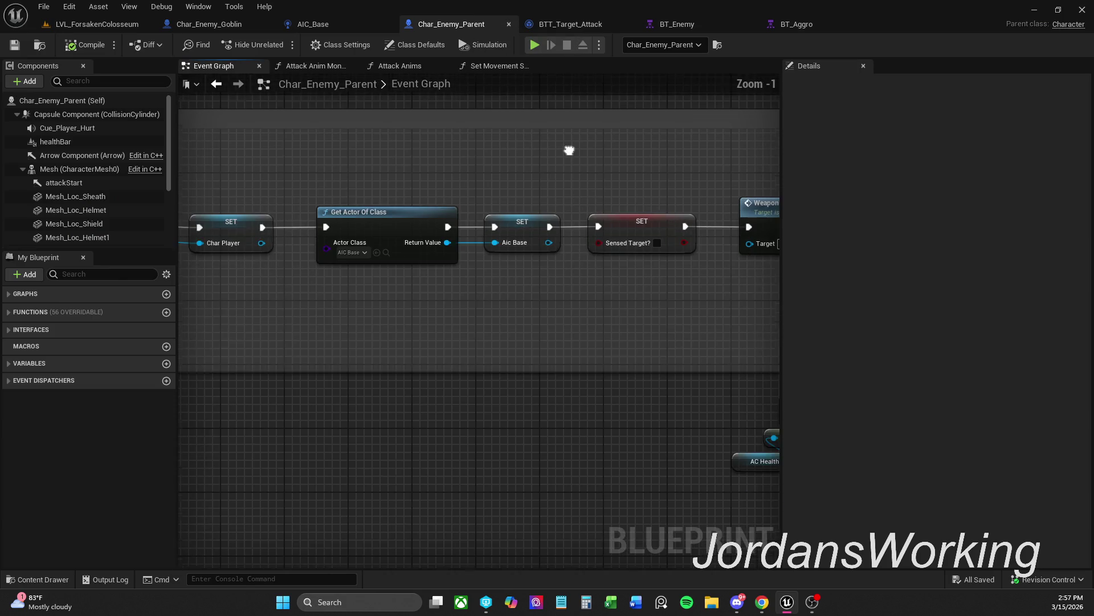
{"action": "left_click", "coordinate": [355, 29]}
{"action": "left_click", "coordinate": [228, 29]}
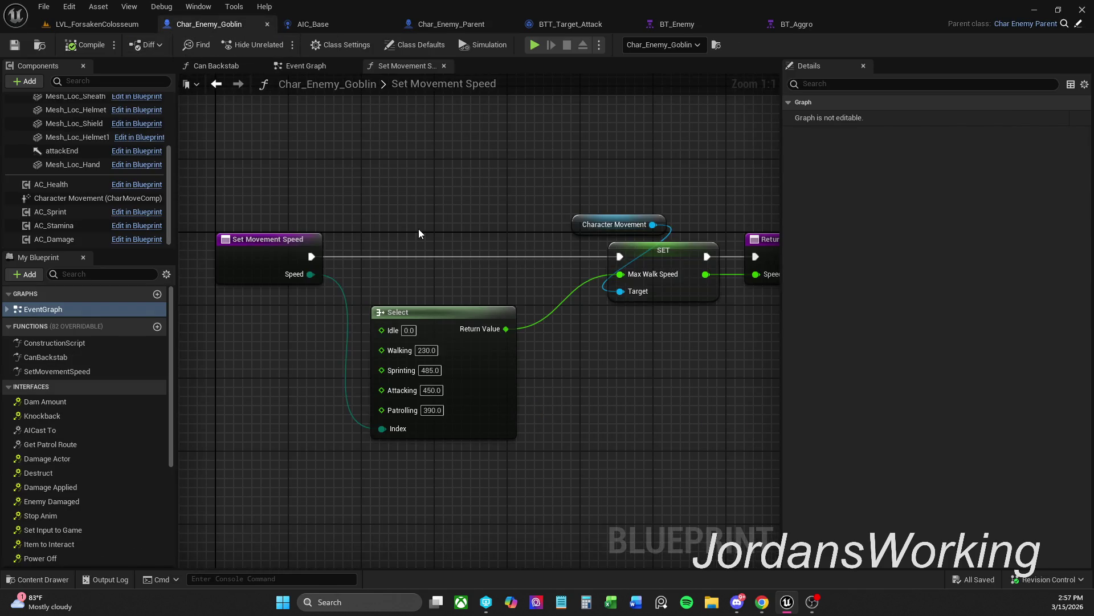
{"action": "double_click", "coordinate": [60, 344]}
{"action": "double_click", "coordinate": [69, 374]}
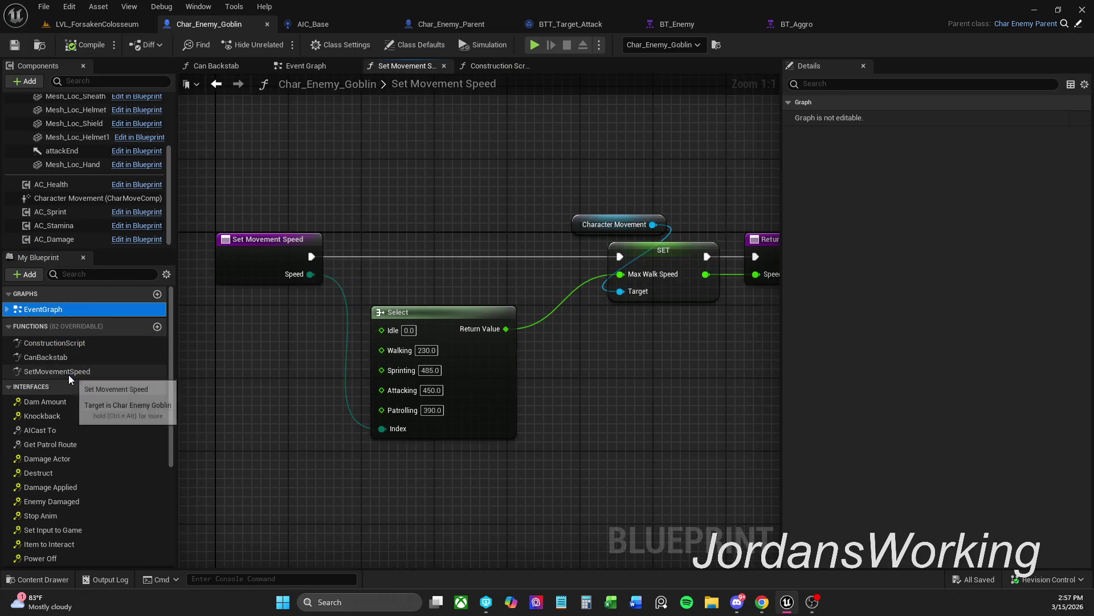
{"action": "double_click", "coordinate": [99, 341]}
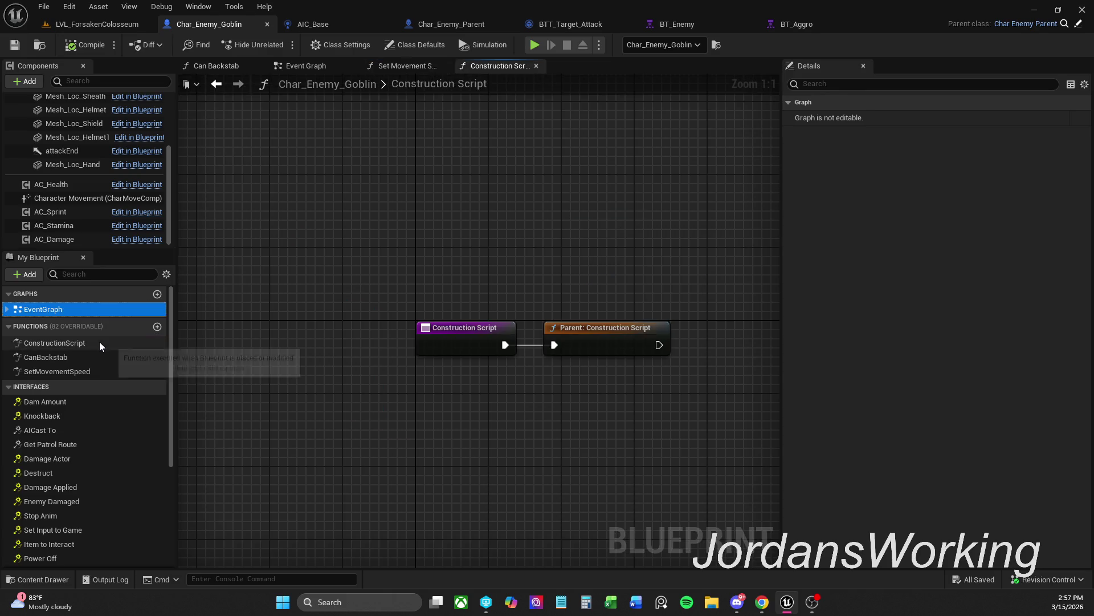
Add a Get Aic Base node next to the parent Construction Script call
{"action": "left_click_drag", "start_coordinate": [535, 371], "coordinate": [308, 378]}
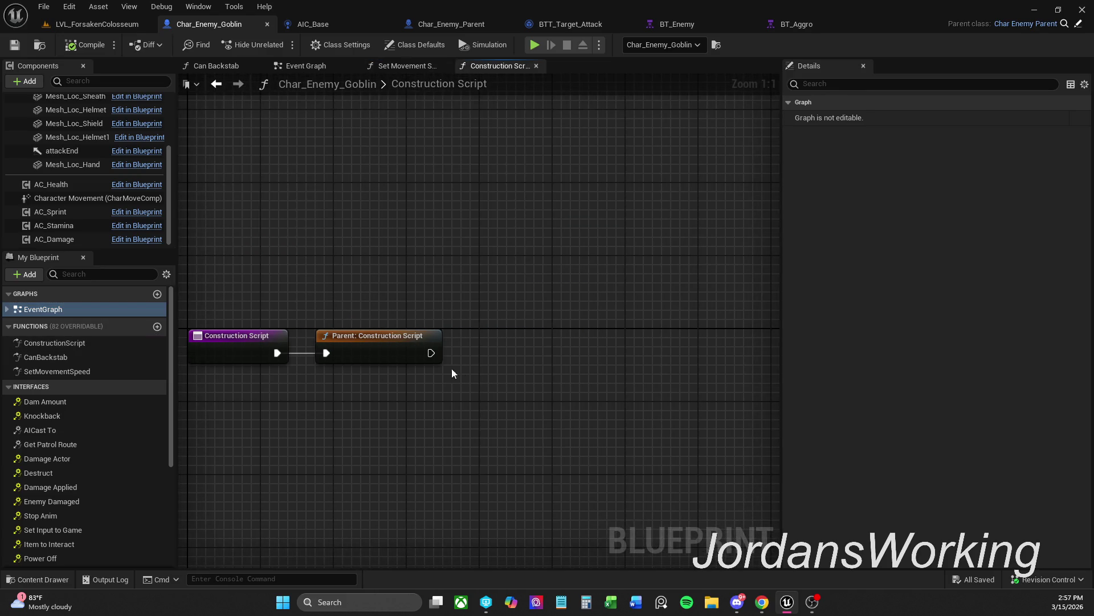
{"action": "left_click_drag", "start_coordinate": [483, 293], "coordinate": [480, 293]}
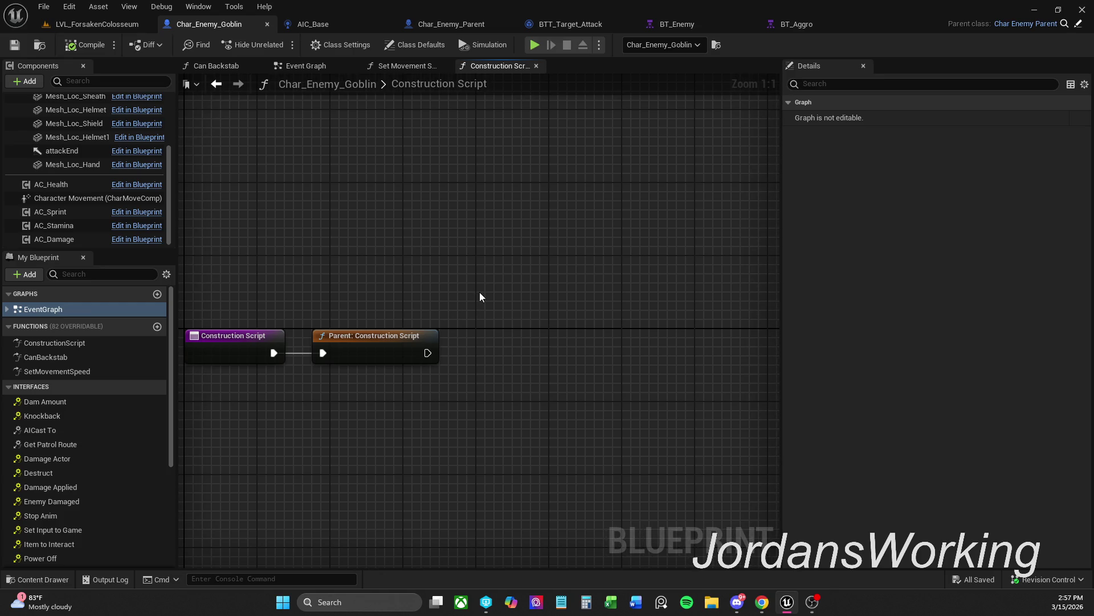
{"action": "key", "text": "c"}
{"action": "right_click", "coordinate": [479, 291]}
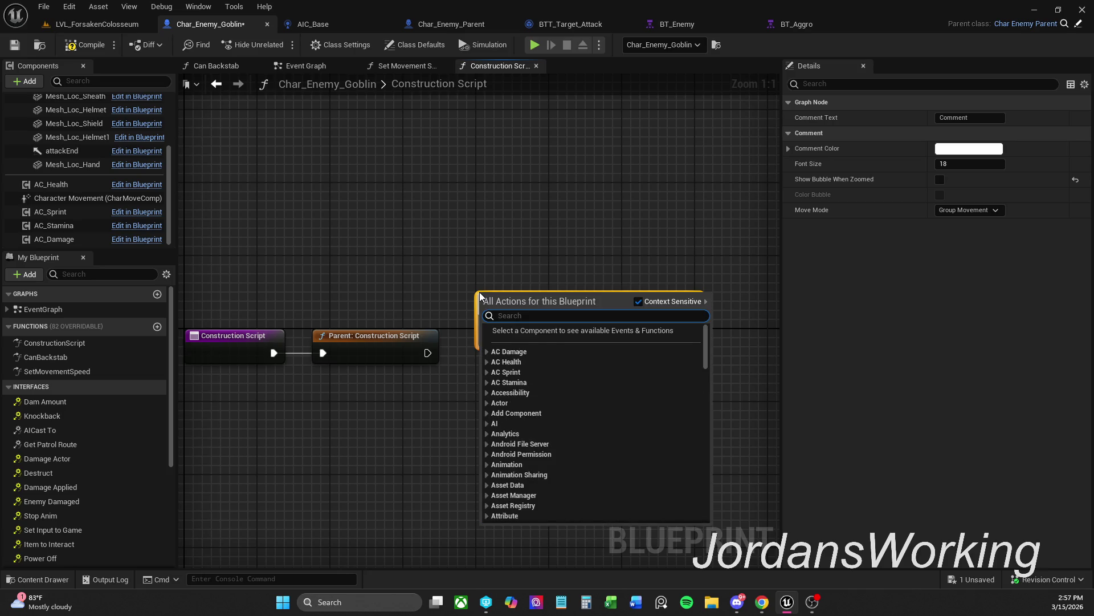
{"action": "type", "text": "get aic"}
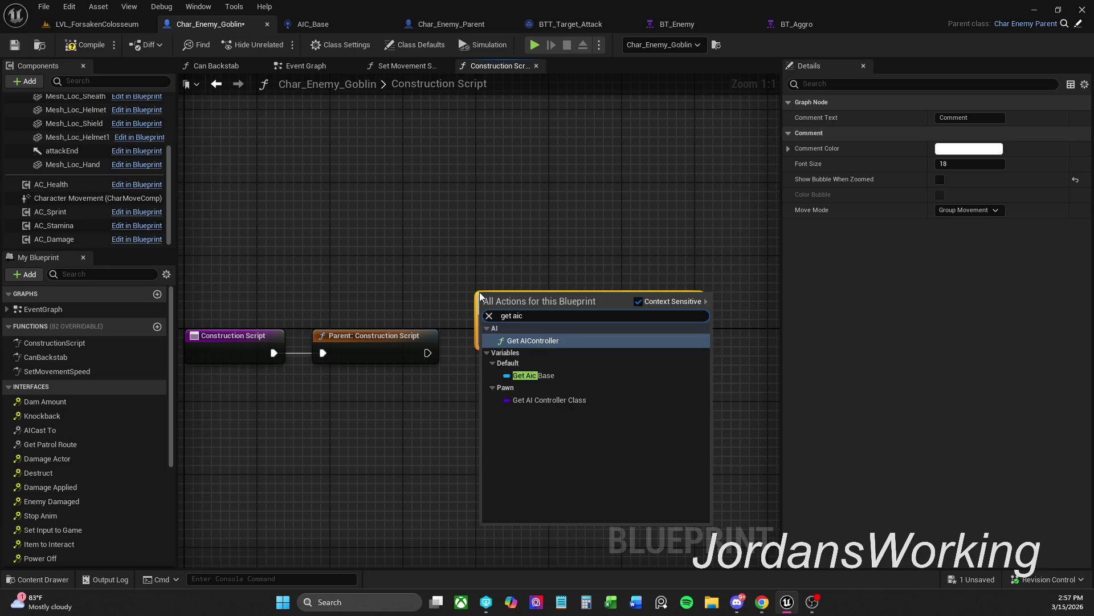
{"action": "key", "text": "Down"}
{"action": "key", "text": "Return"}
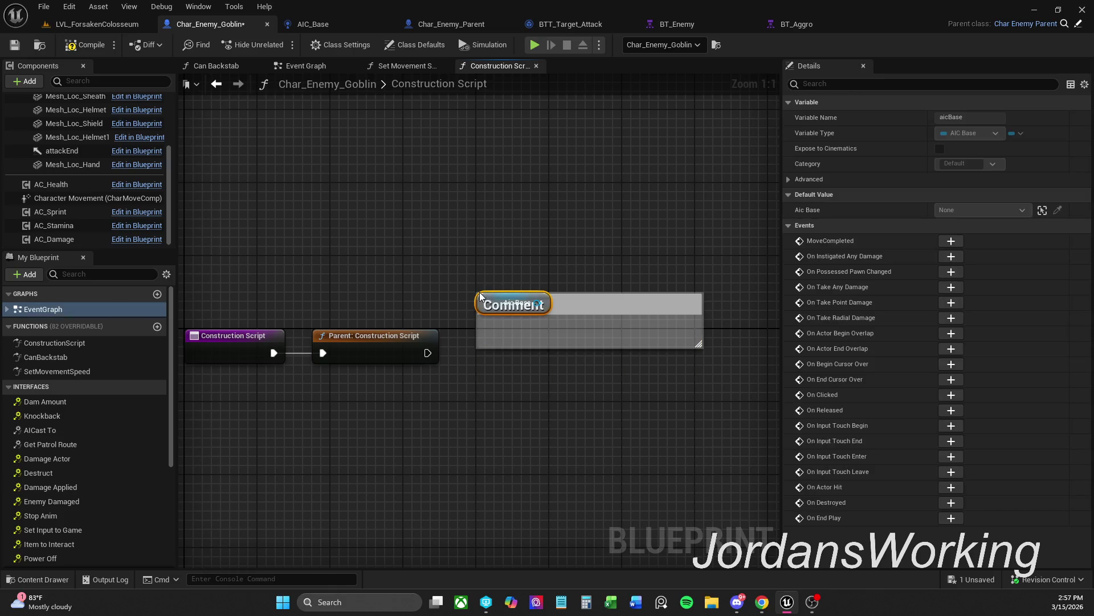
Delete the stray comment box and add a Set Aggro? node from Aic Base
{"action": "left_click", "coordinate": [560, 289]}
{"action": "left_click", "coordinate": [577, 311]}
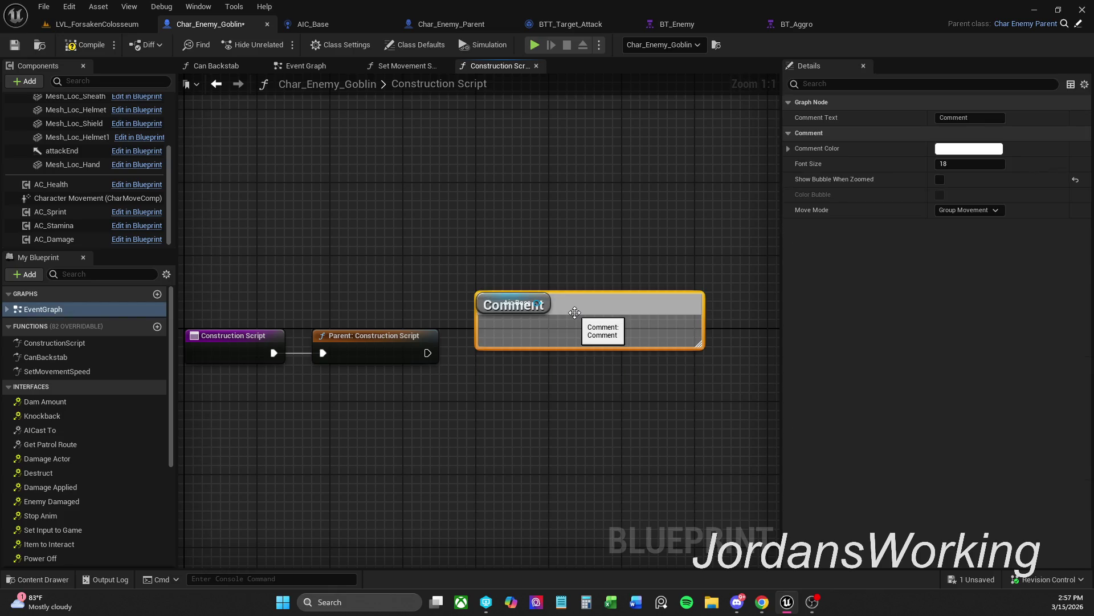
{"action": "key", "text": "Delete"}
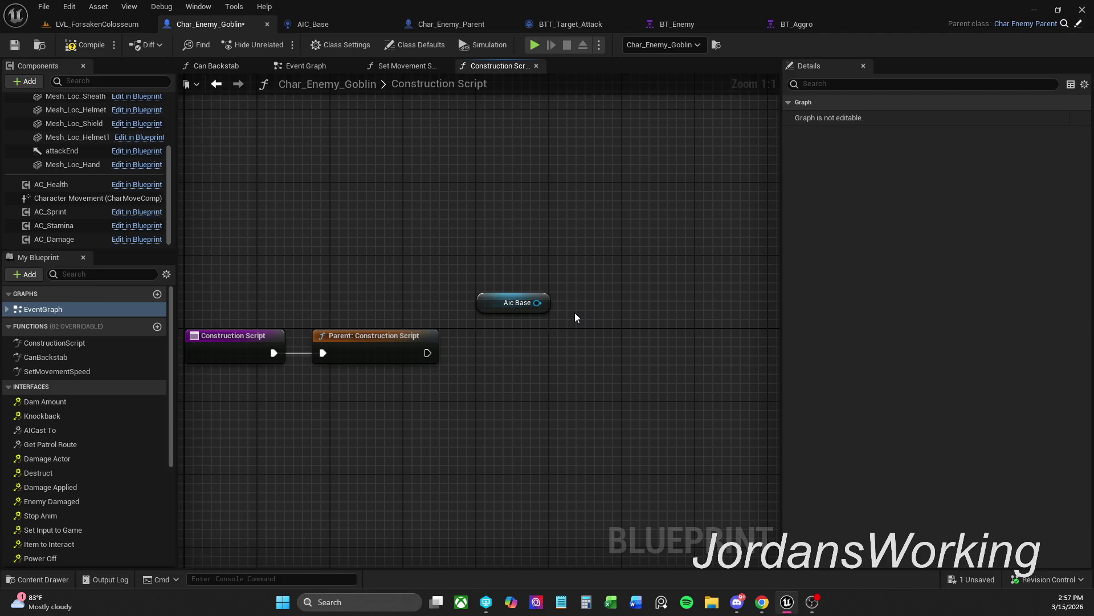
{"action": "mouse_move", "coordinate": [496, 304]}
{"action": "left_mouse_down"}
{"action": "mouse_move", "coordinate": [496, 285]}
{"action": "mouse_move", "coordinate": [500, 324]}
{"action": "left_mouse_up"}
{"action": "type", "text": "set"}
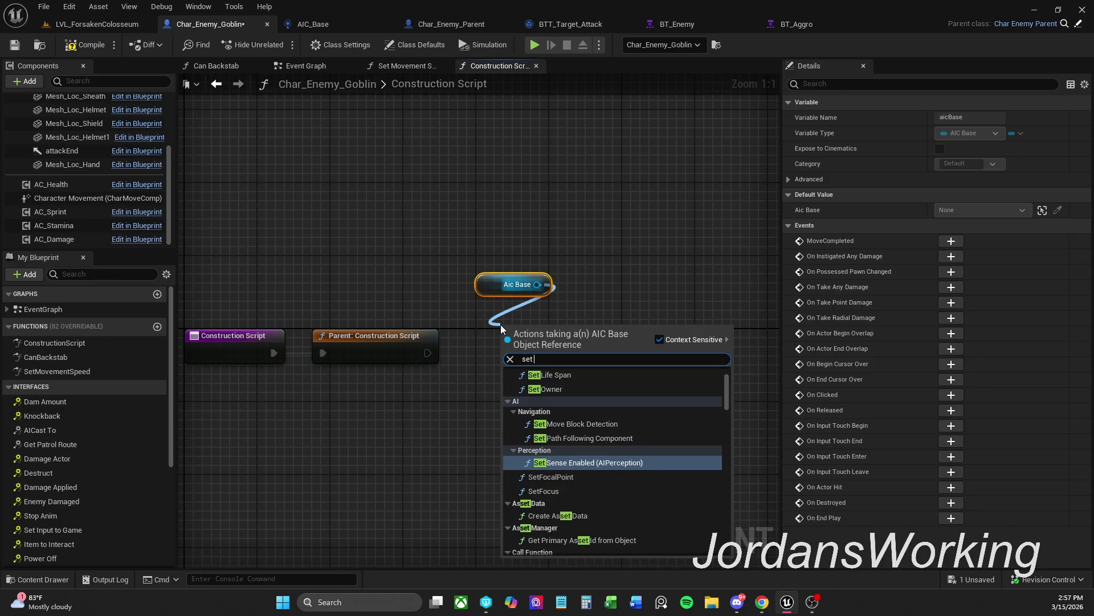
{"action": "type", "text": " agg"}
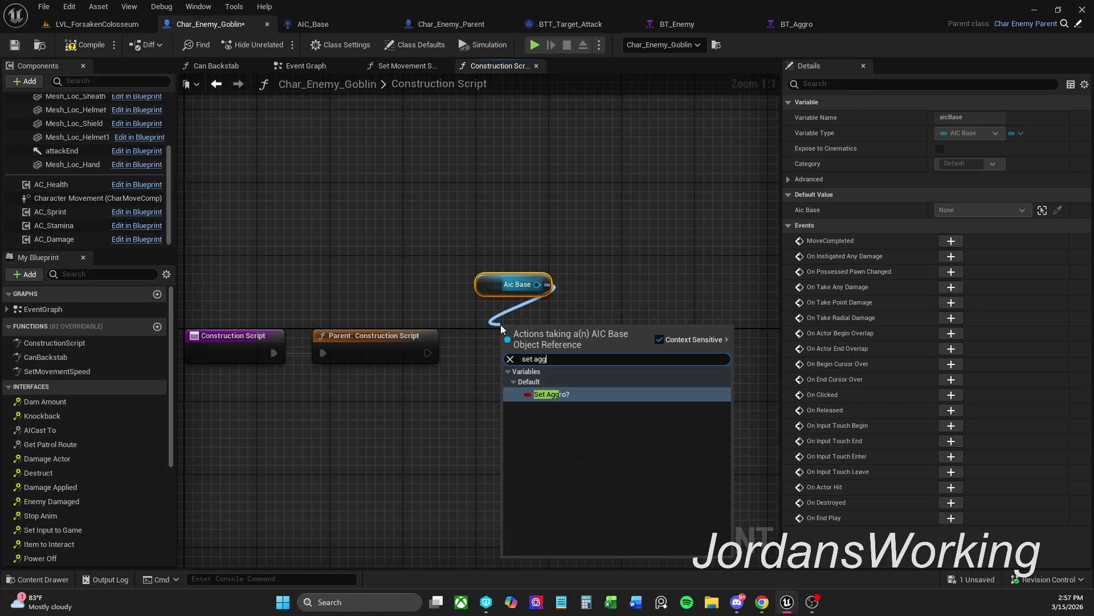
{"action": "key", "text": "Return"}
{"action": "left_click_drag", "start_coordinate": [507, 335], "coordinate": [427, 353]}
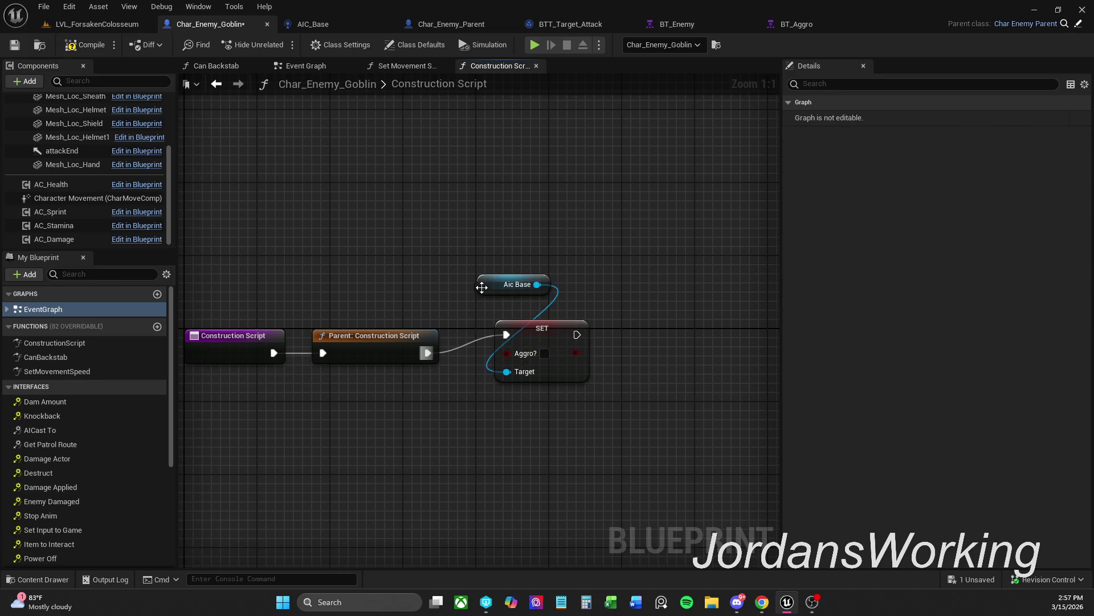
Wire the parent Construction Script into SET and promote its Aggro? input to a new variable
{"action": "left_click", "coordinate": [487, 297]}
{"action": "left_click", "coordinate": [551, 344], "text": "ctrl"}
{"action": "left_click_drag", "start_coordinate": [550, 343], "coordinate": [538, 353]}
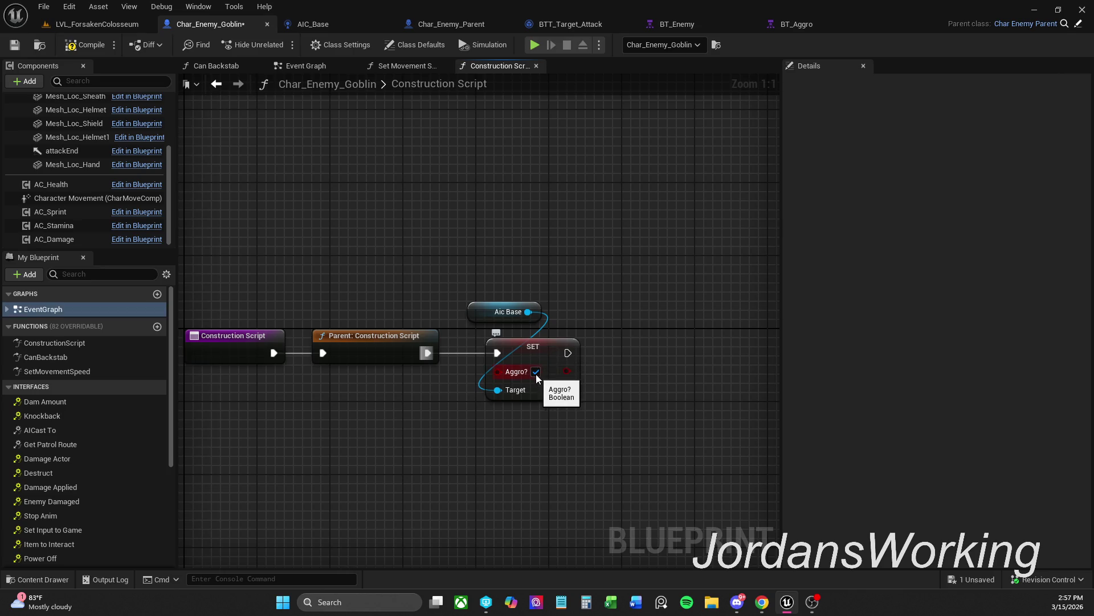
{"action": "mouse_move", "coordinate": [532, 347]}
{"action": "left_mouse_down"}
{"action": "mouse_move", "coordinate": [569, 347]}
{"action": "mouse_move", "coordinate": [494, 424]}
{"action": "left_mouse_up"}
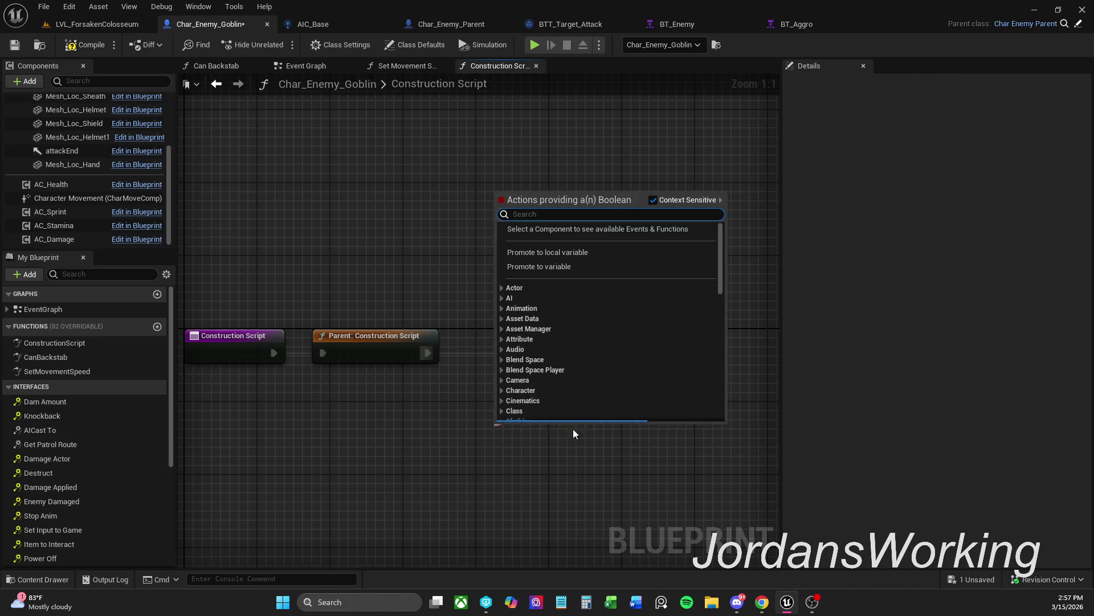
{"action": "left_click", "coordinate": [575, 268]}
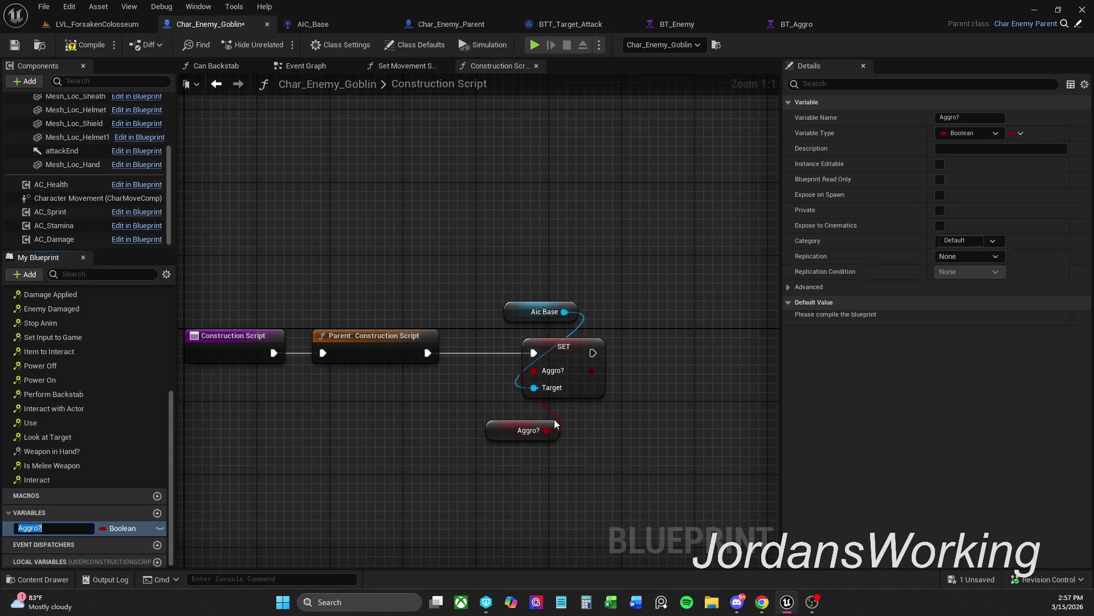
{"action": "left_click_drag", "start_coordinate": [521, 432], "coordinate": [512, 423]}
{"action": "left_click_drag", "start_coordinate": [505, 270], "coordinate": [577, 424]}
{"action": "left_click_drag", "start_coordinate": [571, 353], "coordinate": [562, 354]}
{"action": "left_click_drag", "start_coordinate": [538, 426], "coordinate": [555, 320]}
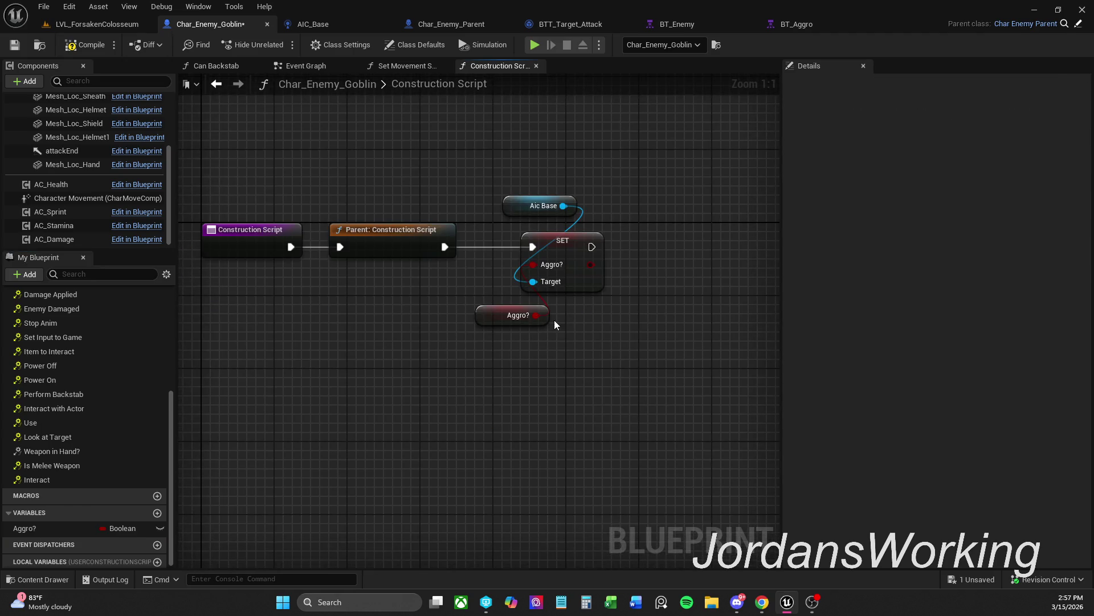
Set the Aggro? variable's default to true and compile Char_Enemy_Goblin
{"action": "left_click", "coordinate": [493, 312]}
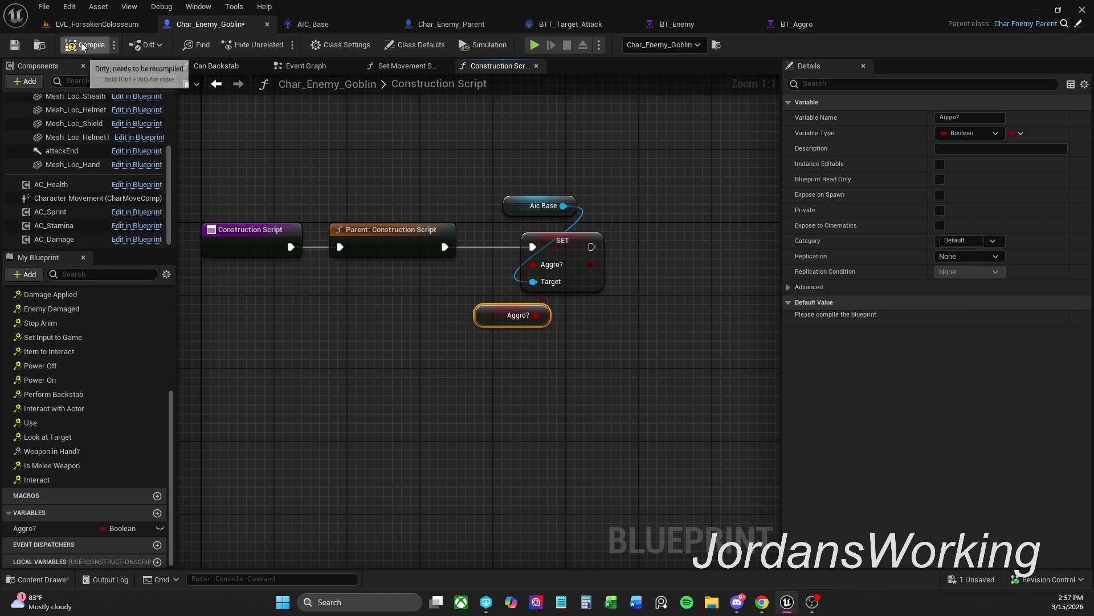
{"action": "left_click", "coordinate": [85, 45]}
{"action": "left_click", "coordinate": [513, 315]}
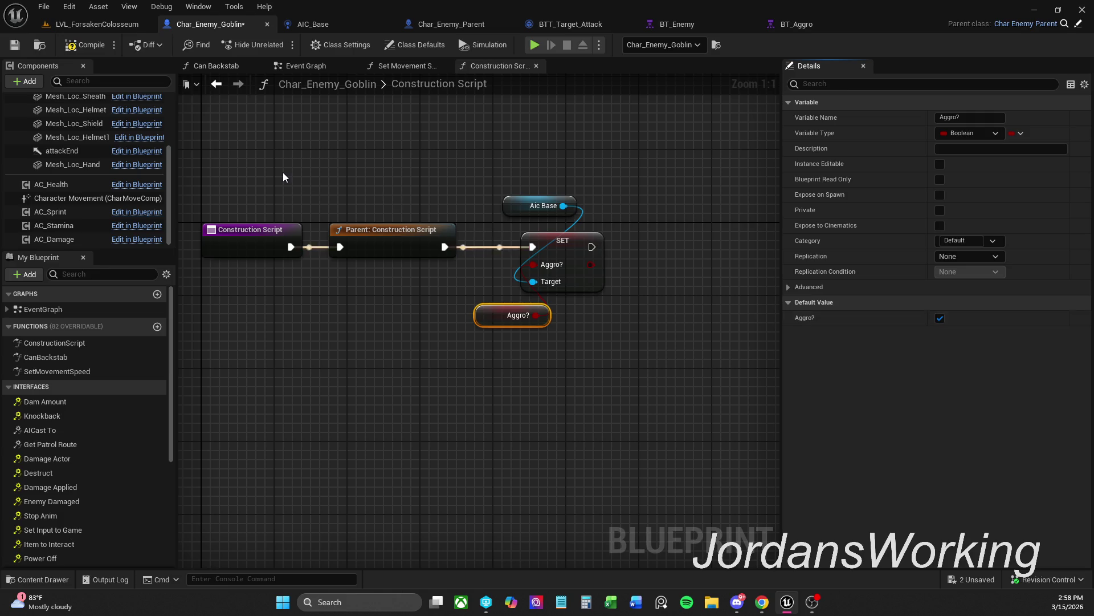
{"action": "left_click", "coordinate": [88, 46]}
{"action": "left_click", "coordinate": [117, 22]}
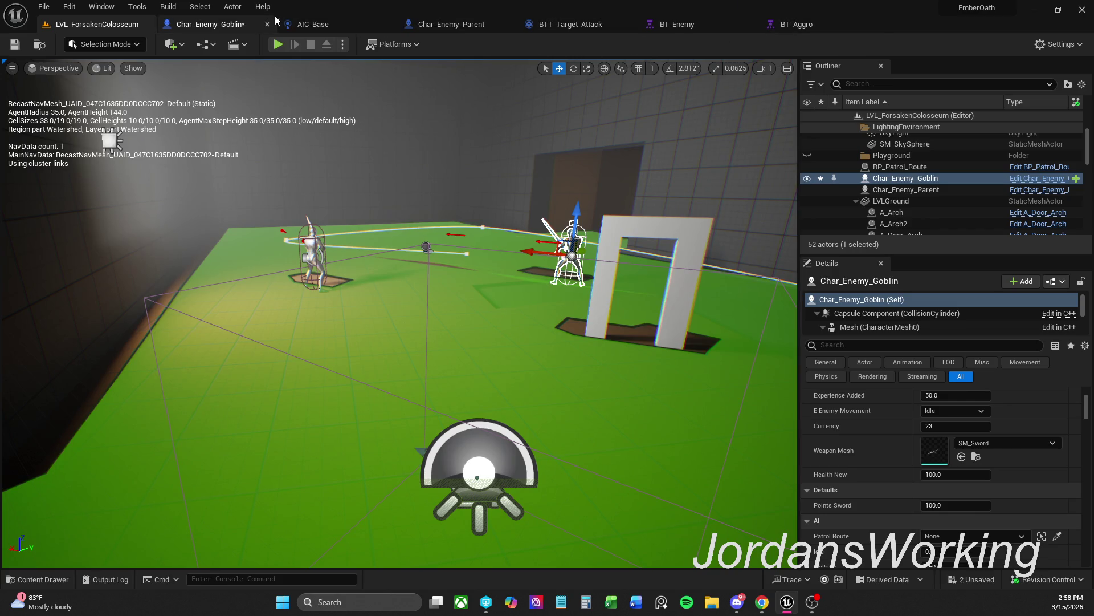
{"action": "left_click", "coordinate": [228, 26]}
{"action": "mouse_move", "coordinate": [641, 254]}
{"action": "left_mouse_down"}
{"action": "mouse_move", "coordinate": [535, 253]}
{"action": "mouse_move", "coordinate": [486, 239]}
{"action": "left_mouse_up"}
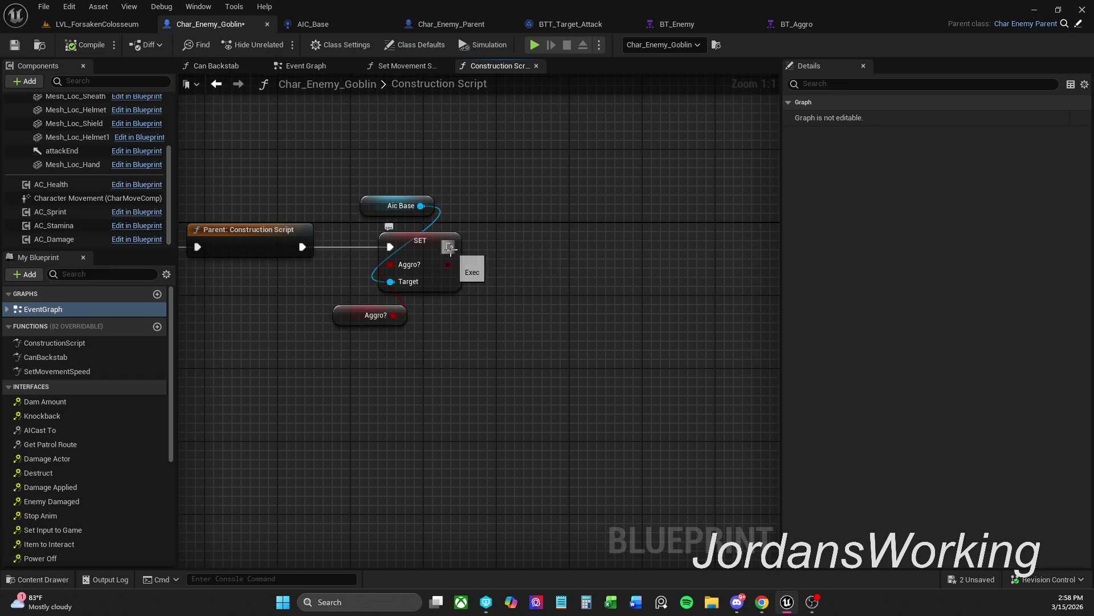
{"action": "left_click_drag", "start_coordinate": [430, 173], "coordinate": [482, 173]}
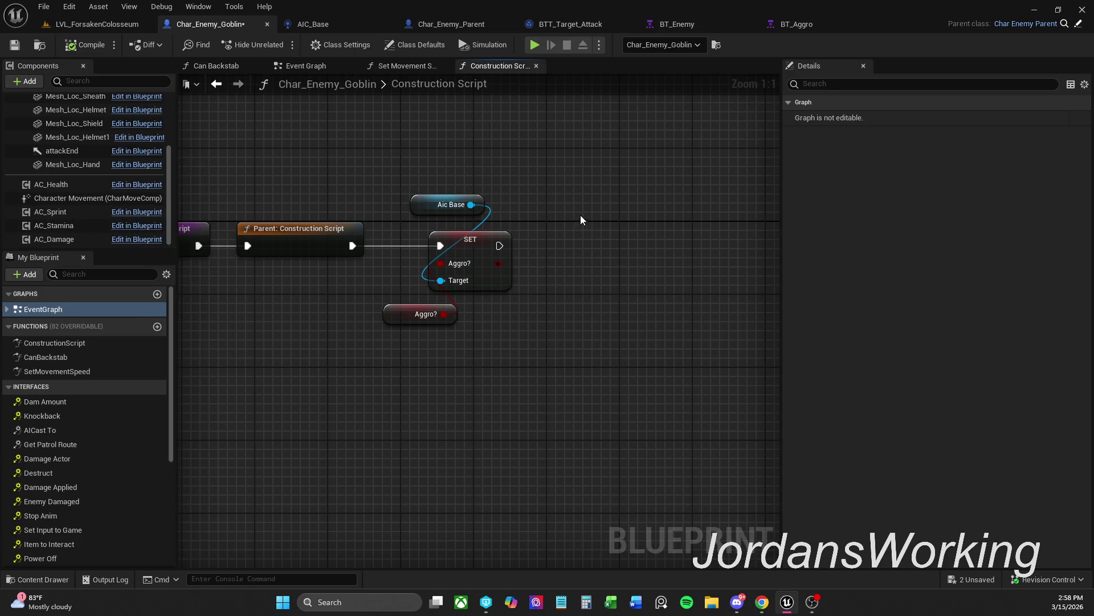
{"action": "scroll", "coordinate": [57, 205], "scroll_direction": "up", "scroll_amount": 3}
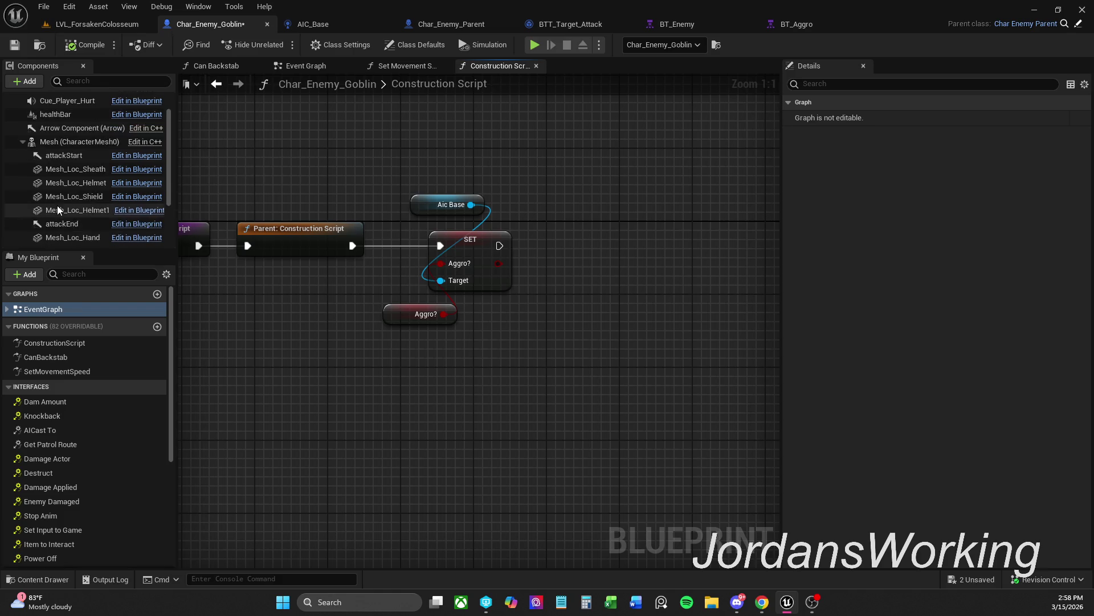
{"action": "left_click", "coordinate": [81, 172]}
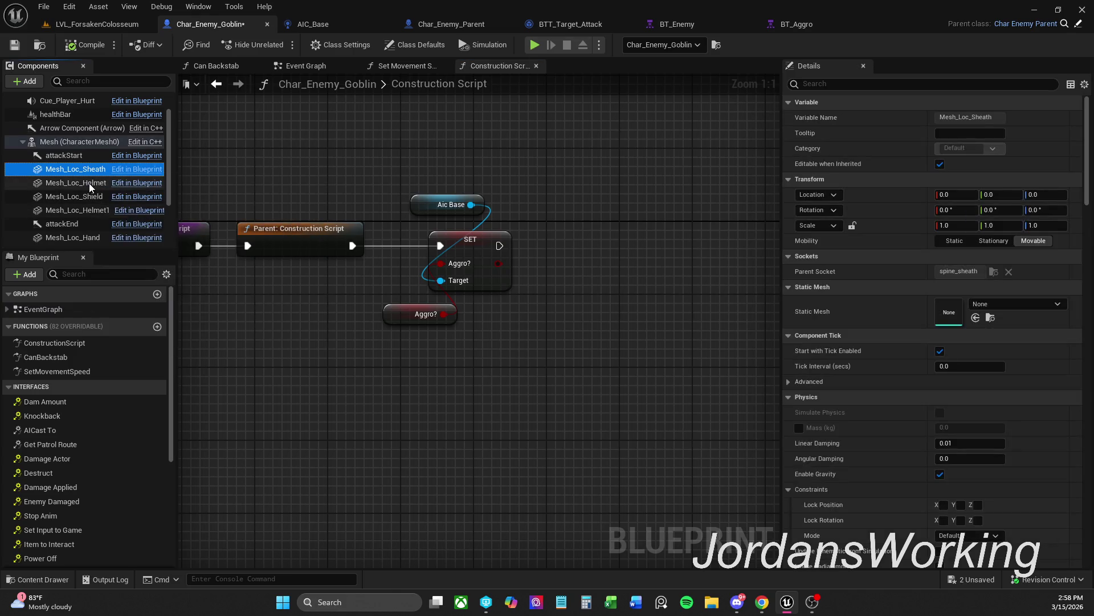
{"action": "left_click", "coordinate": [81, 183]}
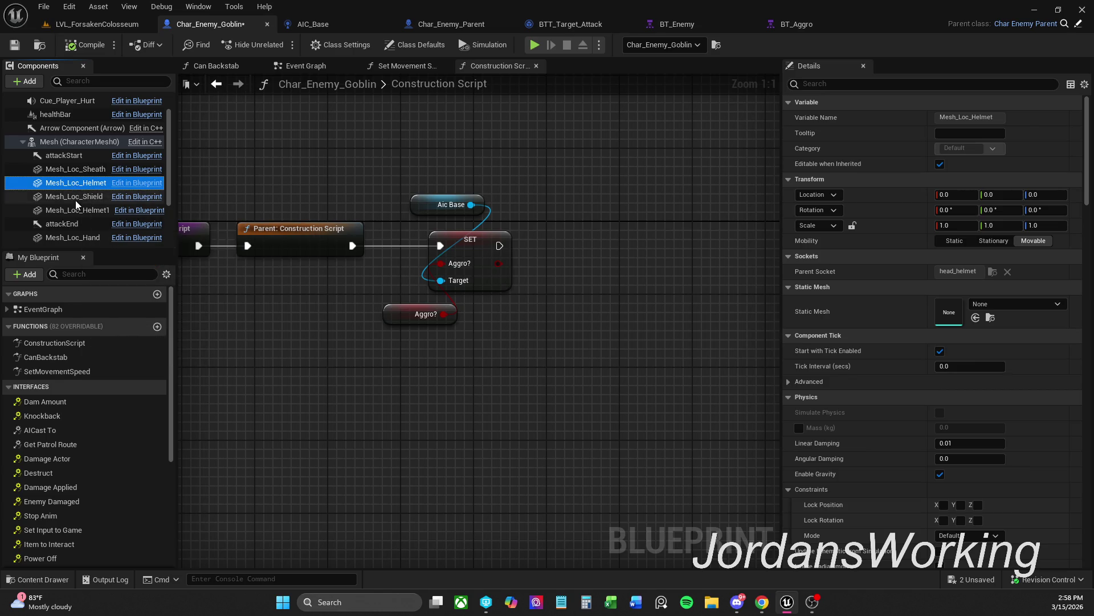
{"action": "left_click", "coordinate": [67, 210]}
{"action": "left_click", "coordinate": [69, 199]}
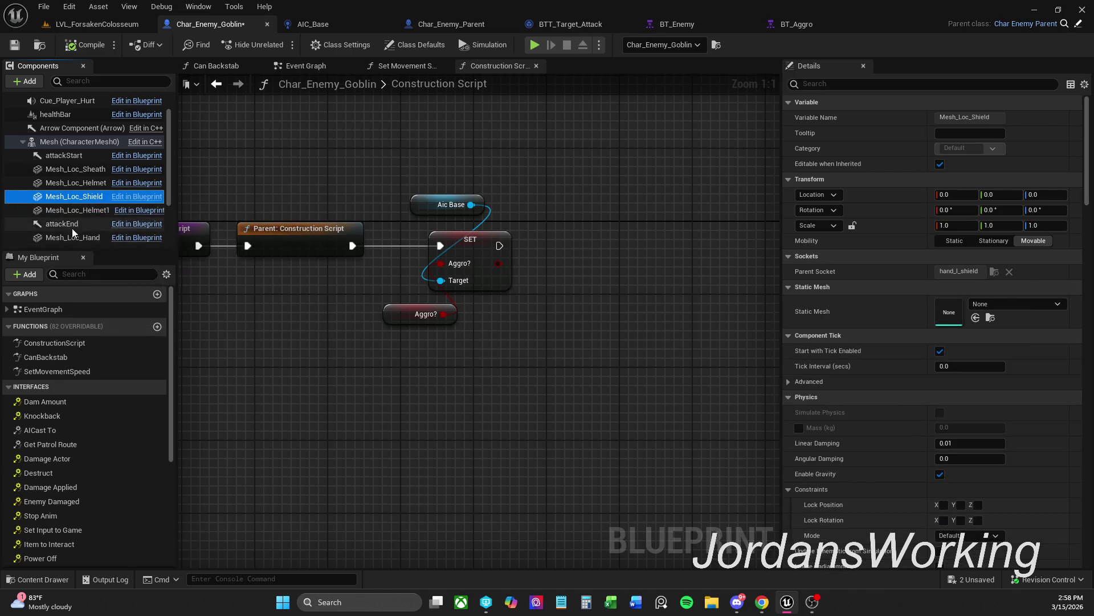
{"action": "scroll", "coordinate": [71, 228], "scroll_direction": "down", "scroll_amount": 1}
{"action": "scroll", "coordinate": [69, 218], "scroll_direction": "up", "scroll_amount": 1}
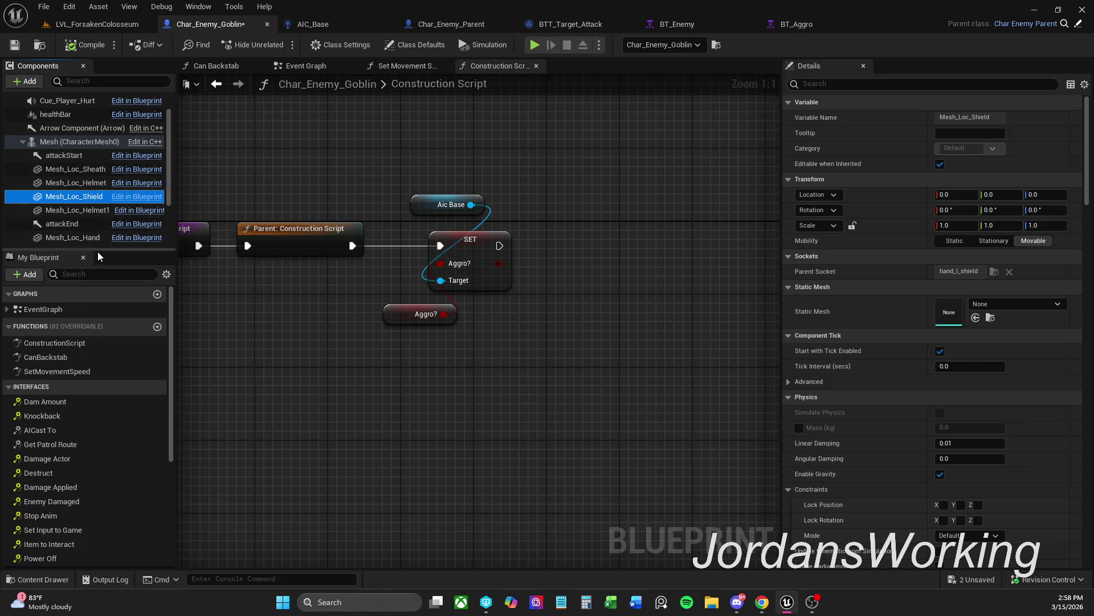
{"action": "left_click", "coordinate": [86, 237]}
Drop a Mesh Loc Hand reference into the graph and add a Set Static Mesh node from it
{"action": "left_click_drag", "start_coordinate": [80, 238], "coordinate": [536, 224]}
{"action": "mouse_move", "coordinate": [604, 222]}
{"action": "left_mouse_down"}
{"action": "mouse_move", "coordinate": [645, 236]}
{"action": "mouse_move", "coordinate": [560, 248]}
{"action": "left_mouse_up"}
{"action": "type", "text": "w"}
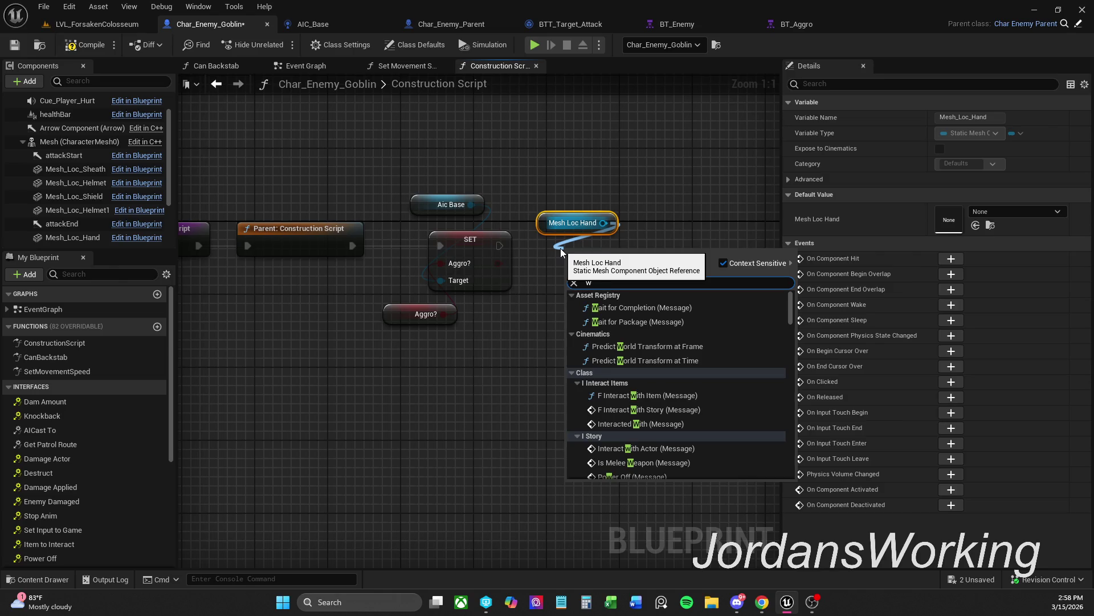
{"action": "key", "text": "BackSpace"}
{"action": "type", "text": "set"}
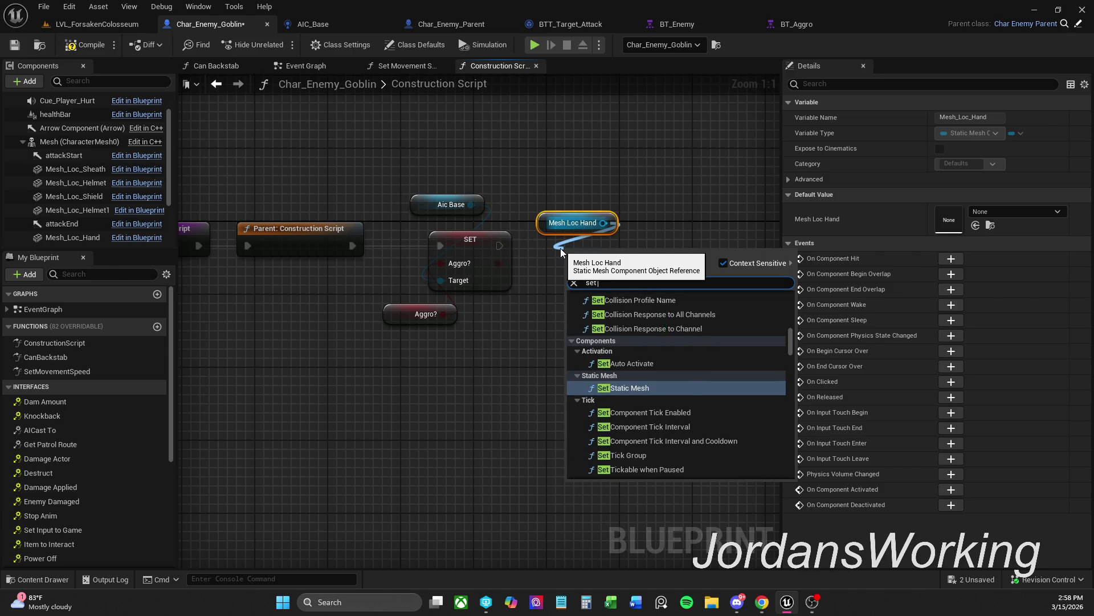
{"action": "type", "text": " static"}
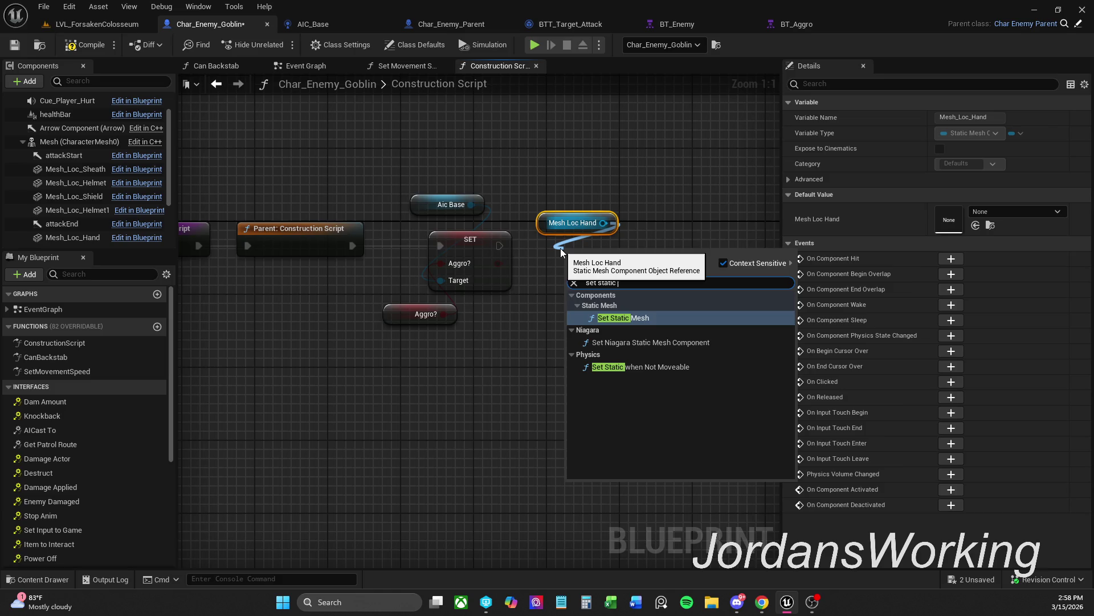
{"action": "key", "text": "Return"}
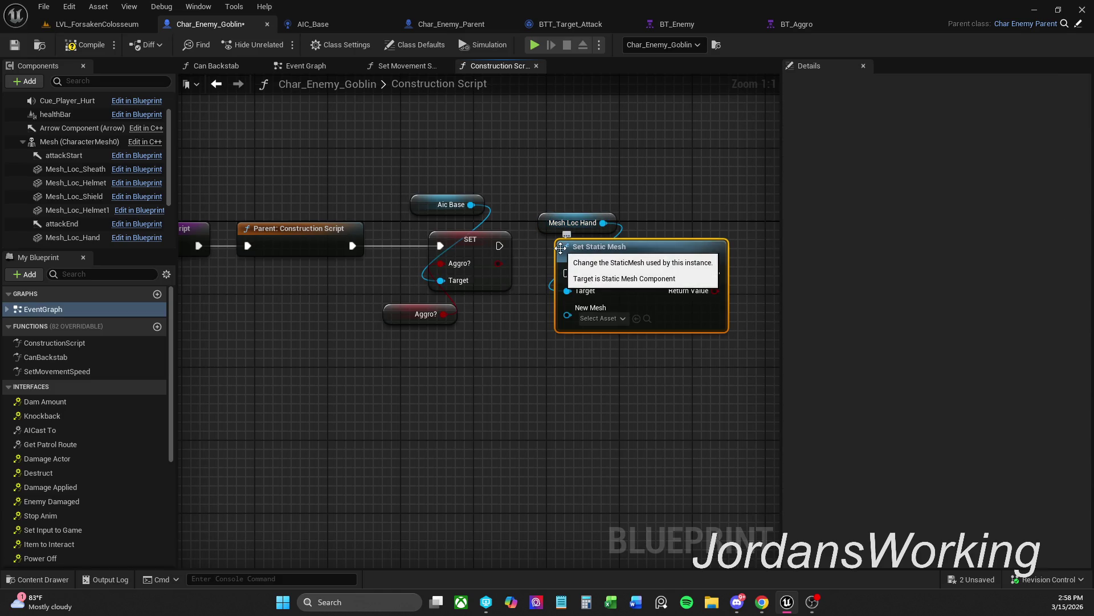
Arrange Mesh Loc Hand and Set Static Mesh neatly after the SET Aggro? node
{"action": "mouse_move", "coordinate": [593, 195]}
{"action": "left_mouse_down"}
{"action": "mouse_move", "coordinate": [649, 237]}
{"action": "mouse_move", "coordinate": [623, 272]}
{"action": "mouse_move", "coordinate": [624, 246]}
{"action": "mouse_move", "coordinate": [499, 246]}
{"action": "left_mouse_up"}
{"action": "left_click_drag", "start_coordinate": [543, 201], "coordinate": [531, 206]}
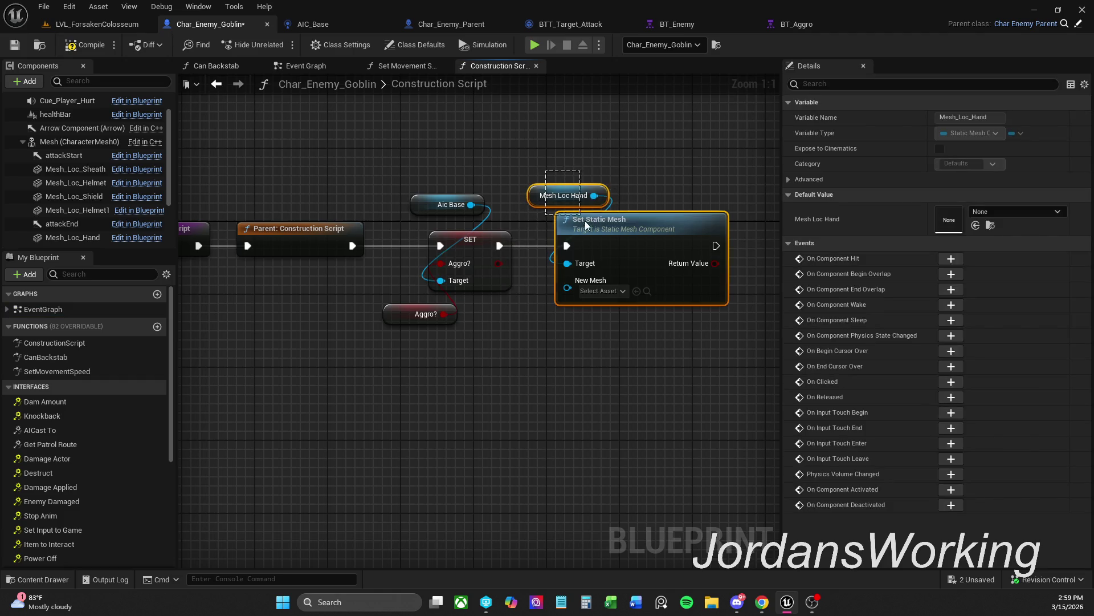
{"action": "left_click", "coordinate": [678, 158]}
{"action": "left_click", "coordinate": [626, 269]}
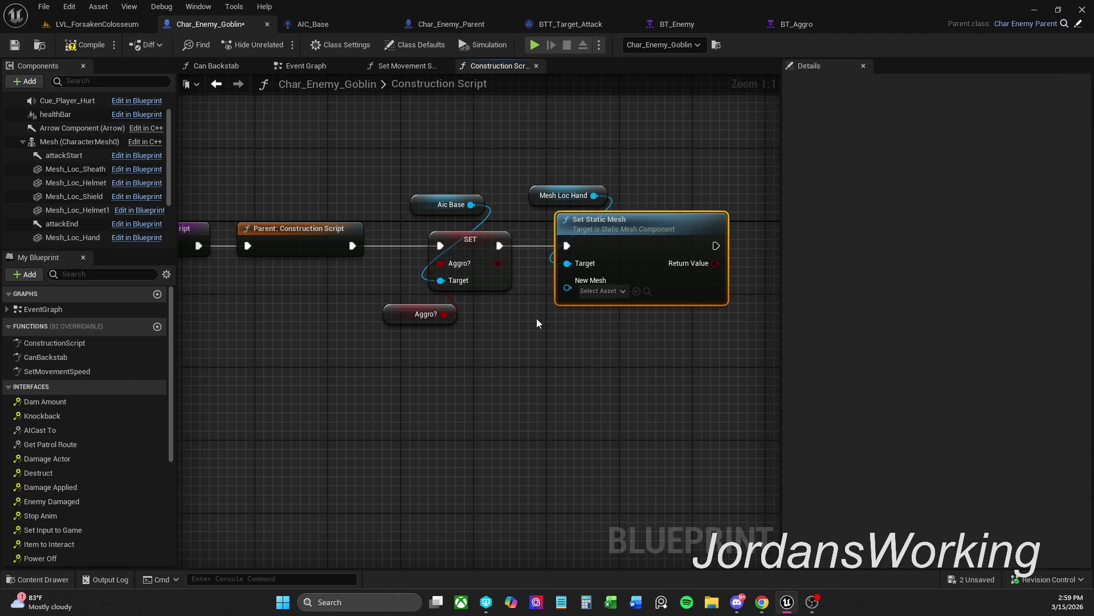
{"action": "left_click", "coordinate": [499, 274], "text": "ctrl"}
{"action": "mouse_move", "coordinate": [550, 375]}
{"action": "left_mouse_down"}
{"action": "mouse_move", "coordinate": [589, 354]}
{"action": "mouse_move", "coordinate": [633, 189]}
{"action": "left_mouse_up"}
{"action": "left_click_drag", "start_coordinate": [647, 227], "coordinate": [665, 228]}
{"action": "left_click", "coordinate": [666, 163]}
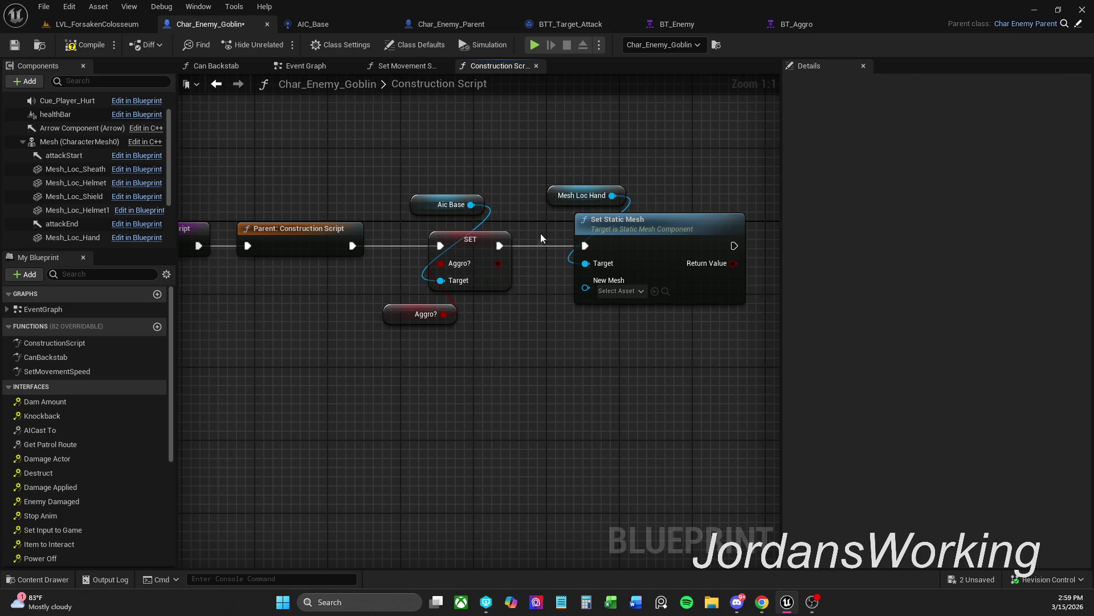
{"action": "left_click_drag", "start_coordinate": [430, 214], "coordinate": [420, 224]}
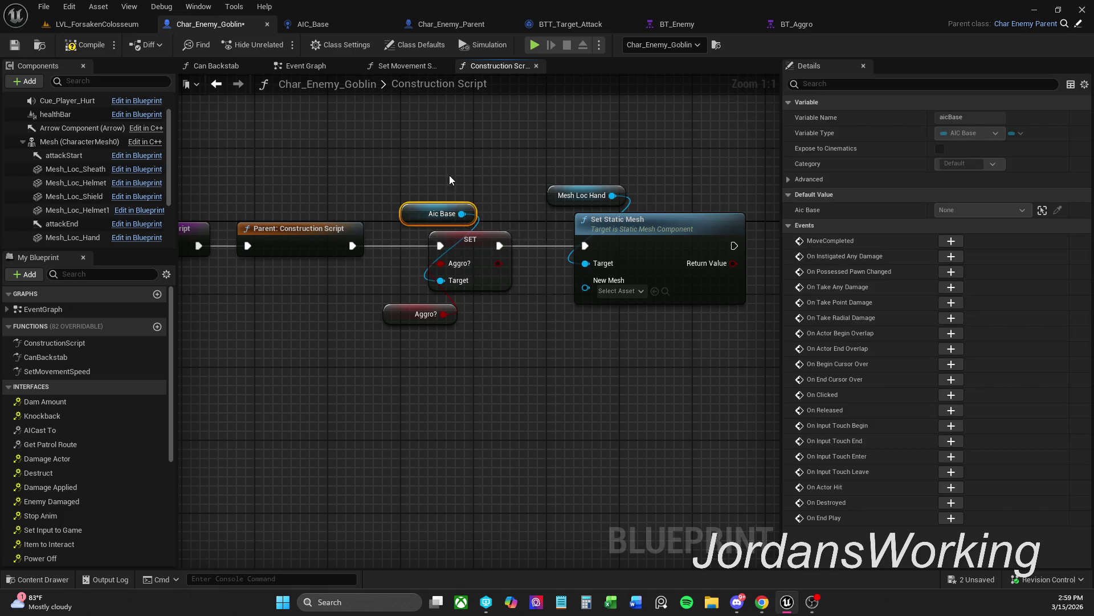
{"action": "left_click", "coordinate": [546, 328]}
{"action": "left_click_drag", "start_coordinate": [567, 329], "coordinate": [660, 190]}
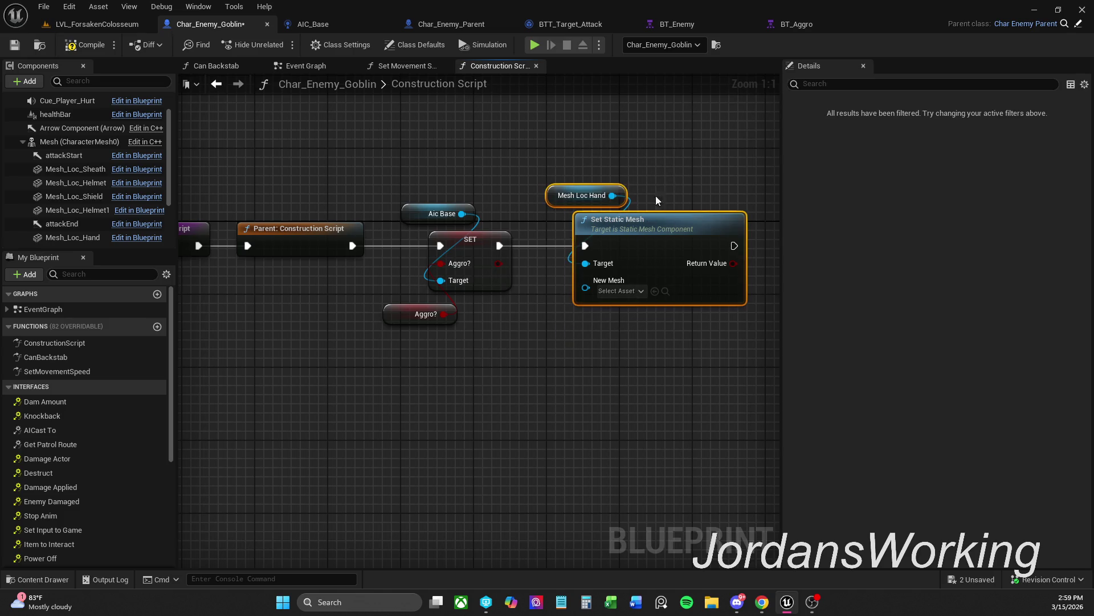
{"action": "left_click_drag", "start_coordinate": [629, 227], "coordinate": [648, 227]}
{"action": "left_click", "coordinate": [671, 177]}
{"action": "left_click_drag", "start_coordinate": [671, 177], "coordinate": [658, 138]}
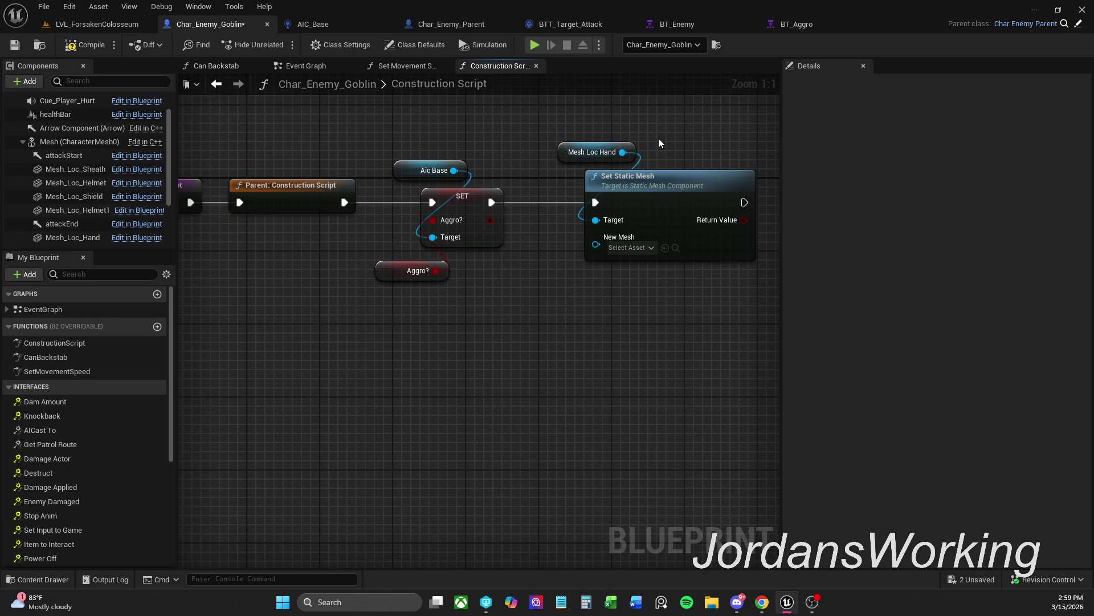
{"action": "left_click", "coordinate": [633, 249]}
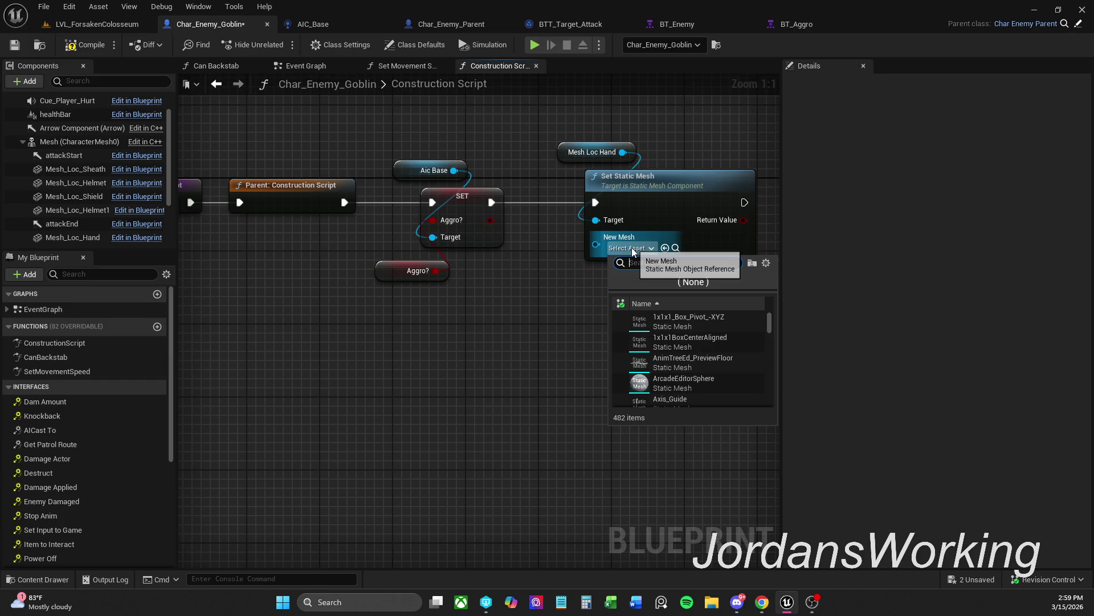
Set the Set Static Mesh node's New Mesh to SM_Axe after searching 'axe'
{"action": "left_click", "coordinate": [601, 323]}
{"action": "left_click", "coordinate": [31, 579]}
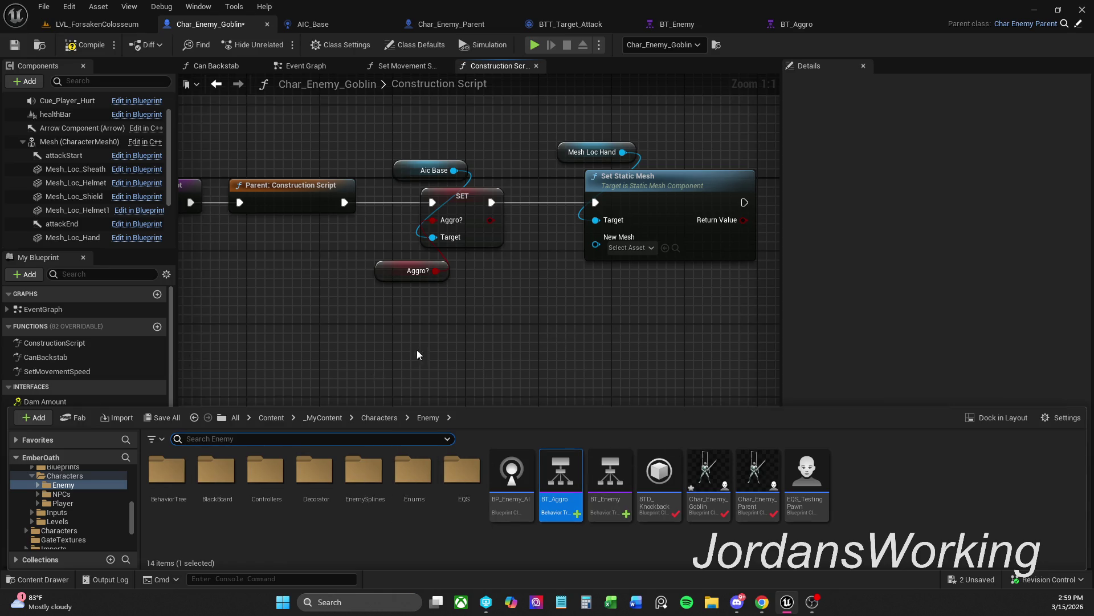
{"action": "left_click", "coordinate": [584, 293]}
{"action": "left_click", "coordinate": [618, 246]}
{"action": "type", "text": "axe"}
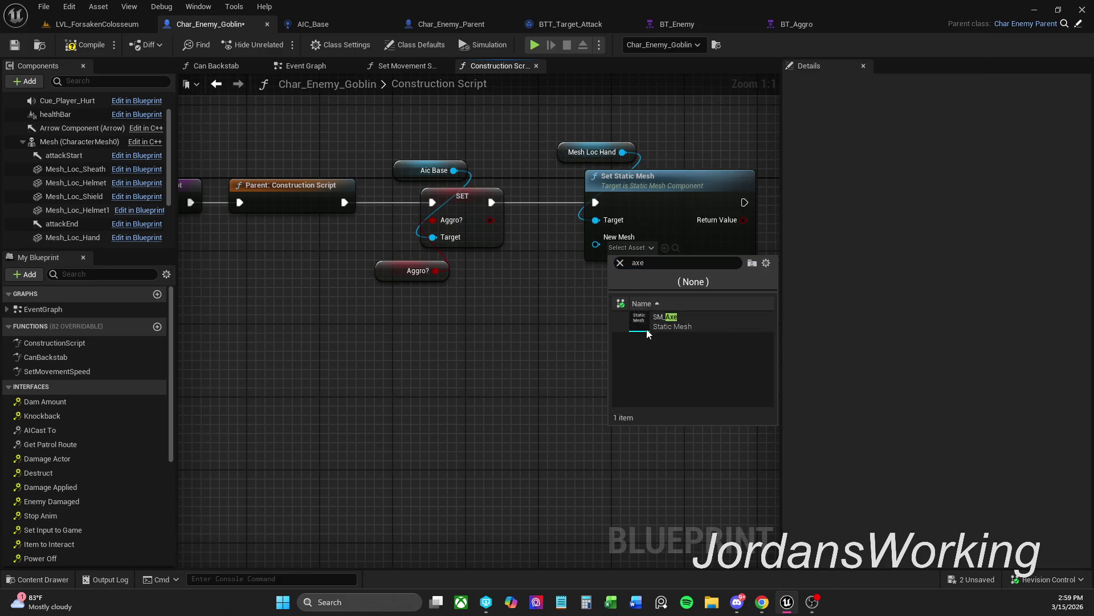
{"action": "left_click", "coordinate": [641, 322]}
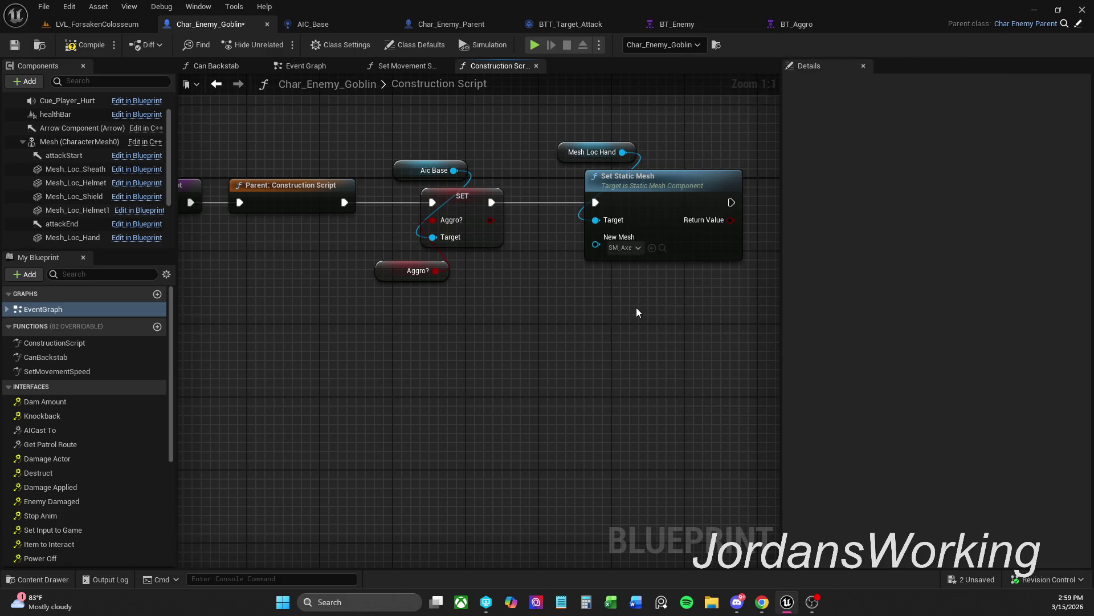
Compile the goblin blueprint and shift the Set Static Mesh and Mesh Loc Hand nodes right
{"action": "left_click", "coordinate": [89, 46]}
{"action": "mouse_move", "coordinate": [521, 341]}
{"action": "left_mouse_down"}
{"action": "mouse_move", "coordinate": [567, 345]}
{"action": "mouse_move", "coordinate": [446, 363]}
{"action": "left_mouse_up"}
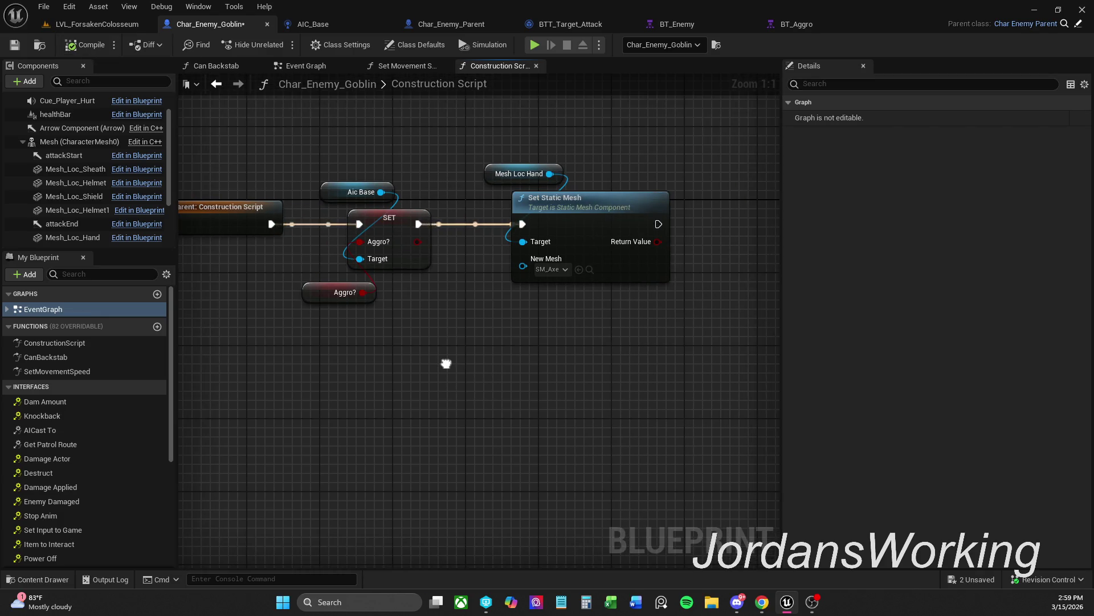
{"action": "scroll", "coordinate": [552, 338], "scroll_direction": "down", "scroll_amount": 1}
{"action": "mouse_move", "coordinate": [470, 195]}
{"action": "left_mouse_down"}
{"action": "mouse_move", "coordinate": [546, 258]}
{"action": "mouse_move", "coordinate": [580, 234]}
{"action": "mouse_move", "coordinate": [637, 235]}
{"action": "left_mouse_up"}
{"action": "left_click", "coordinate": [441, 162]}
Add a Branch driven by Aggro? and wire its True path into Set Static Mesh
{"action": "left_click_drag", "start_coordinate": [288, 188], "coordinate": [322, 325]}
{"action": "left_click", "coordinate": [433, 365]}
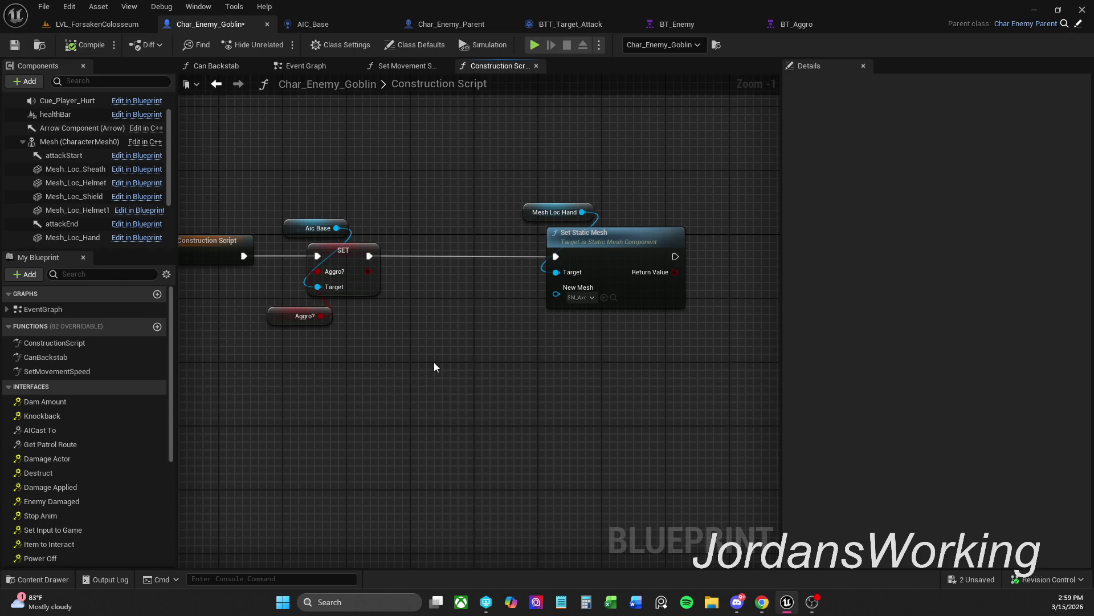
{"action": "key", "text": "b"}
{"action": "left_click", "coordinate": [373, 271]}
{"action": "mouse_move", "coordinate": [407, 260]}
{"action": "left_mouse_down"}
{"action": "mouse_move", "coordinate": [446, 259]}
{"action": "mouse_move", "coordinate": [371, 258]}
{"action": "left_mouse_up"}
{"action": "left_click_drag", "start_coordinate": [483, 256], "coordinate": [556, 256]}
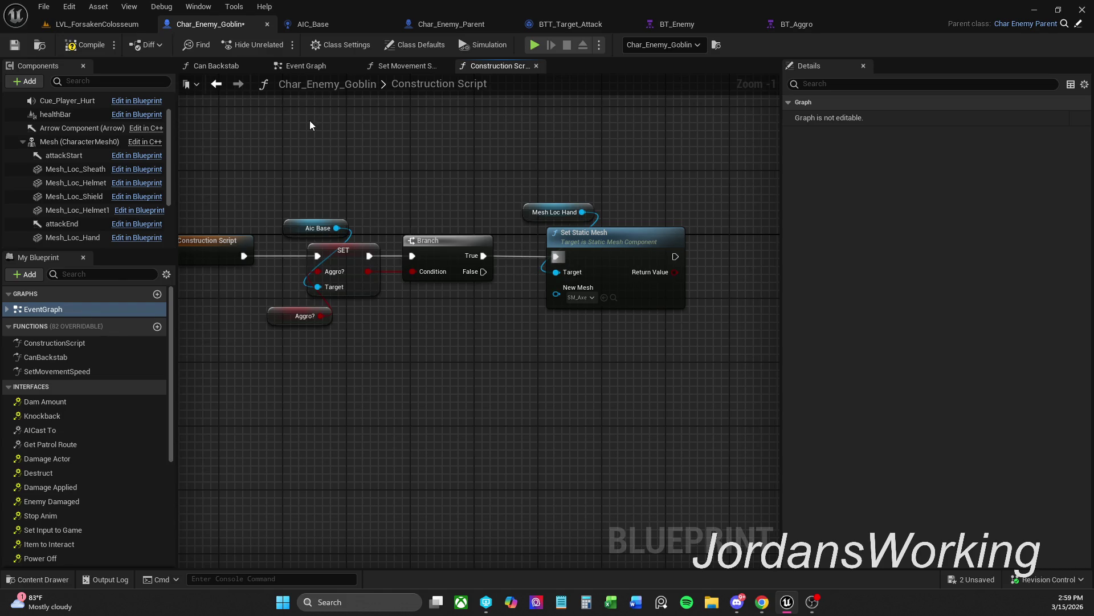
Review the gated construction script nodes, then switch to the LVL_ForsakenColosseum level
{"action": "mouse_move", "coordinate": [616, 345]}
{"action": "left_mouse_down"}
{"action": "mouse_move", "coordinate": [456, 288]}
{"action": "mouse_move", "coordinate": [361, 290]}
{"action": "left_mouse_up"}
{"action": "left_click_drag", "start_coordinate": [368, 334], "coordinate": [571, 333]}
{"action": "left_click_drag", "start_coordinate": [244, 199], "coordinate": [379, 268]}
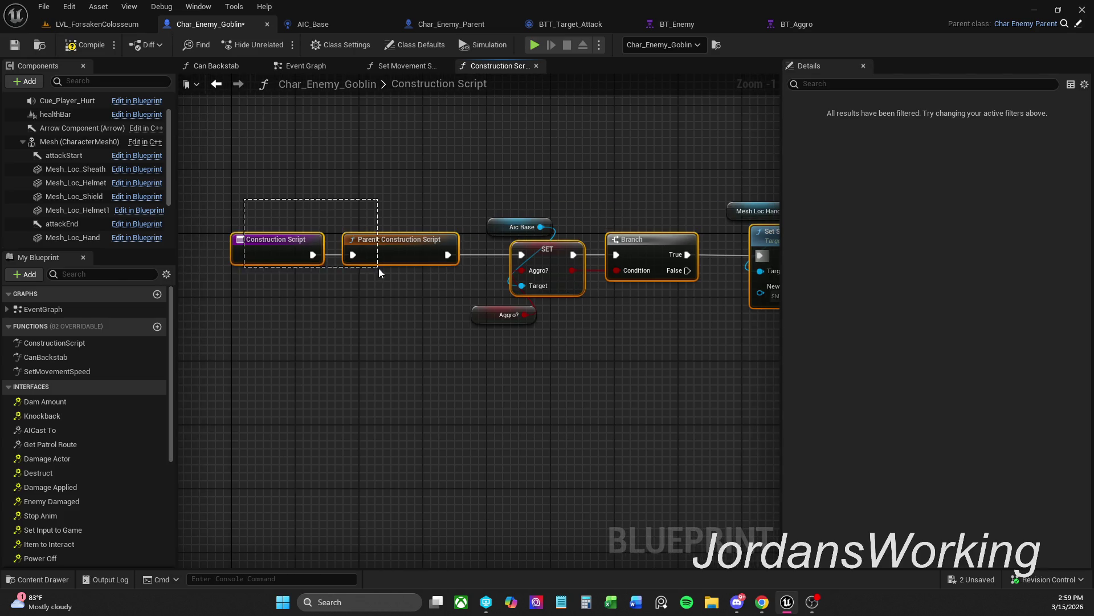
{"action": "left_click_drag", "start_coordinate": [614, 201], "coordinate": [494, 211]}
{"action": "left_click", "coordinate": [493, 211]}
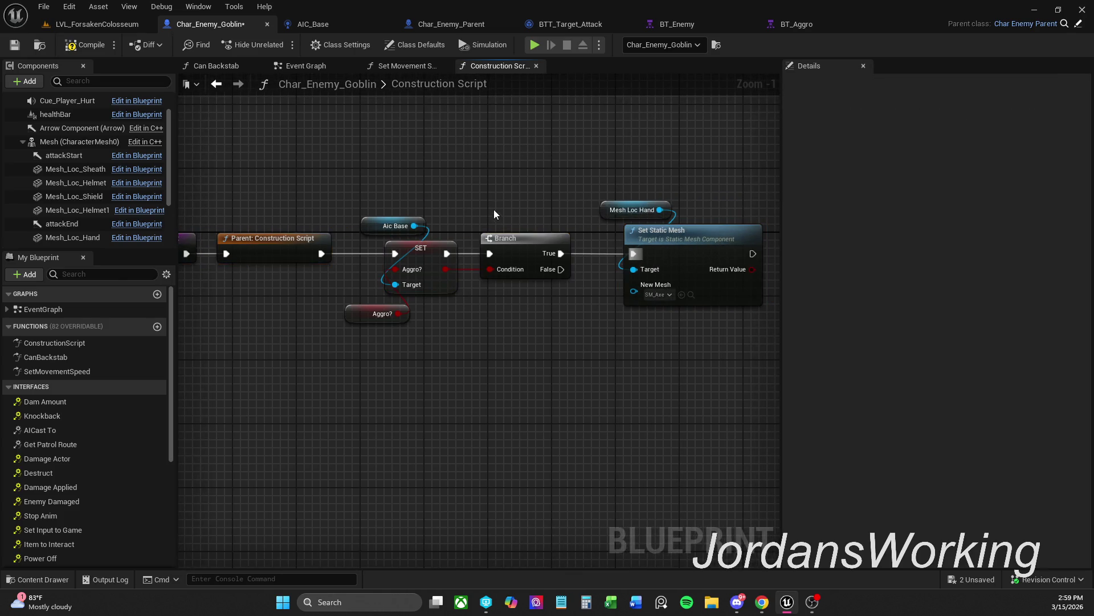
{"action": "mouse_move", "coordinate": [363, 180]}
{"action": "left_mouse_down"}
{"action": "mouse_move", "coordinate": [651, 337]}
{"action": "mouse_move", "coordinate": [613, 354]}
{"action": "left_mouse_up"}
{"action": "left_click", "coordinate": [613, 355]}
{"action": "left_click", "coordinate": [94, 49]}
{"action": "left_click", "coordinate": [109, 26]}
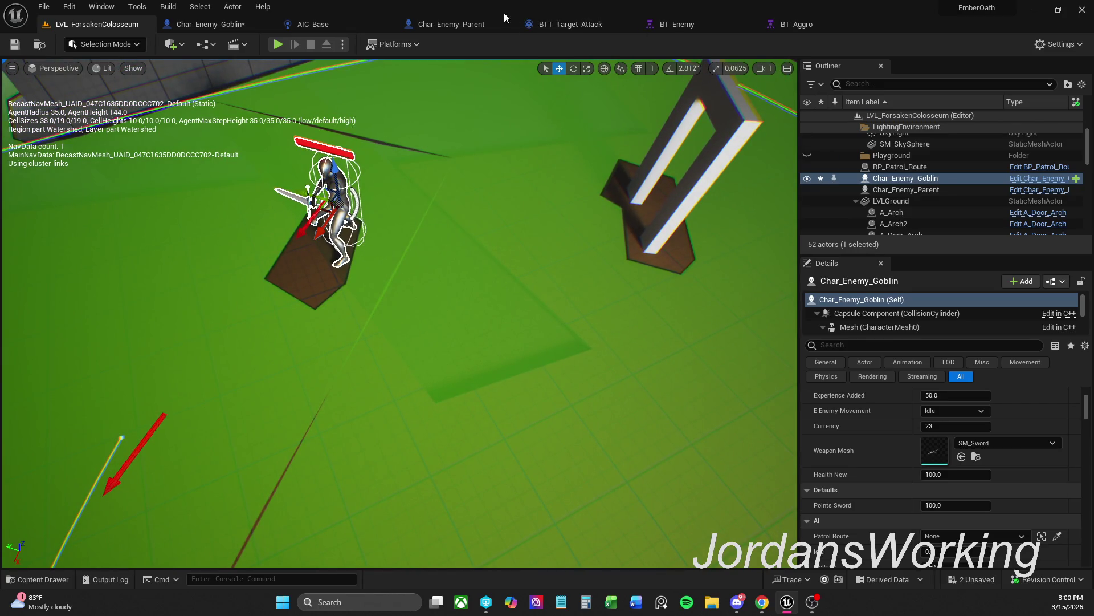
Browse Char_Enemy_Parent, the Set Movement Speed function and the goblin's Event Graph
{"action": "left_click", "coordinate": [450, 24]}
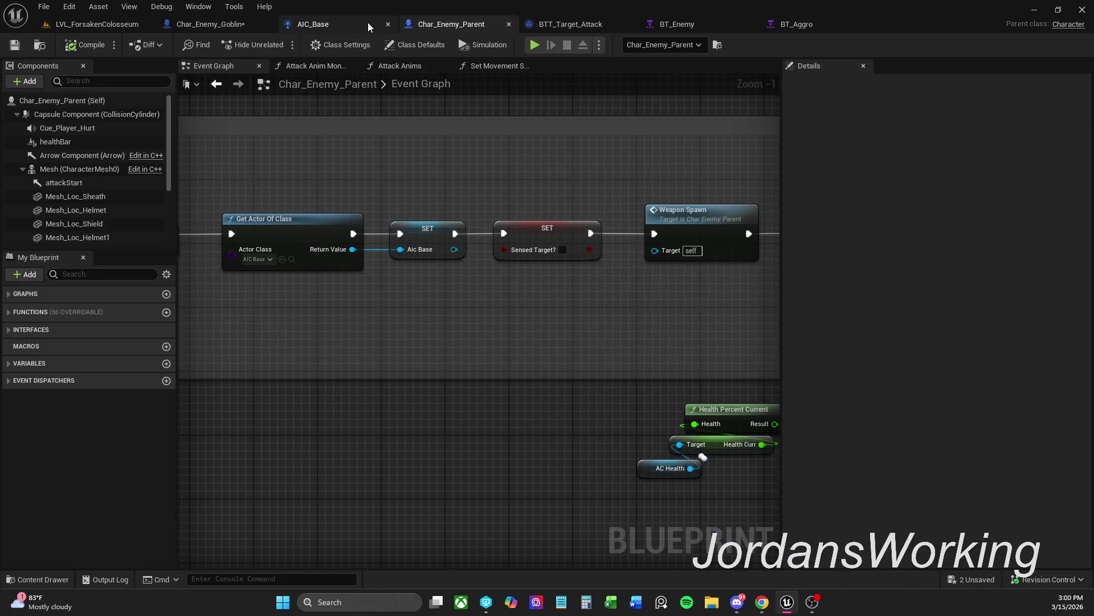
{"action": "left_click", "coordinate": [261, 26]}
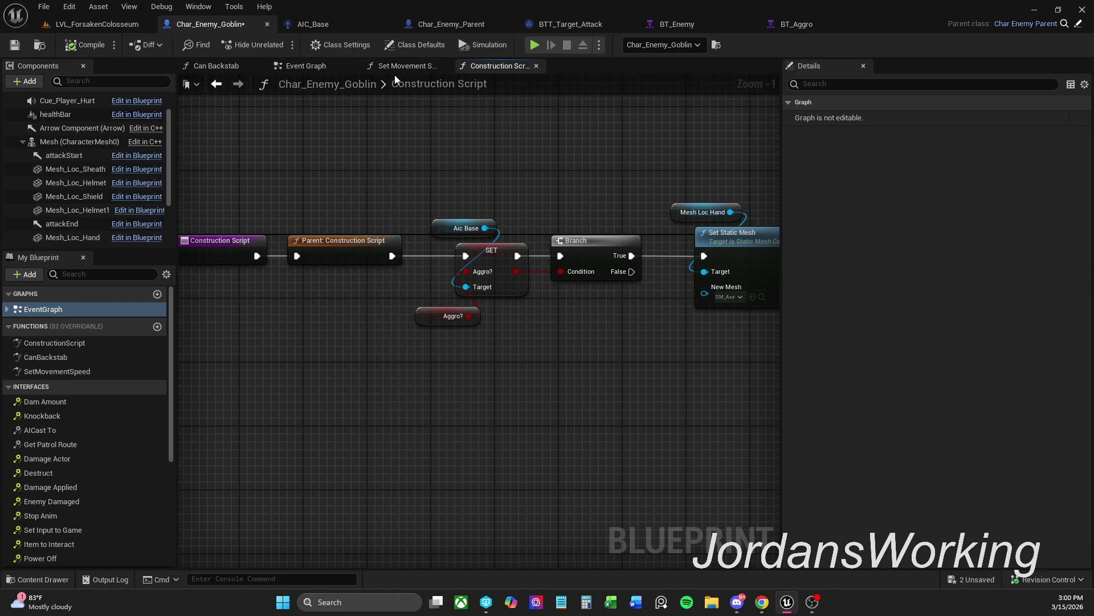
{"action": "left_click", "coordinate": [419, 67]}
{"action": "left_click", "coordinate": [443, 66]}
{"action": "mouse_move", "coordinate": [295, 180]}
{"action": "left_mouse_down"}
{"action": "mouse_move", "coordinate": [452, 181]}
{"action": "mouse_move", "coordinate": [219, 186]}
{"action": "left_mouse_up"}
Inspect the Aggro? variable and node in the AIC_Base controller's Event Graph
{"action": "left_click", "coordinate": [313, 24]}
{"action": "scroll", "coordinate": [90, 456], "scroll_direction": "down", "scroll_amount": 2}
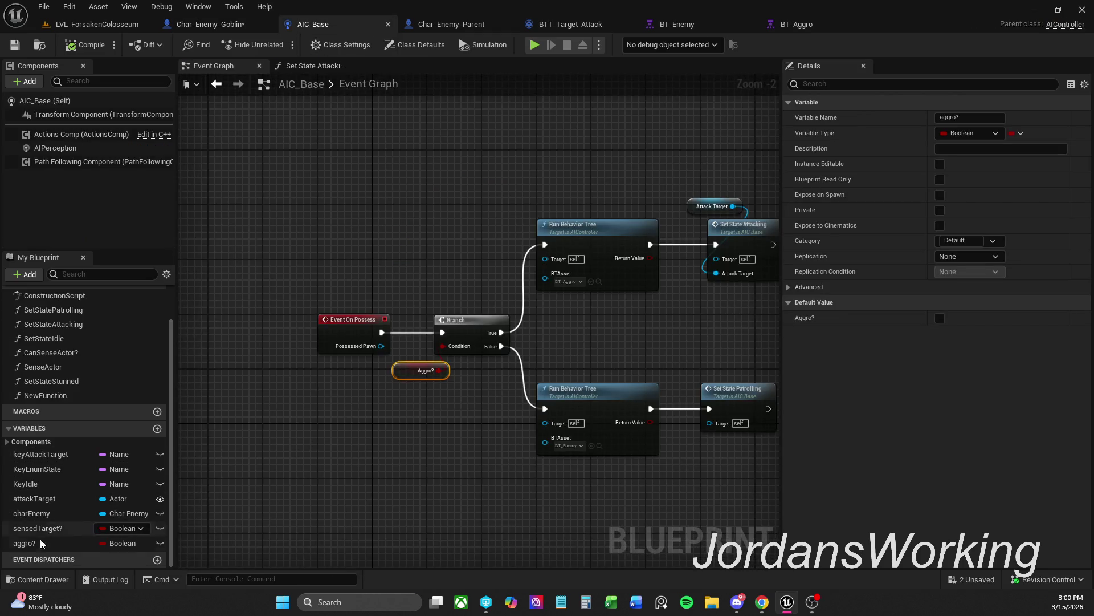
{"action": "left_click", "coordinate": [40, 543]}
{"action": "left_click", "coordinate": [428, 372]}
{"action": "scroll", "coordinate": [443, 384], "scroll_direction": "up", "scroll_amount": 2}
{"action": "left_click_drag", "start_coordinate": [446, 383], "coordinate": [284, 367]}
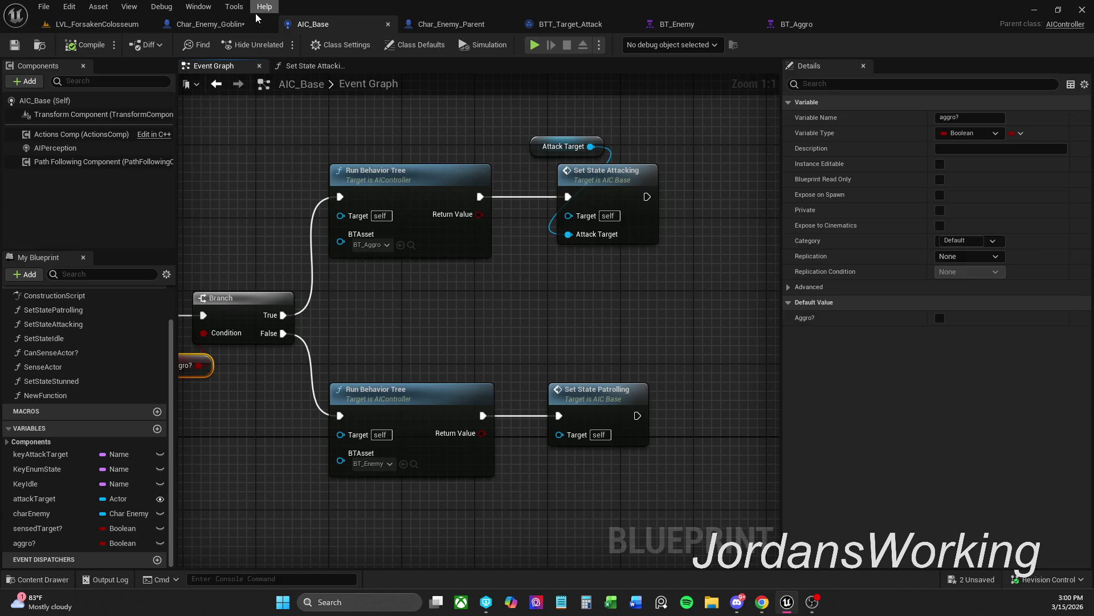
Select the five Branch and Run Behavior Tree nodes for BT_Aggro/BT_Enemy, then return to Char_Enemy_Goblin
{"action": "left_click_drag", "start_coordinate": [340, 135], "coordinate": [741, 546]}
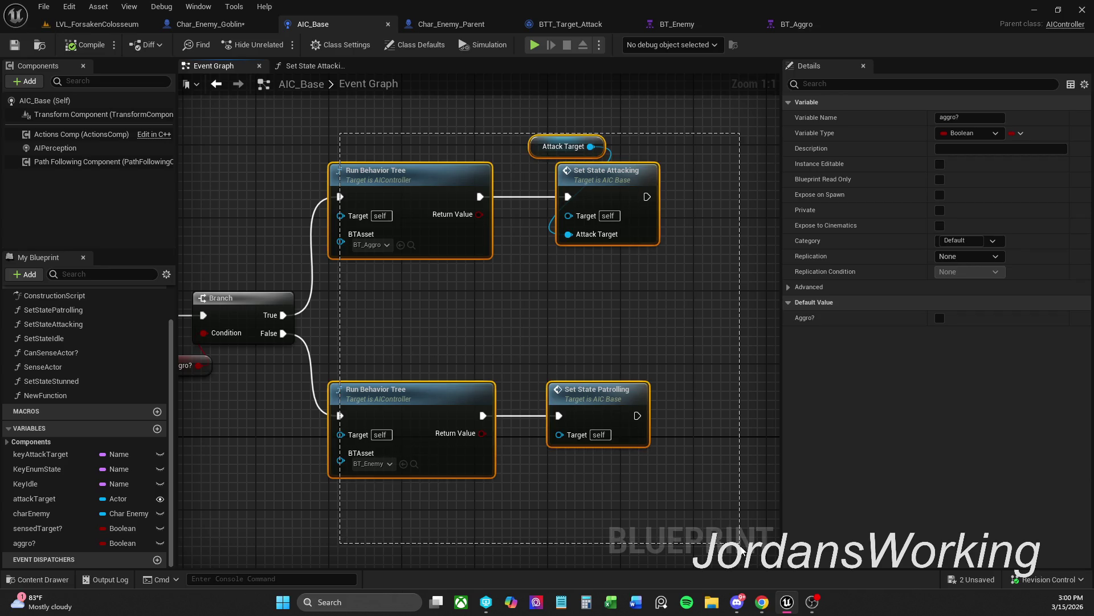
{"action": "left_click", "coordinate": [621, 365]}
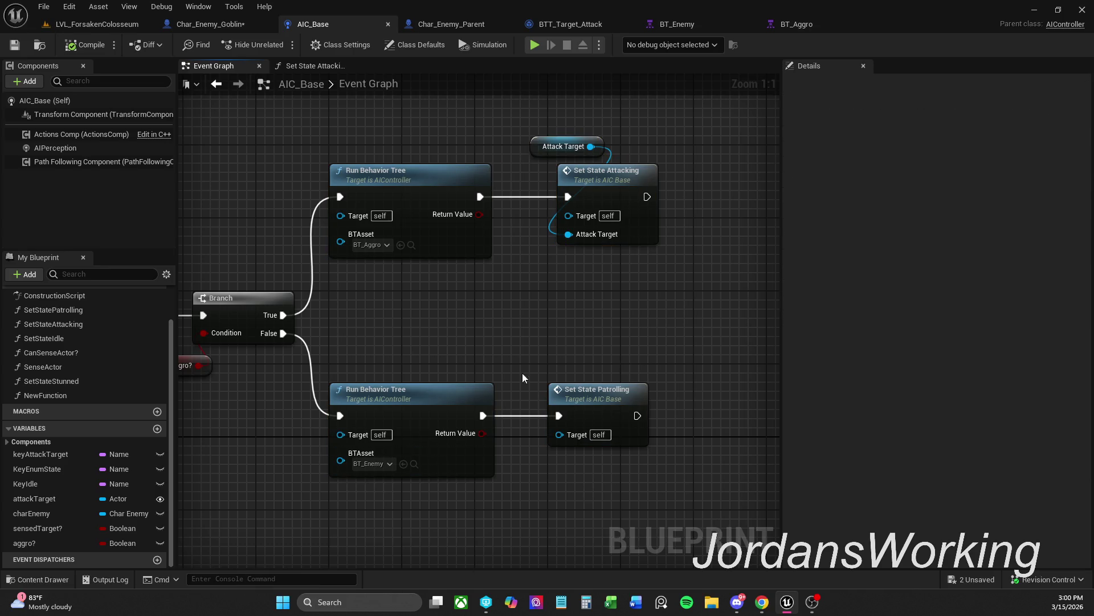
{"action": "mouse_move", "coordinate": [695, 536]}
{"action": "left_mouse_down"}
{"action": "mouse_move", "coordinate": [439, 131]}
{"action": "mouse_move", "coordinate": [391, 103]}
{"action": "left_mouse_up"}
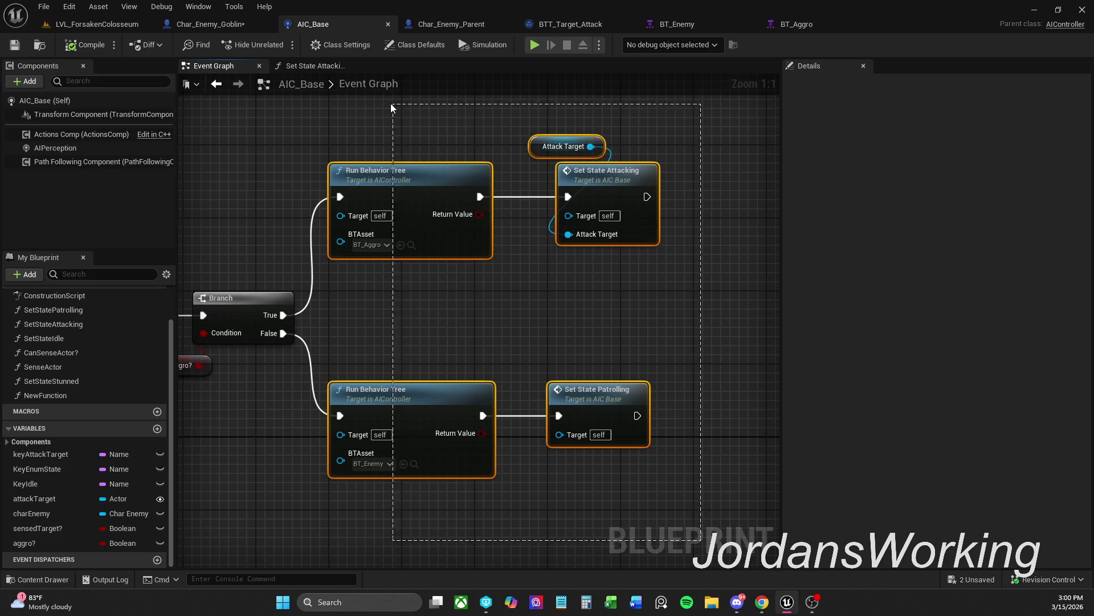
{"action": "left_click", "coordinate": [372, 122]}
{"action": "left_click", "coordinate": [239, 24]}
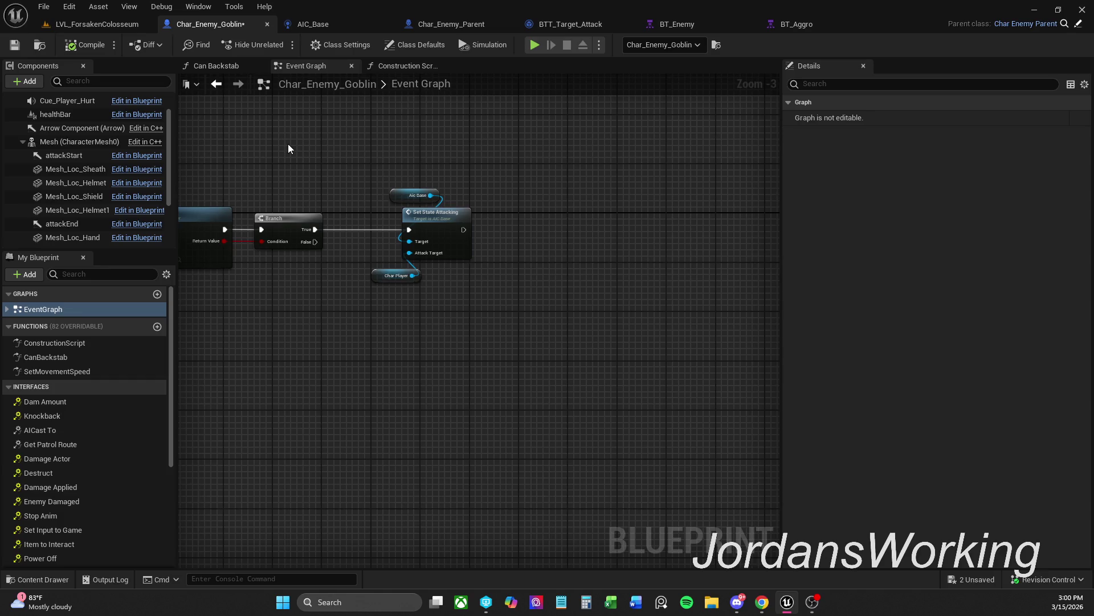
Inspect the goblin's BeginPlay chain from its start through the Branch and Set State nodes
{"action": "mouse_move", "coordinate": [284, 146]}
{"action": "left_mouse_down"}
{"action": "mouse_move", "coordinate": [442, 149]}
{"action": "mouse_move", "coordinate": [426, 146]}
{"action": "left_mouse_up"}
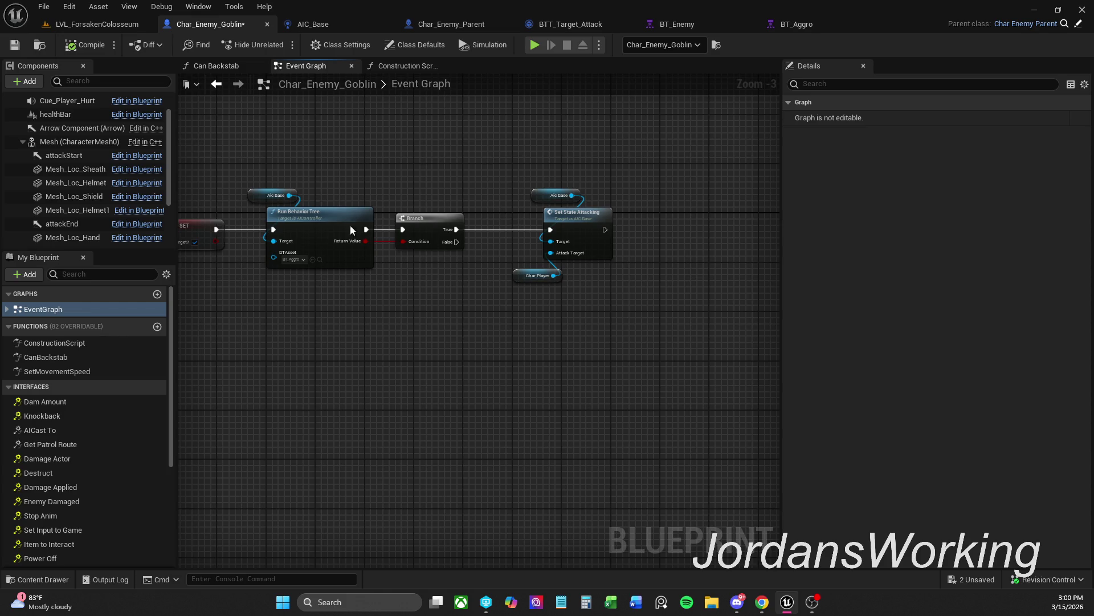
{"action": "left_click_drag", "start_coordinate": [301, 160], "coordinate": [511, 153]}
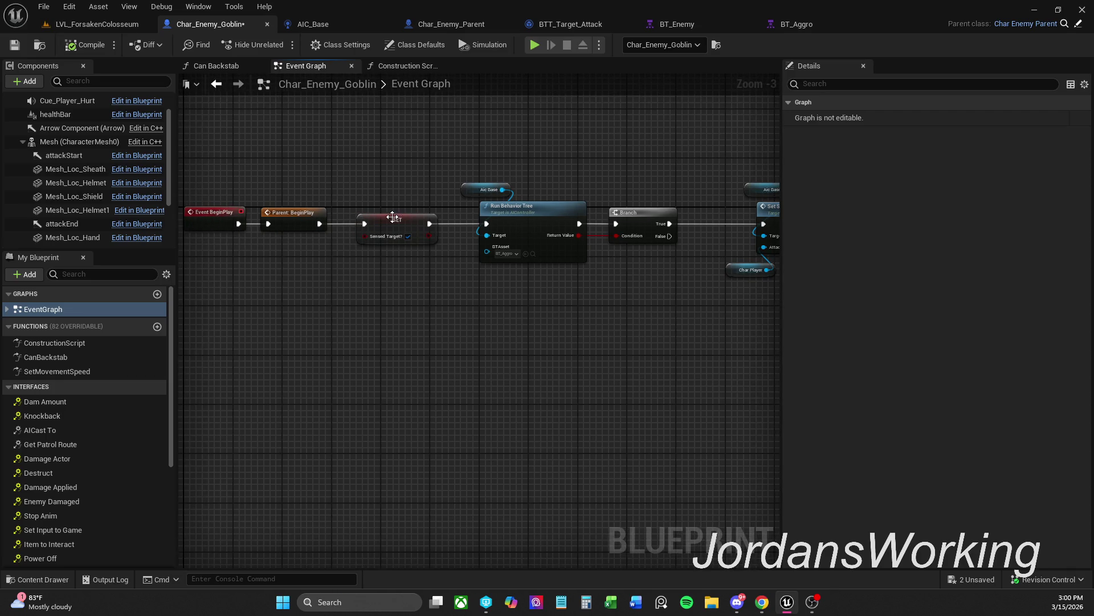
{"action": "scroll", "coordinate": [396, 216], "scroll_direction": "up", "scroll_amount": 2}
{"action": "left_click_drag", "start_coordinate": [365, 168], "coordinate": [439, 162]}
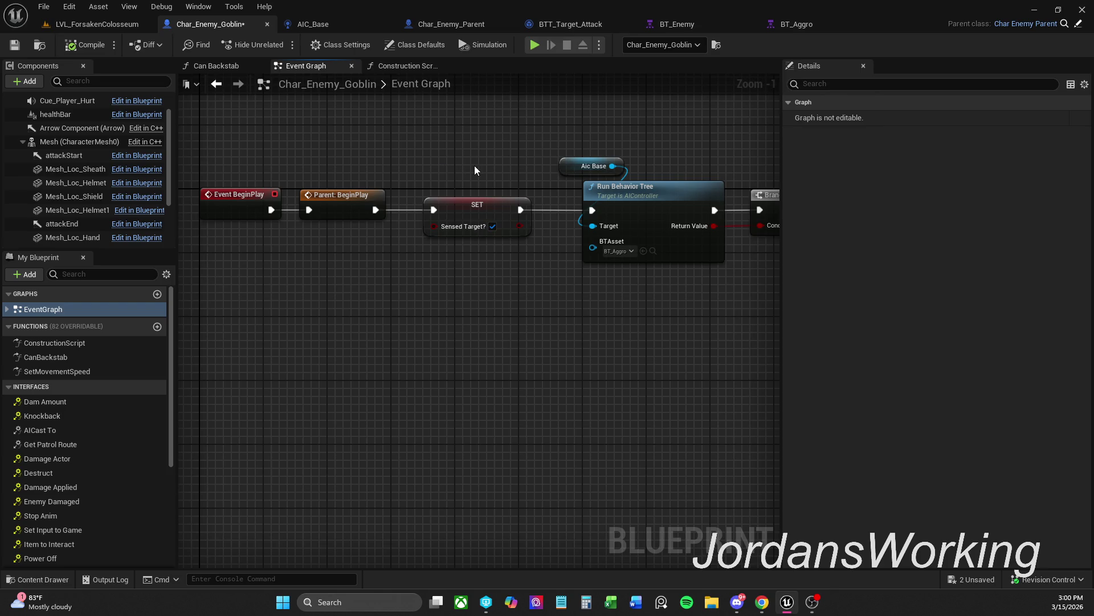
{"action": "left_click_drag", "start_coordinate": [475, 165], "coordinate": [399, 164]}
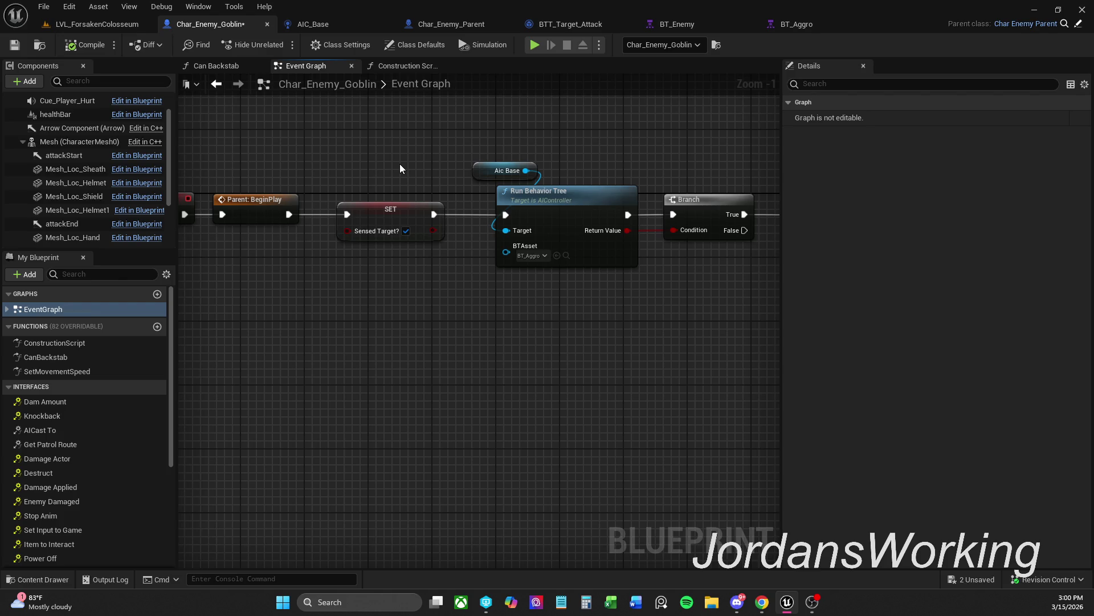
{"action": "scroll", "coordinate": [400, 169], "scroll_direction": "down", "scroll_amount": 1}
{"action": "left_click_drag", "start_coordinate": [400, 169], "coordinate": [336, 163]}
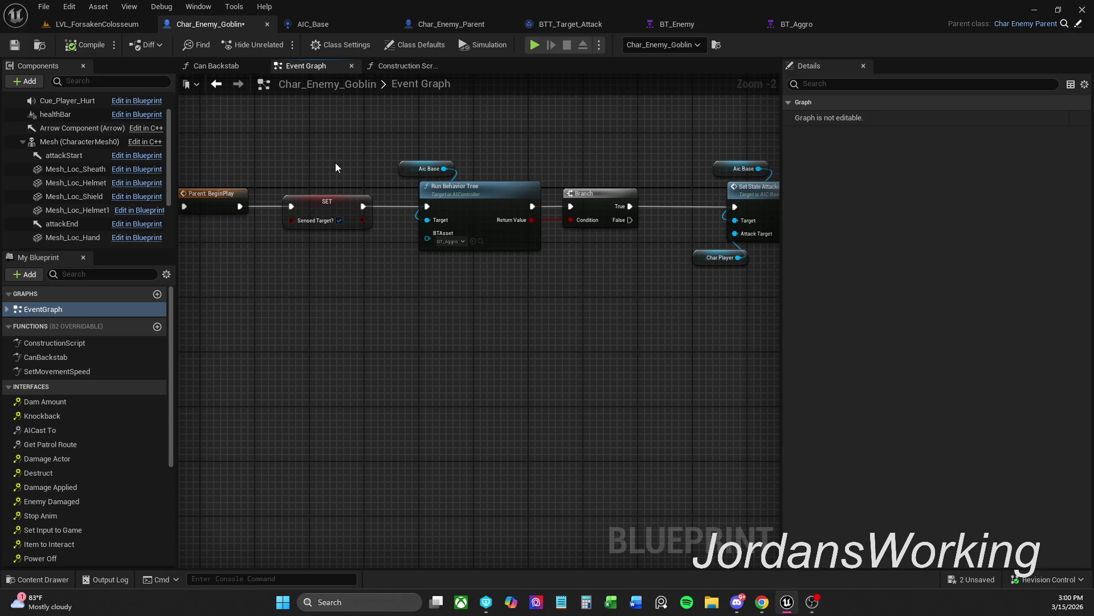
{"action": "scroll", "coordinate": [335, 162], "scroll_direction": "down", "scroll_amount": 1}
Move the Run Behavior Tree, Branch and Set State nodes right to make room after SET
{"action": "left_click_drag", "start_coordinate": [275, 127], "coordinate": [689, 338]}
{"action": "left_click_drag", "start_coordinate": [337, 207], "coordinate": [439, 207]}
{"action": "left_click", "coordinate": [344, 196]}
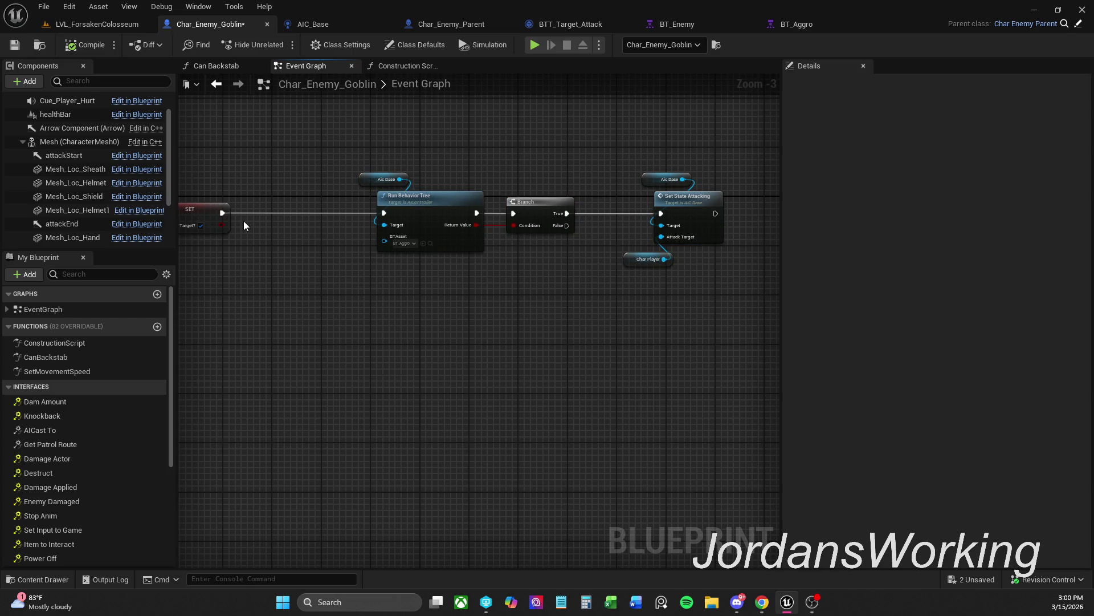
Insert a Sensed Target? Branch after SET, with True feeding Run Behavior Tree, and save
{"action": "left_click_drag", "start_coordinate": [222, 226], "coordinate": [280, 214]}
{"action": "left_click_drag", "start_coordinate": [254, 212], "coordinate": [225, 214]}
{"action": "left_click_drag", "start_coordinate": [312, 214], "coordinate": [384, 213]}
{"action": "left_click", "coordinate": [334, 194]}
{"action": "left_click_drag", "start_coordinate": [319, 245], "coordinate": [204, 214]}
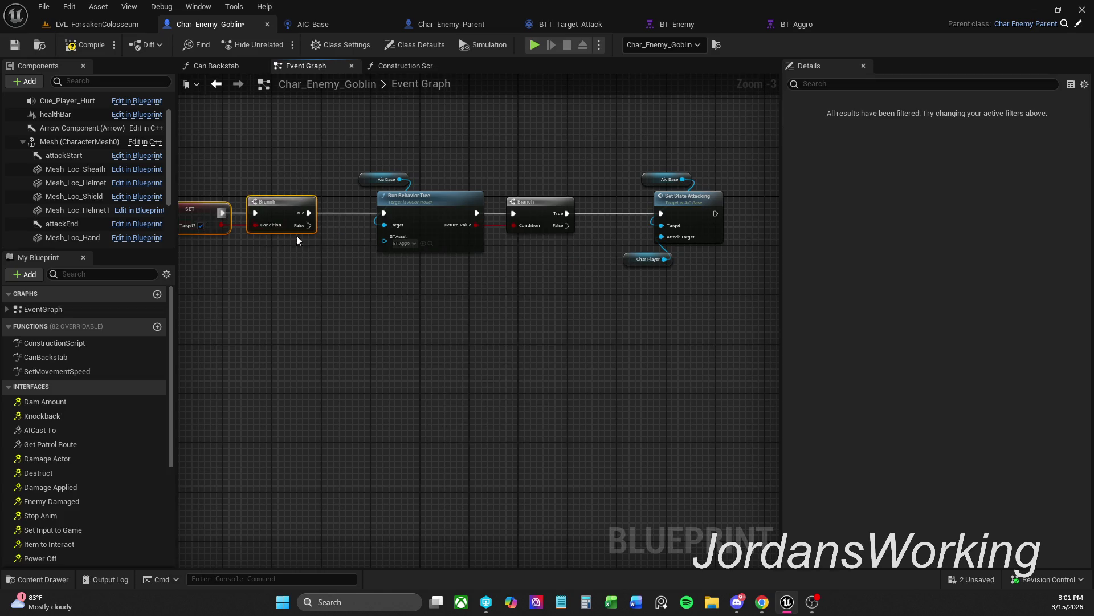
{"action": "left_click", "coordinate": [453, 315]}
{"action": "left_click", "coordinate": [12, 50]}
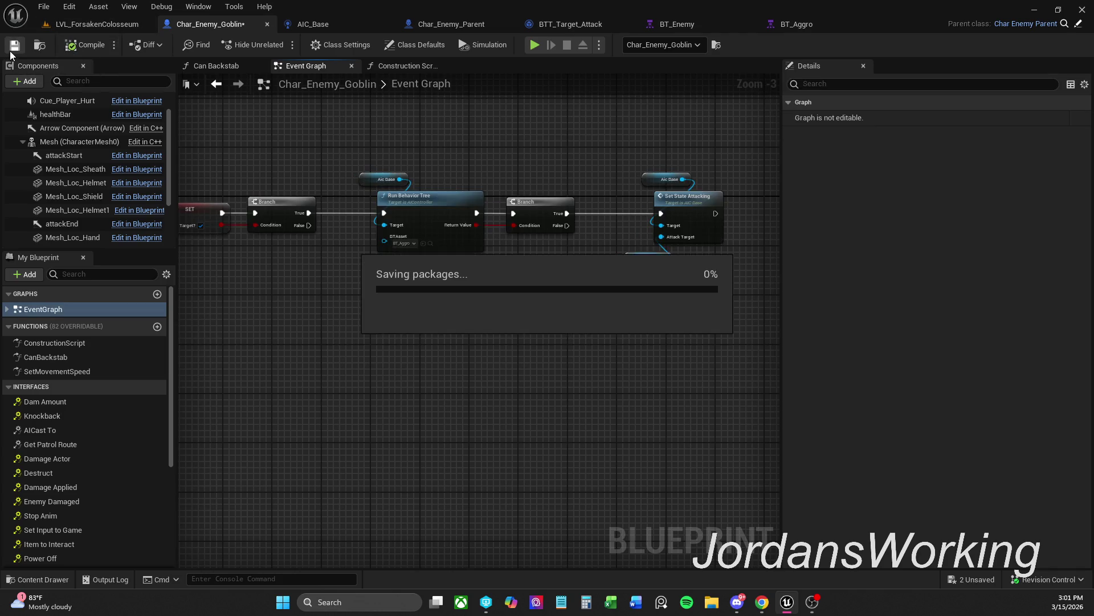
Look through Char_Enemy_Parent's Set Movement Speed and Attack Anim Montage function graphs
{"action": "left_click", "coordinate": [456, 24]}
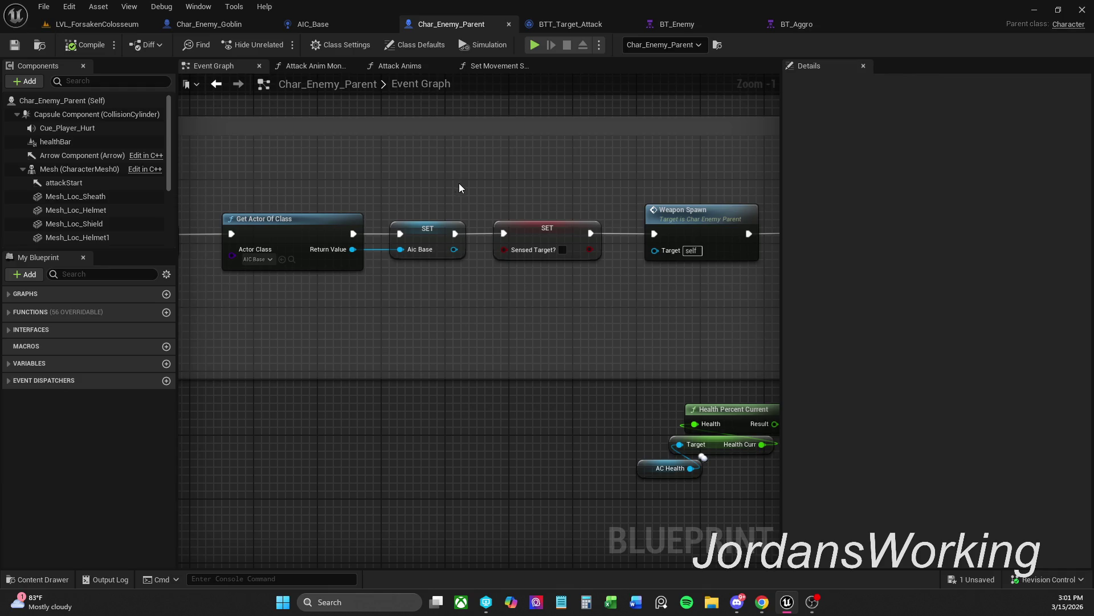
{"action": "scroll", "coordinate": [456, 183], "scroll_direction": "down", "scroll_amount": 2}
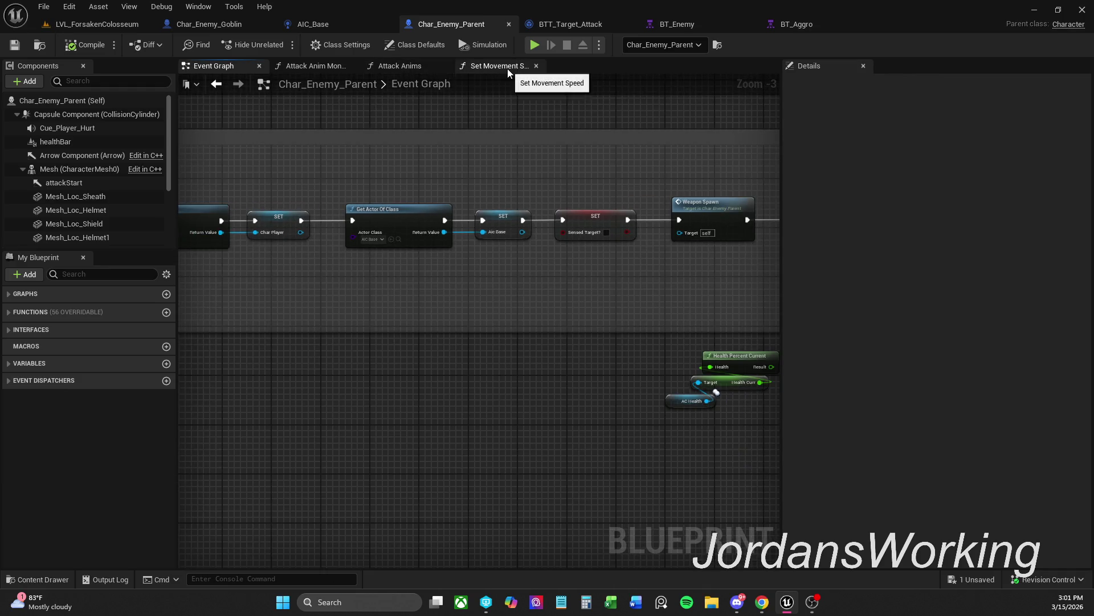
{"action": "left_click", "coordinate": [507, 67]}
{"action": "left_click", "coordinate": [539, 68]}
{"action": "left_click", "coordinate": [331, 68]}
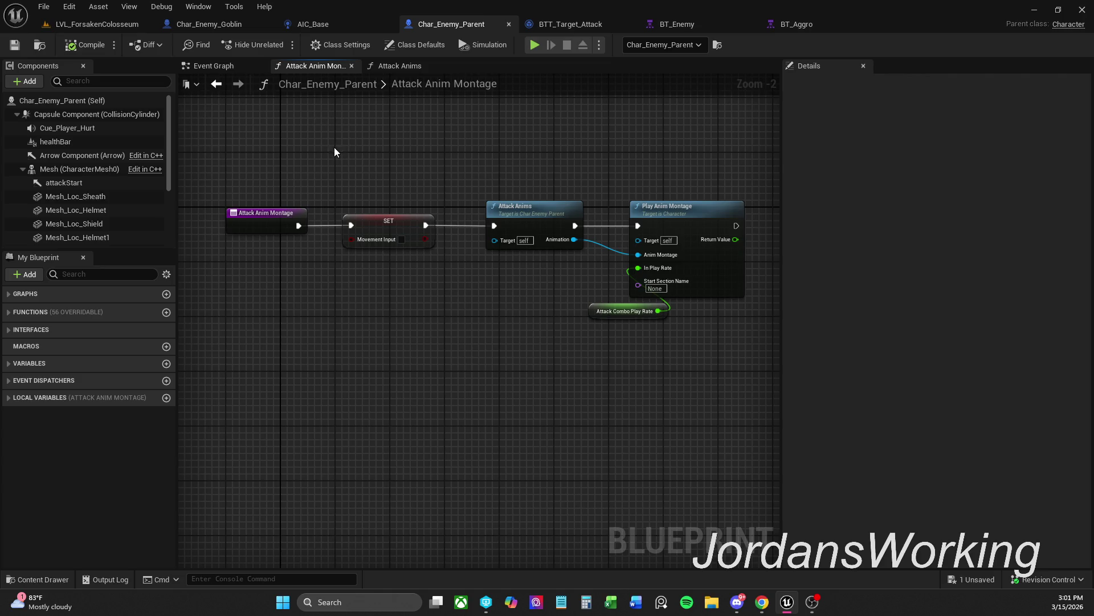
{"action": "left_click", "coordinate": [223, 68]}
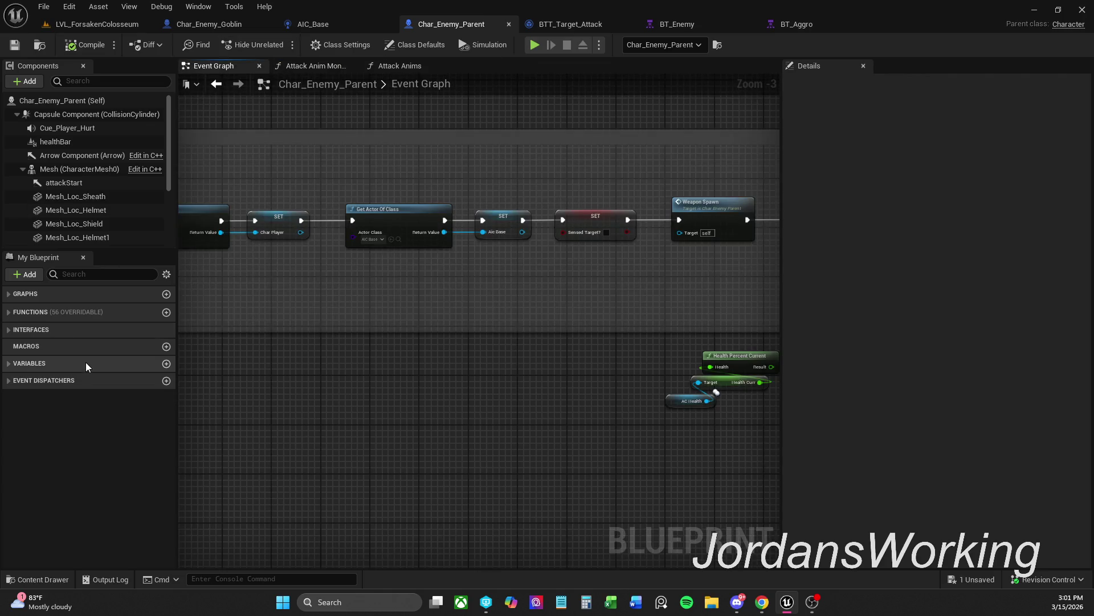
Expand the parent's interface functions and variables lists in My Blueprint
{"action": "left_click", "coordinate": [9, 329]}
{"action": "left_click", "coordinate": [8, 330]}
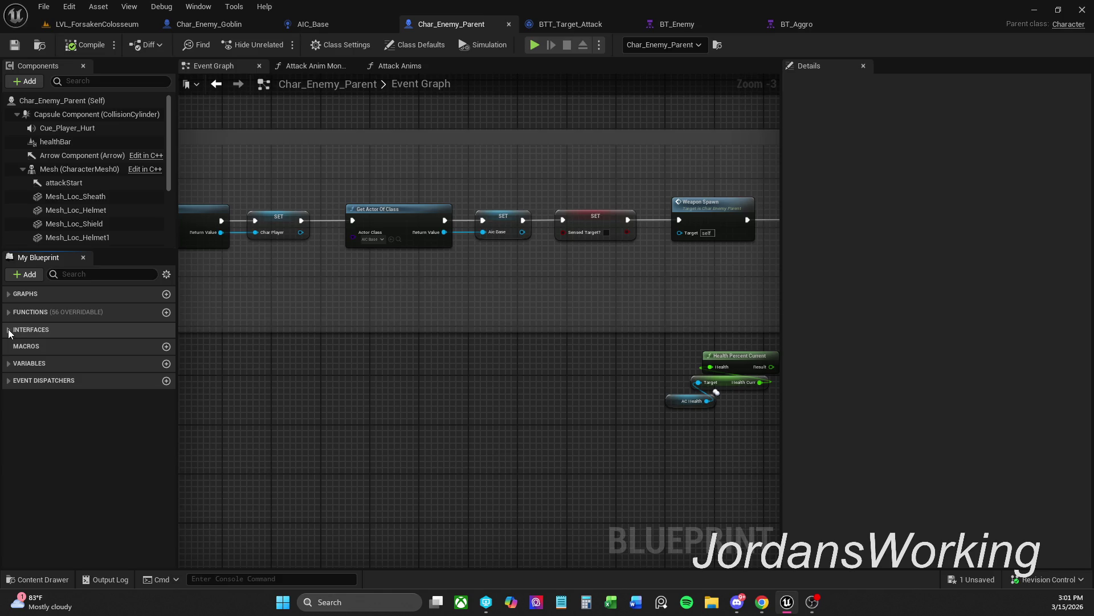
{"action": "left_click", "coordinate": [9, 363]}
{"action": "left_click_drag", "start_coordinate": [169, 381], "coordinate": [147, 551]}
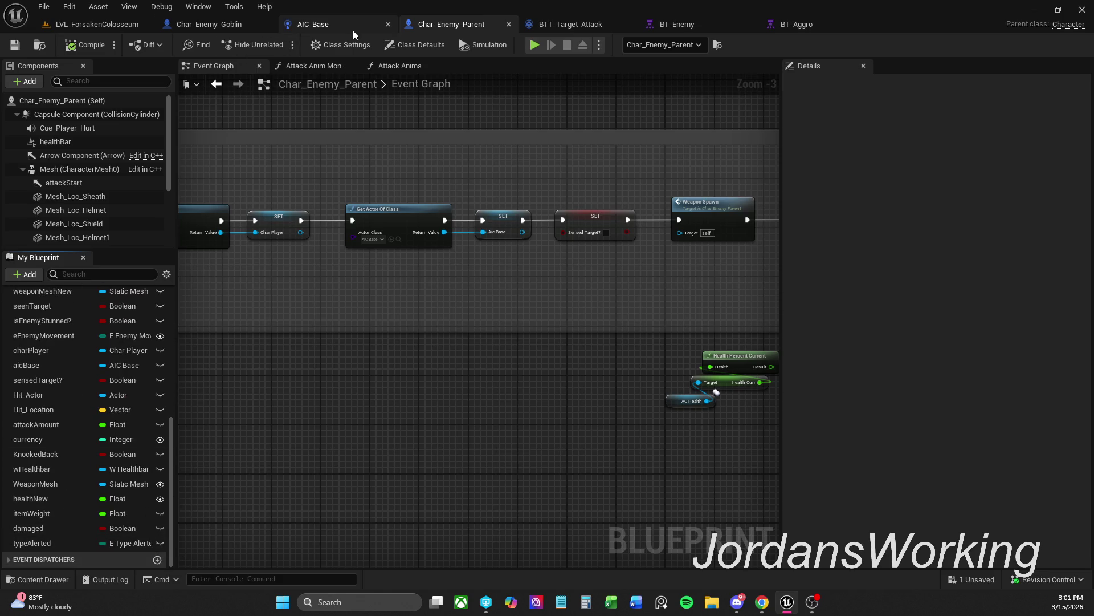
Check the goblin's event graph and construction script, then return to LVL_ForsakenColosseum
{"action": "left_click", "coordinate": [208, 24]}
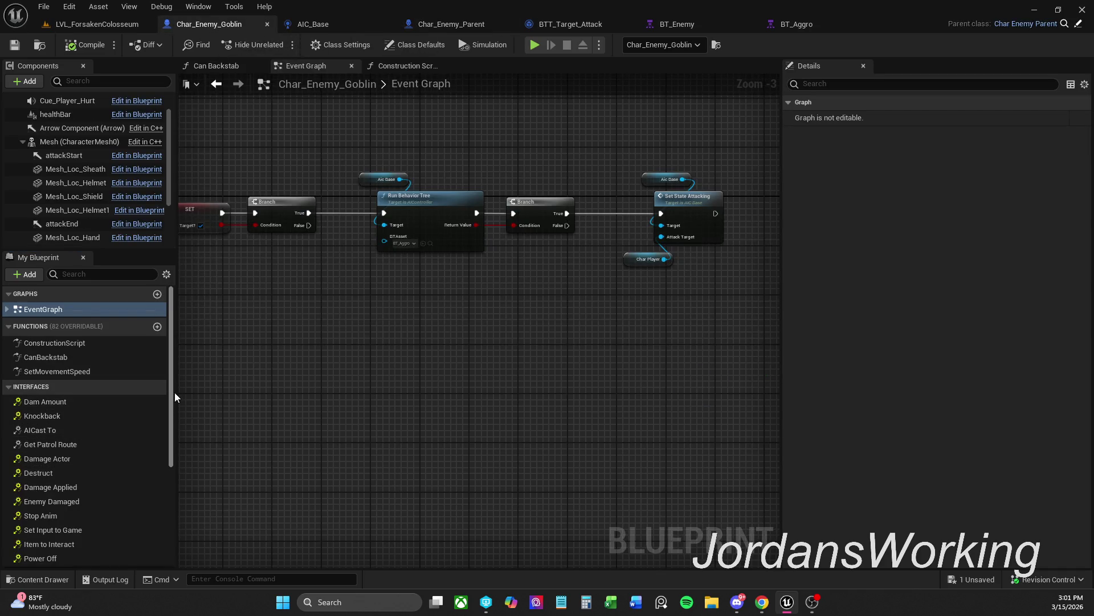
{"action": "scroll", "coordinate": [174, 399], "scroll_direction": "down", "scroll_amount": 5}
{"action": "left_click_drag", "start_coordinate": [384, 343], "coordinate": [613, 327]}
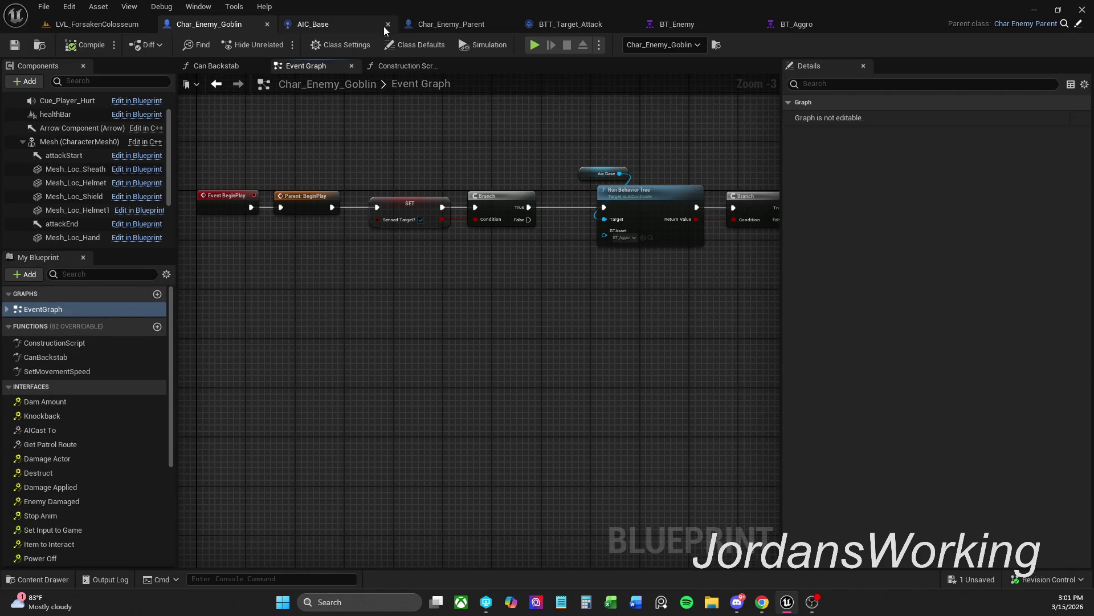
{"action": "left_click", "coordinate": [406, 65]}
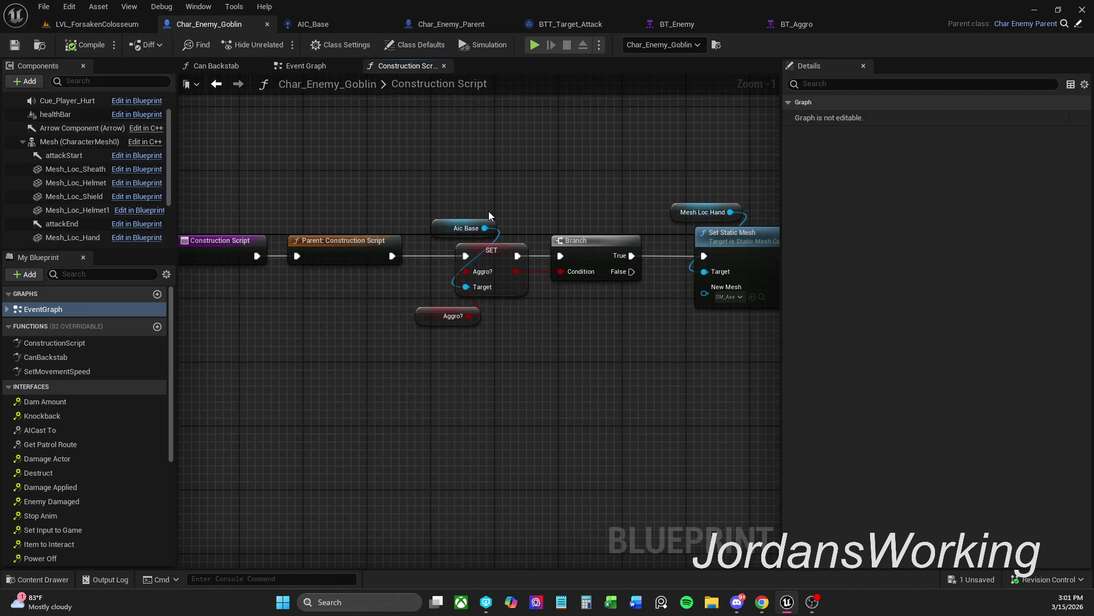
{"action": "left_click", "coordinate": [96, 24]}
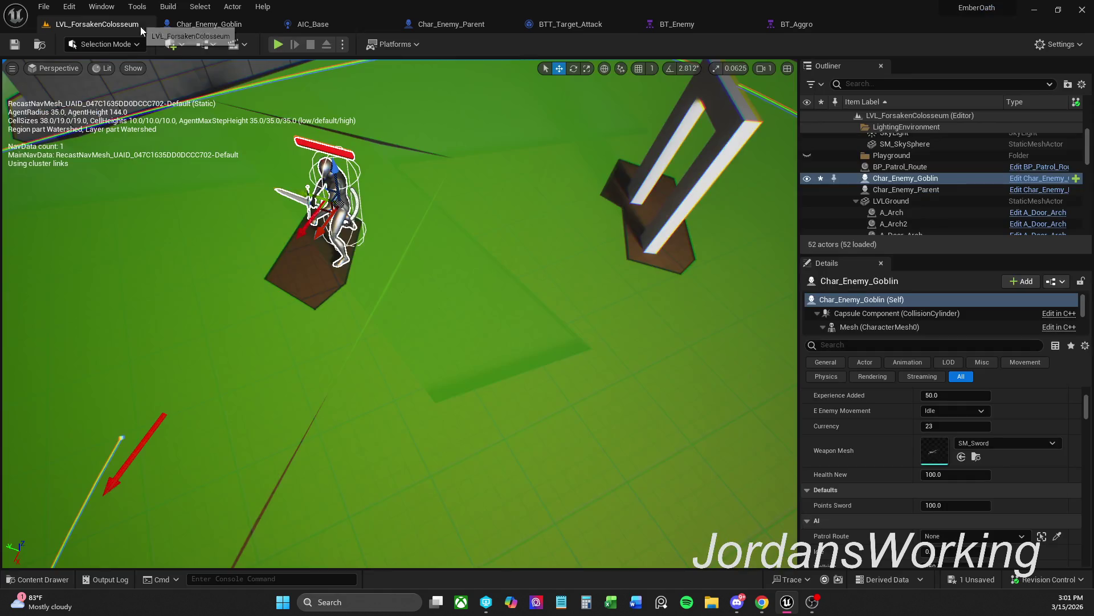
Frame and select the placed goblin in the viewport and scroll through its Details
{"action": "key", "text": "f"}
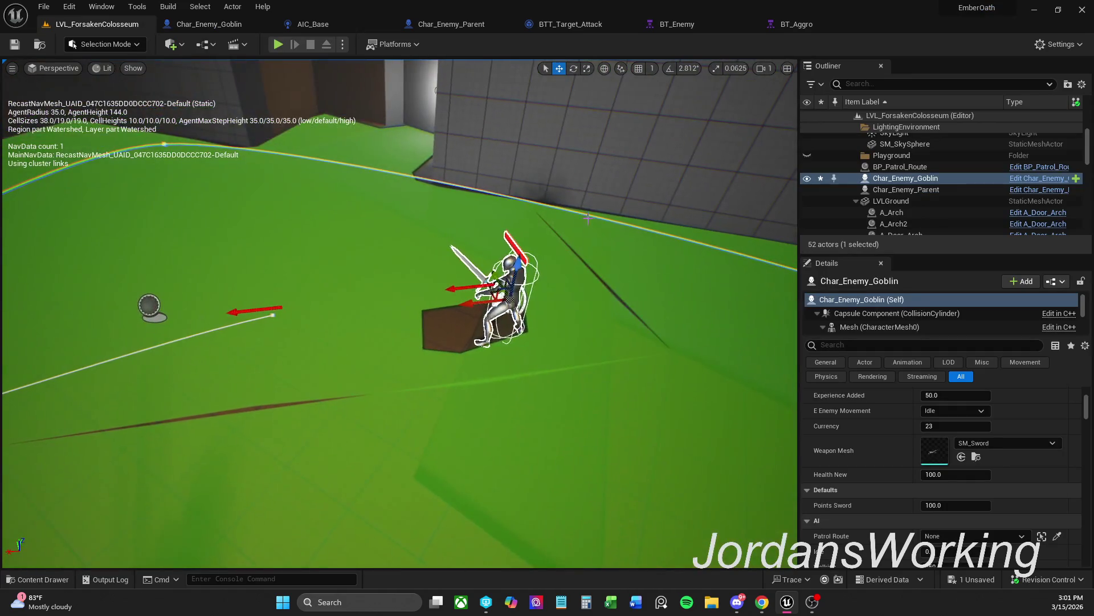
{"action": "left_click", "coordinate": [598, 297]}
{"action": "left_click", "coordinate": [521, 285]}
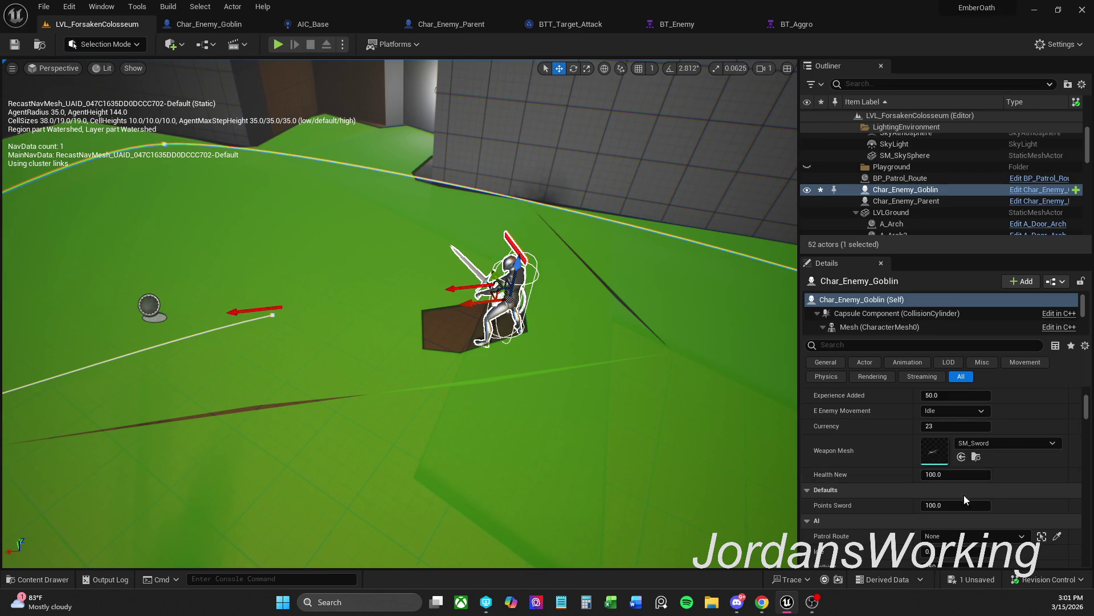
{"action": "scroll", "coordinate": [941, 451], "scroll_direction": "up", "scroll_amount": 4}
{"action": "scroll", "coordinate": [940, 450], "scroll_direction": "up", "scroll_amount": 6}
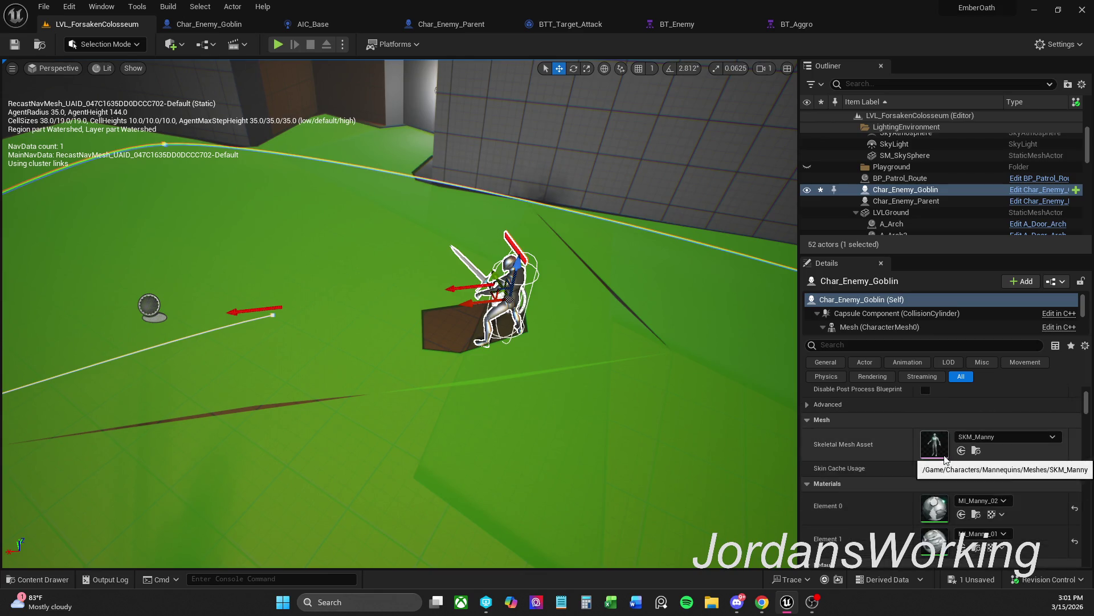
{"action": "scroll", "coordinate": [921, 497], "scroll_direction": "down", "scroll_amount": 5}
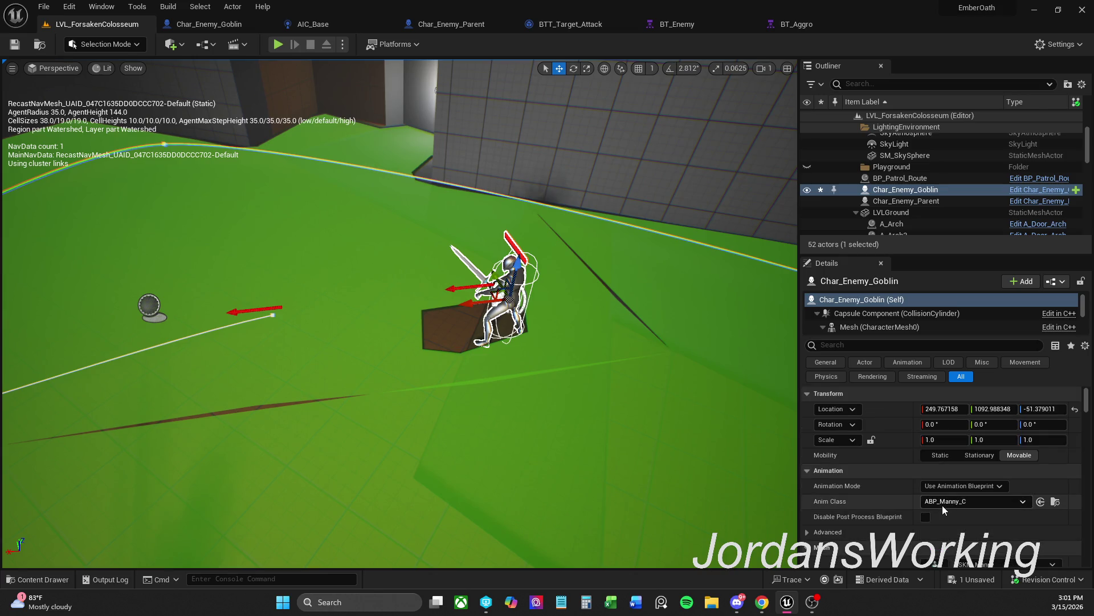
{"action": "scroll", "coordinate": [946, 512], "scroll_direction": "down", "scroll_amount": 4}
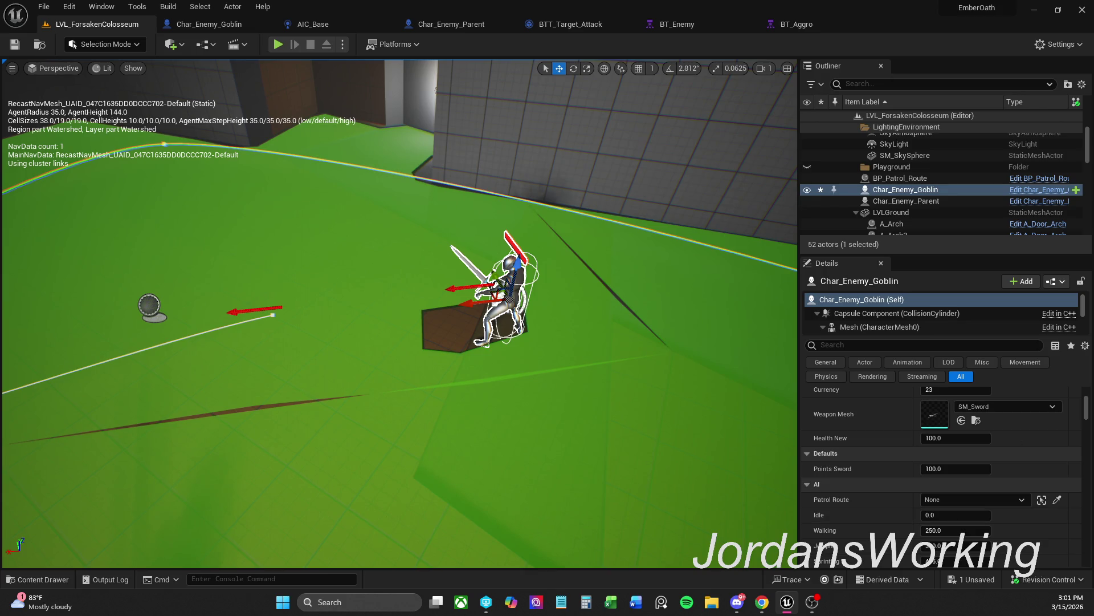
{"action": "scroll", "coordinate": [857, 460], "scroll_direction": "down", "scroll_amount": 3}
{"action": "scroll", "coordinate": [977, 512], "scroll_direction": "down", "scroll_amount": 1}
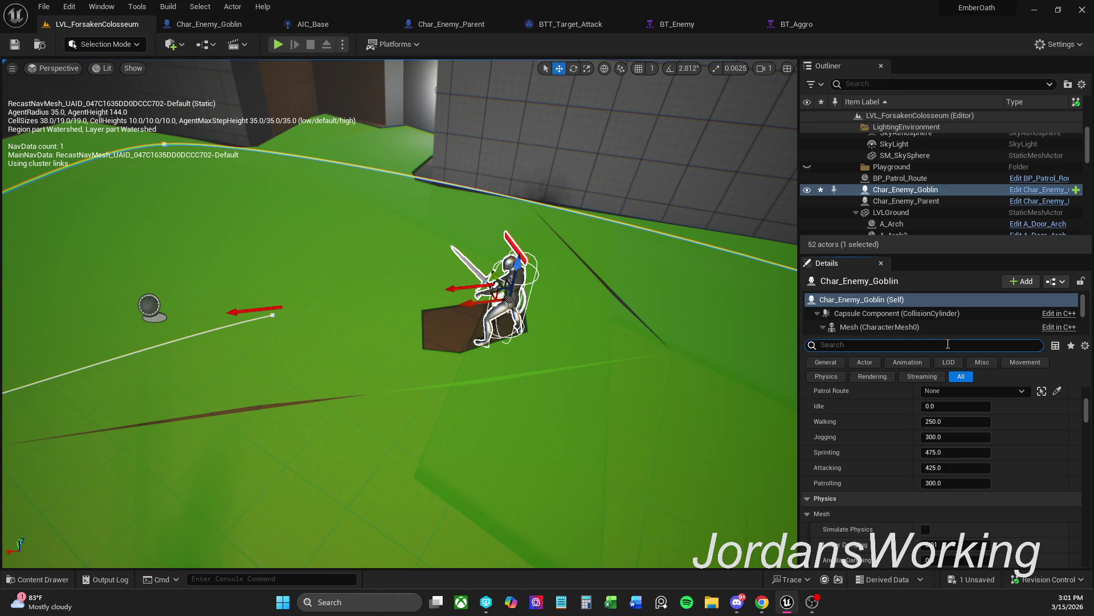
{"action": "type", "text": "aggr"}
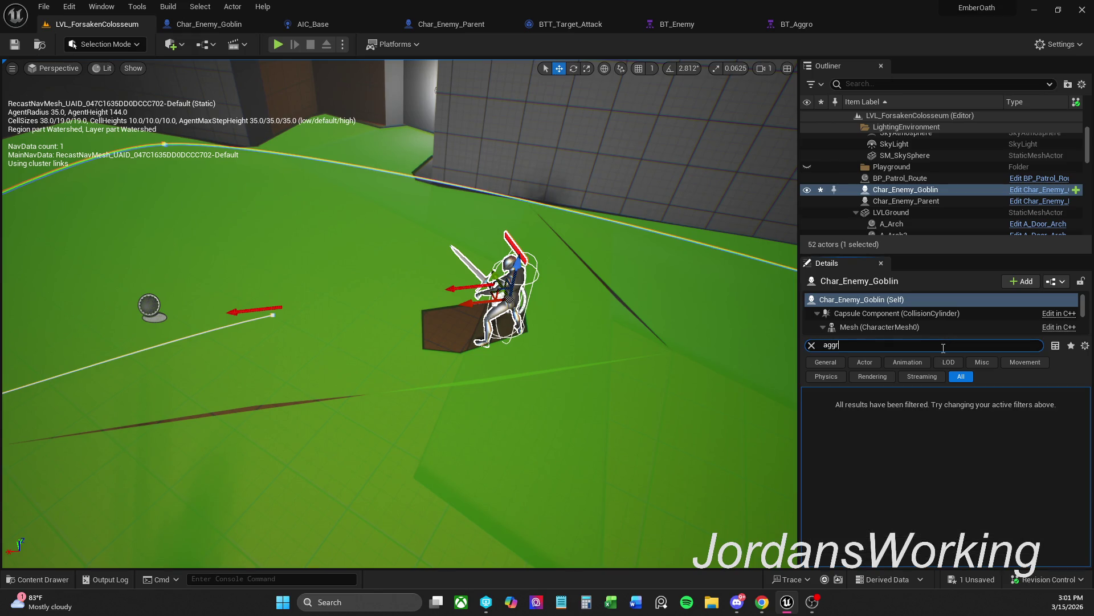
Step through the components to AC_Damage and back to Char_Enemy_Goblin (Self), then clear 'aggr'
{"action": "left_click", "coordinate": [905, 300]}
{"action": "key", "text": "Down"}
{"action": "key", "text": "Down"}
{"action": "key", "text": "Down"}
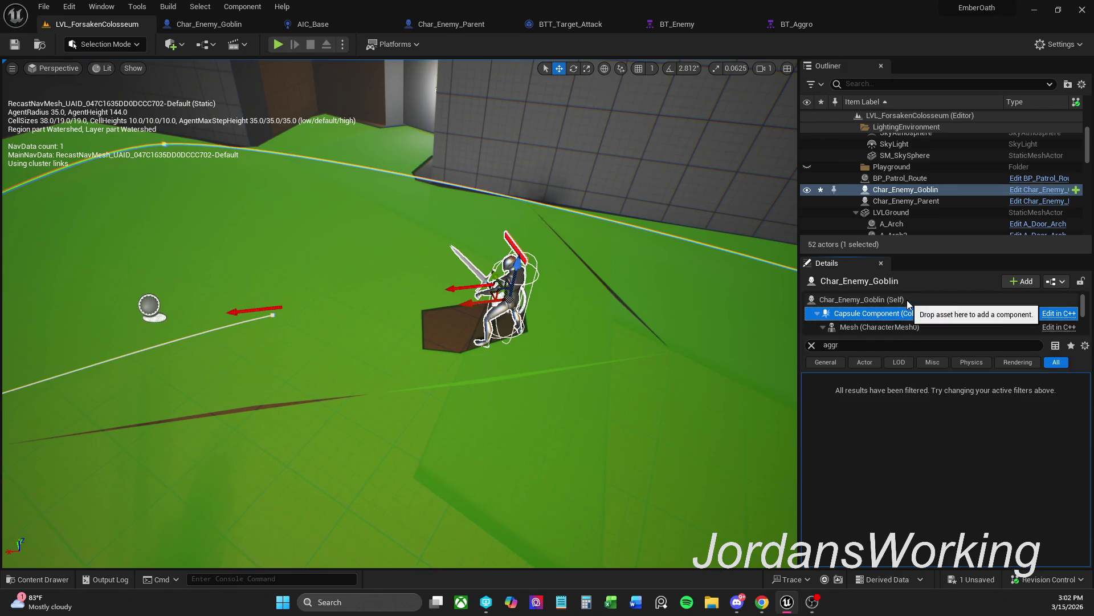
{"action": "key", "text": "Down"}
{"action": "key", "text": "Down"}
{"action": "key", "text": "Down"}
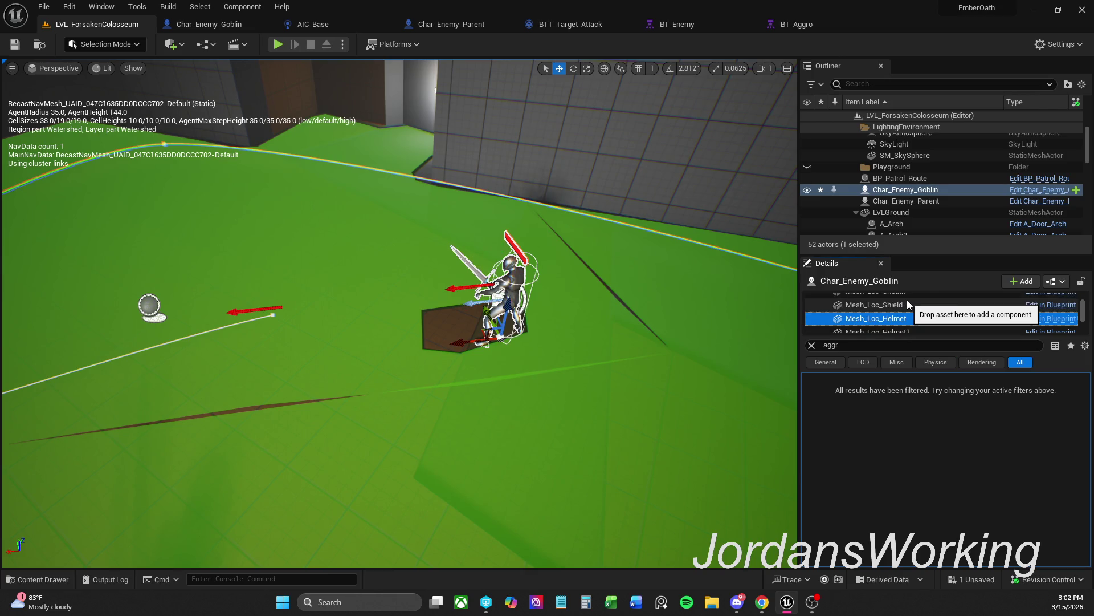
{"action": "key", "text": "Down"}
{"action": "key", "text": "Down"}
{"action": "key", "text": "Down"}
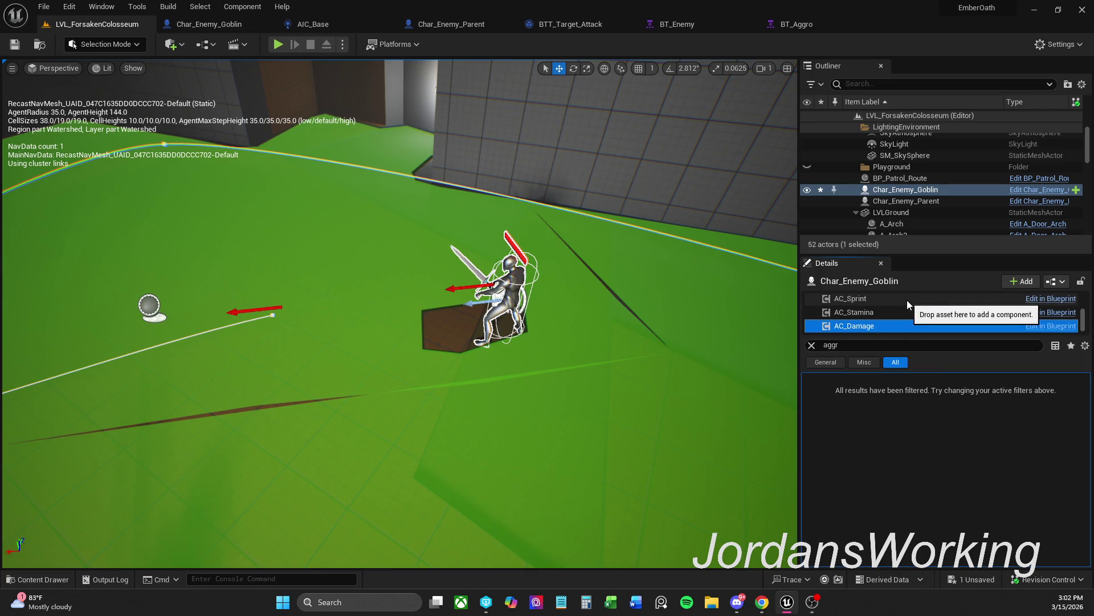
{"action": "key", "text": "Up"}
{"action": "key", "text": "Up"}
{"action": "key", "text": "Up"}
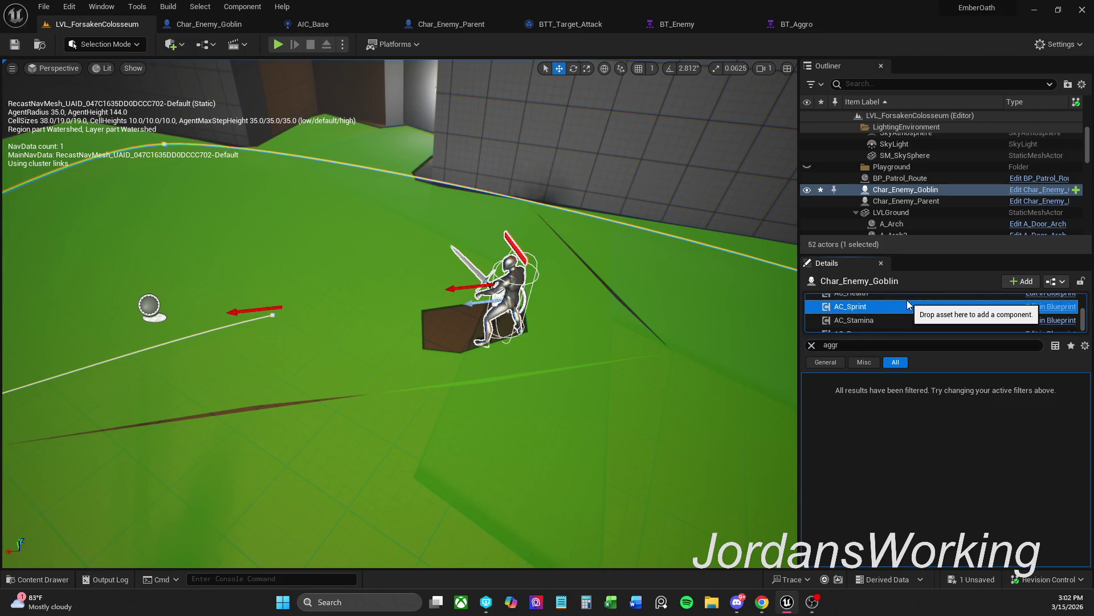
{"action": "key", "text": "Up"}
{"action": "key", "text": "Up"}
{"action": "key", "text": "Up"}
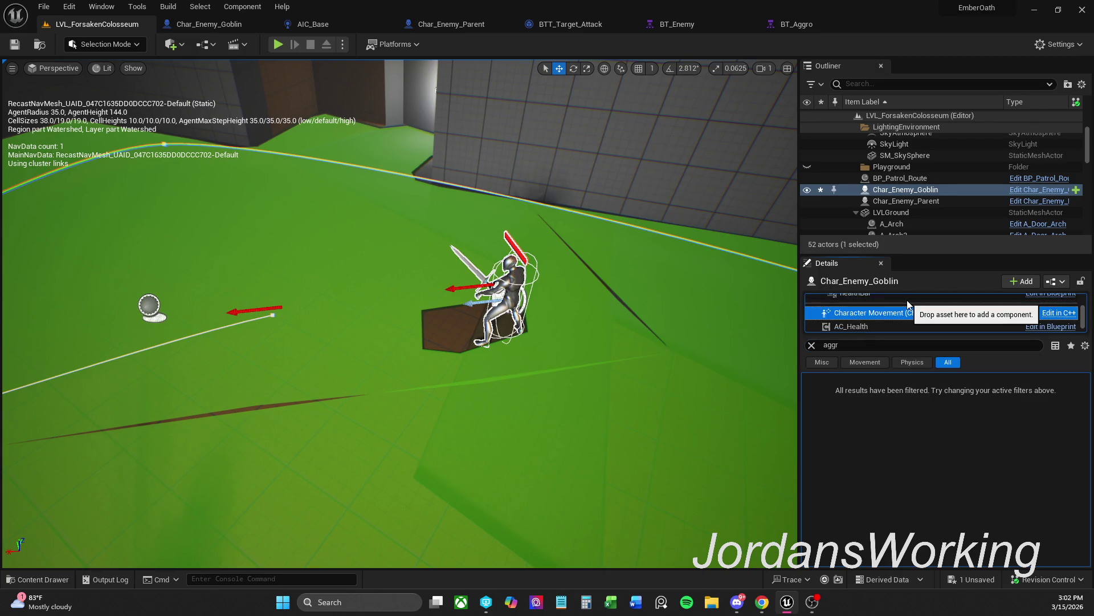
{"action": "key", "text": "Up"}
{"action": "key", "text": "Up"}
{"action": "key", "text": "Up"}
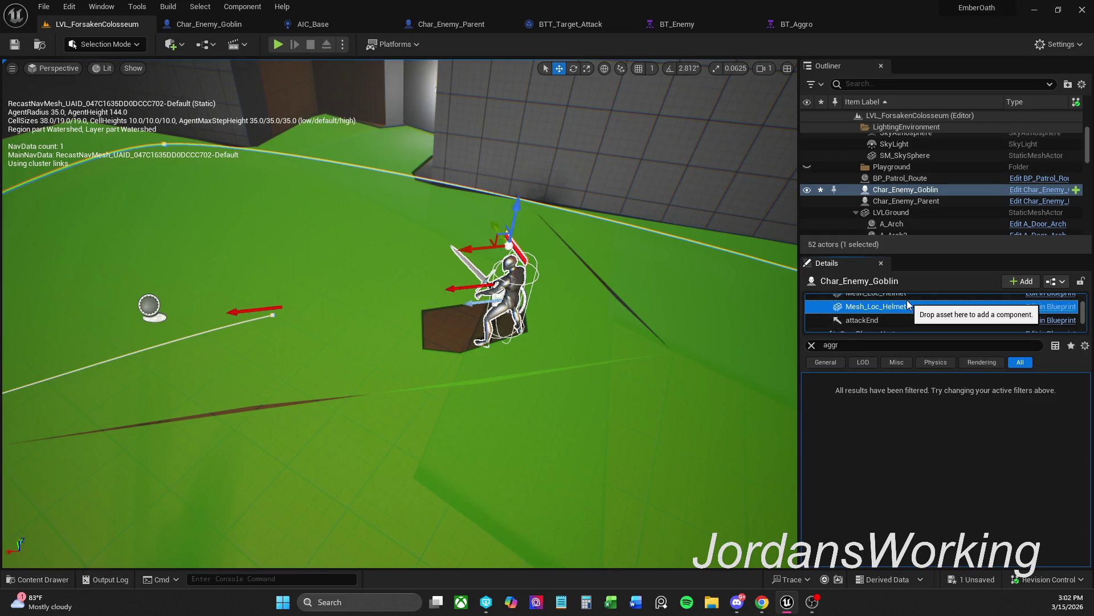
{"action": "key", "text": "Up"}
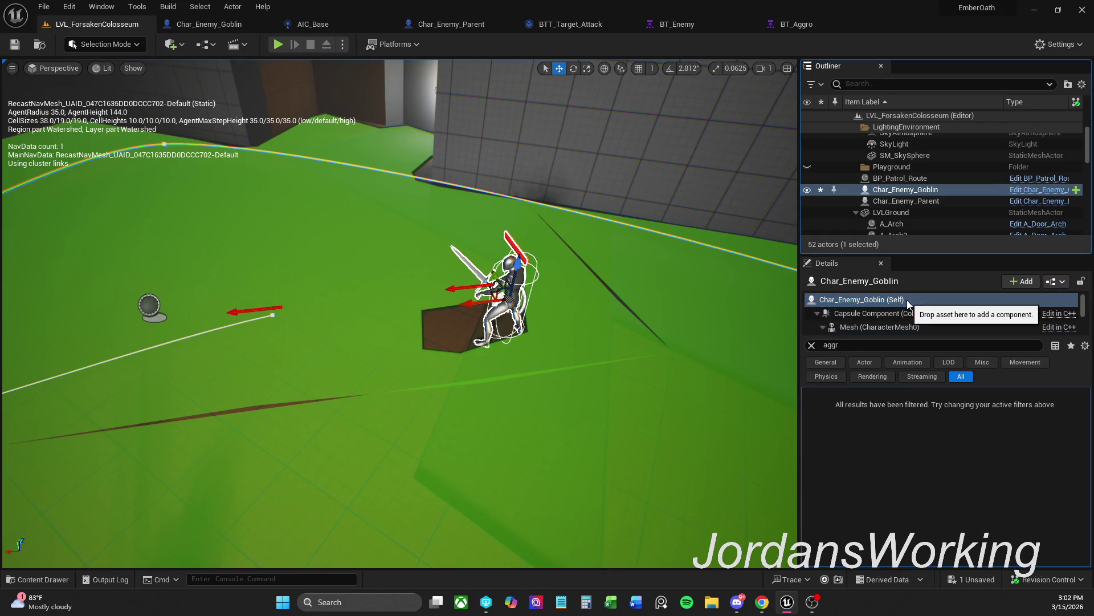
{"action": "left_click", "coordinate": [812, 344]}
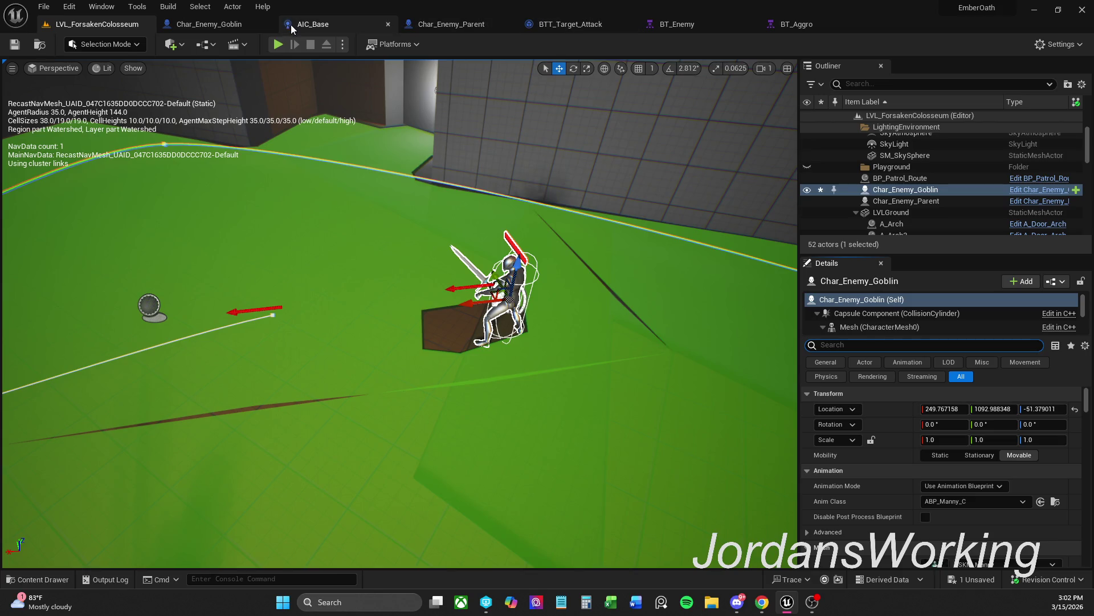
Tick Expose on Spawn for the goblin's Aggro? variable, compile and save, then return to the level
{"action": "left_click", "coordinate": [202, 25]}
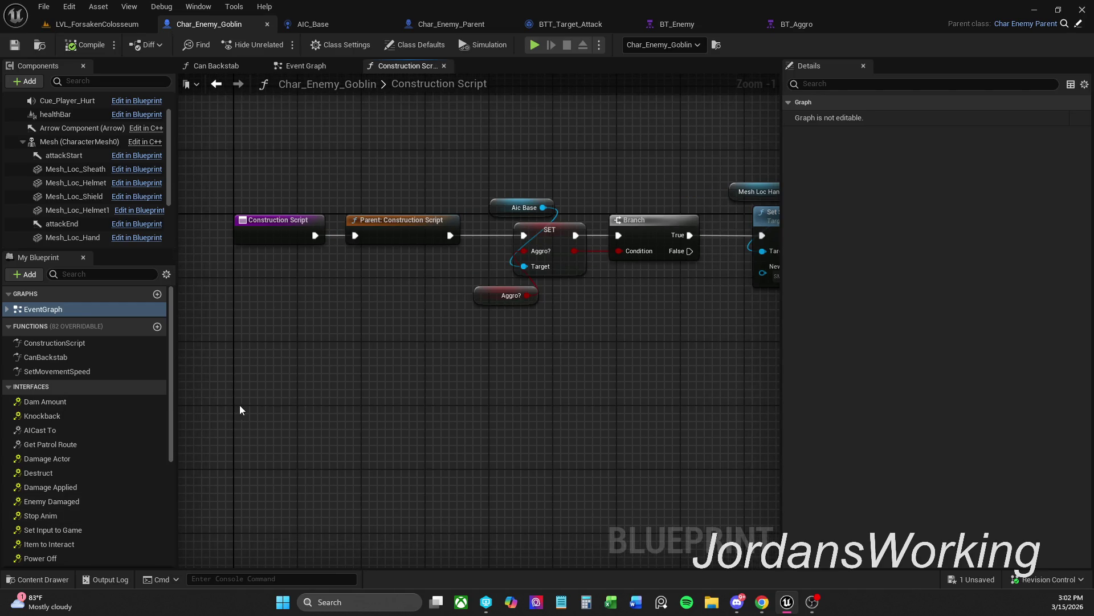
{"action": "mouse_move", "coordinate": [166, 392]}
{"action": "left_mouse_down"}
{"action": "mouse_move", "coordinate": [168, 473]}
{"action": "mouse_move", "coordinate": [132, 539]}
{"action": "left_mouse_up"}
{"action": "left_click", "coordinate": [160, 526]}
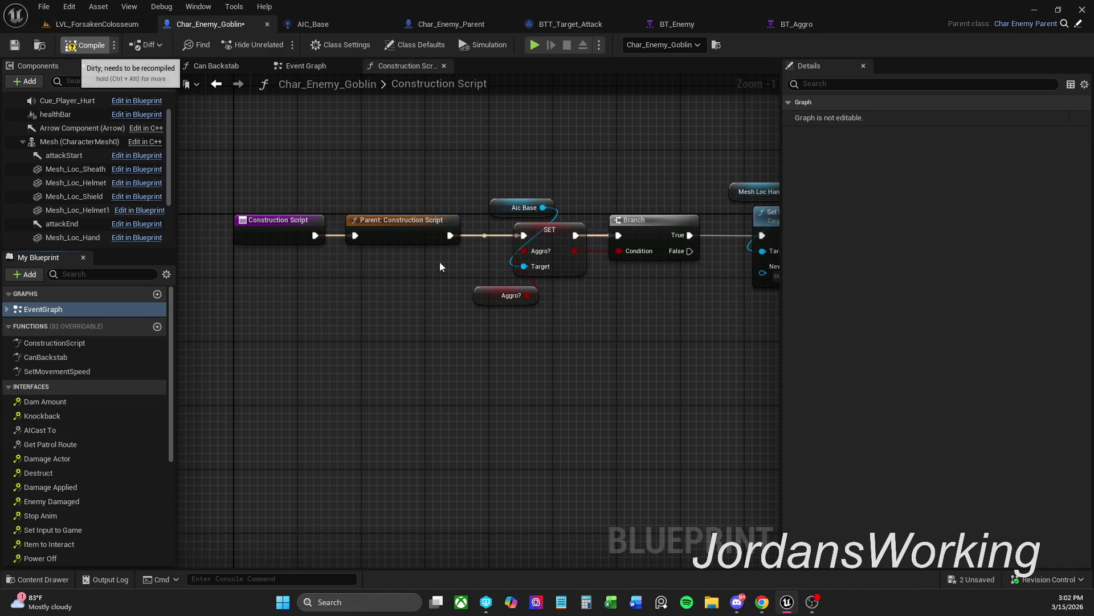
{"action": "left_click", "coordinate": [502, 295]}
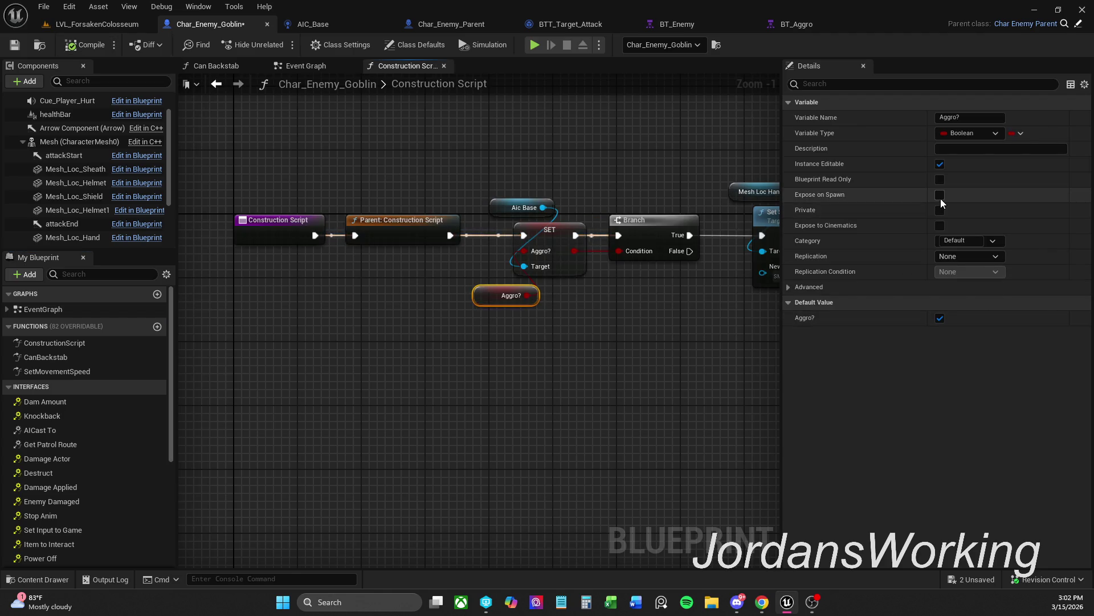
{"action": "left_click", "coordinate": [940, 195]}
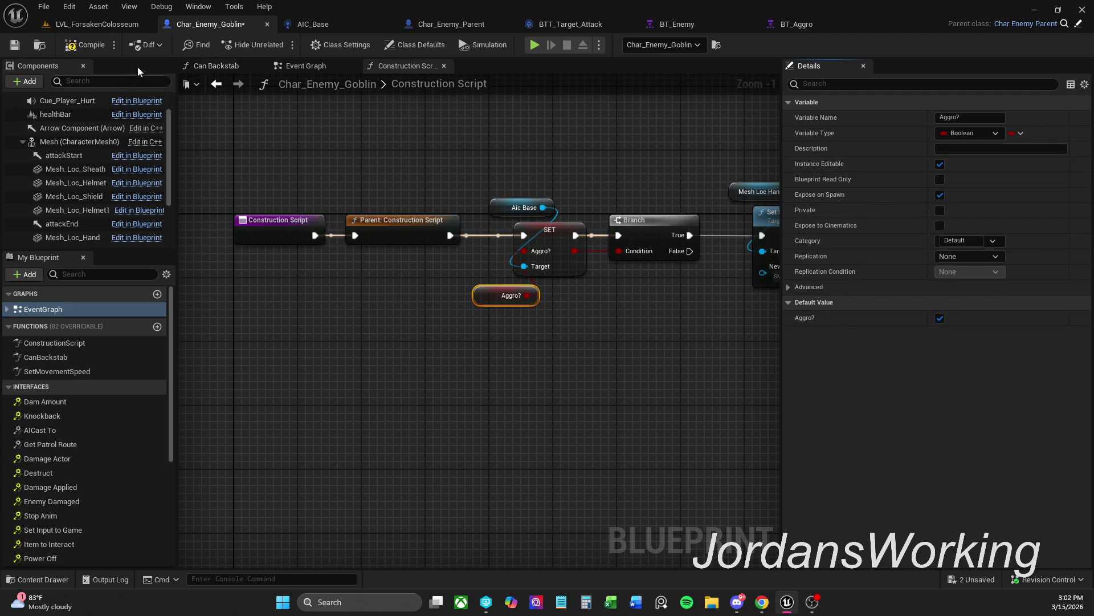
{"action": "left_click", "coordinate": [84, 47]}
{"action": "left_click", "coordinate": [112, 24]}
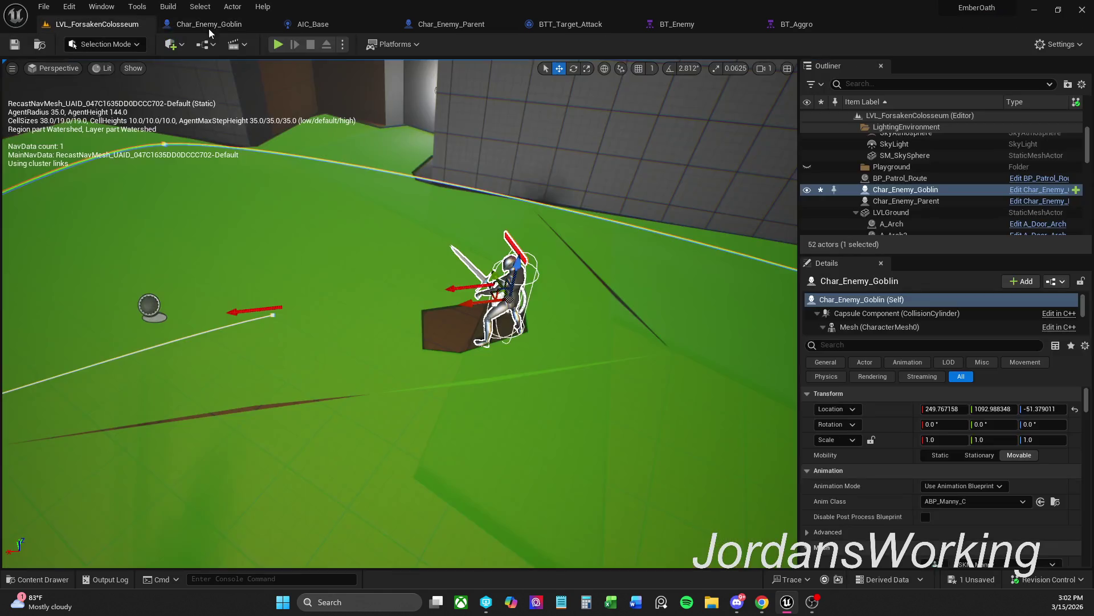
Fly the viewport to the goblin and scroll its Details to the Default section
{"action": "scroll", "coordinate": [399, 313], "scroll_direction": "down", "scroll_amount": 3}
{"action": "key", "text": "w"}
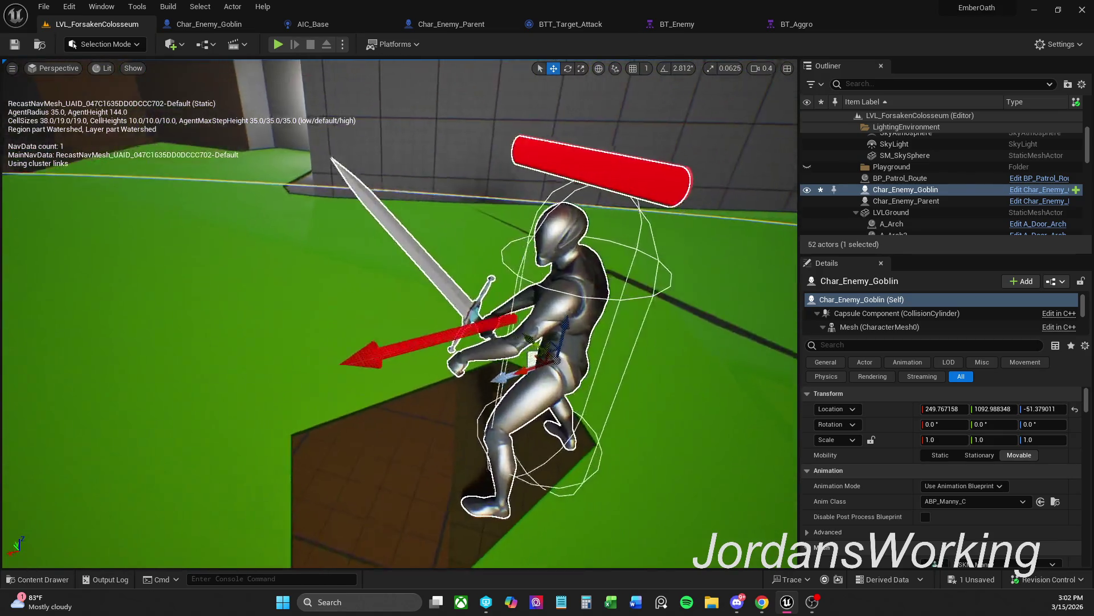
{"action": "key", "text": "s"}
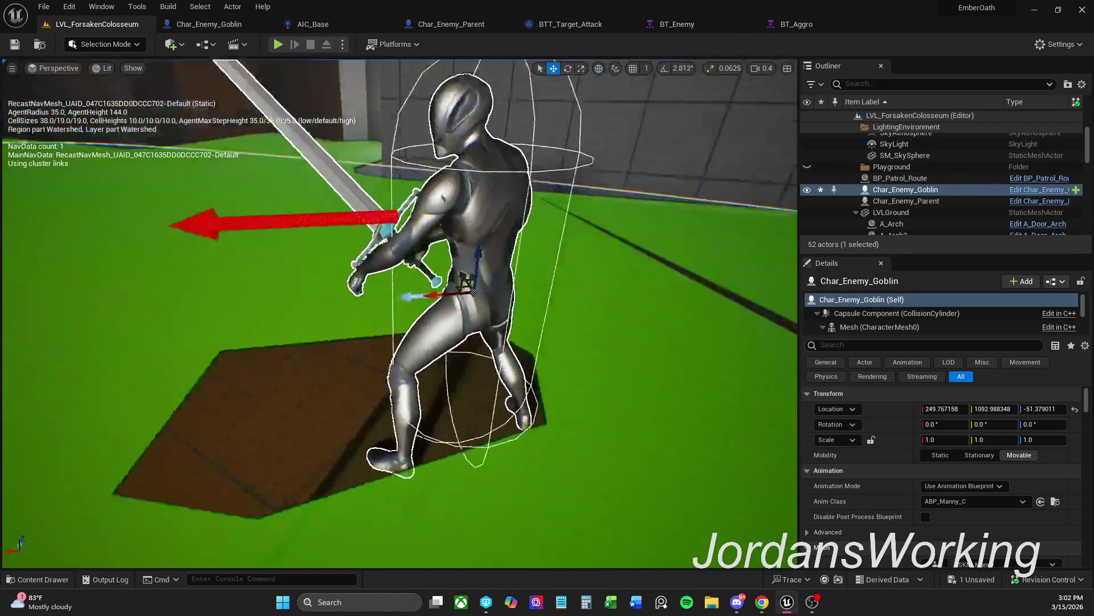
{"action": "key", "text": "d"}
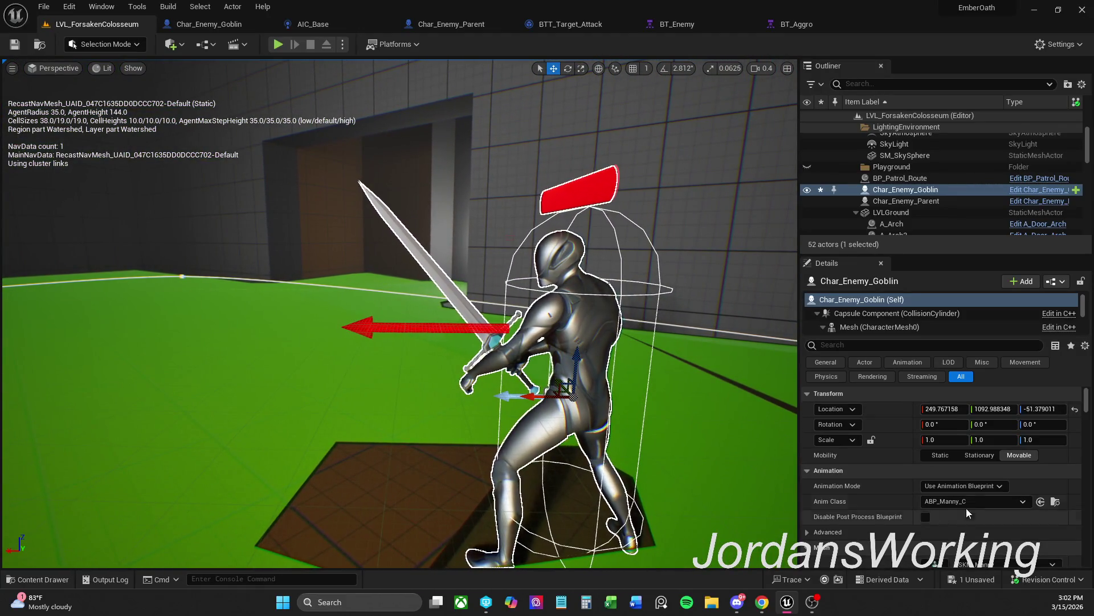
{"action": "scroll", "coordinate": [974, 494], "scroll_direction": "down", "scroll_amount": 5}
{"action": "scroll", "coordinate": [974, 498], "scroll_direction": "down", "scroll_amount": 5}
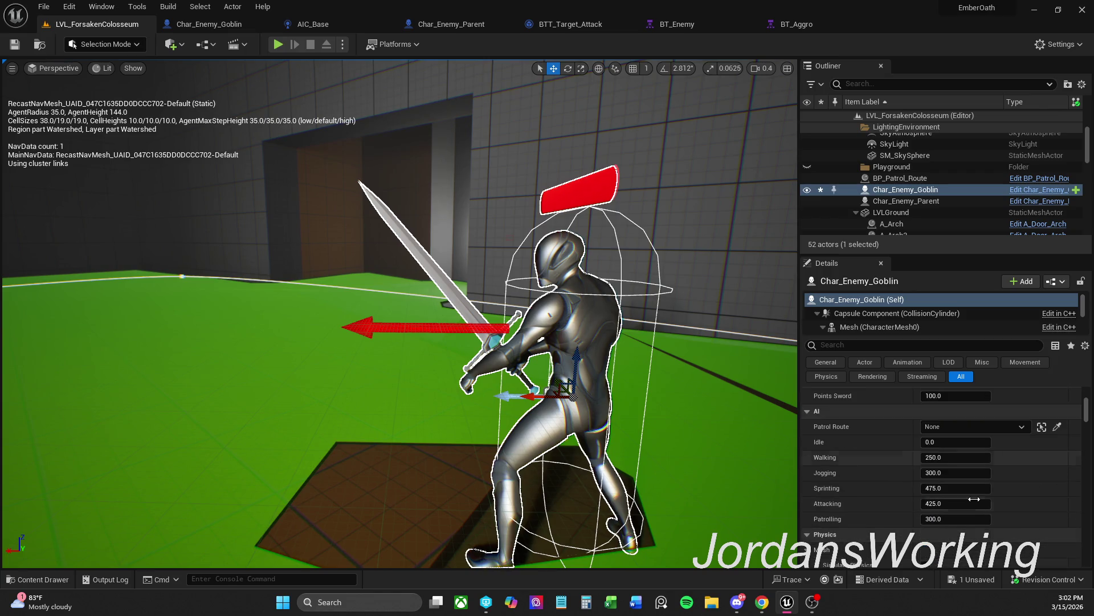
{"action": "scroll", "coordinate": [966, 501], "scroll_direction": "up", "scroll_amount": 5}
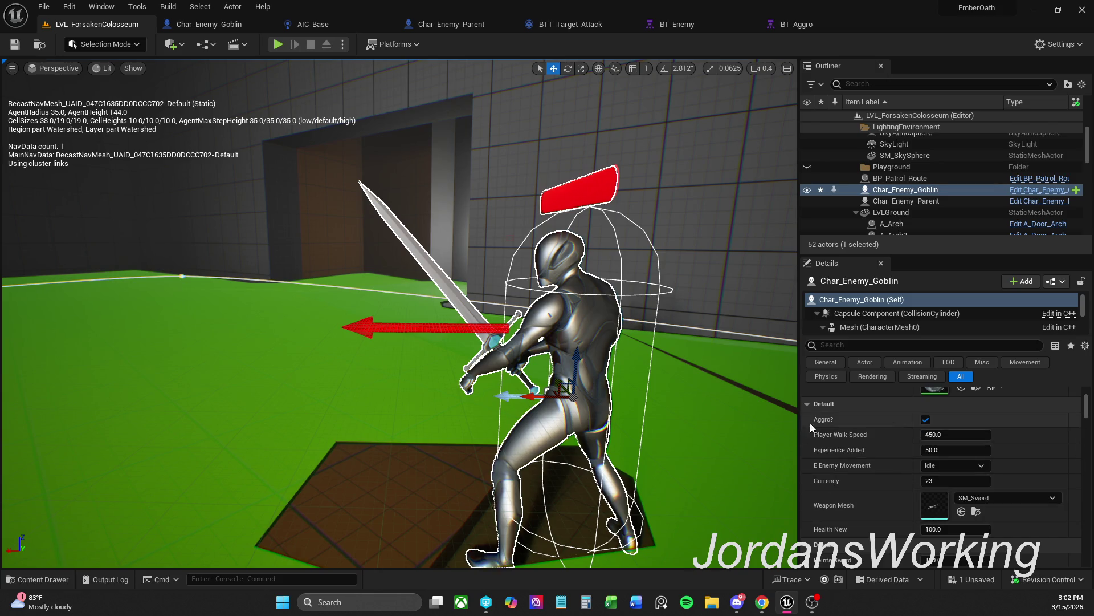
Toggle the placed goblin's Aggro? checkbox repeatedly, finishing with it unchecked
{"action": "left_click", "coordinate": [925, 421]}
{"action": "left_click", "coordinate": [924, 422]}
{"action": "left_click", "coordinate": [924, 421]}
{"action": "left_click", "coordinate": [924, 421]}
{"action": "left_click", "coordinate": [925, 422]}
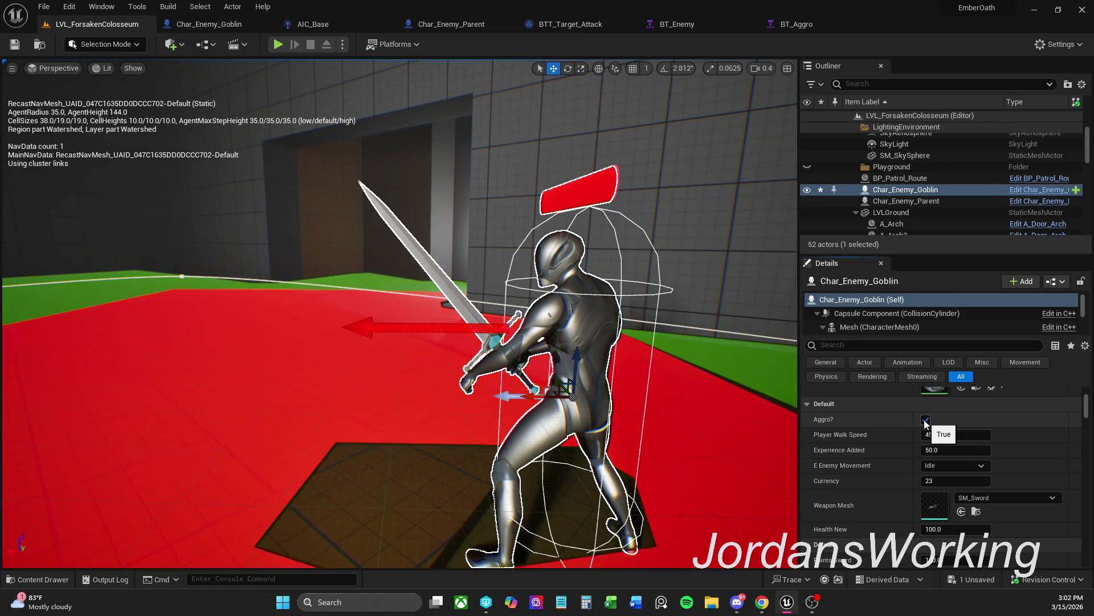
{"action": "mouse_move", "coordinate": [399, 342]}
{"action": "left_mouse_down"}
{"action": "mouse_move", "coordinate": [433, 336]}
{"action": "mouse_move", "coordinate": [399, 342]}
{"action": "mouse_move", "coordinate": [399, 303]}
{"action": "left_mouse_up"}
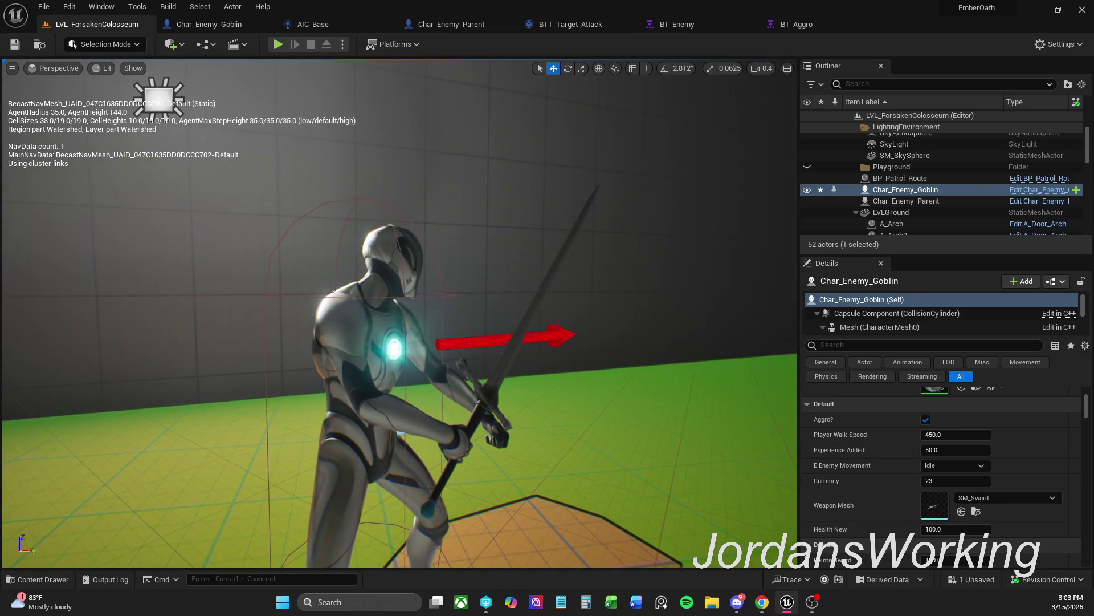
{"action": "mouse_move", "coordinate": [399, 342]}
{"action": "left_mouse_down"}
{"action": "mouse_move", "coordinate": [456, 337]}
{"action": "mouse_move", "coordinate": [411, 342]}
{"action": "mouse_move", "coordinate": [410, 327]}
{"action": "left_mouse_up"}
{"action": "left_click", "coordinate": [926, 419]}
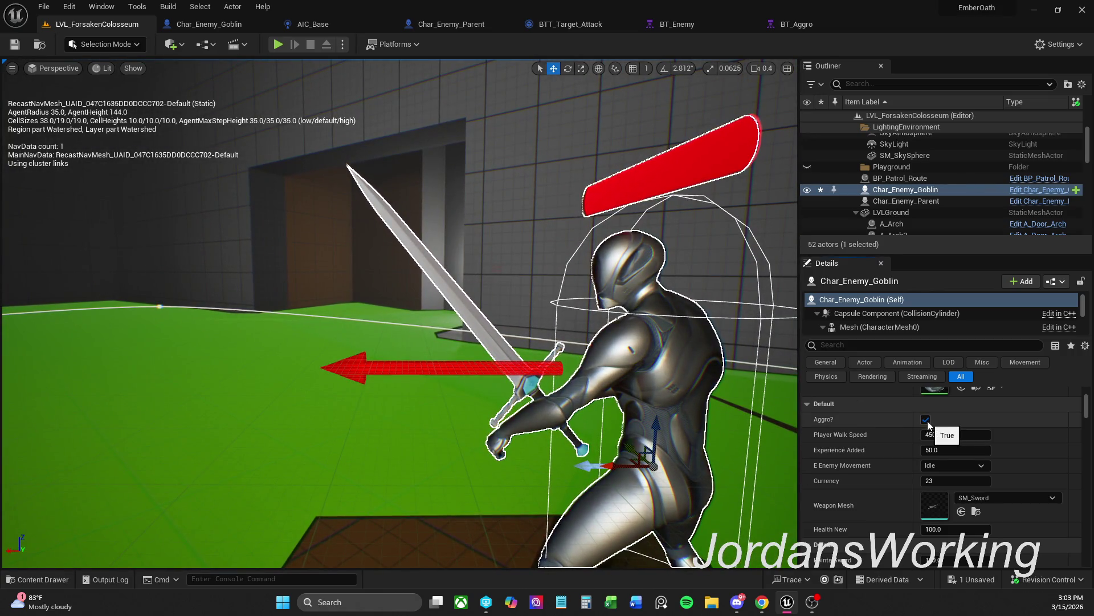
{"action": "left_click", "coordinate": [926, 420]}
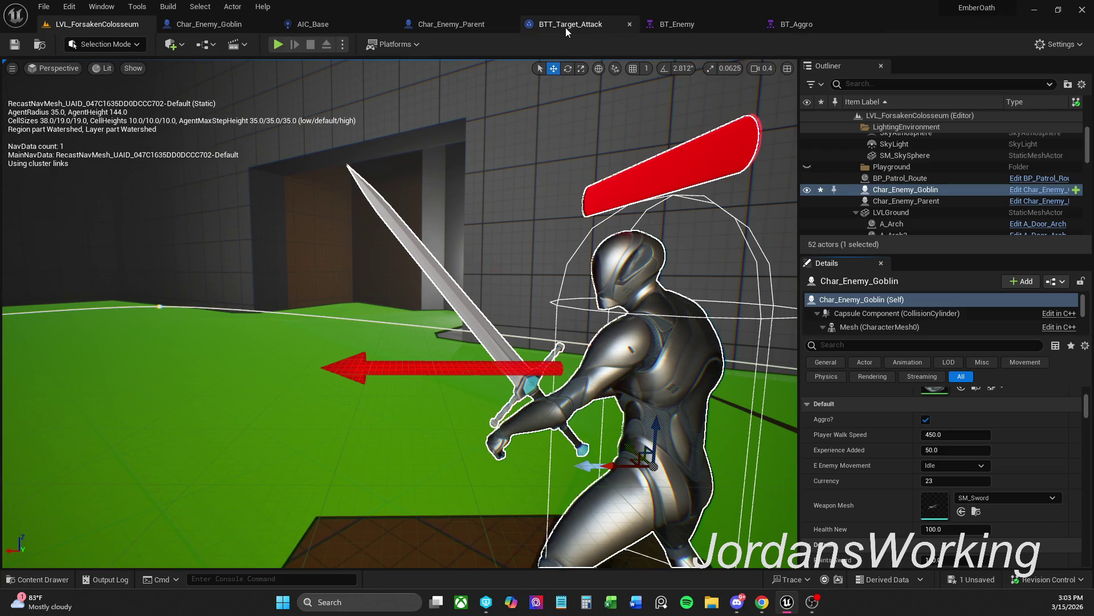
{"action": "left_click", "coordinate": [927, 419]}
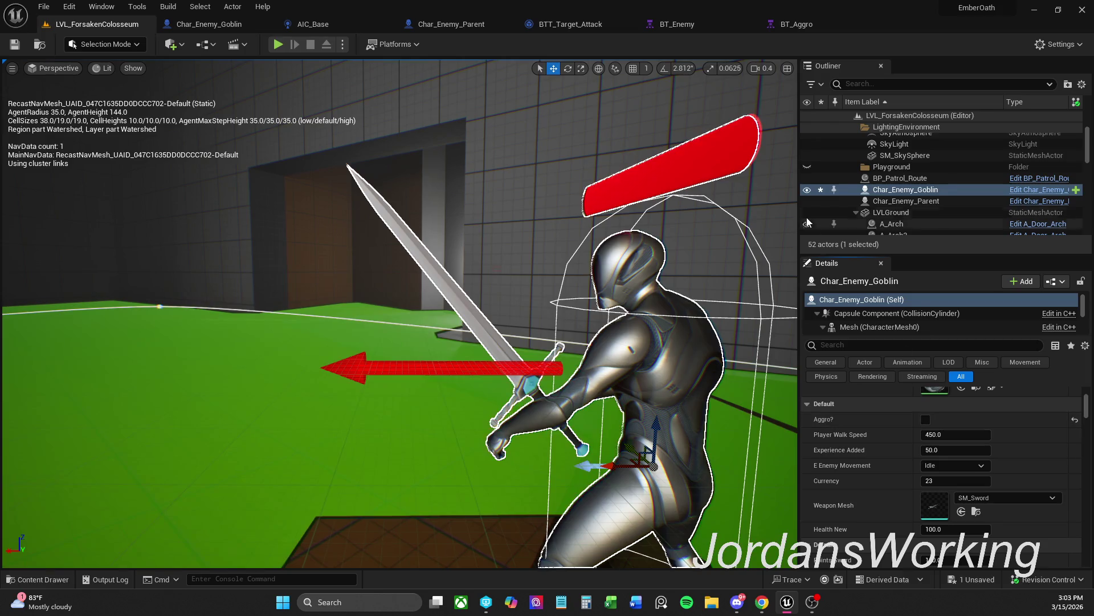
Glance at the goblin's construction script and return to the level
{"action": "left_click", "coordinate": [205, 24]}
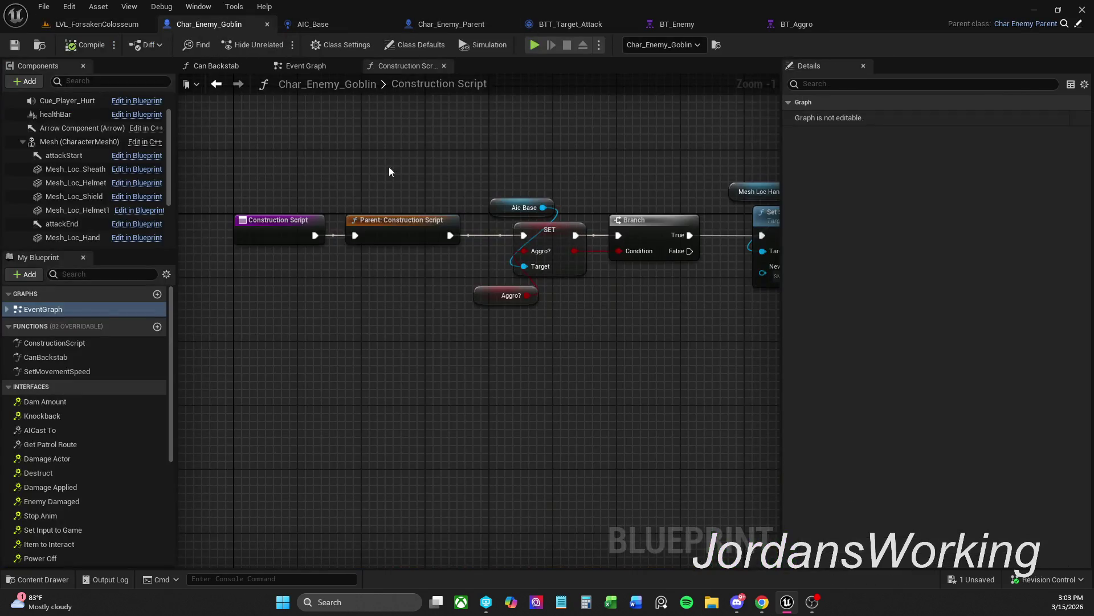
{"action": "left_click_drag", "start_coordinate": [476, 190], "coordinate": [429, 155]}
{"action": "left_click", "coordinate": [96, 24]}
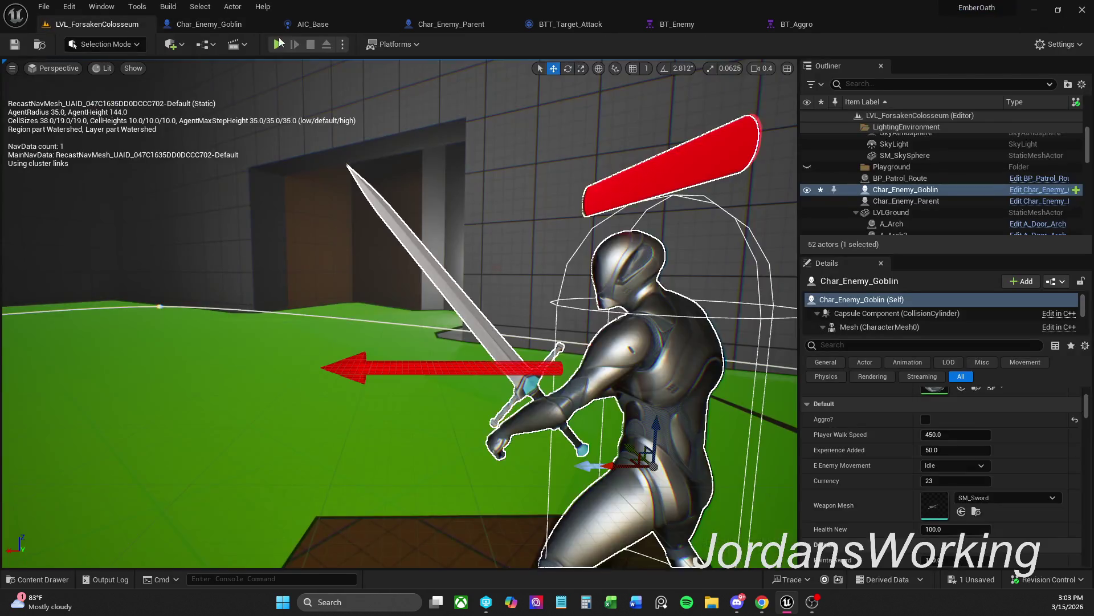
{"action": "left_click", "coordinate": [276, 46]}
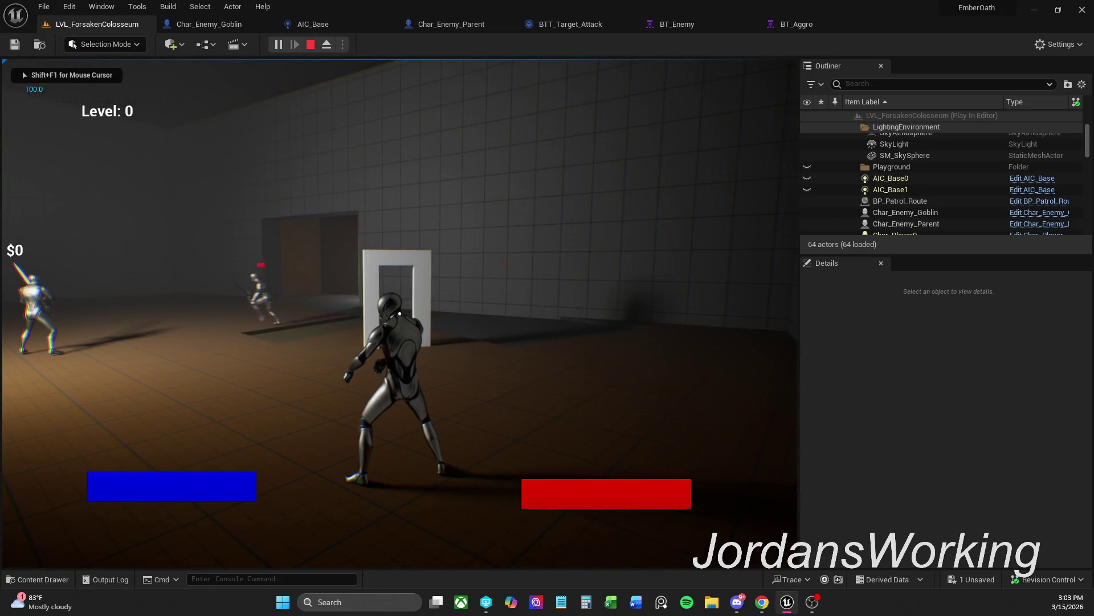
{"action": "mouse_move", "coordinate": [399, 313]}
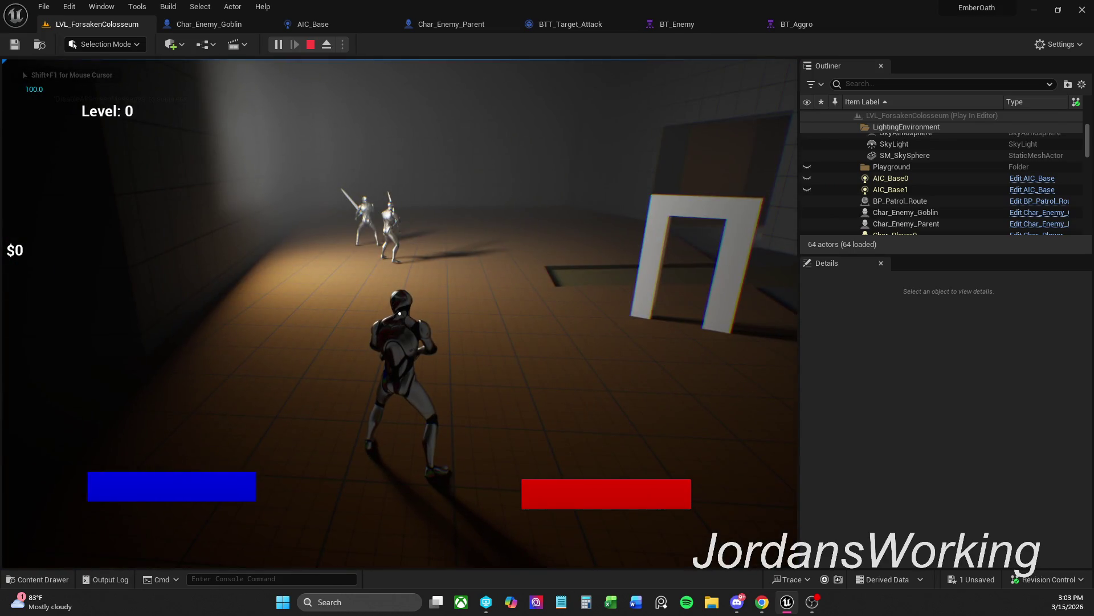
{"action": "key", "text": "w"}
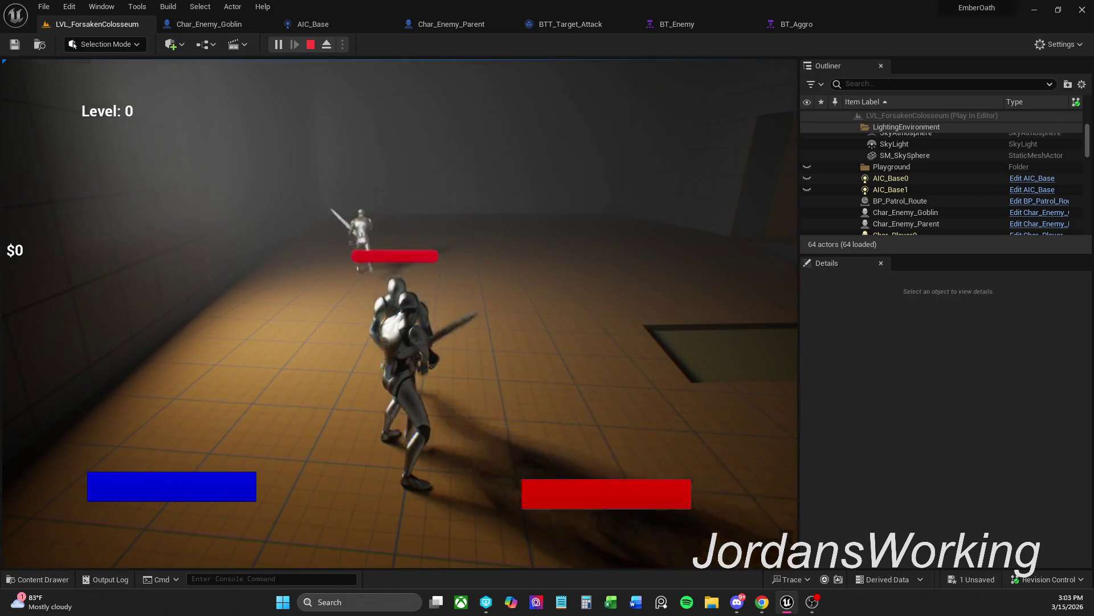
{"action": "key", "text": "Escape"}
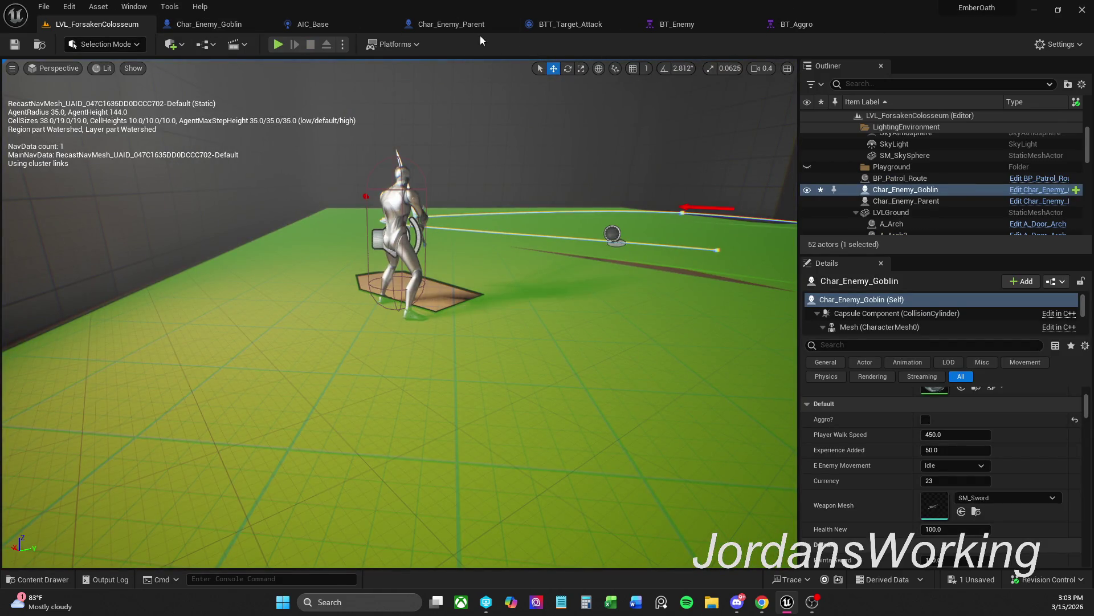
Glance at Char_Enemy_Parent and AIC_Base, then recentre the goblin's construction script on the Aggro? Branch and SM_Axe setter
{"action": "left_click", "coordinate": [592, 26]}
{"action": "left_click", "coordinate": [447, 26]}
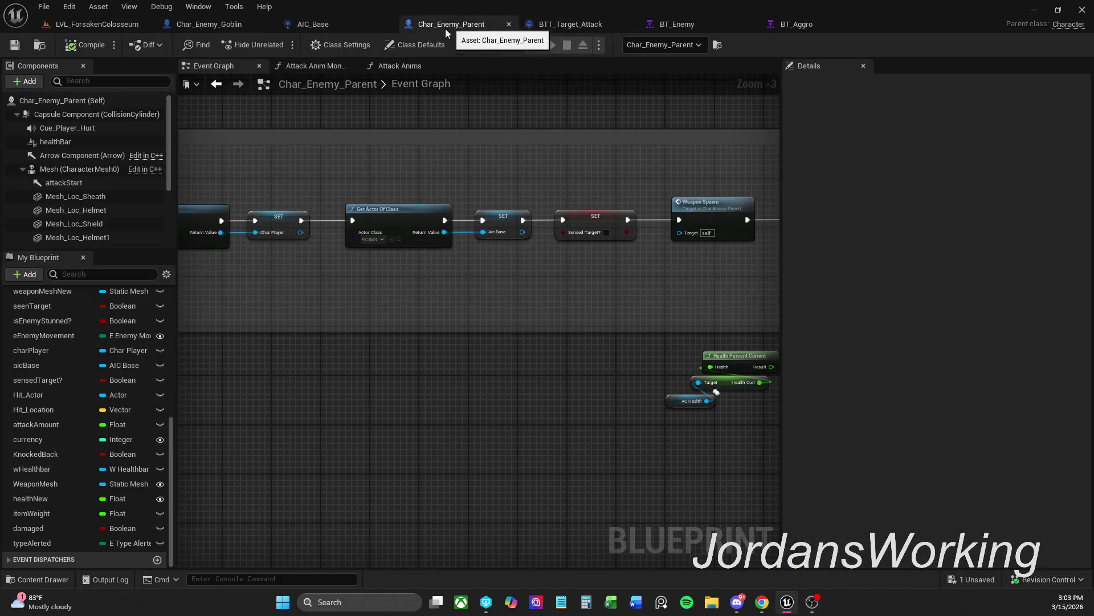
{"action": "left_click", "coordinate": [346, 26]}
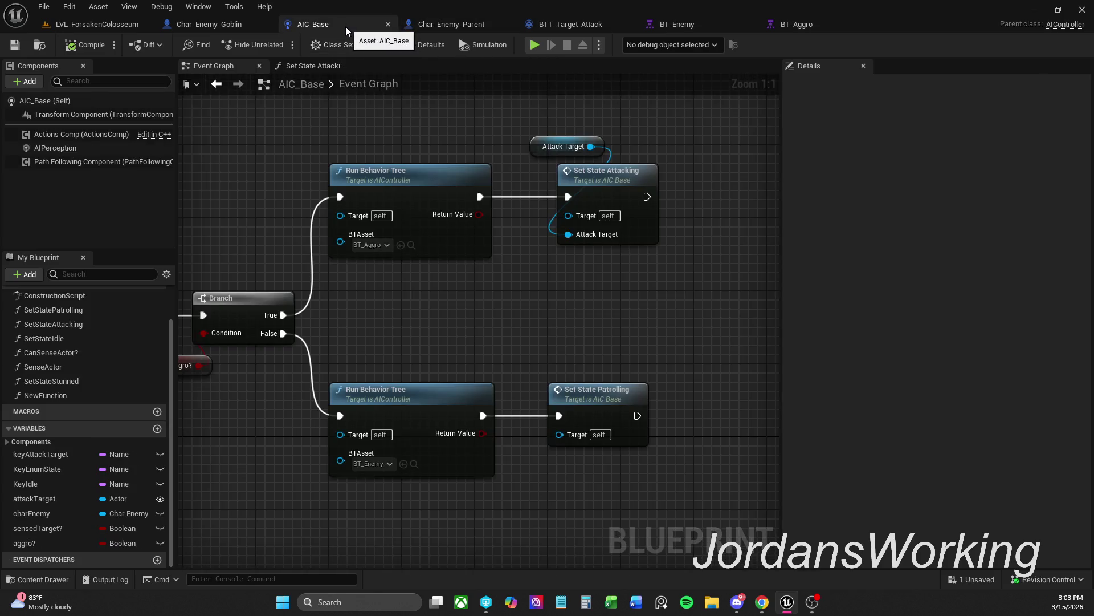
{"action": "left_click", "coordinate": [255, 27]}
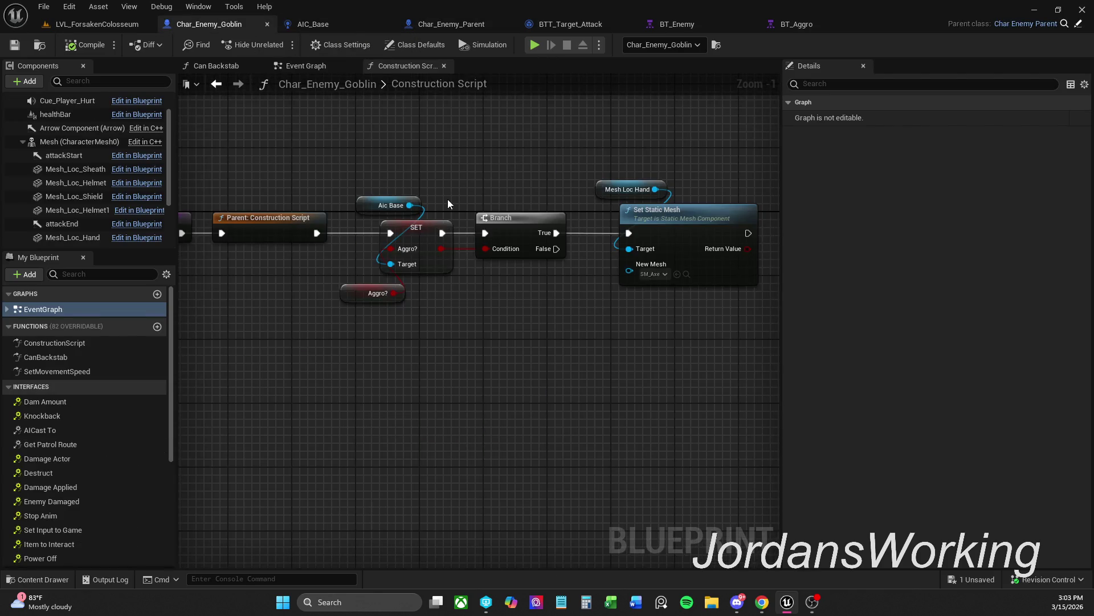
{"action": "scroll", "coordinate": [507, 198], "scroll_direction": "down", "scroll_amount": 1}
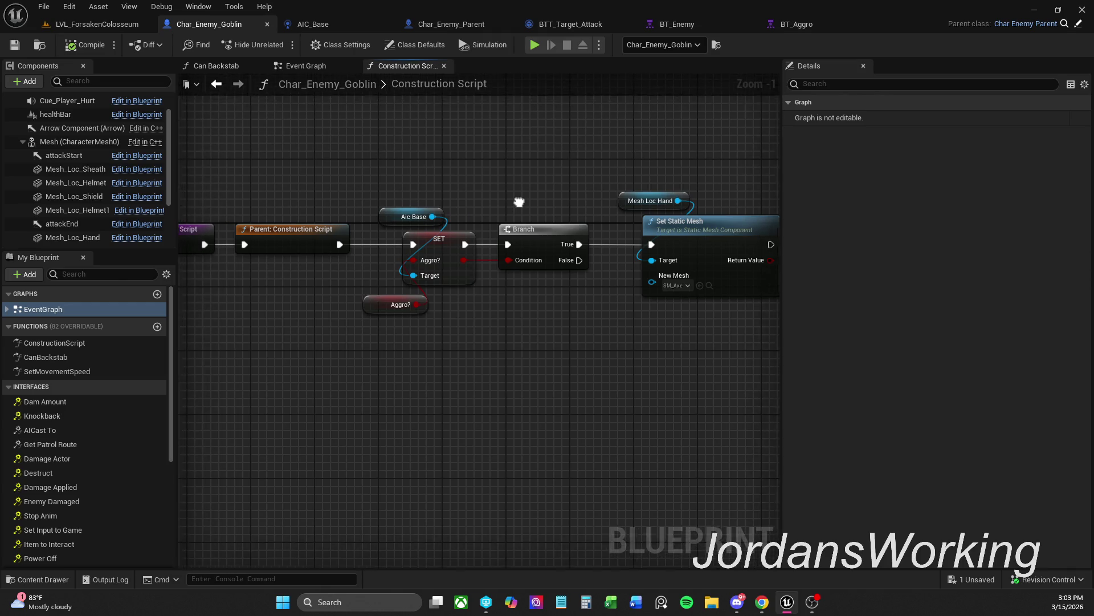
{"action": "mouse_move", "coordinate": [519, 207]}
{"action": "left_mouse_down"}
{"action": "mouse_move", "coordinate": [594, 196]}
{"action": "mouse_move", "coordinate": [454, 185]}
{"action": "mouse_move", "coordinate": [512, 178]}
{"action": "left_mouse_up"}
{"action": "scroll", "coordinate": [544, 198], "scroll_direction": "up", "scroll_amount": 1}
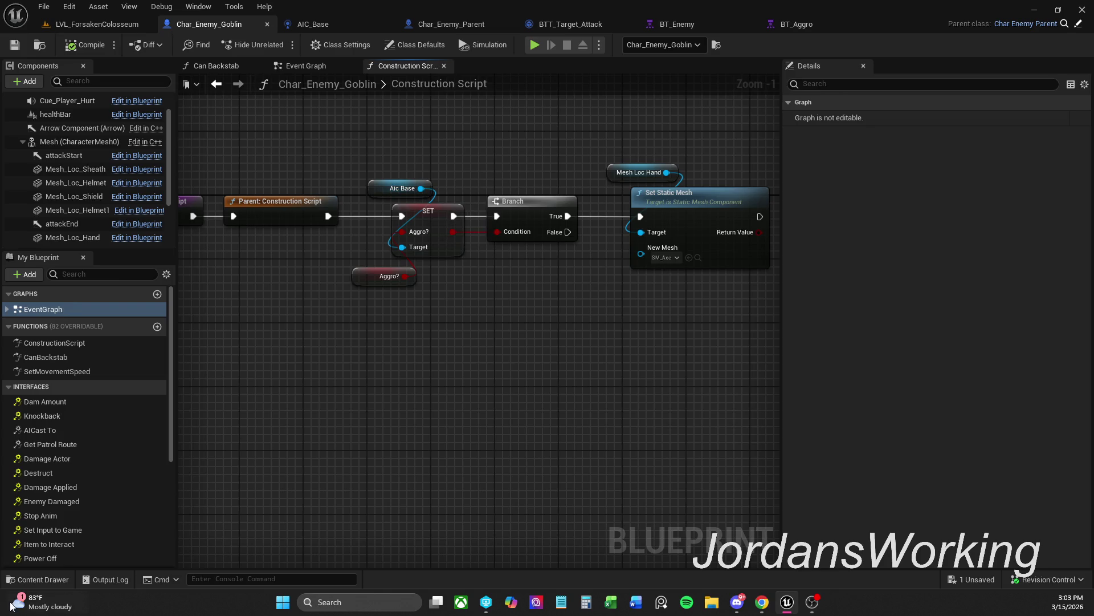
{"action": "scroll", "coordinate": [60, 463], "scroll_direction": "down", "scroll_amount": 6}
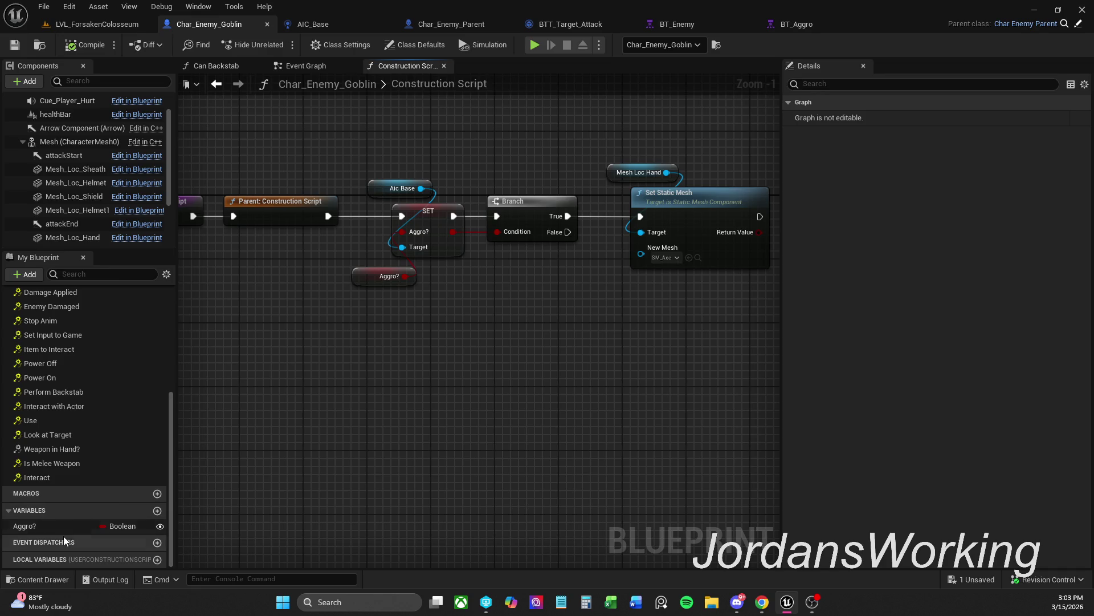
Retarget the SET node from AIC Base to the goblin's Aggro? variable and compile
{"action": "mouse_move", "coordinate": [43, 524]}
{"action": "left_mouse_down"}
{"action": "mouse_move", "coordinate": [518, 240]}
{"action": "mouse_move", "coordinate": [458, 214]}
{"action": "mouse_move", "coordinate": [419, 220]}
{"action": "left_mouse_up"}
{"action": "left_click", "coordinate": [408, 169]}
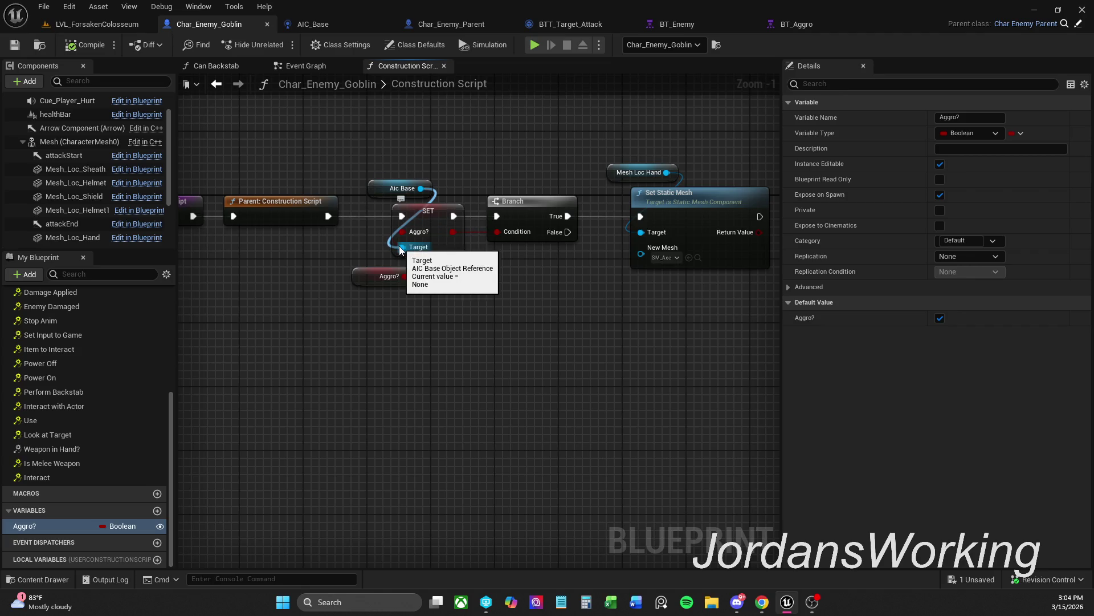
{"action": "left_click_drag", "start_coordinate": [379, 191], "coordinate": [378, 147]}
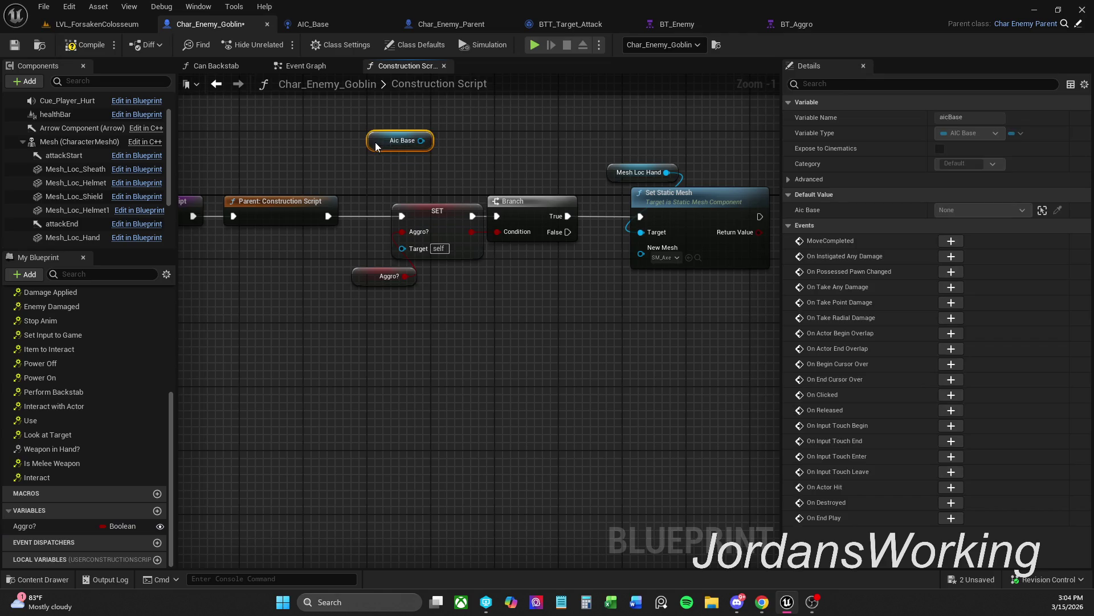
{"action": "mouse_move", "coordinate": [108, 525]}
{"action": "left_mouse_down"}
{"action": "mouse_move", "coordinate": [409, 228]}
{"action": "mouse_move", "coordinate": [421, 241]}
{"action": "left_mouse_up"}
{"action": "left_click", "coordinate": [480, 348]}
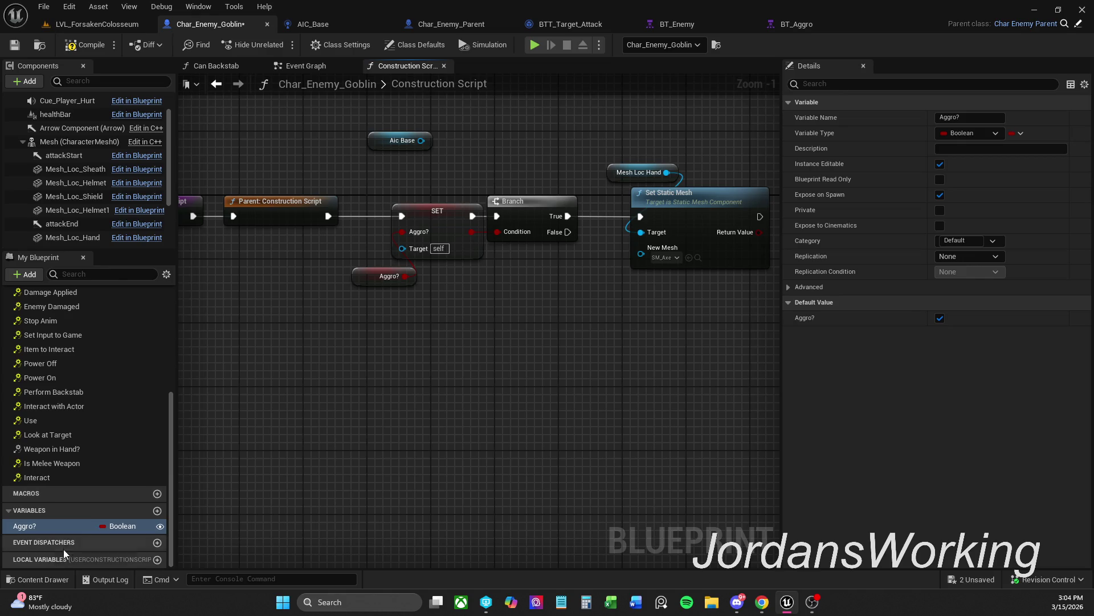
{"action": "mouse_move", "coordinate": [39, 529]}
{"action": "left_mouse_down"}
{"action": "mouse_move", "coordinate": [411, 206]}
{"action": "mouse_move", "coordinate": [408, 230]}
{"action": "left_mouse_up"}
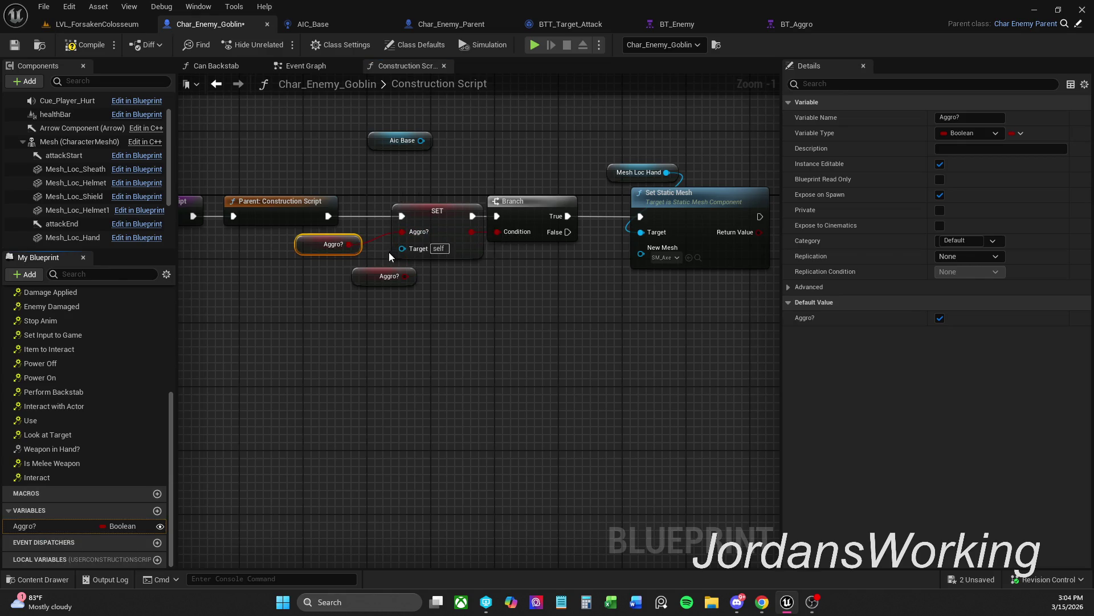
{"action": "left_click_drag", "start_coordinate": [302, 259], "coordinate": [296, 267]}
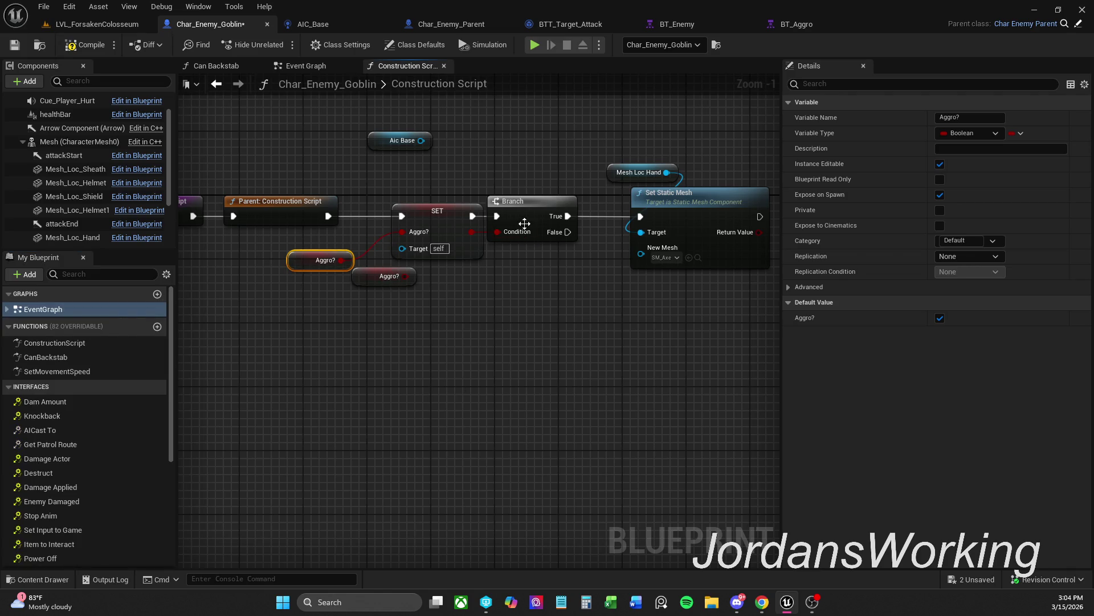
{"action": "left_click_drag", "start_coordinate": [532, 210], "coordinate": [540, 210]}
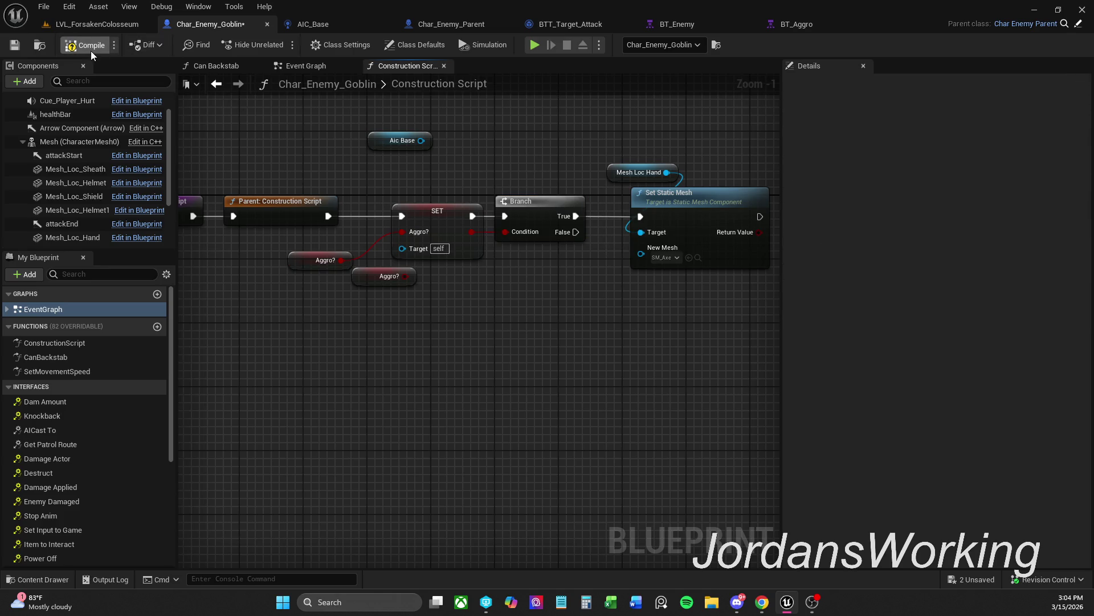
{"action": "left_click", "coordinate": [84, 45]}
Delete the erroring SET node and the extra Aggro? getter
{"action": "left_click", "coordinate": [453, 209]}
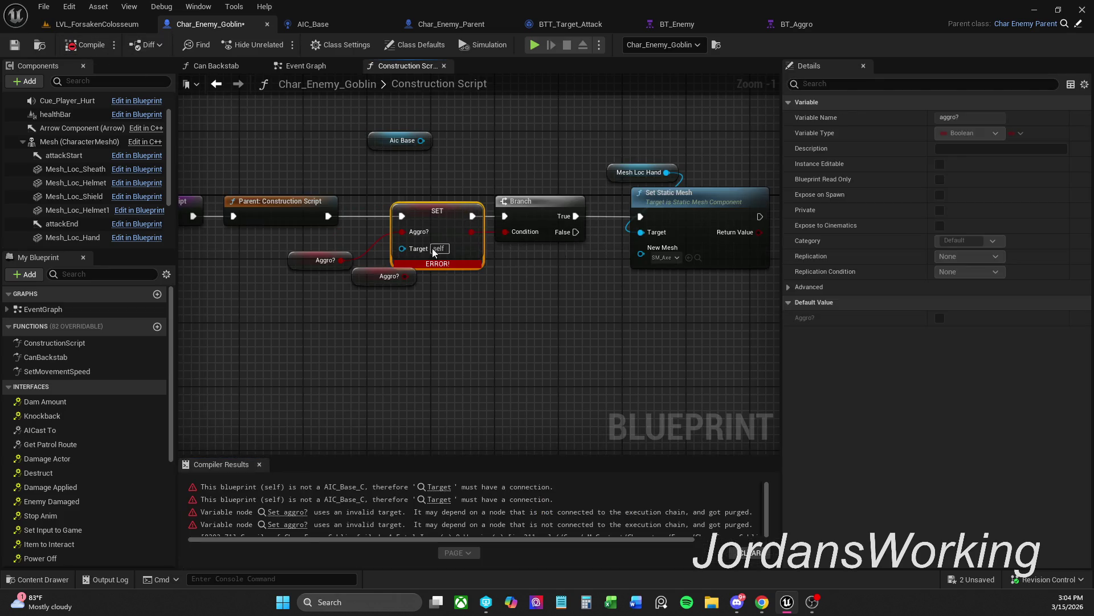
{"action": "left_click", "coordinate": [398, 355]}
{"action": "left_click", "coordinate": [317, 253]}
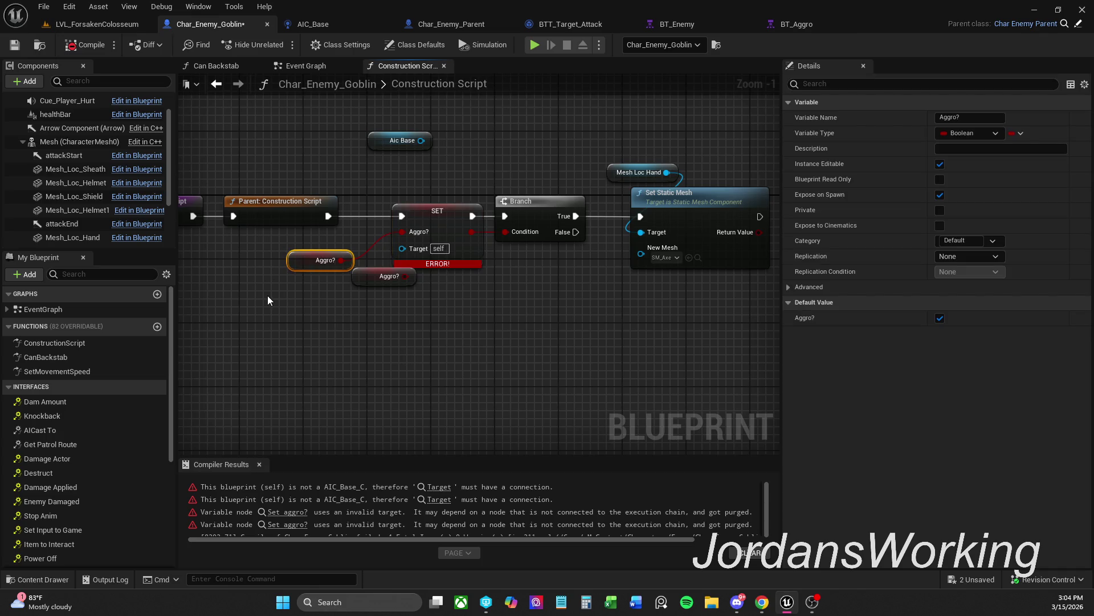
{"action": "key", "text": "Delete"}
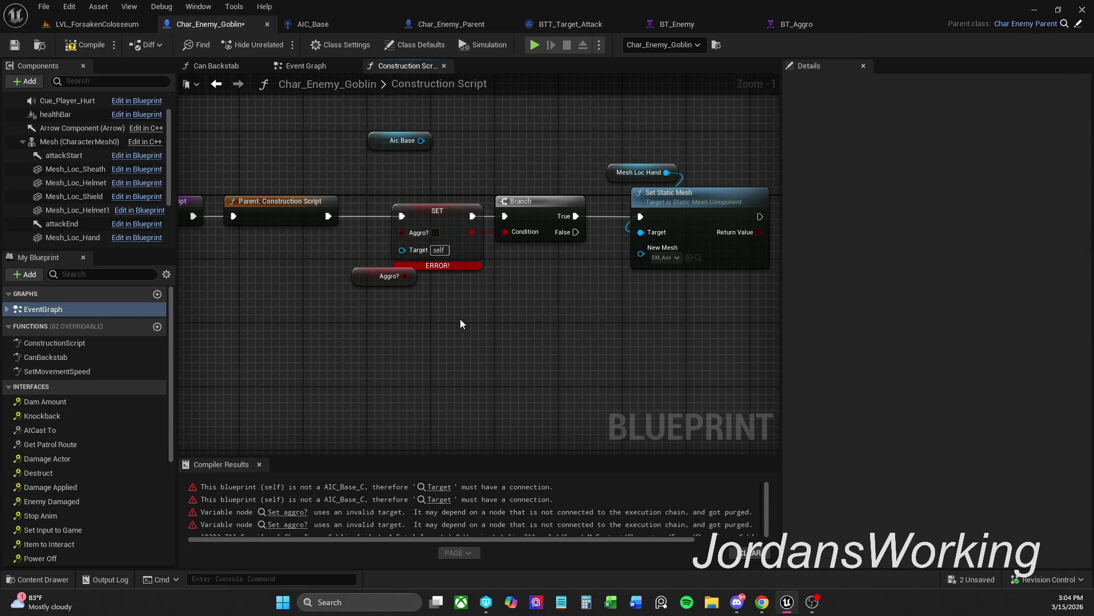
{"action": "left_click", "coordinate": [471, 239]}
{"action": "key", "text": "Delete"}
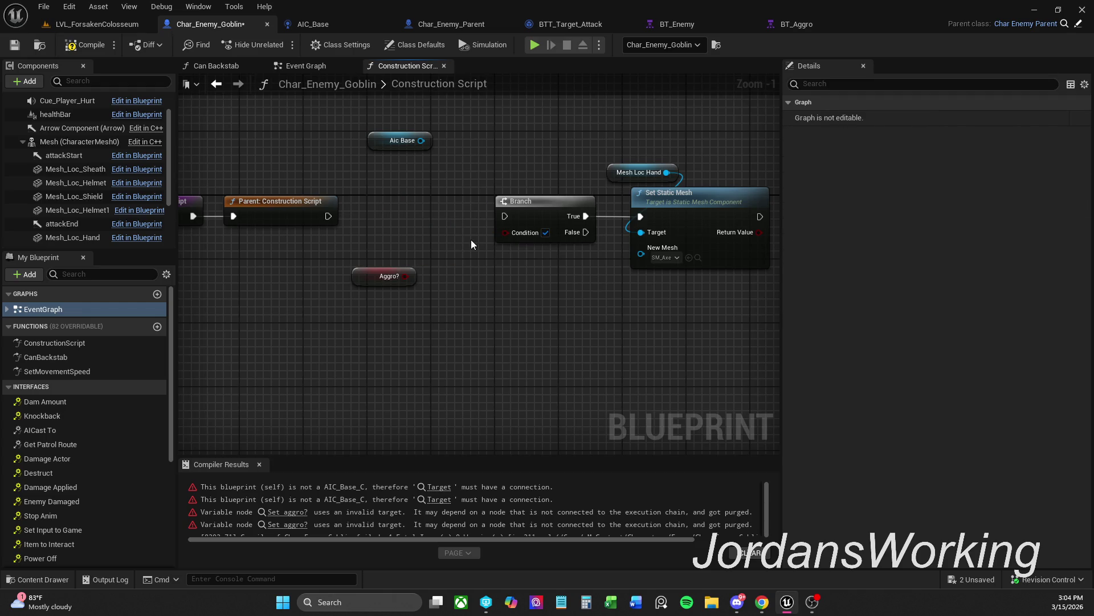
{"action": "scroll", "coordinate": [63, 479], "scroll_direction": "down", "scroll_amount": 6}
Add a self-targeted SET Aggro? node fed by the getter, recompile, and drive the Branch Condition
{"action": "left_click", "coordinate": [62, 523]}
{"action": "mouse_move", "coordinate": [84, 524]}
{"action": "left_mouse_down"}
{"action": "mouse_move", "coordinate": [299, 227]}
{"action": "mouse_move", "coordinate": [515, 217]}
{"action": "mouse_move", "coordinate": [505, 217]}
{"action": "left_mouse_up"}
{"action": "left_click", "coordinate": [460, 236]}
{"action": "mouse_move", "coordinate": [403, 278]}
{"action": "left_mouse_down"}
{"action": "mouse_move", "coordinate": [431, 251]}
{"action": "mouse_move", "coordinate": [386, 231]}
{"action": "left_mouse_up"}
{"action": "left_click", "coordinate": [85, 44]}
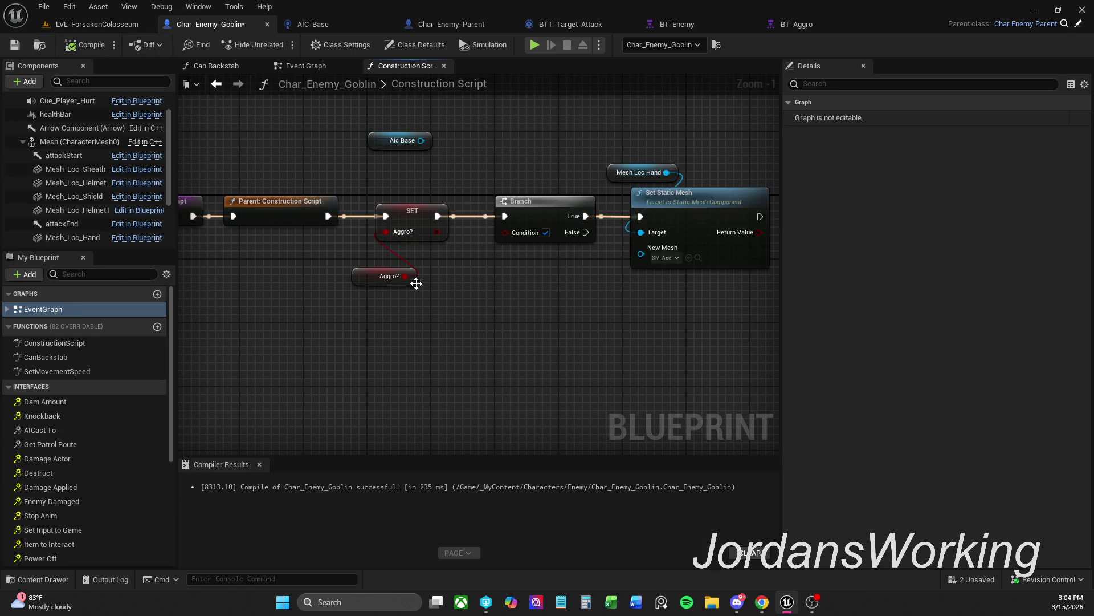
{"action": "left_click_drag", "start_coordinate": [438, 235], "coordinate": [517, 234]}
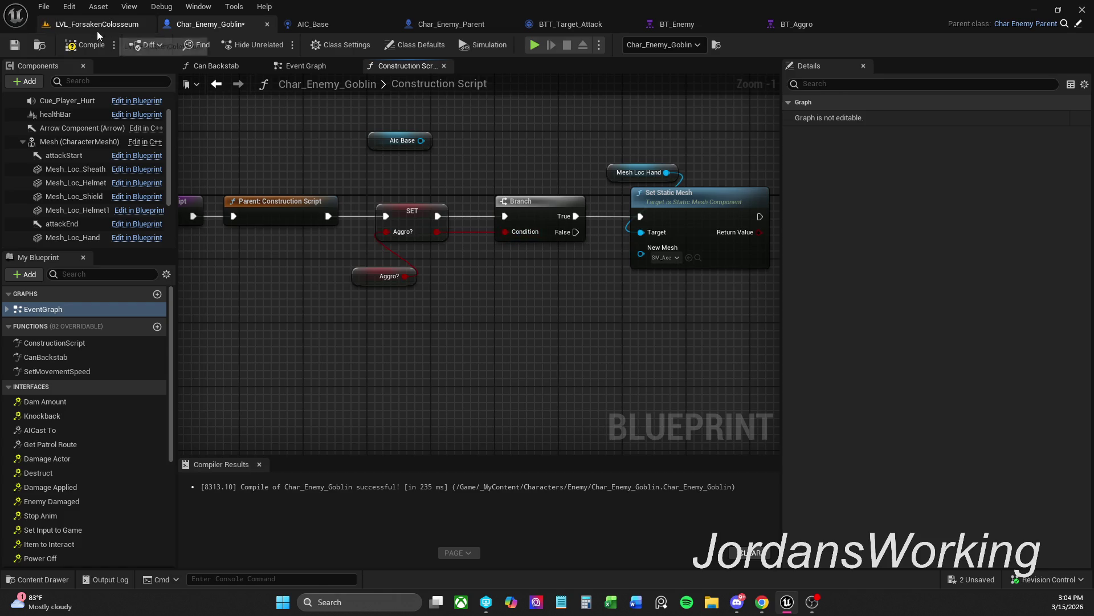
Tick Aggro? on the placed goblin in LVL_ForsakenColosseum, then return to Char_Enemy_Goblin
{"action": "left_click", "coordinate": [125, 24]}
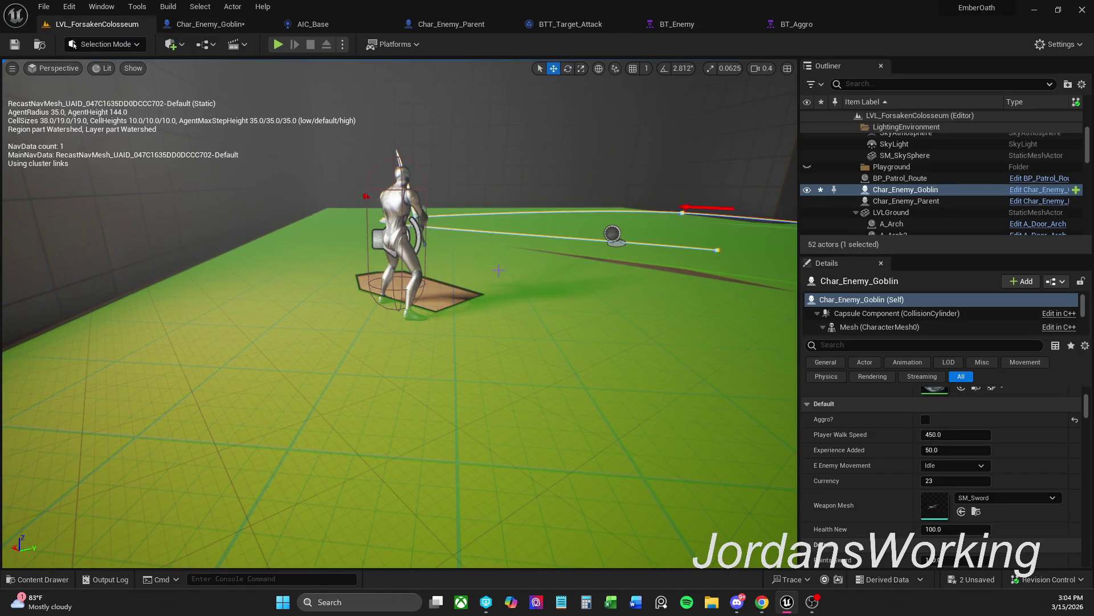
{"action": "key", "text": "f"}
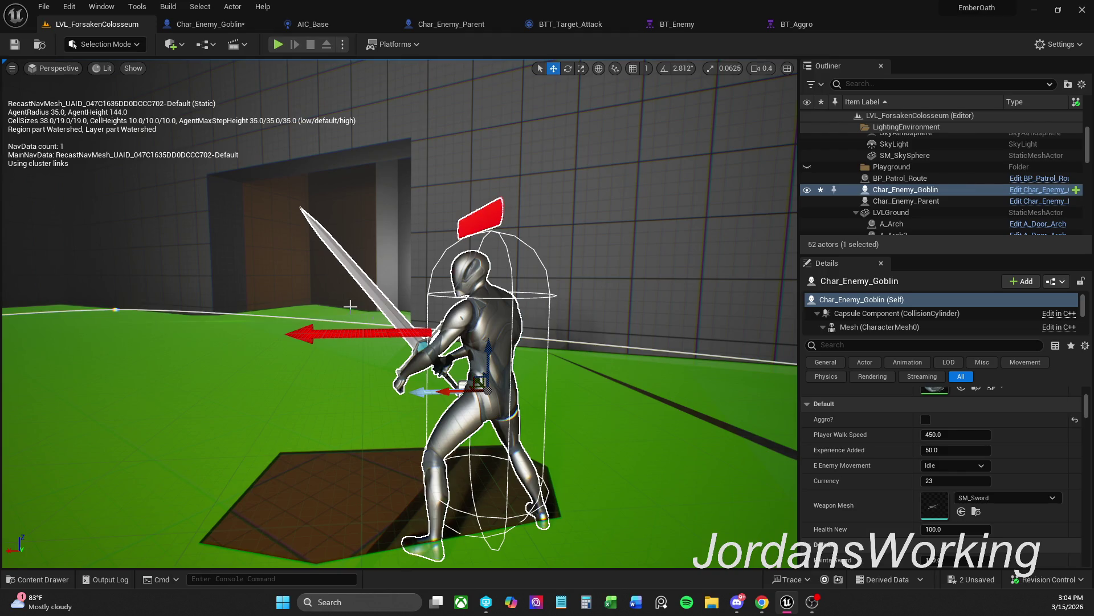
{"action": "left_click", "coordinate": [926, 420]}
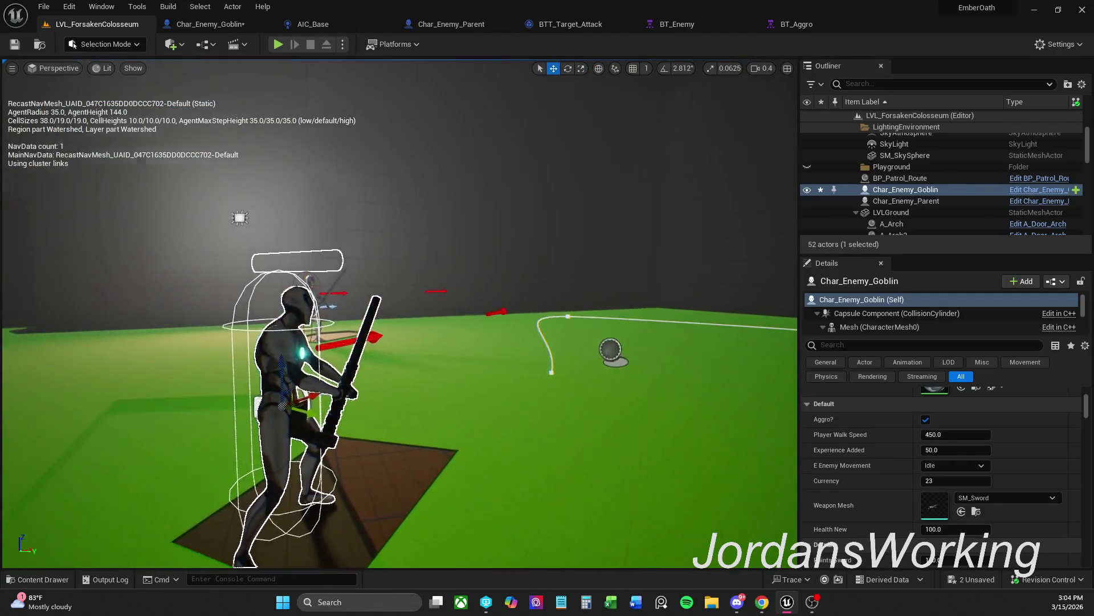
{"action": "left_click", "coordinate": [238, 25]}
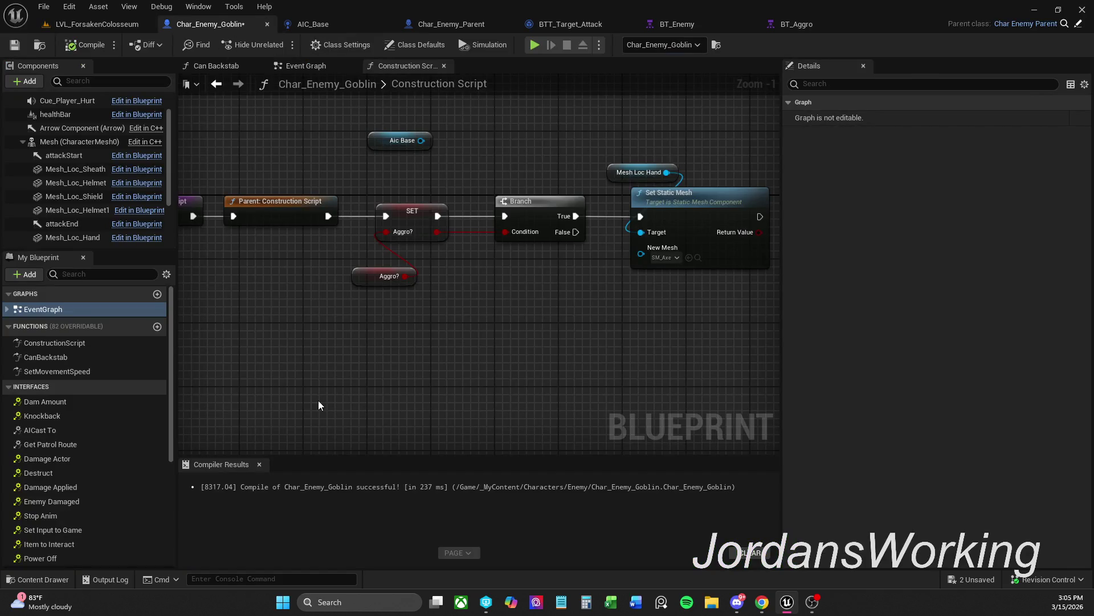
Close the Compiler Results panel and look over the Event Graph and Construction Script
{"action": "left_click", "coordinate": [260, 464]}
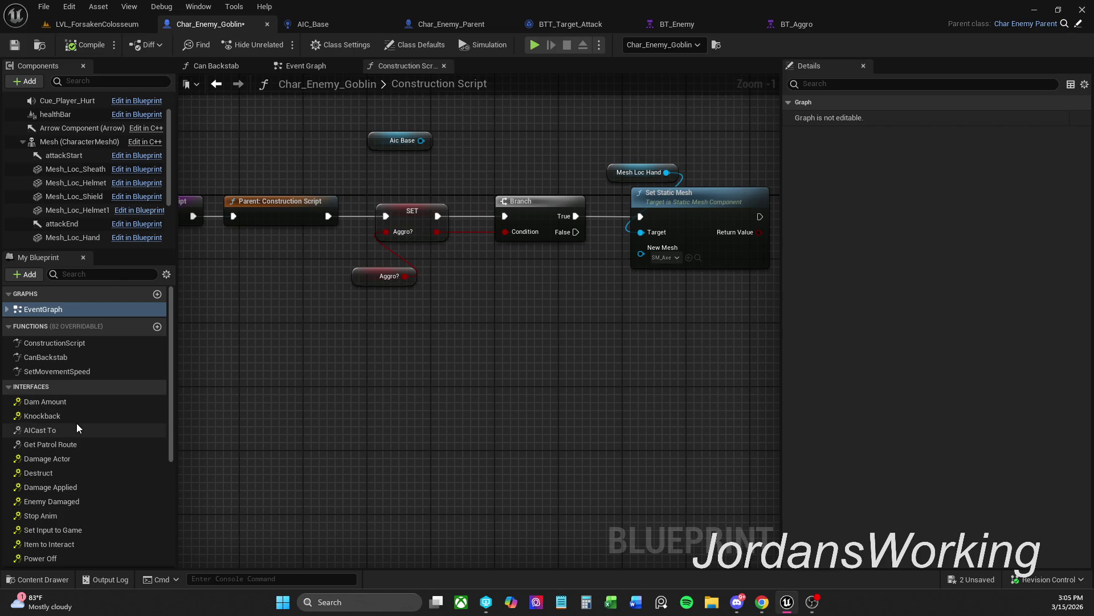
{"action": "scroll", "coordinate": [72, 364], "scroll_direction": "down", "scroll_amount": 2}
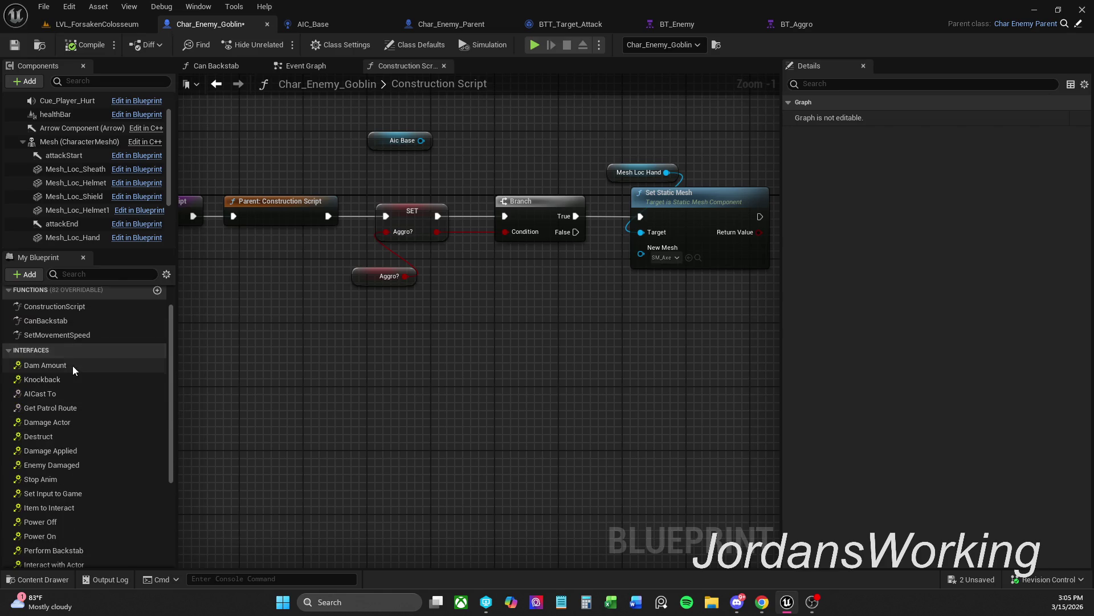
{"action": "scroll", "coordinate": [71, 373], "scroll_direction": "down", "scroll_amount": 3}
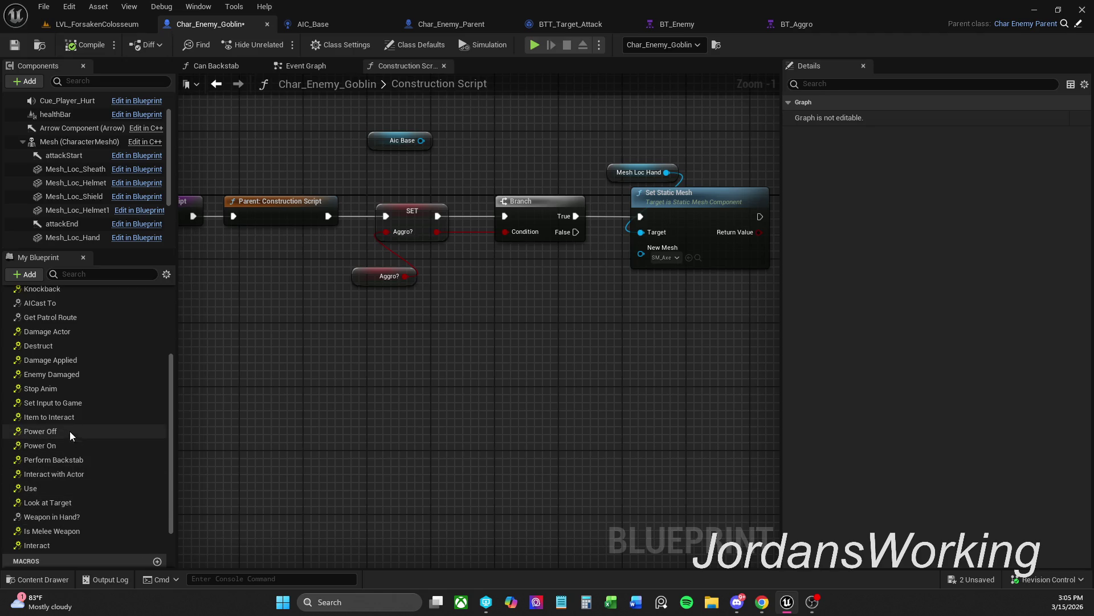
{"action": "left_click_drag", "start_coordinate": [700, 282], "coordinate": [652, 290]}
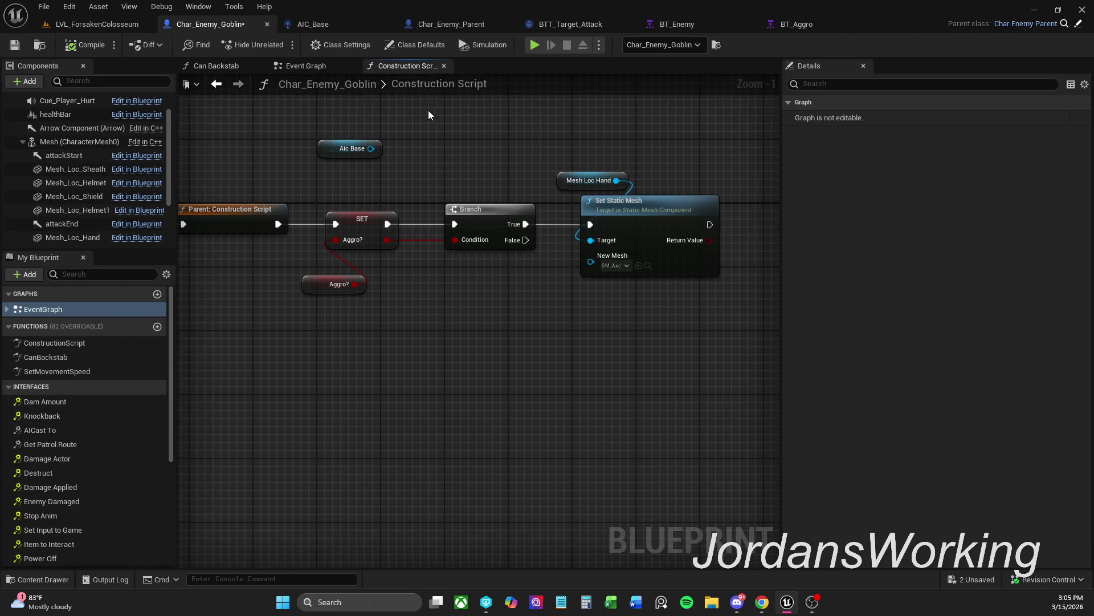
{"action": "left_click", "coordinate": [310, 69]}
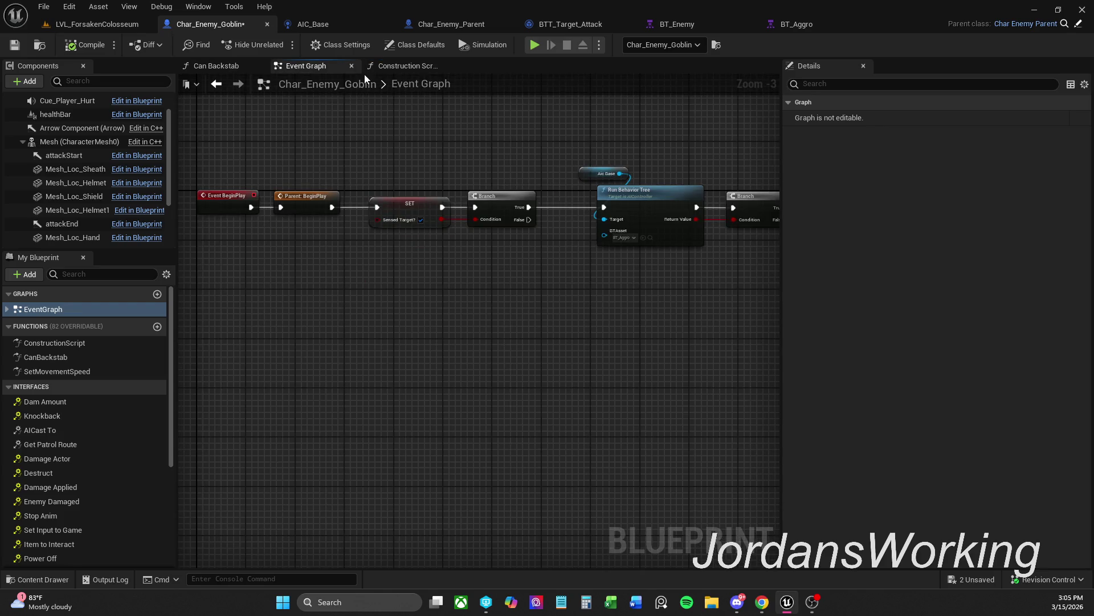
{"action": "left_click", "coordinate": [402, 66]}
{"action": "scroll", "coordinate": [80, 137], "scroll_direction": "up", "scroll_amount": 2}
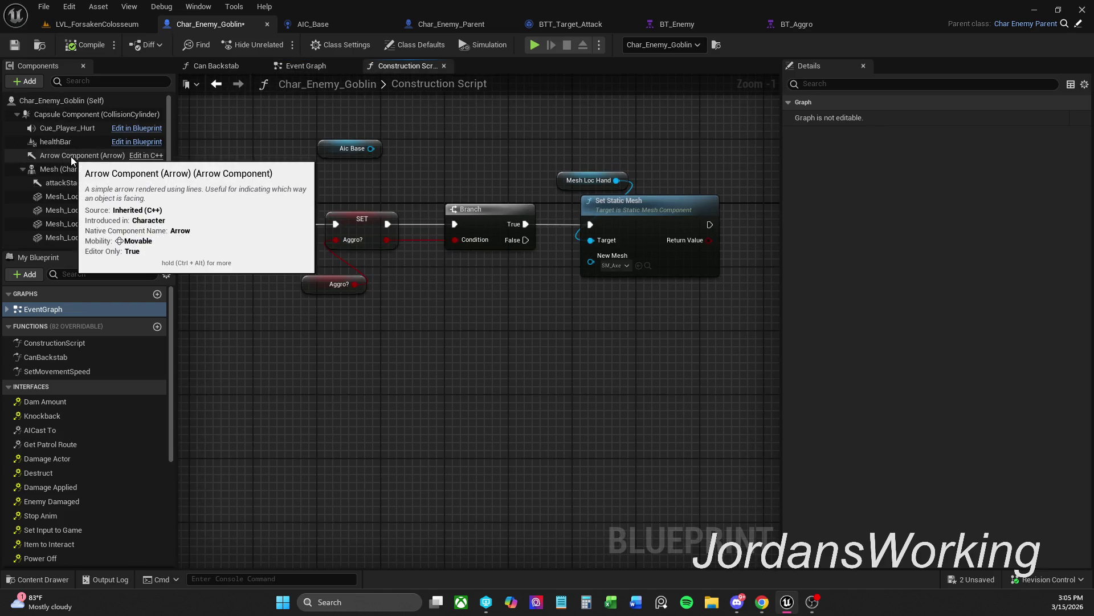
Preview the goblin's hand-held weapon component in the blueprint Viewport
{"action": "left_click", "coordinate": [99, 106]}
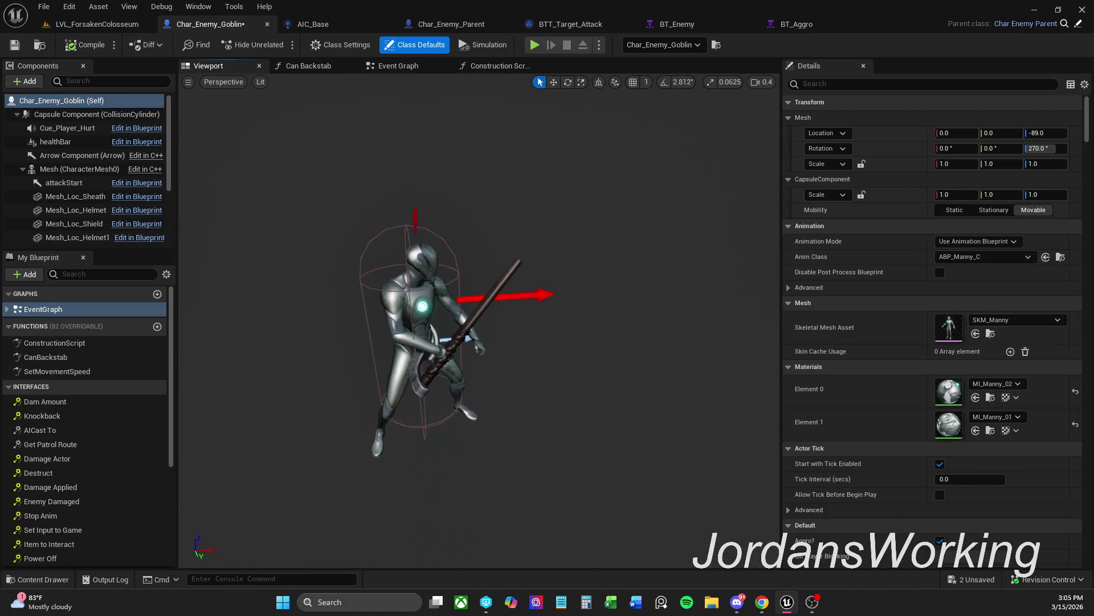
{"action": "scroll", "coordinate": [436, 302], "scroll_direction": "up", "scroll_amount": 2}
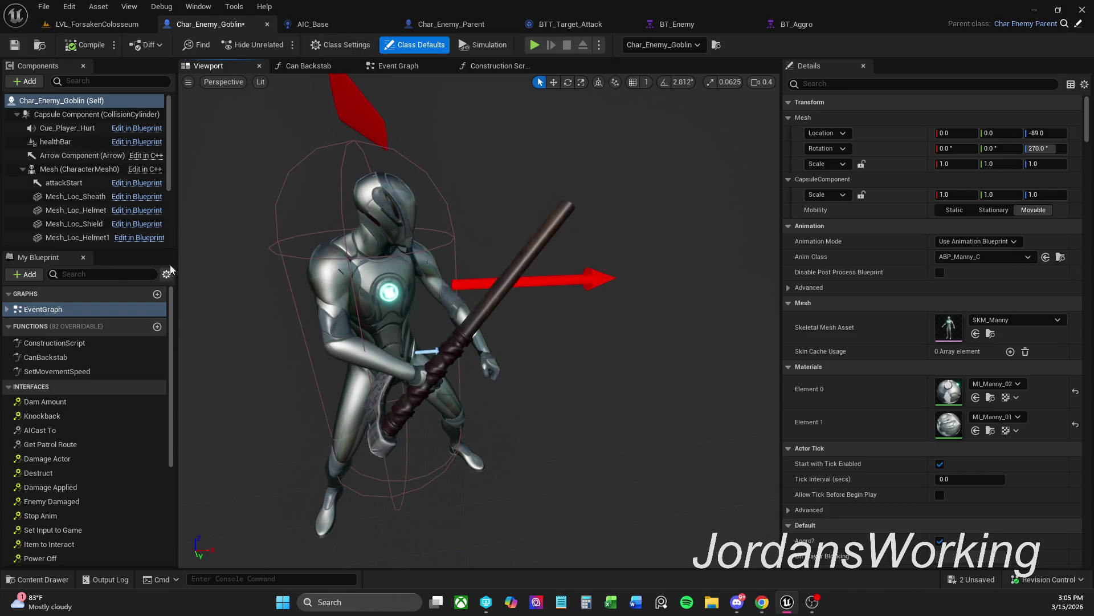
{"action": "scroll", "coordinate": [98, 207], "scroll_direction": "down", "scroll_amount": 3}
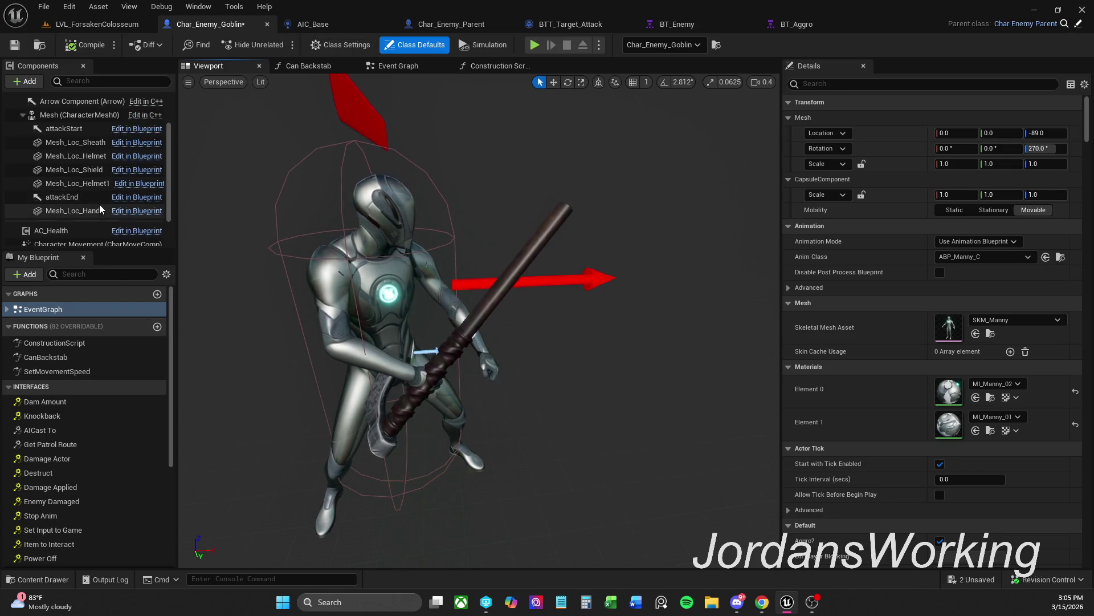
{"action": "left_click", "coordinate": [485, 305]}
{"action": "left_click", "coordinate": [497, 67]}
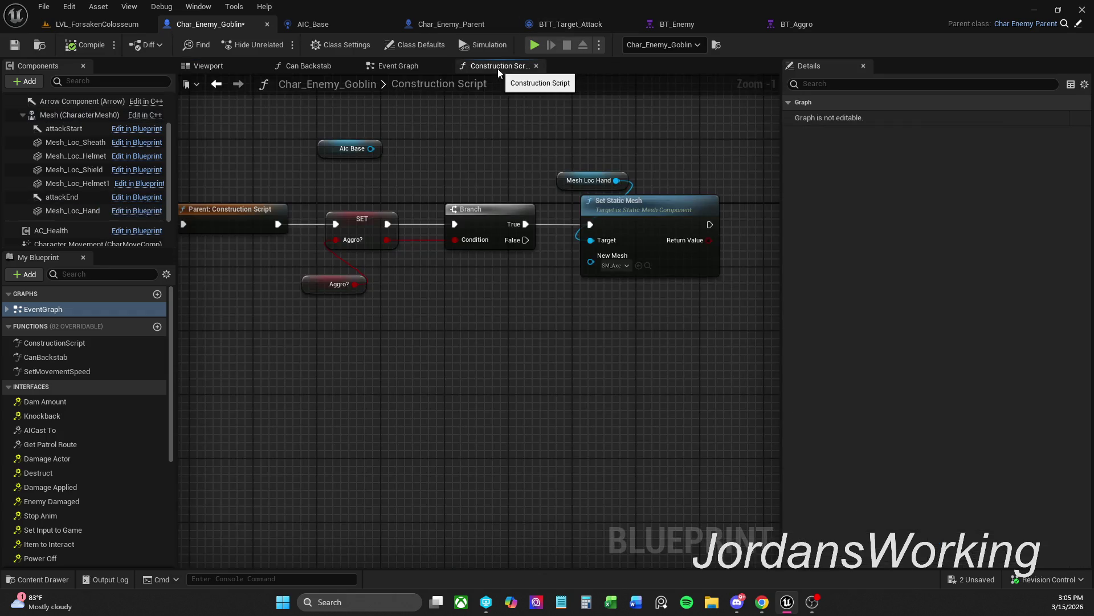
Reposition the Mesh Loc Hand and Set Static Mesh nodes higher in the graph
{"action": "mouse_move", "coordinate": [508, 150]}
{"action": "left_mouse_down"}
{"action": "mouse_move", "coordinate": [416, 163]}
{"action": "mouse_move", "coordinate": [634, 265]}
{"action": "mouse_move", "coordinate": [627, 290]}
{"action": "left_mouse_up"}
{"action": "left_click_drag", "start_coordinate": [570, 223], "coordinate": [596, 141]}
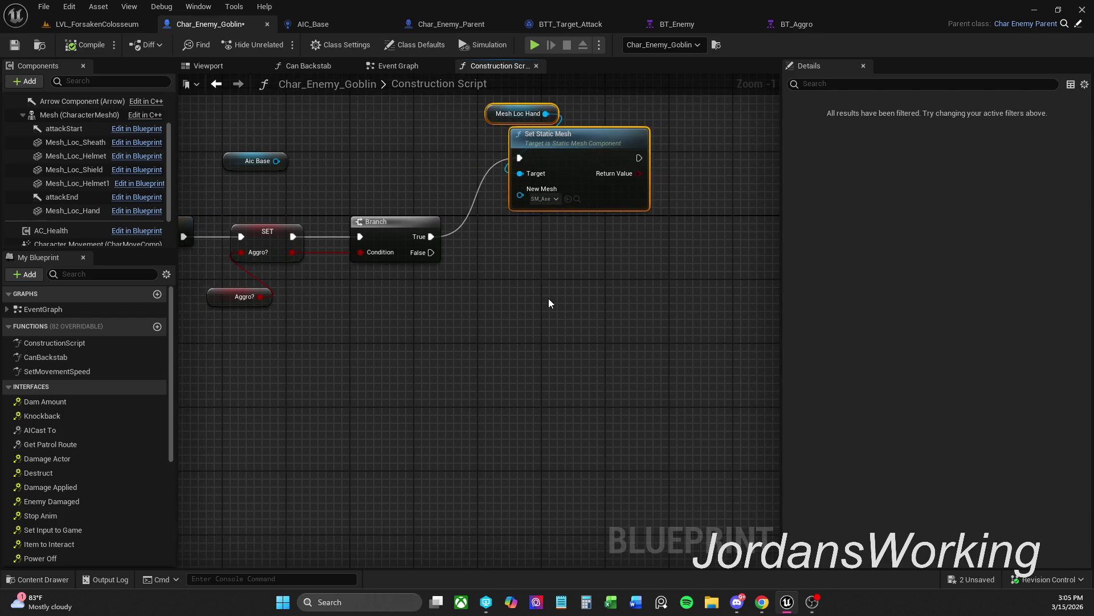
{"action": "left_click", "coordinate": [548, 299]}
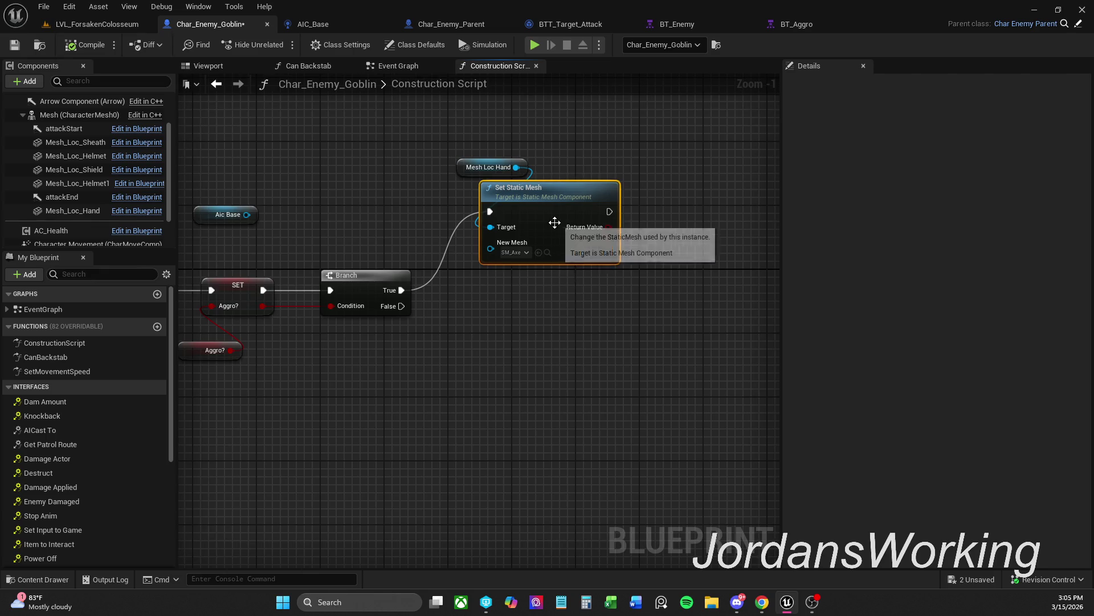
{"action": "left_click_drag", "start_coordinate": [525, 133], "coordinate": [497, 253]}
{"action": "left_click_drag", "start_coordinate": [562, 195], "coordinate": [546, 155]}
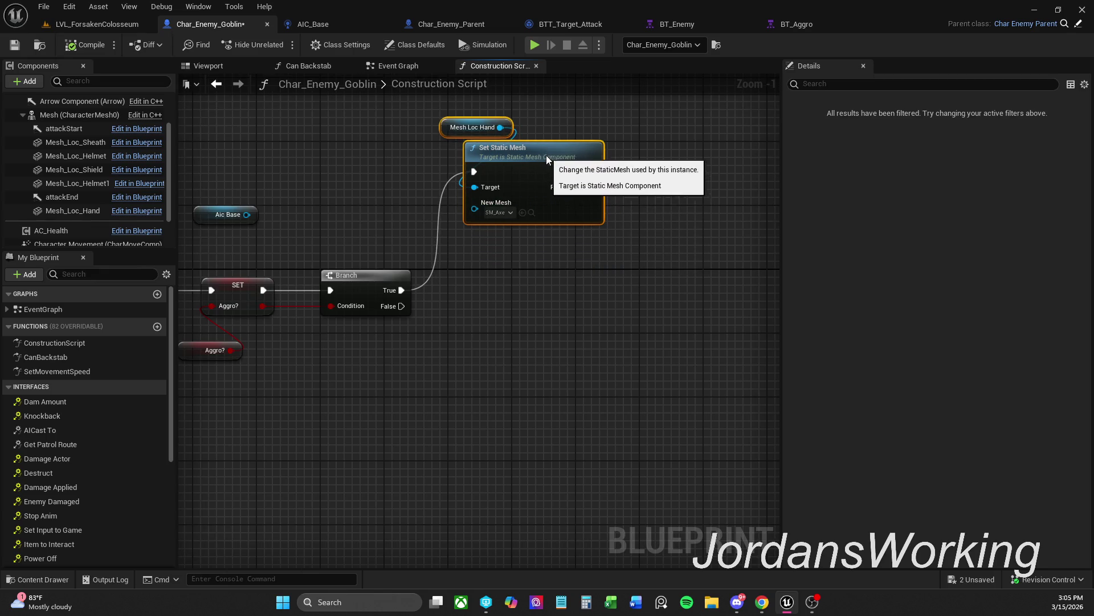
Duplicate the two mesh nodes below the originals, with the copy set to SM_Sword
{"action": "key", "text": "ctrl+c"}
{"action": "key", "text": "ctrl+v"}
{"action": "mouse_move", "coordinate": [573, 393]}
{"action": "left_mouse_down"}
{"action": "mouse_move", "coordinate": [551, 312]}
{"action": "mouse_move", "coordinate": [527, 290]}
{"action": "left_mouse_up"}
{"action": "left_click", "coordinate": [518, 340]}
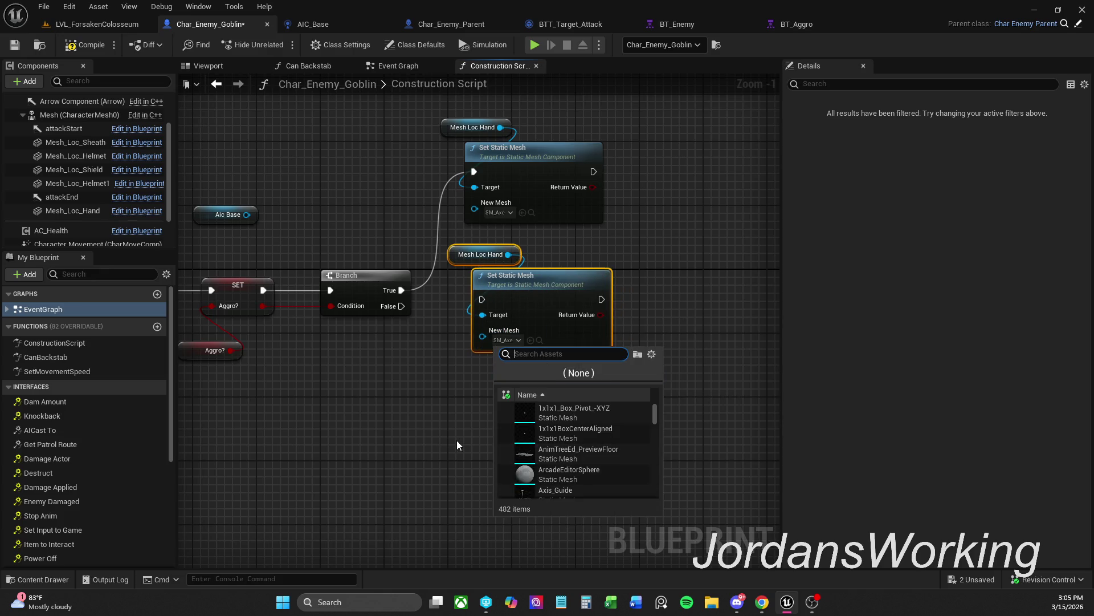
{"action": "type", "text": "Sword"}
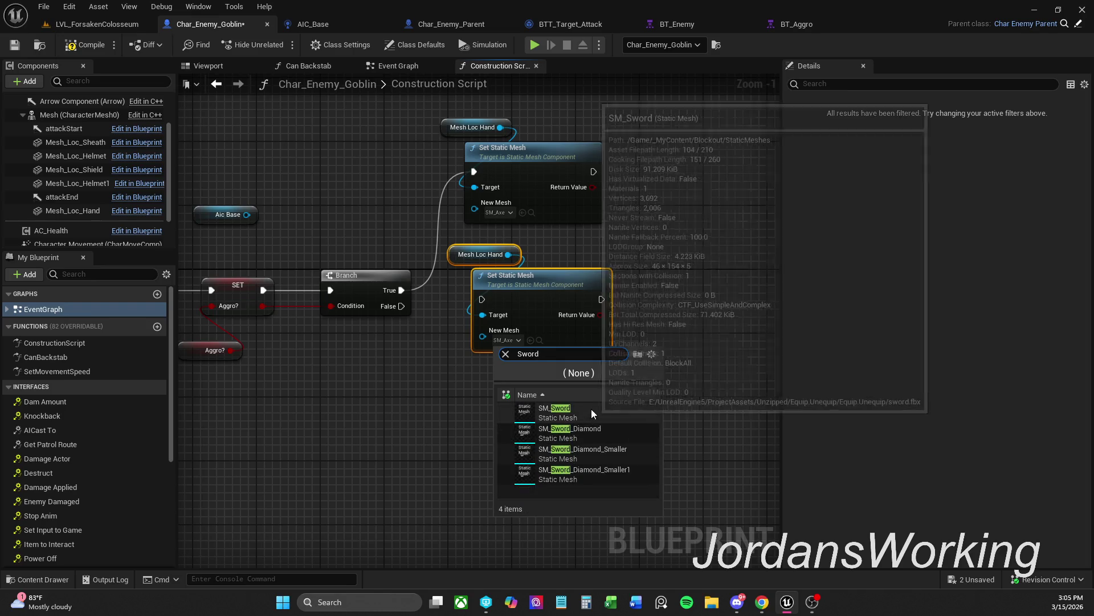
{"action": "left_click", "coordinate": [591, 408]}
Wire Branch False to the second Set Static Mesh, clear its New Mesh to None, and compile
{"action": "left_click_drag", "start_coordinate": [483, 299], "coordinate": [403, 308]}
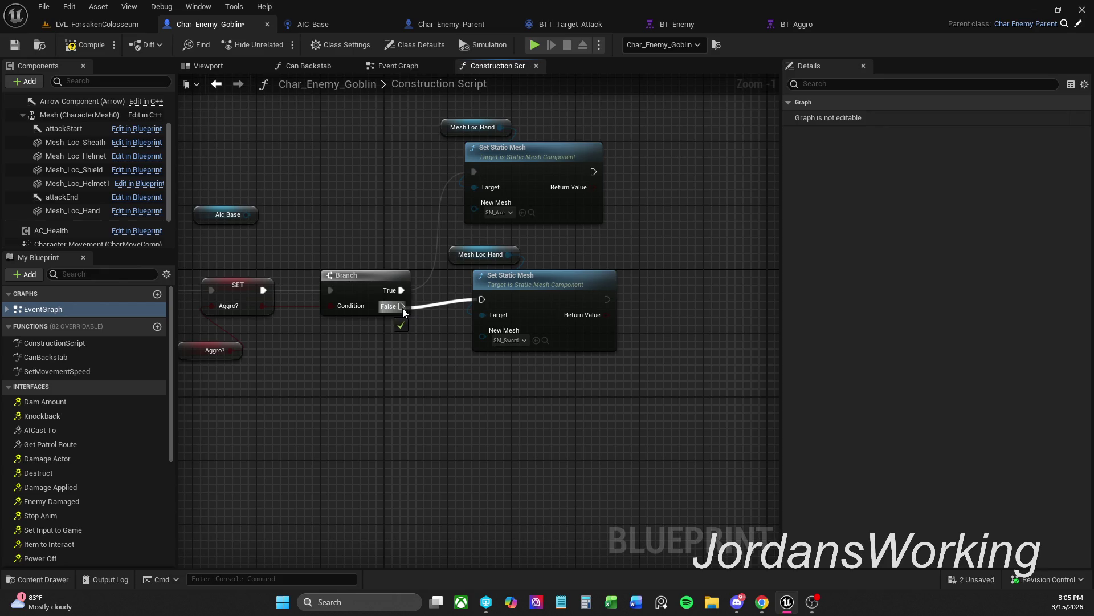
{"action": "mouse_move", "coordinate": [591, 239]}
{"action": "left_mouse_down"}
{"action": "mouse_move", "coordinate": [502, 296]}
{"action": "mouse_move", "coordinate": [544, 291]}
{"action": "left_mouse_up"}
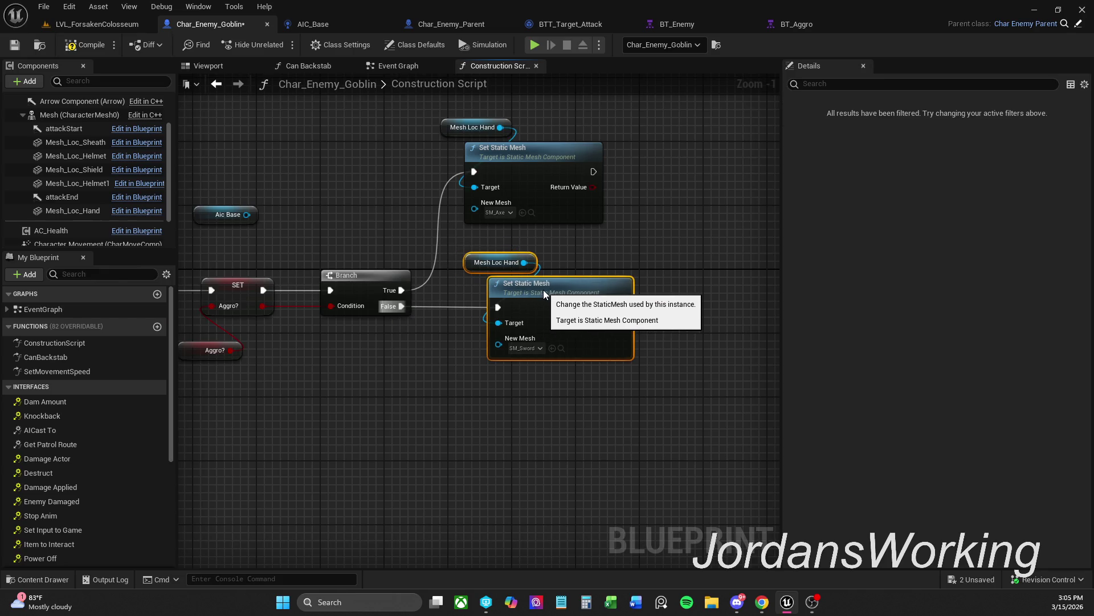
{"action": "left_click", "coordinate": [567, 259]}
{"action": "left_click", "coordinate": [536, 349]}
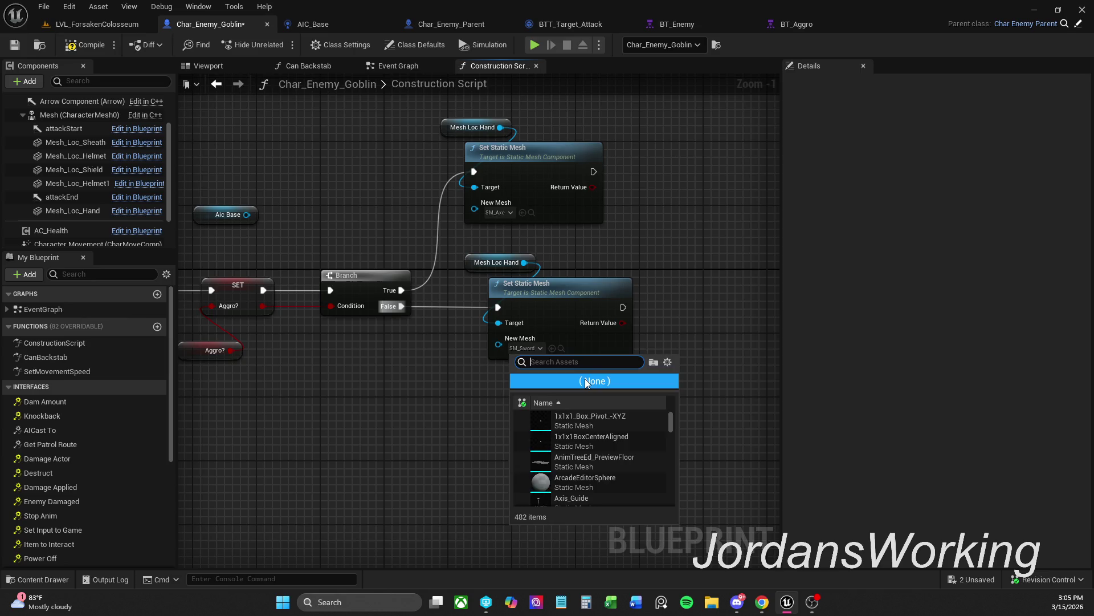
{"action": "left_click", "coordinate": [547, 380]}
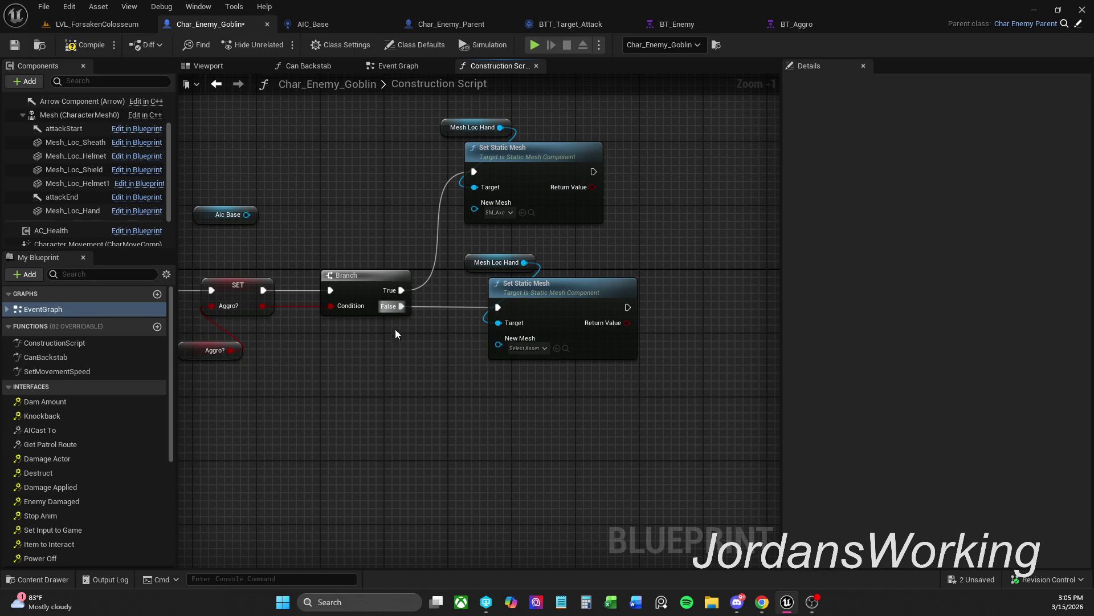
{"action": "left_click", "coordinate": [87, 47]}
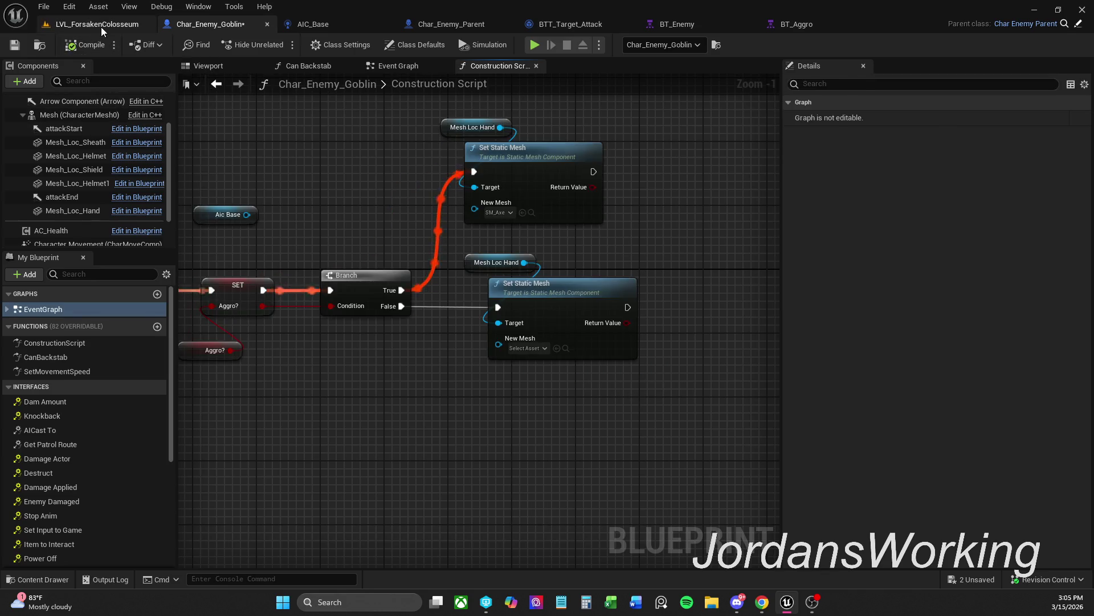
Untick Aggro? on the placed goblin in LVL_ForsakenColosseum
{"action": "left_click", "coordinate": [101, 25]}
{"action": "key", "text": "f"}
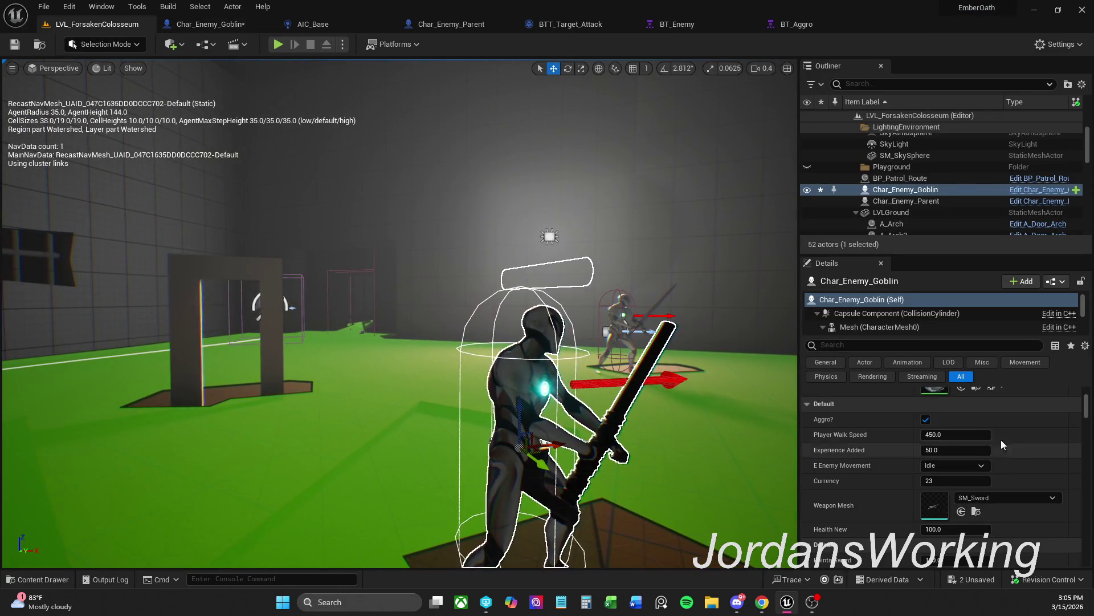
{"action": "left_click", "coordinate": [926, 419]}
{"action": "key", "text": "f"}
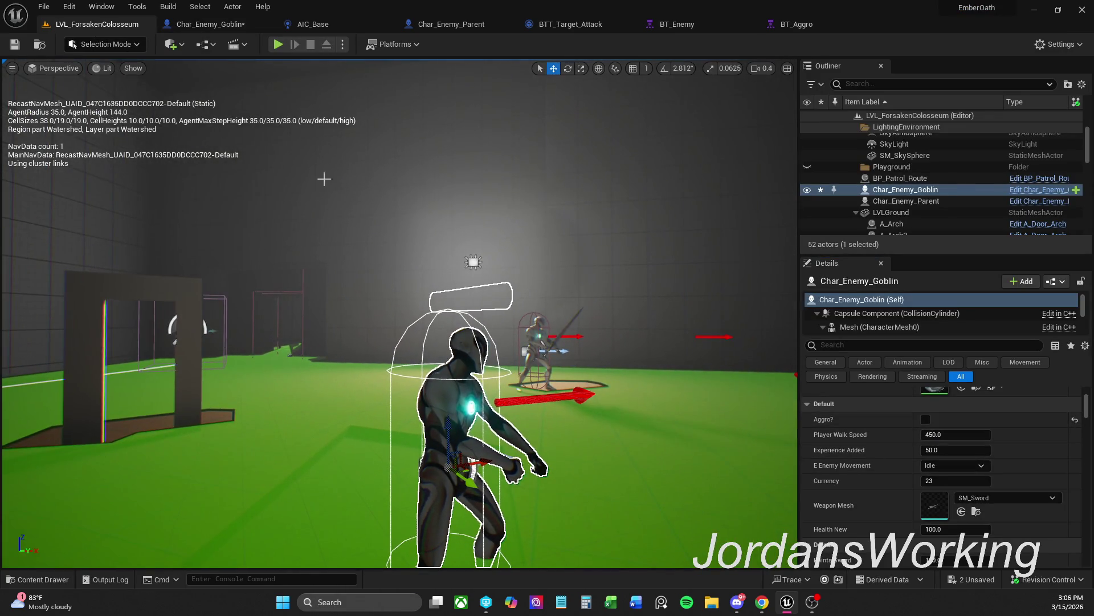
Save the level and run a brief Play-In-Editor test, then reopen Char_Enemy_Goblin
{"action": "left_click", "coordinate": [14, 44]}
{"action": "left_click", "coordinate": [277, 44]}
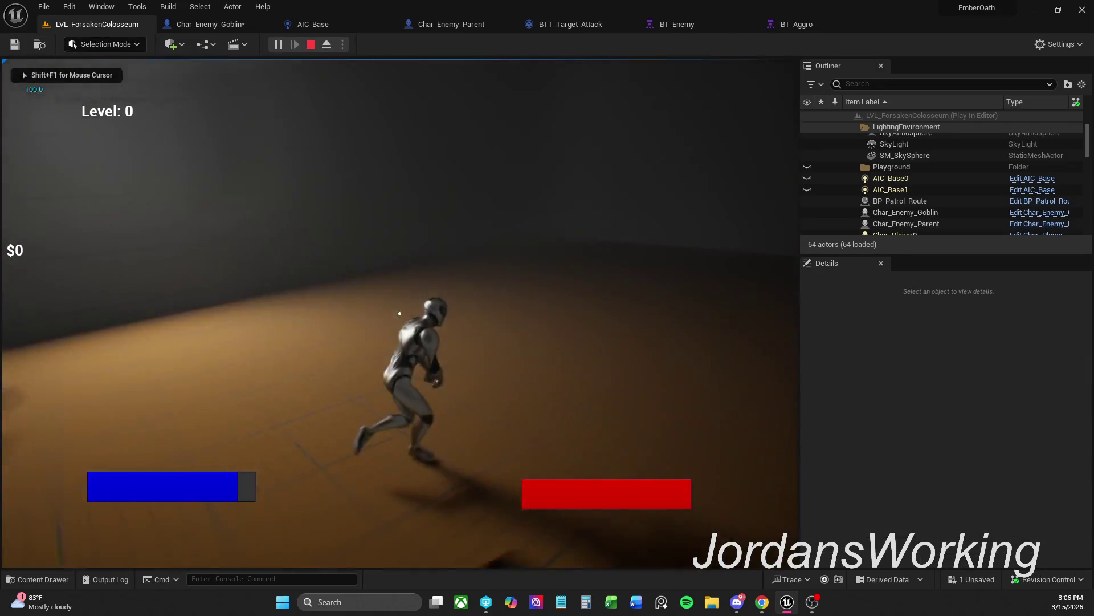
{"action": "key", "text": "w"}
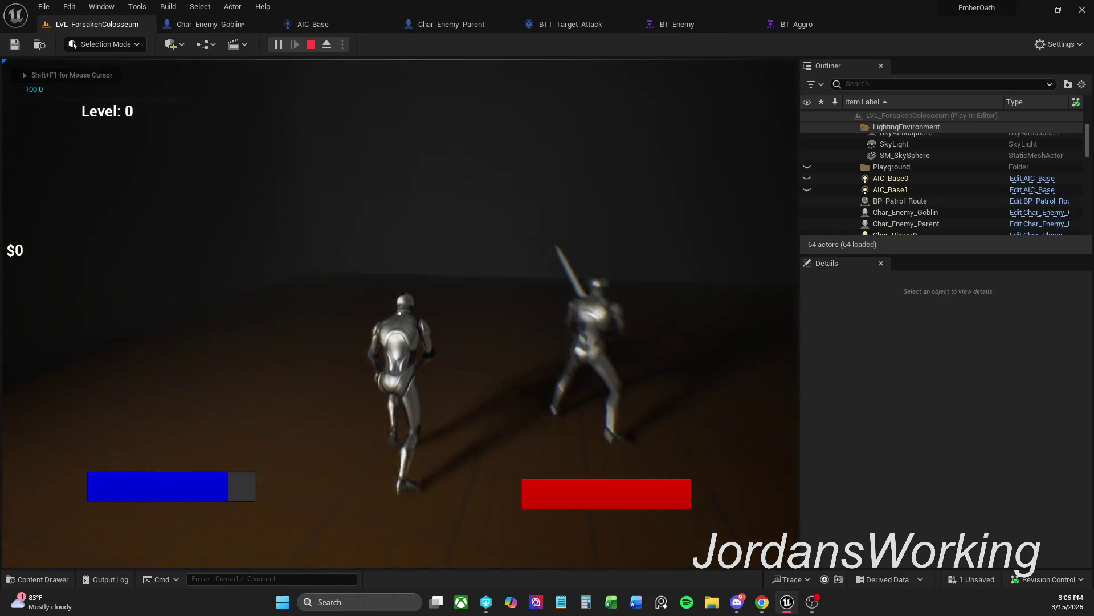
{"action": "key", "text": "Escape"}
{"action": "left_click", "coordinate": [216, 24]}
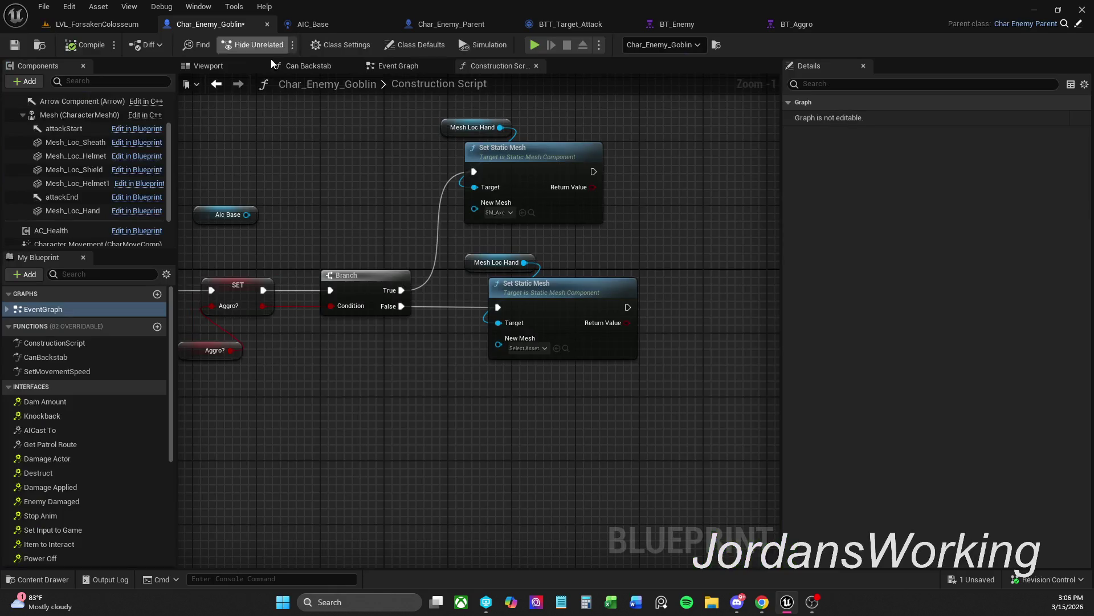
Review the goblin's Event Graph and Construction Script, then save the blueprint
{"action": "left_click", "coordinate": [402, 66]}
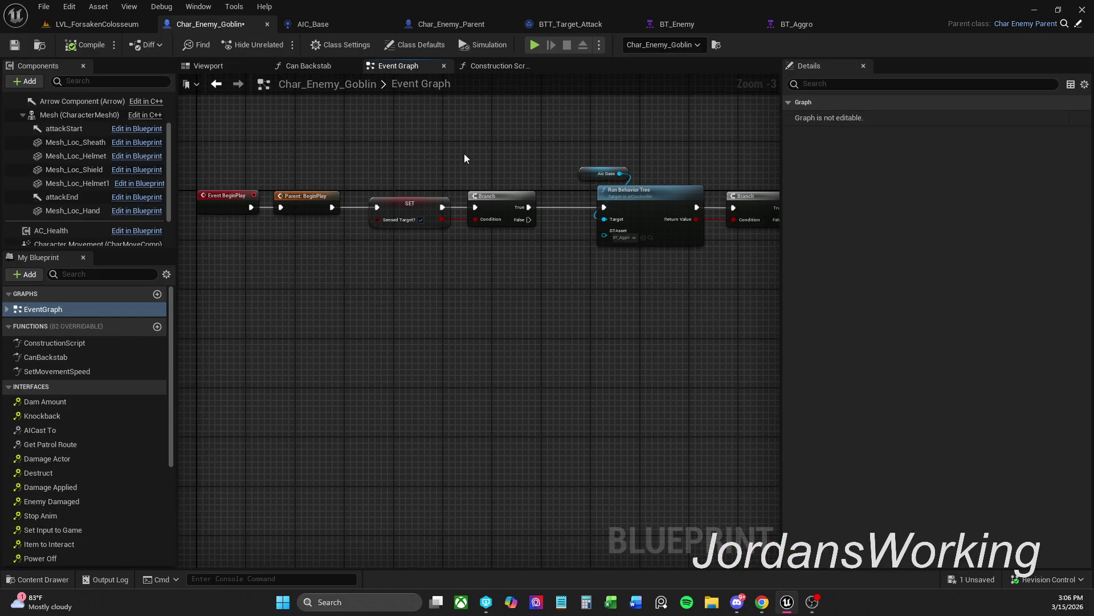
{"action": "mouse_move", "coordinate": [750, 151]}
{"action": "left_mouse_down"}
{"action": "mouse_move", "coordinate": [579, 141]}
{"action": "mouse_move", "coordinate": [412, 182]}
{"action": "mouse_move", "coordinate": [587, 176]}
{"action": "mouse_move", "coordinate": [508, 184]}
{"action": "left_mouse_up"}
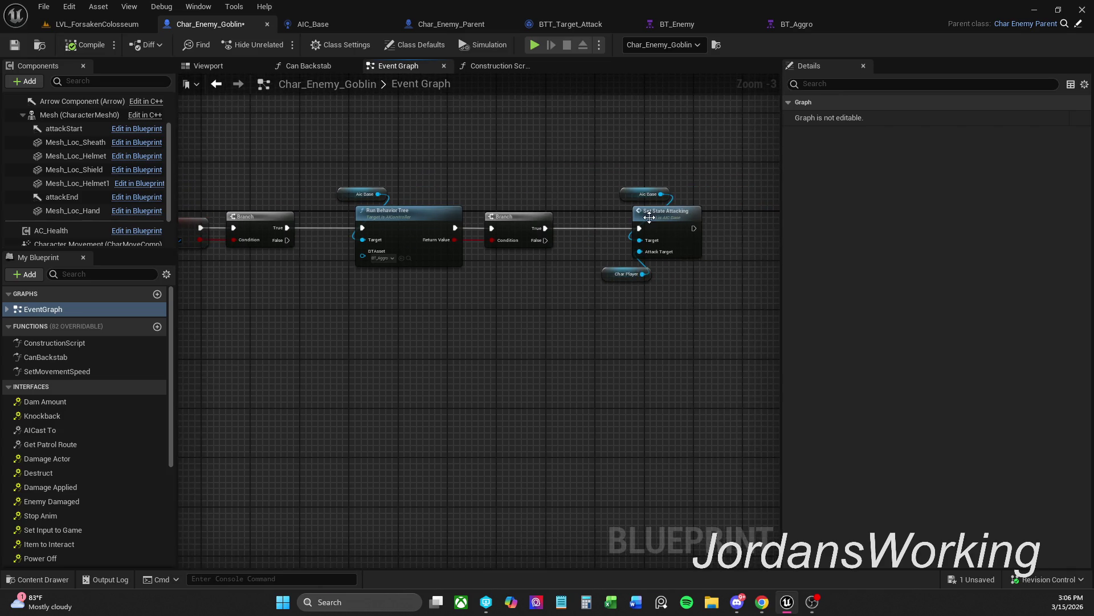
{"action": "left_click", "coordinate": [502, 66]}
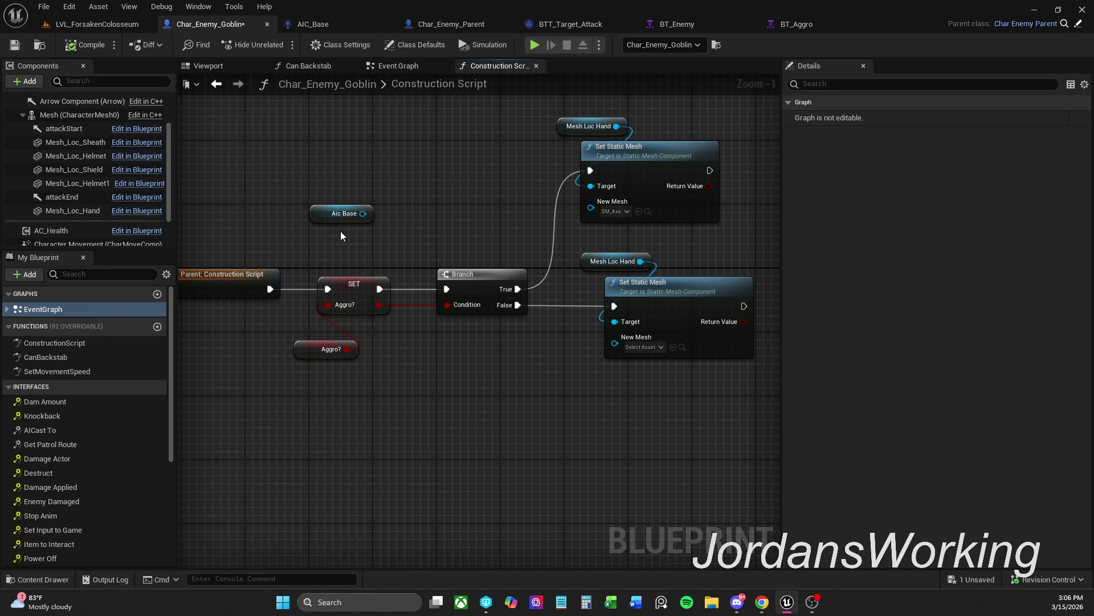
{"action": "left_click_drag", "start_coordinate": [319, 214], "coordinate": [312, 213]}
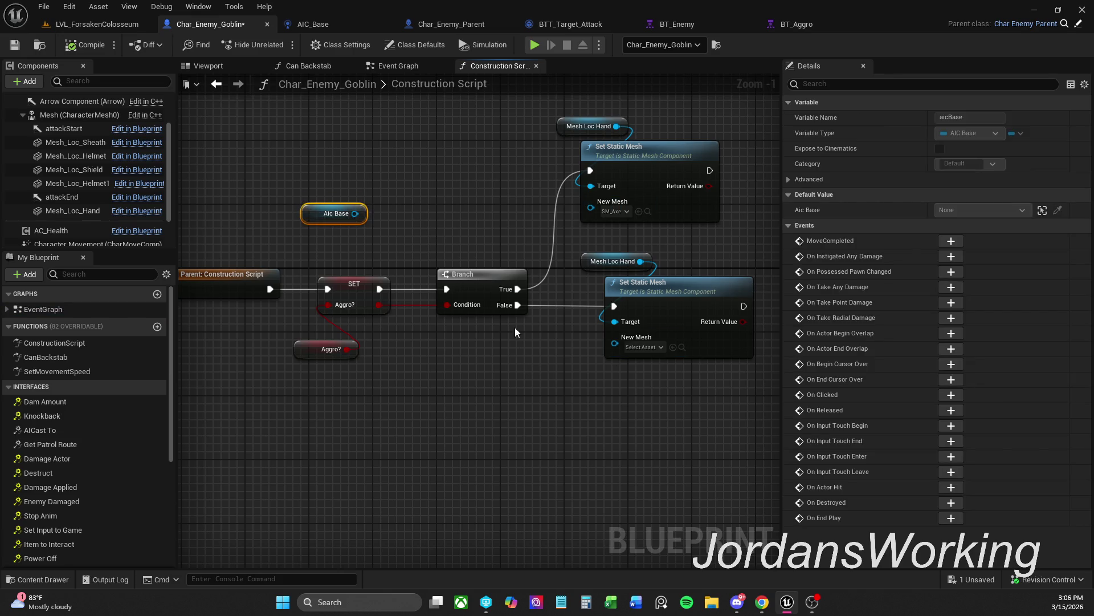
{"action": "scroll", "coordinate": [406, 219], "scroll_direction": "down", "scroll_amount": 1}
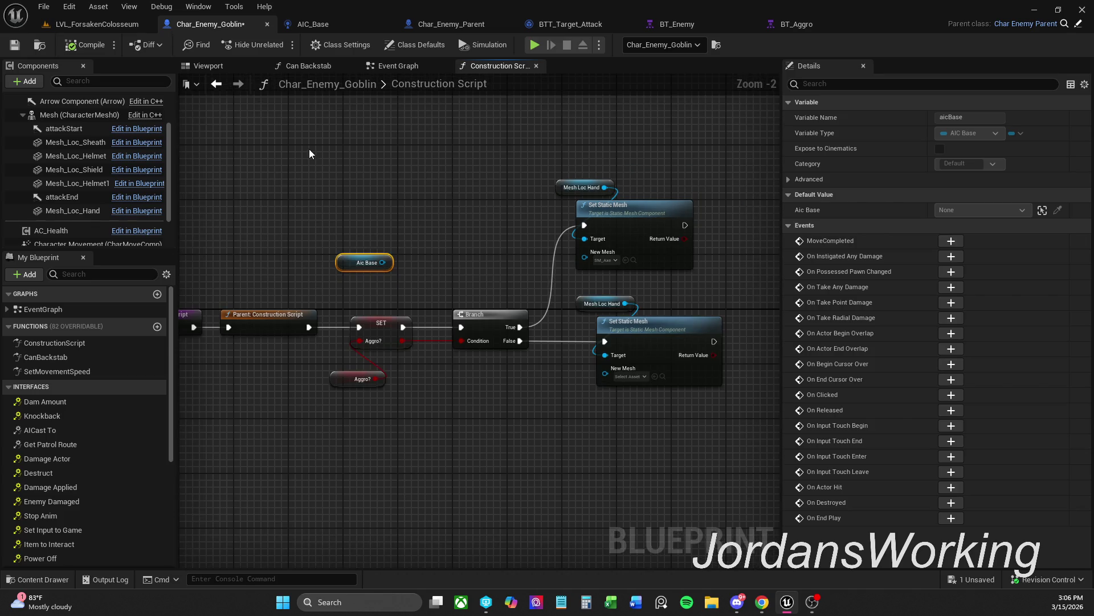
{"action": "mouse_move", "coordinate": [375, 142]}
{"action": "left_mouse_down"}
{"action": "mouse_move", "coordinate": [692, 364]}
{"action": "mouse_move", "coordinate": [713, 422]}
{"action": "mouse_move", "coordinate": [700, 423]}
{"action": "left_mouse_up"}
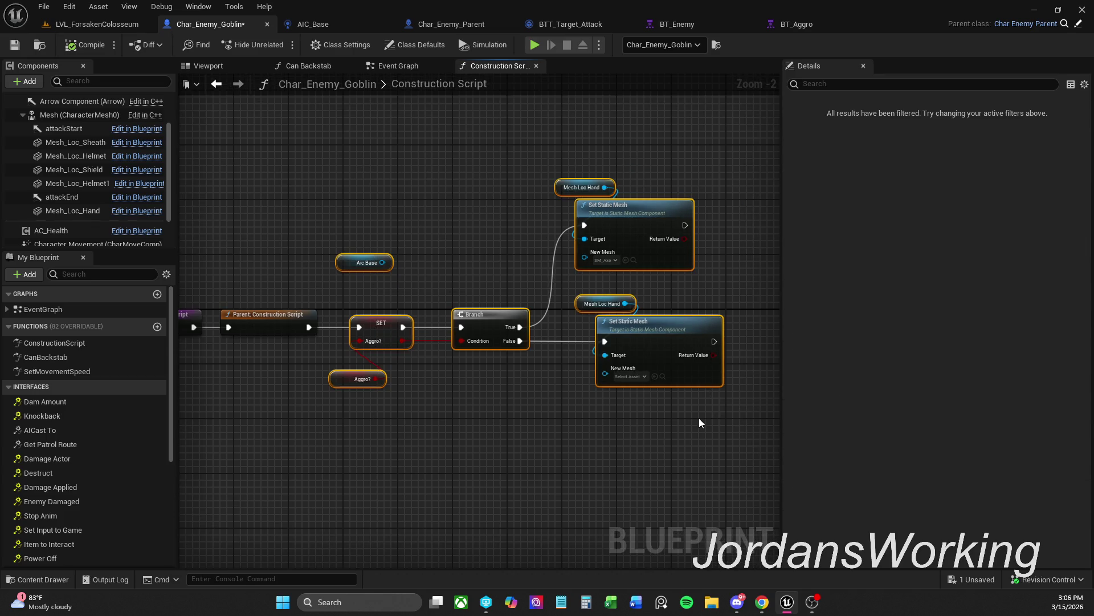
{"action": "left_click", "coordinate": [593, 420]}
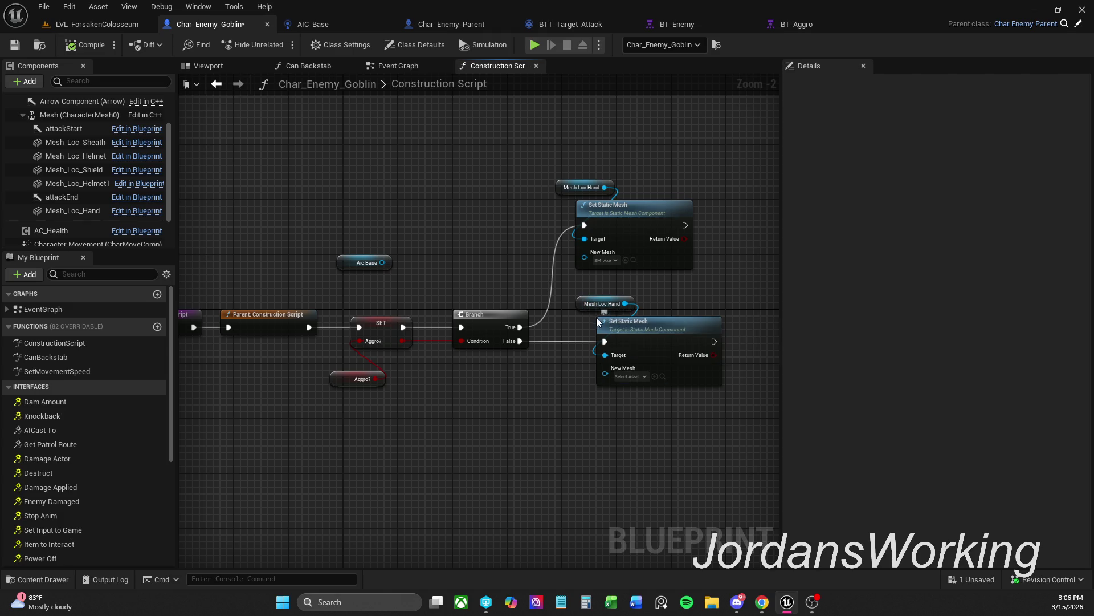
{"action": "left_click", "coordinate": [23, 51]}
Glance at AIC_Base, then frame the goblin in LVL_ForsakenColosseum and start a play-test
{"action": "left_click", "coordinate": [327, 26]}
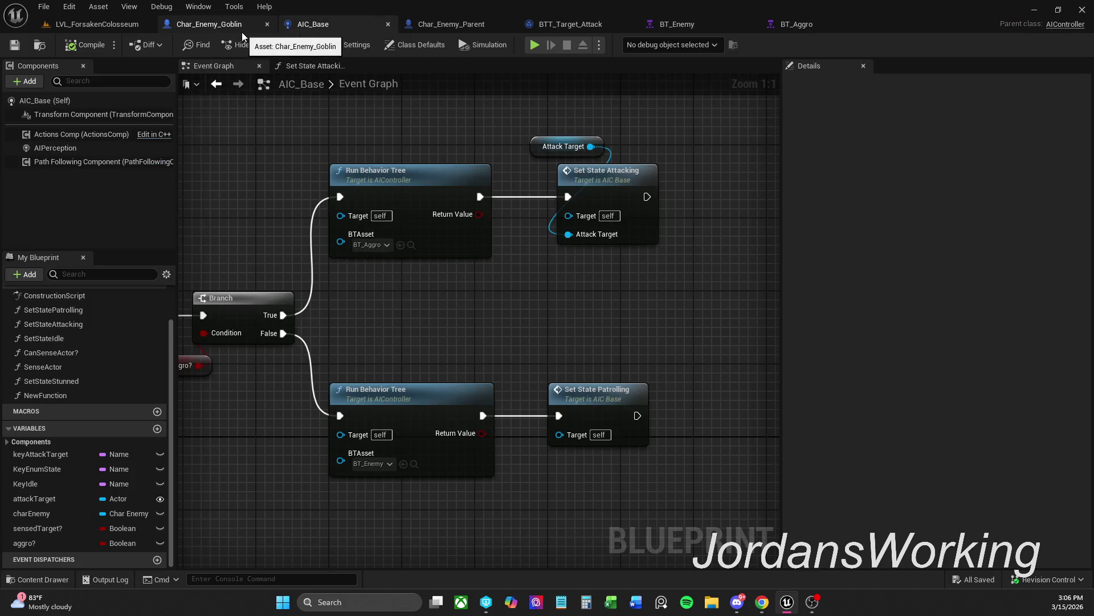
{"action": "left_click", "coordinate": [216, 26]}
{"action": "left_click", "coordinate": [85, 24]}
{"action": "key", "text": "f"}
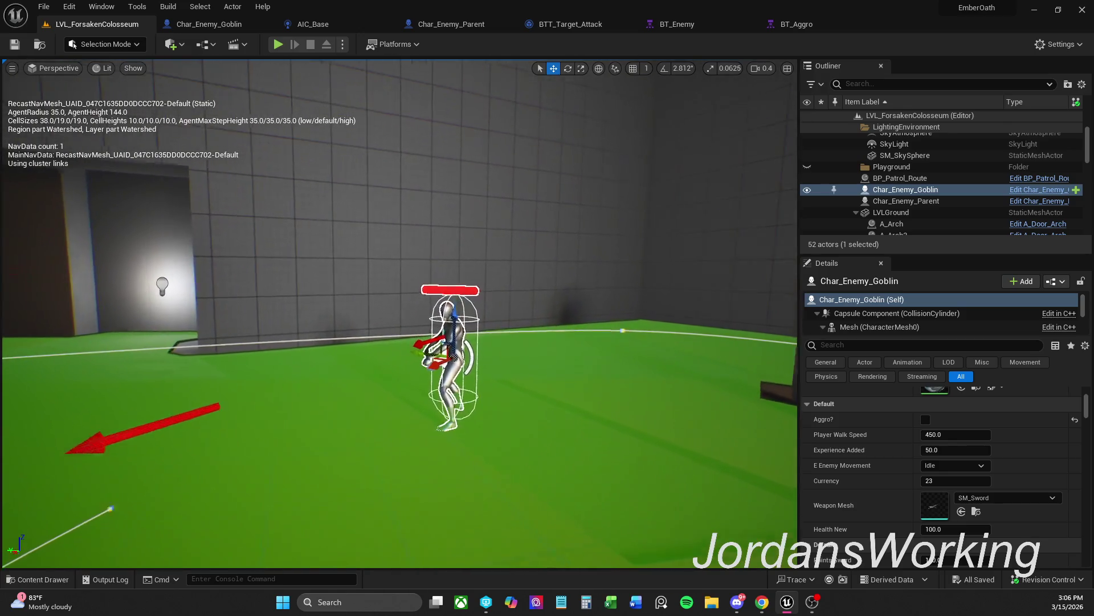
{"action": "left_click", "coordinate": [277, 45]}
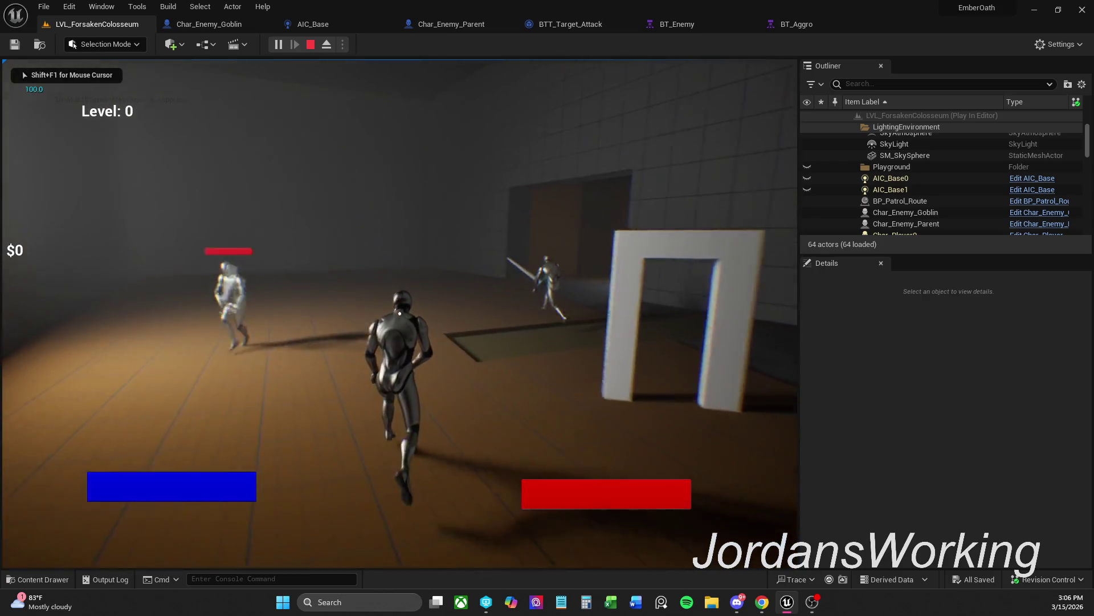
{"action": "key", "text": "Escape"}
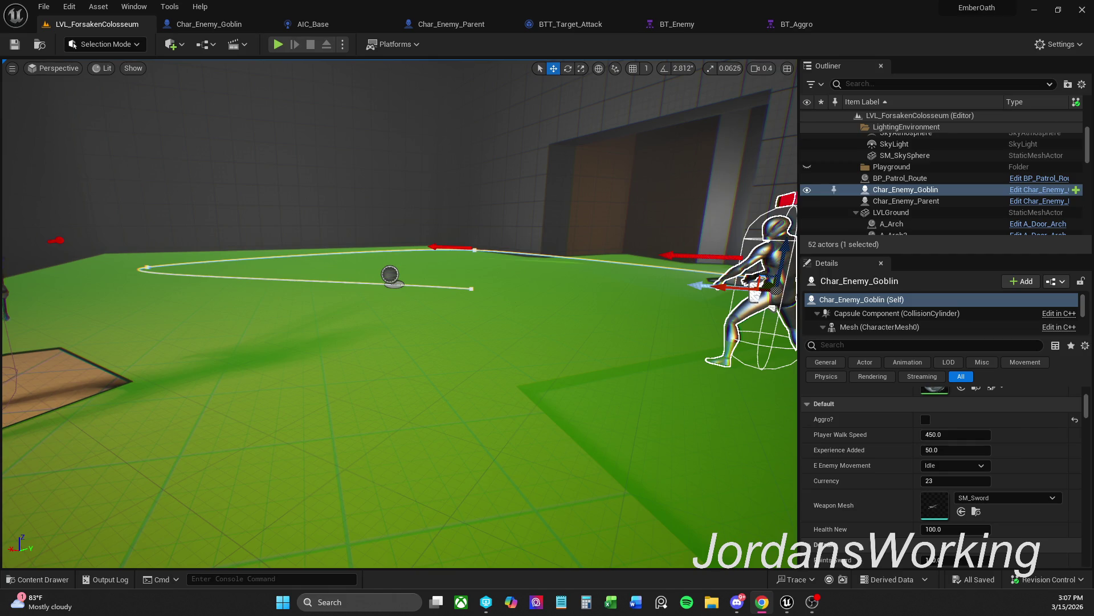
Select Char_Enemy_Parent and the goblin together and drag them down-right along X
{"action": "left_click_drag", "start_coordinate": [758, 164], "coordinate": [758, 164]}
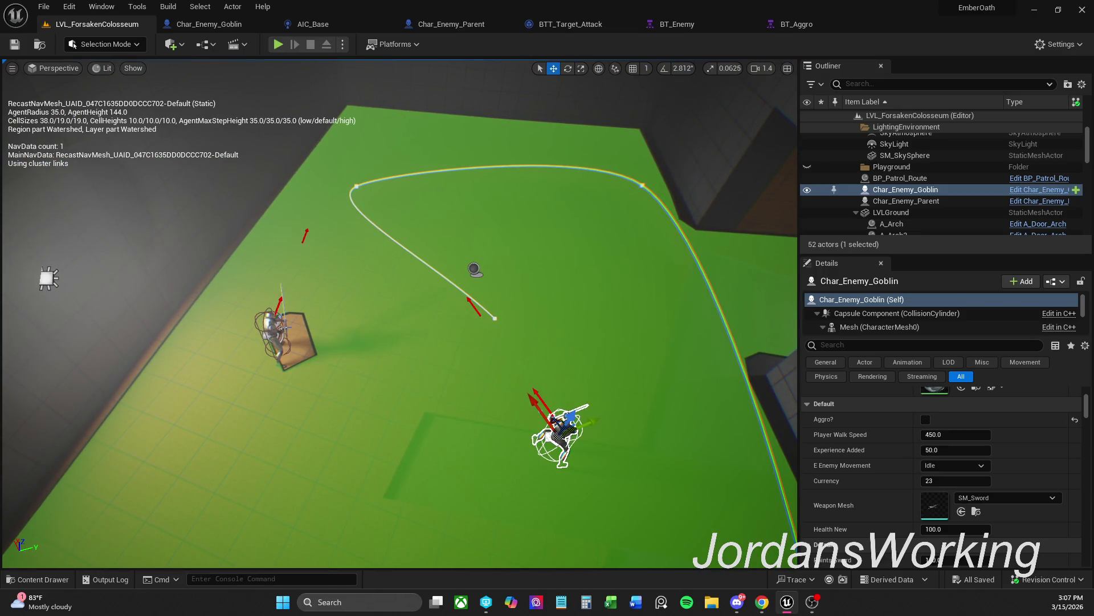
{"action": "left_click", "coordinate": [289, 332], "text": "ctrl"}
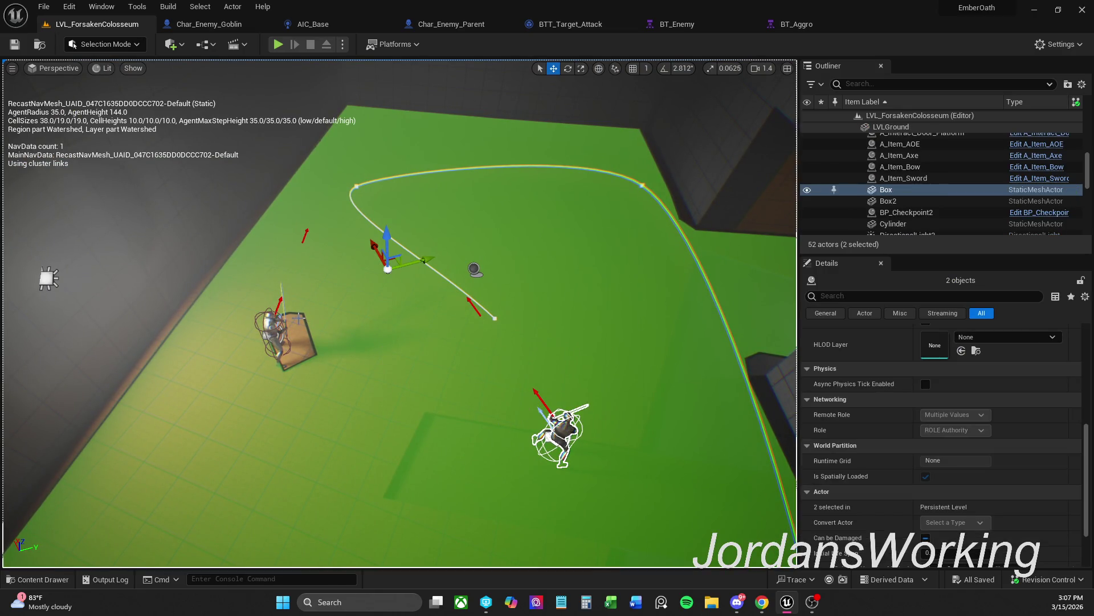
{"action": "left_click", "coordinate": [267, 323]}
{"action": "left_click", "coordinate": [568, 441], "text": "ctrl"}
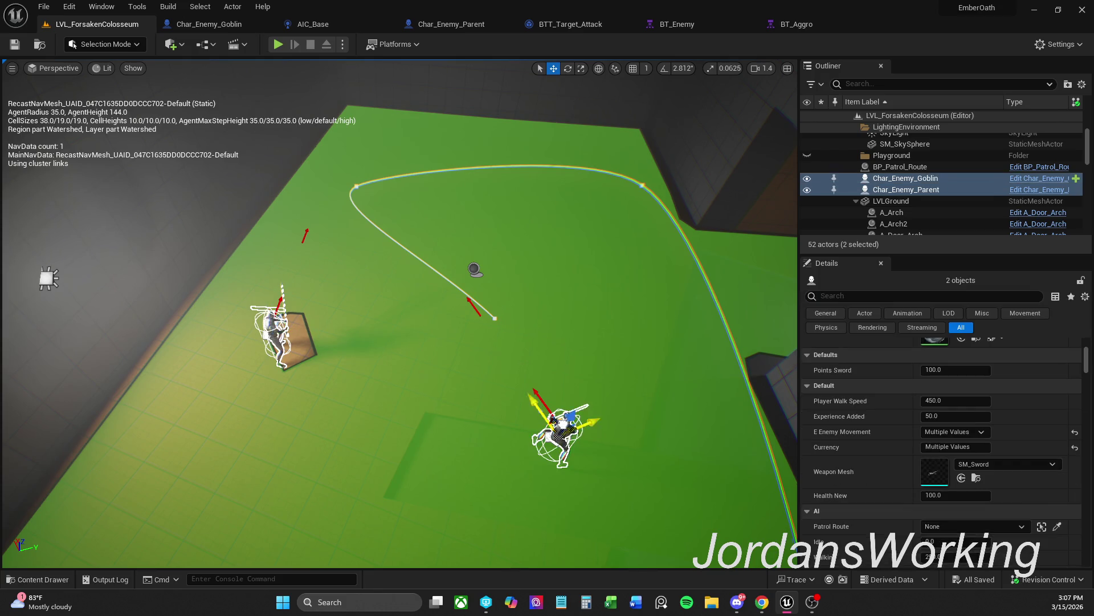
{"action": "key", "text": "f"}
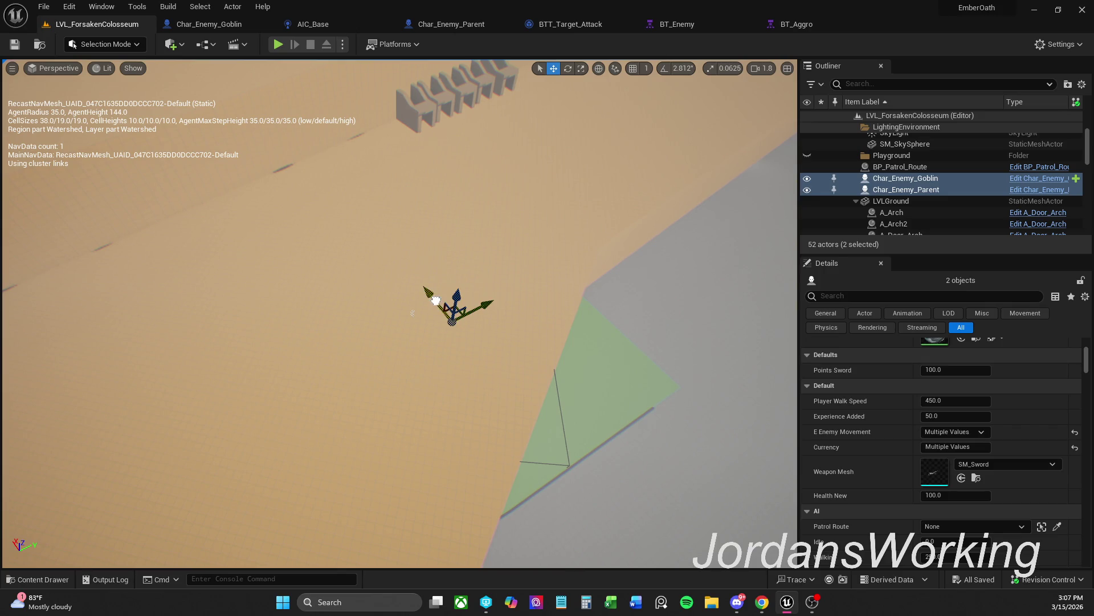
{"action": "mouse_move", "coordinate": [435, 301]}
{"action": "left_mouse_down"}
{"action": "mouse_move", "coordinate": [691, 391]}
{"action": "mouse_move", "coordinate": [642, 349]}
{"action": "mouse_move", "coordinate": [656, 354]}
{"action": "mouse_move", "coordinate": [617, 408]}
{"action": "mouse_move", "coordinate": [444, 365]}
{"action": "mouse_move", "coordinate": [550, 398]}
{"action": "left_mouse_up"}
{"action": "mouse_move", "coordinate": [495, 317]}
{"action": "left_mouse_down"}
{"action": "mouse_move", "coordinate": [511, 311]}
{"action": "mouse_move", "coordinate": [501, 371]}
{"action": "mouse_move", "coordinate": [556, 383]}
{"action": "left_mouse_up"}
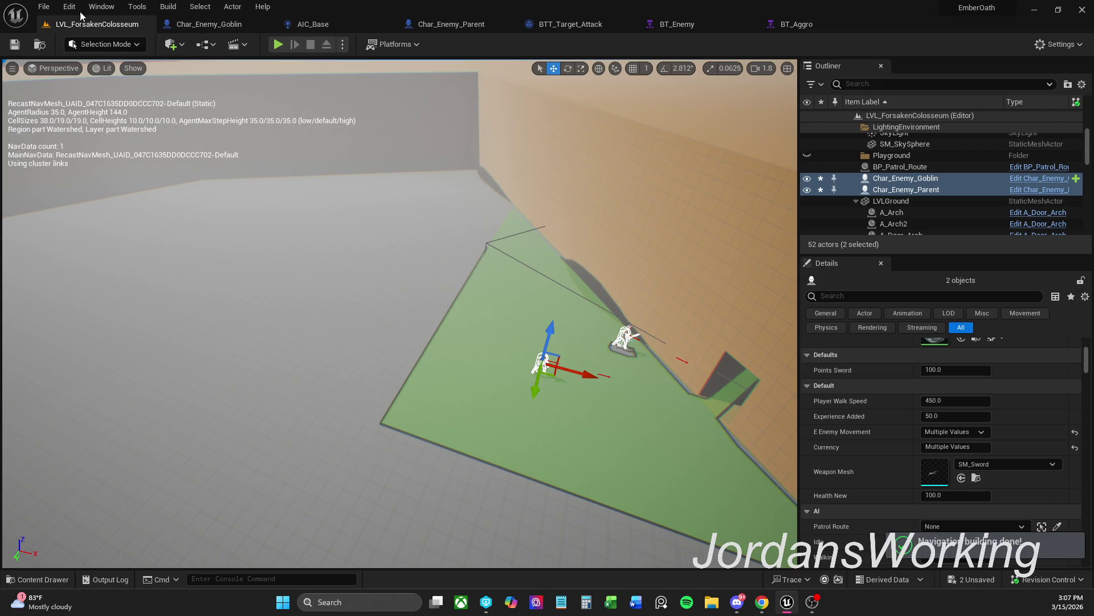
Save all levels and assets, checking out the enemy asset, and start a play-test
{"action": "left_click", "coordinate": [44, 6]}
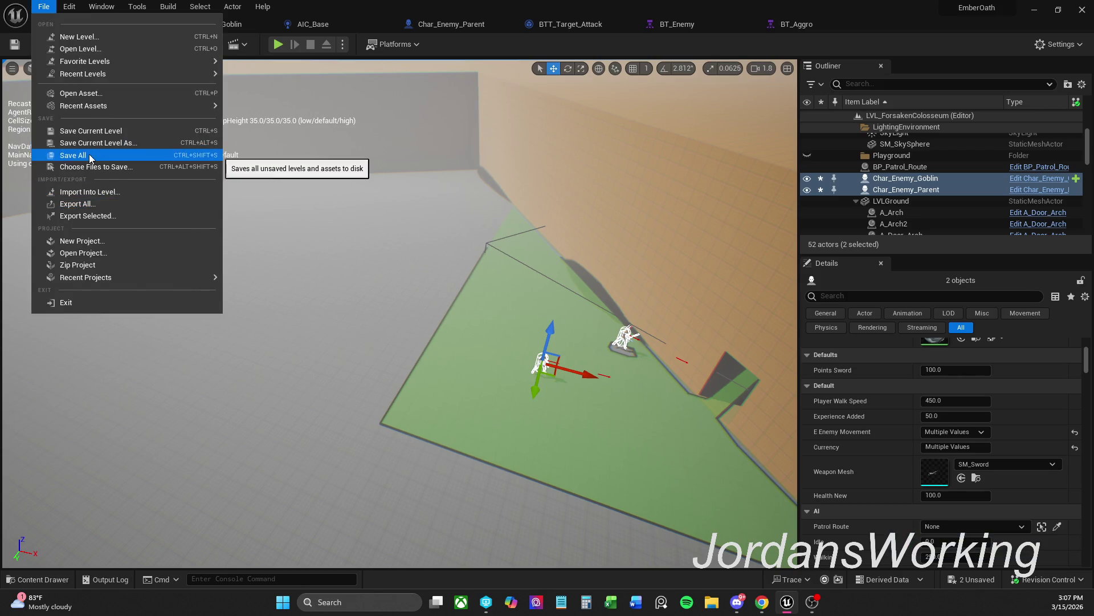
{"action": "left_click", "coordinate": [92, 155]}
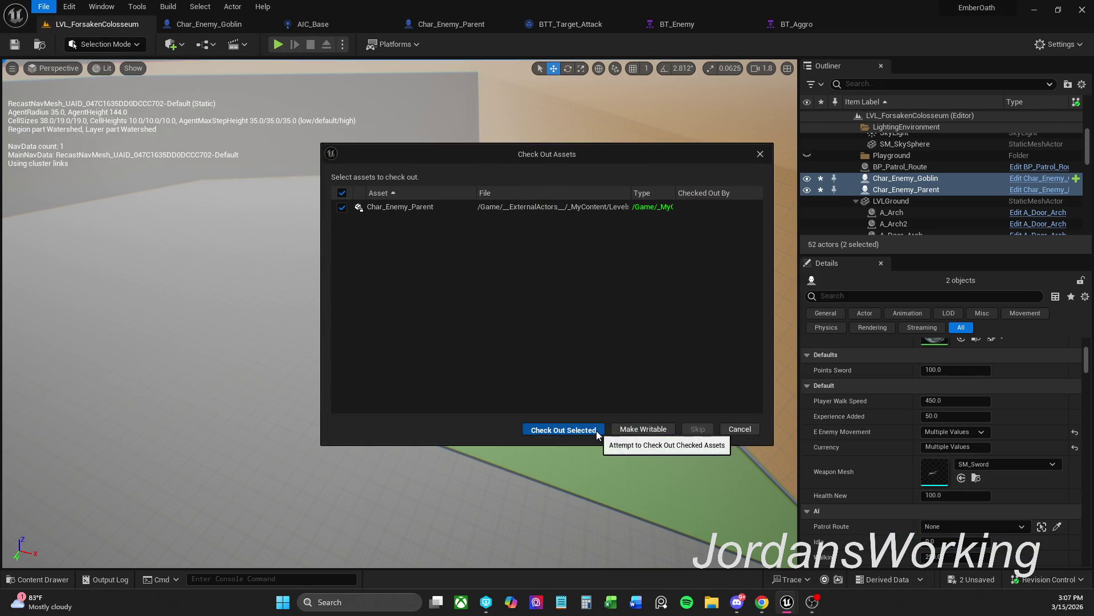
{"action": "left_click", "coordinate": [597, 429]}
{"action": "left_click", "coordinate": [277, 45]}
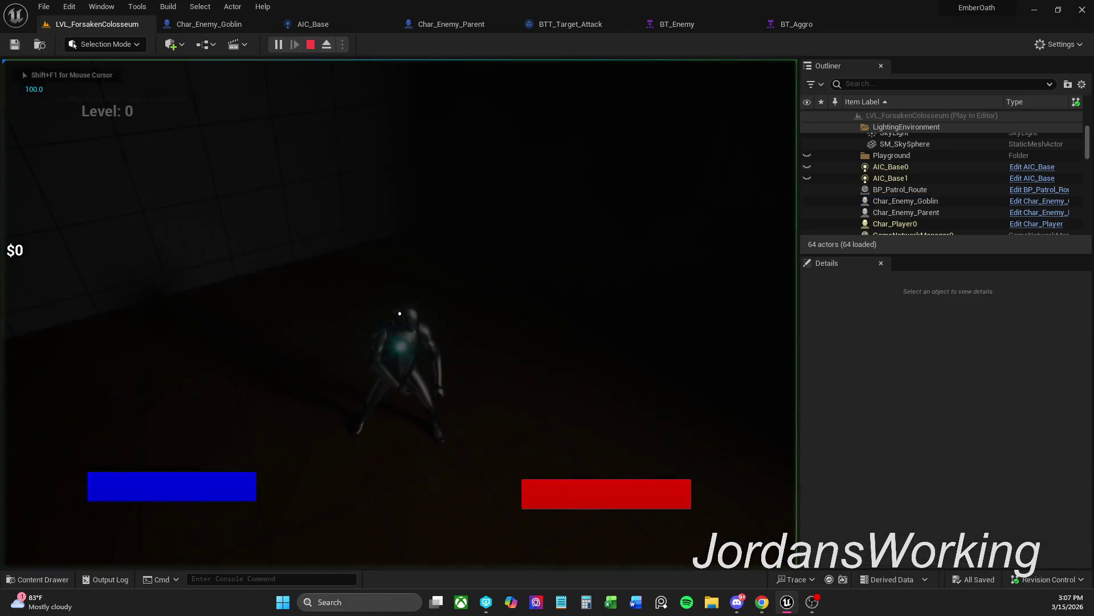
Run the player toward the sword enemy, then stop the play session
{"action": "key", "text": "w"}
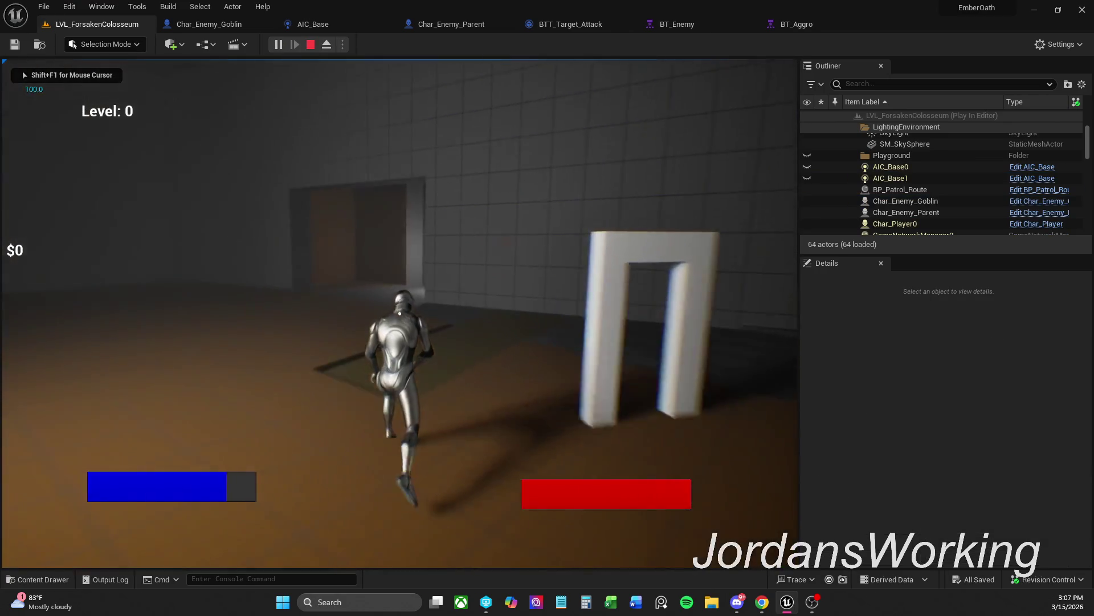
{"action": "key", "text": "w"}
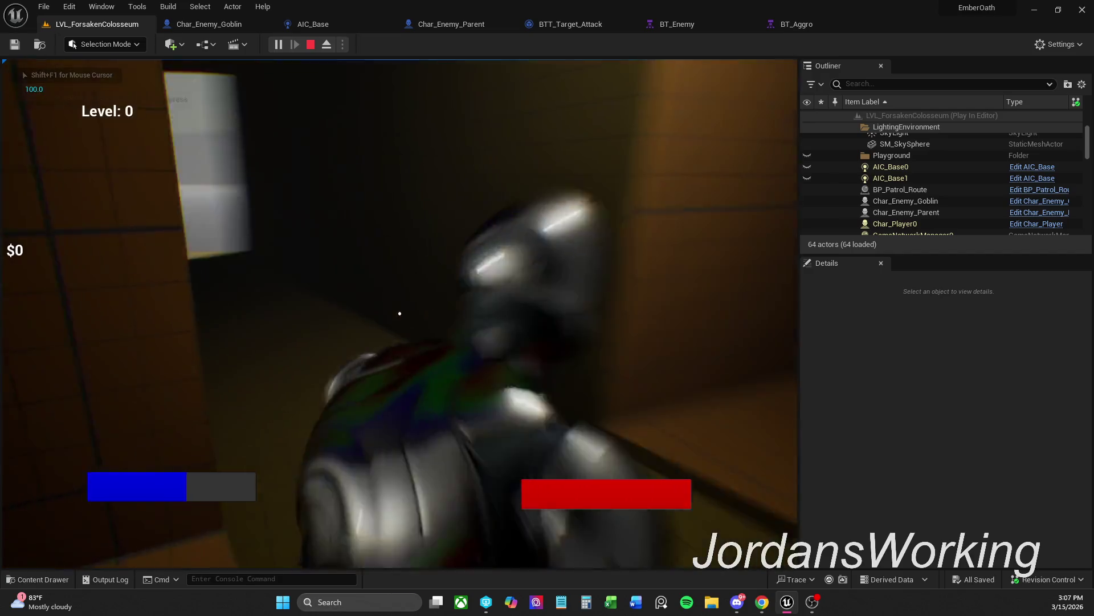
{"action": "key", "text": "w"}
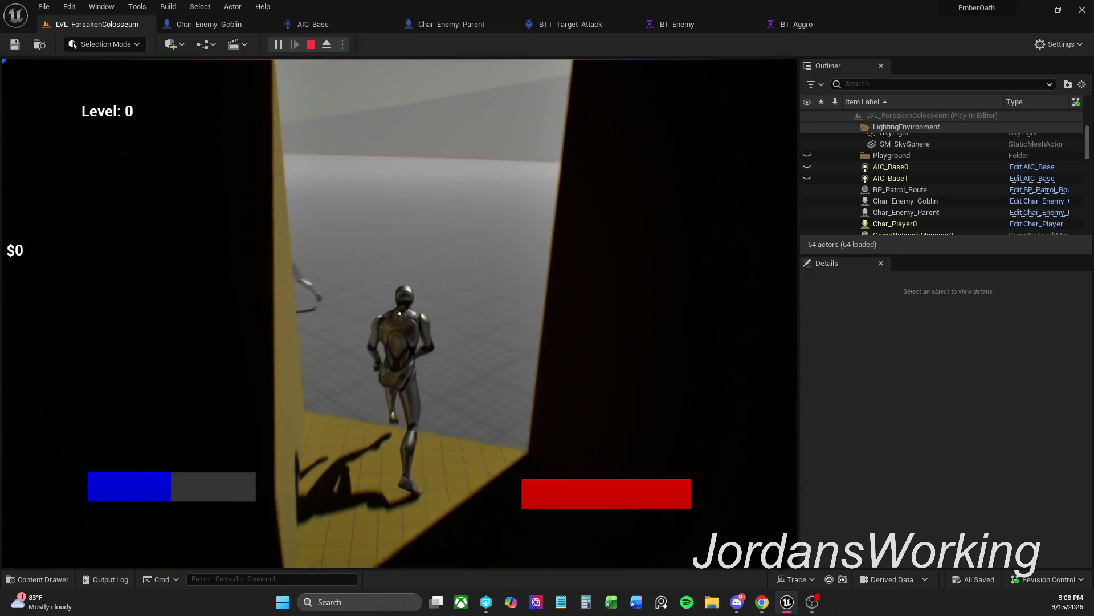
{"action": "key", "text": "w"}
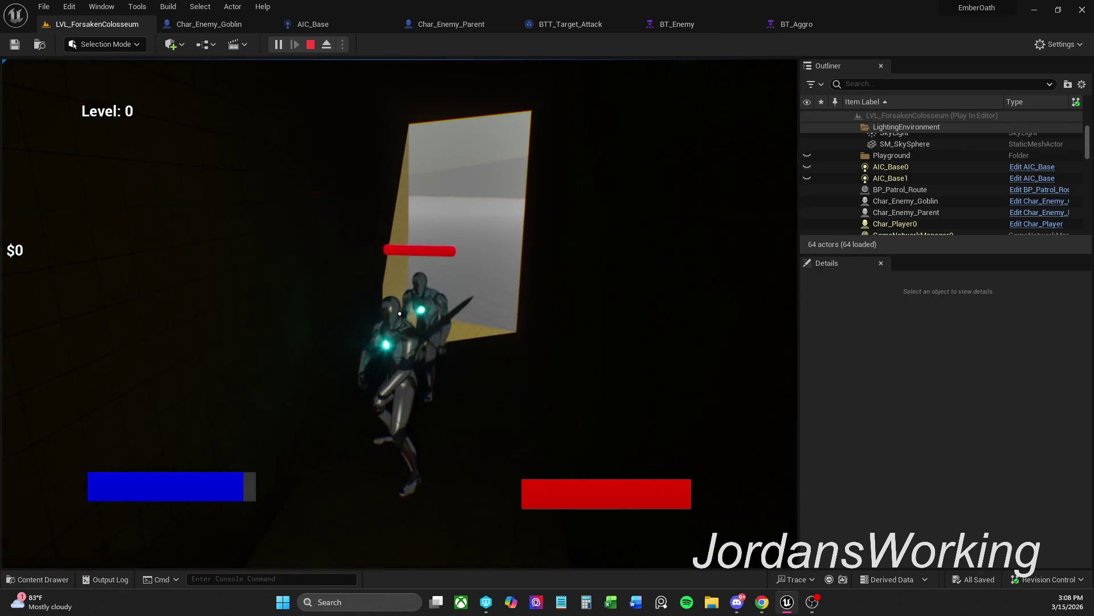
{"action": "key", "text": "Escape"}
Start another play-test, briefly use the console, run toward the doorway, and stop
{"action": "left_click", "coordinate": [283, 49]}
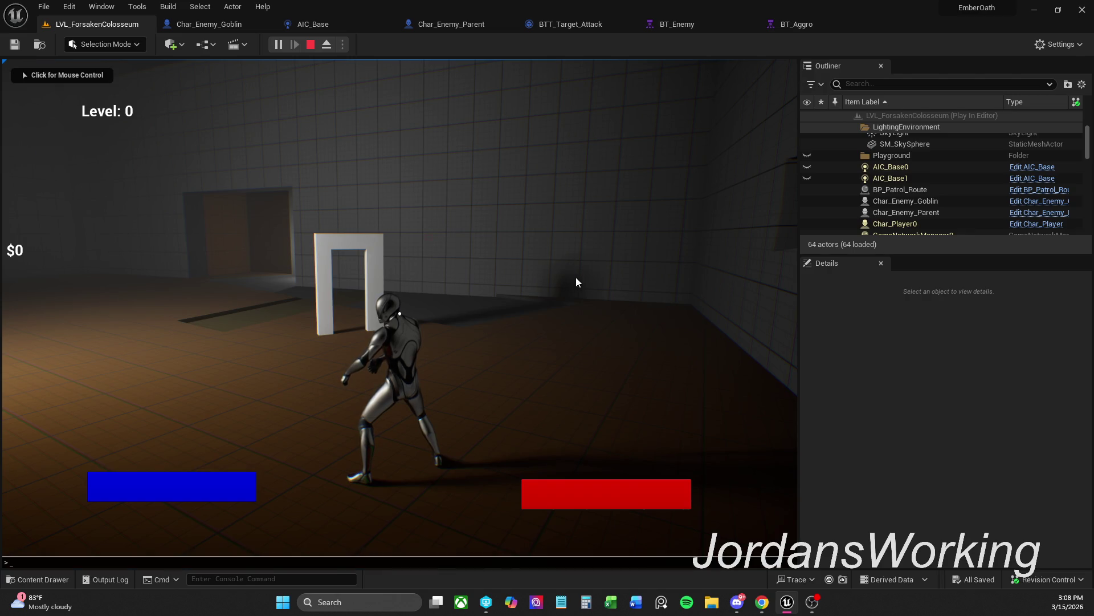
{"action": "type", "text": "a"}
{"action": "key", "text": "Up"}
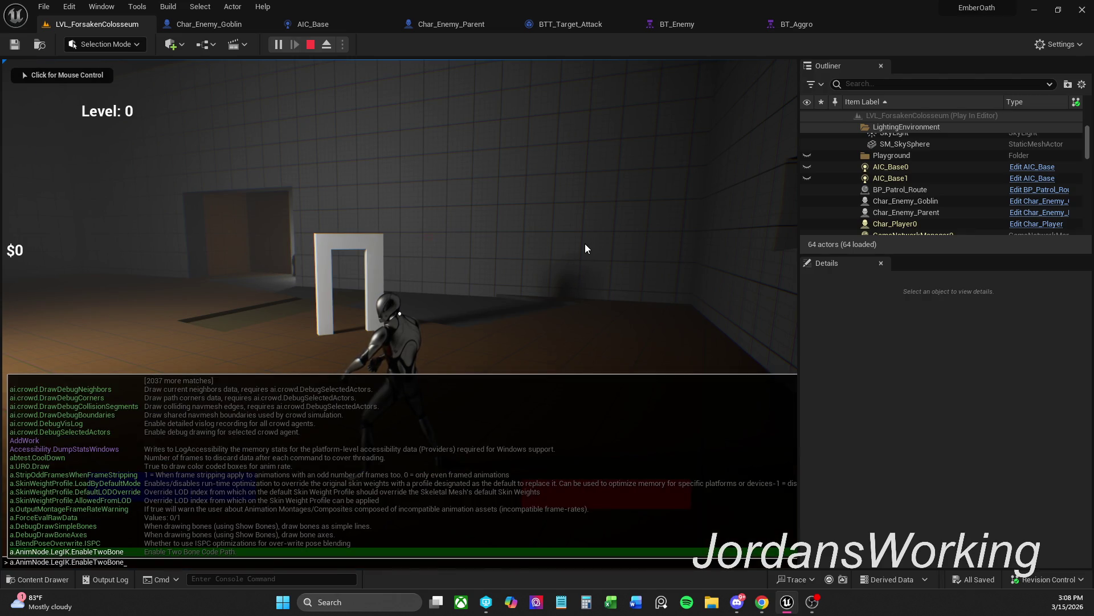
{"action": "left_click", "coordinate": [576, 245]}
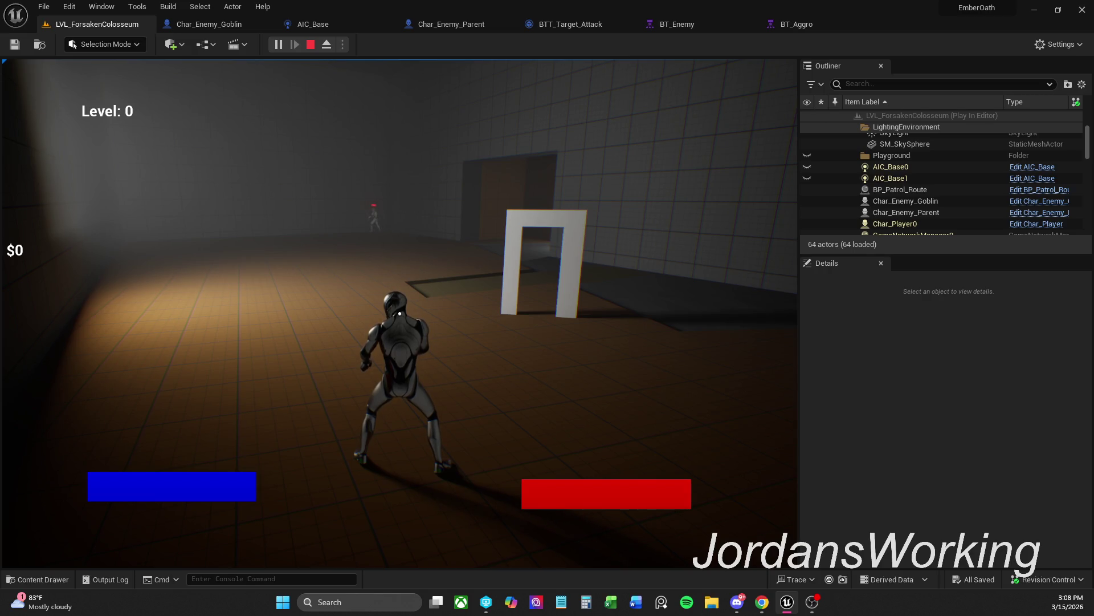
{"action": "key", "text": "w"}
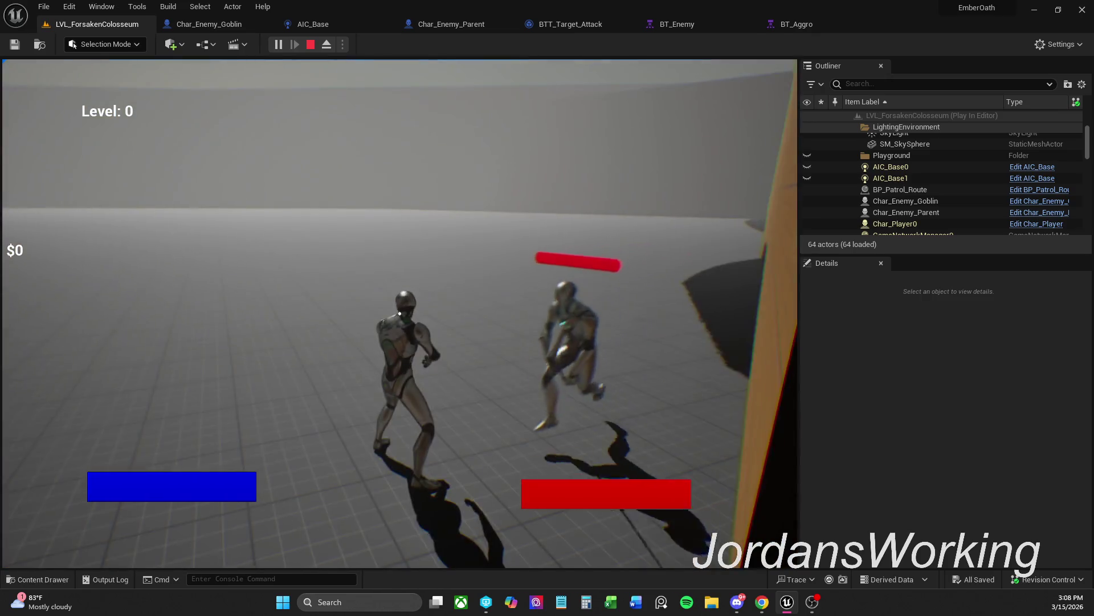
{"action": "key", "text": "Escape"}
{"action": "scroll", "coordinate": [399, 314], "scroll_direction": "down", "scroll_amount": 5}
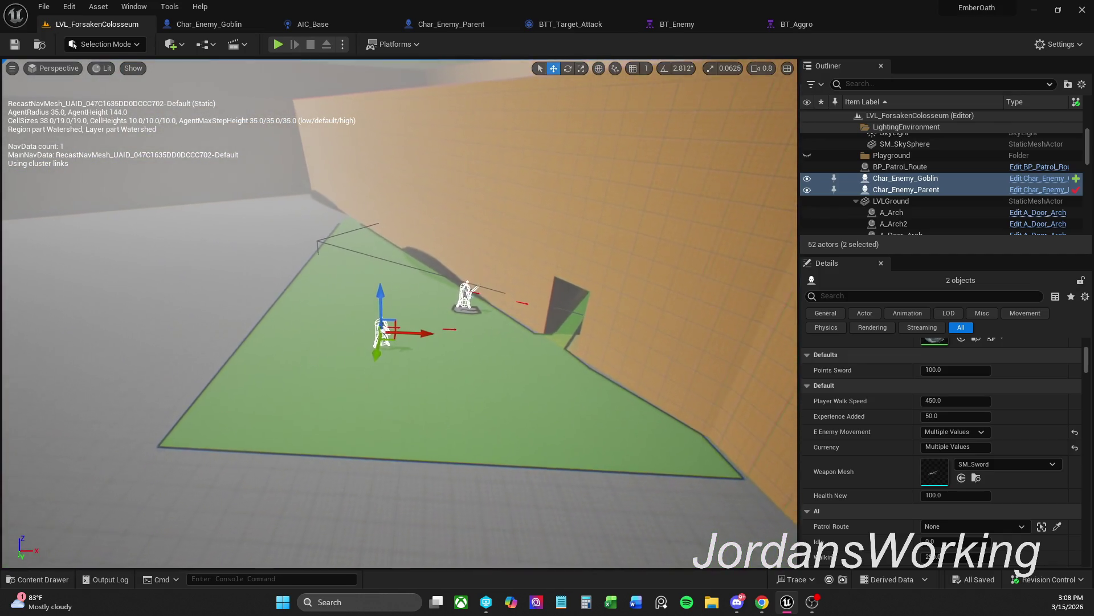
Move Char_Enemy_Parent off the wall to mid-floor, drop it with End, and shift the goblin down-left
{"action": "key", "text": "a"}
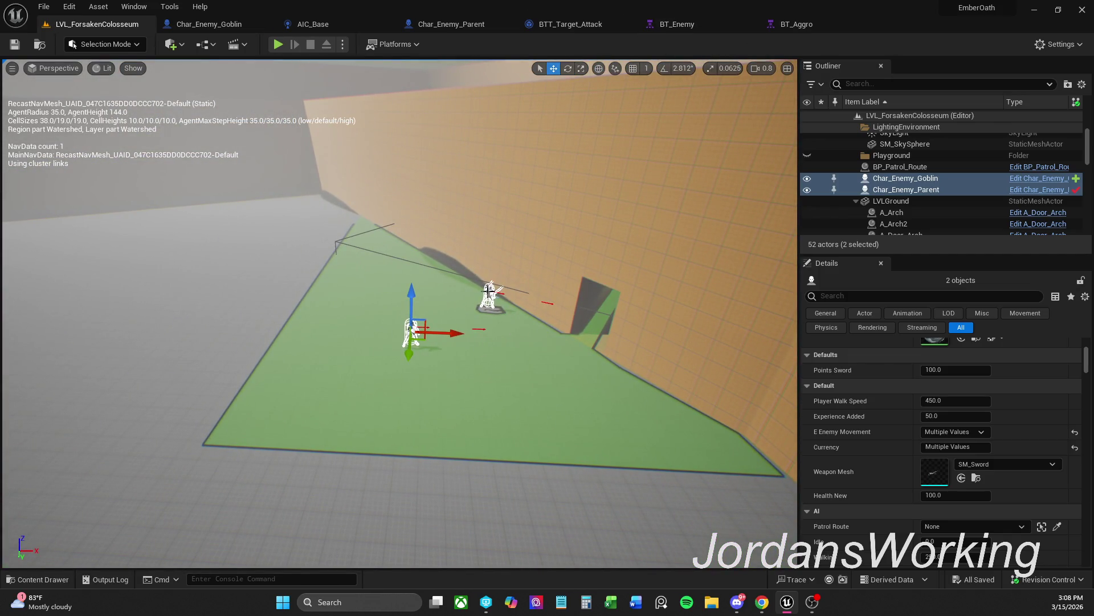
{"action": "left_click", "coordinate": [488, 291]}
{"action": "left_click_drag", "start_coordinate": [490, 294], "coordinate": [624, 310]}
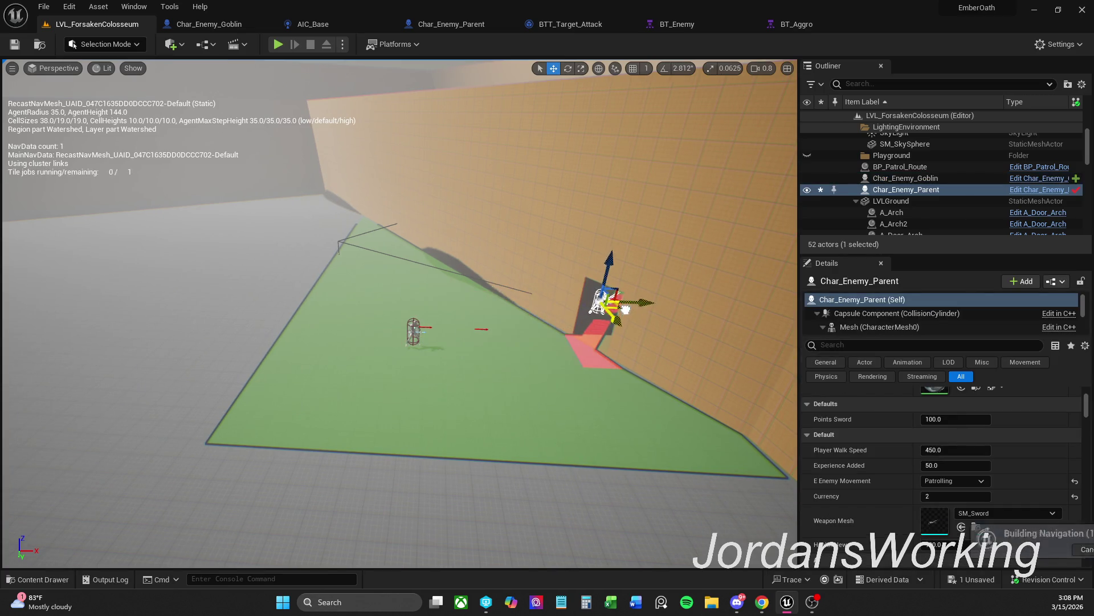
{"action": "key", "text": "w"}
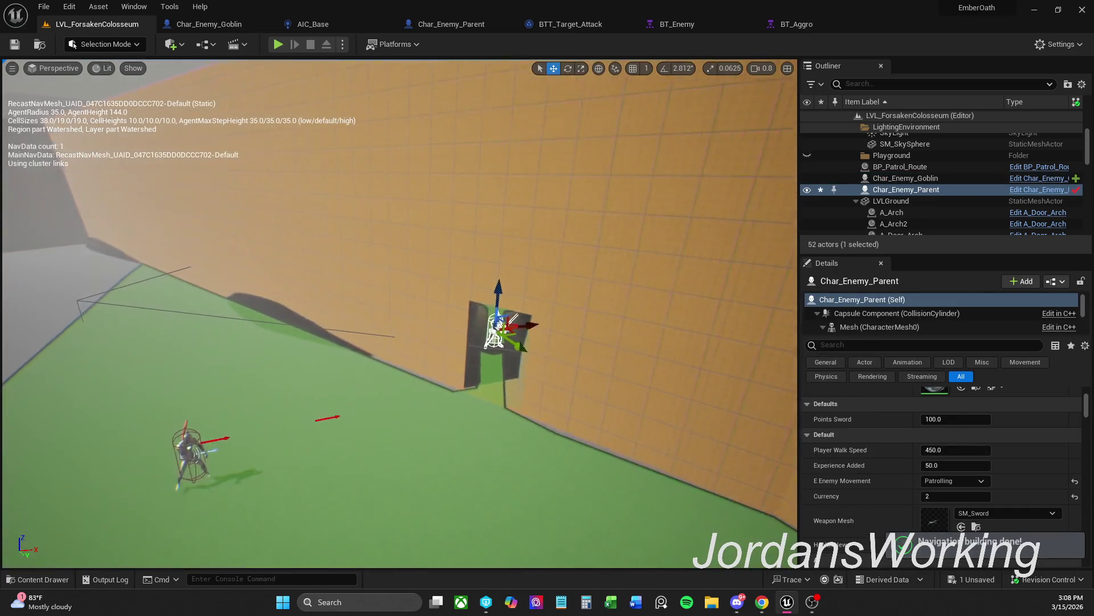
{"action": "key", "text": "f"}
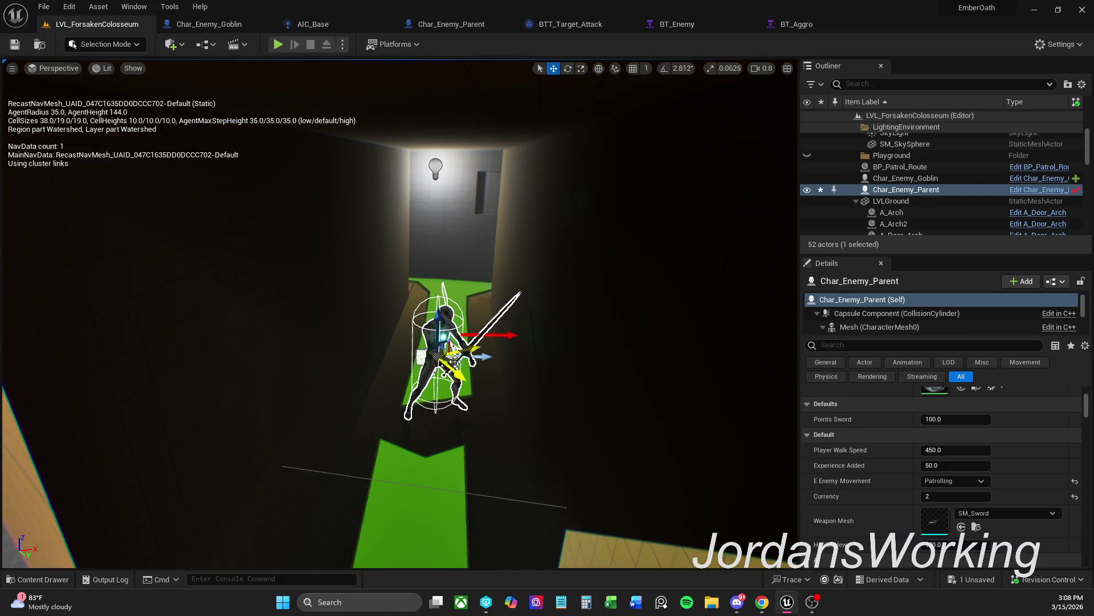
{"action": "left_click_drag", "start_coordinate": [455, 361], "coordinate": [114, 501]}
{"action": "key", "text": "f"}
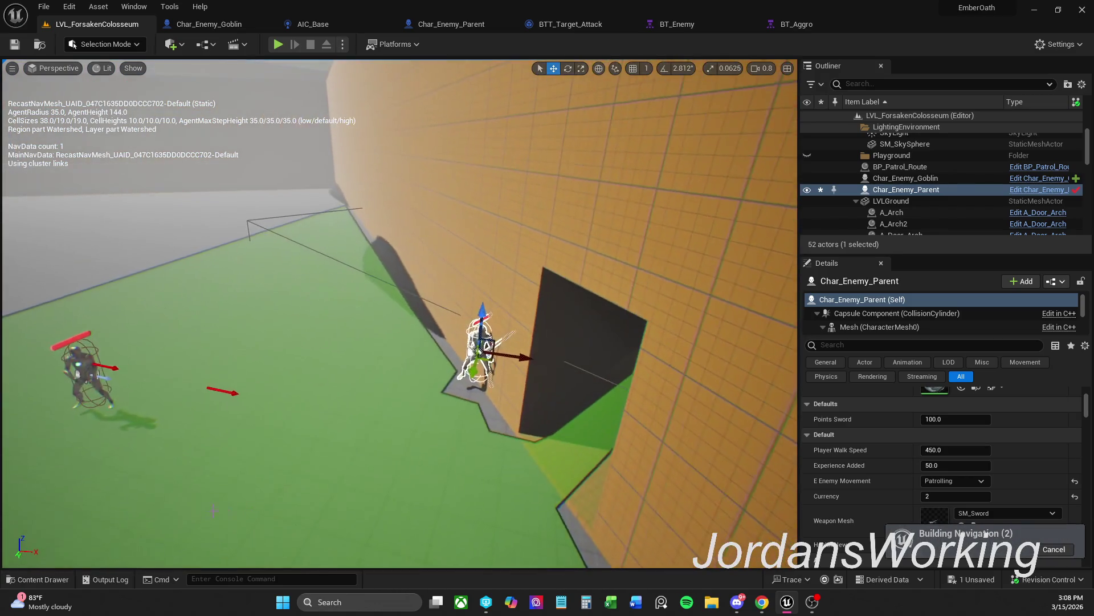
{"action": "mouse_move", "coordinate": [488, 363]}
{"action": "left_mouse_down"}
{"action": "mouse_move", "coordinate": [383, 337]}
{"action": "mouse_move", "coordinate": [302, 277]}
{"action": "left_mouse_up"}
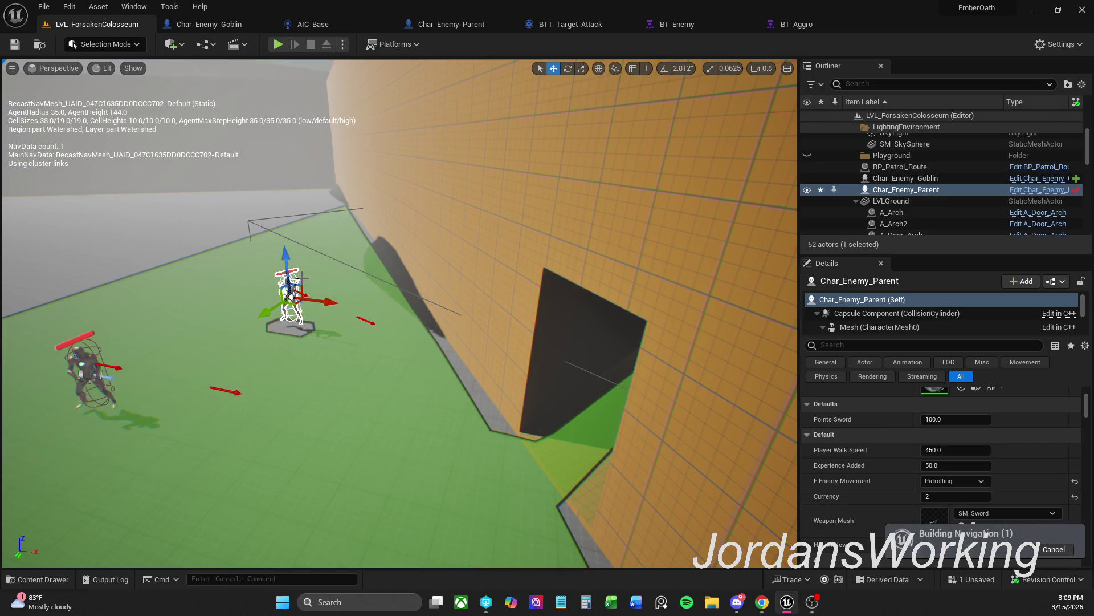
{"action": "key", "text": "End"}
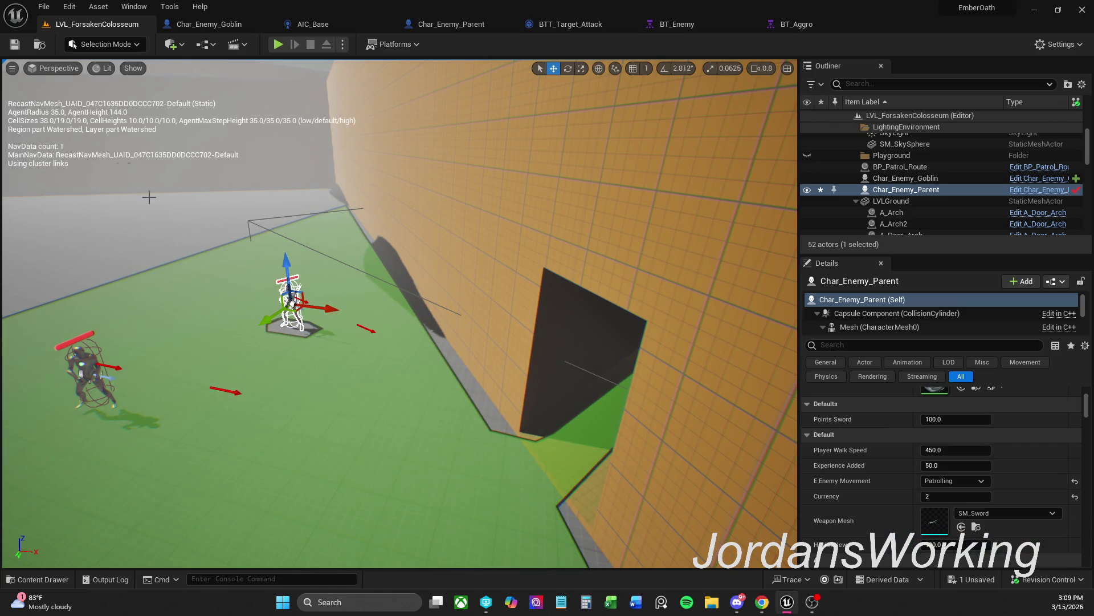
{"action": "left_click", "coordinate": [84, 373]}
{"action": "mouse_move", "coordinate": [84, 374]}
{"action": "left_mouse_down"}
{"action": "mouse_move", "coordinate": [80, 342]}
{"action": "mouse_move", "coordinate": [57, 391]}
{"action": "left_mouse_up"}
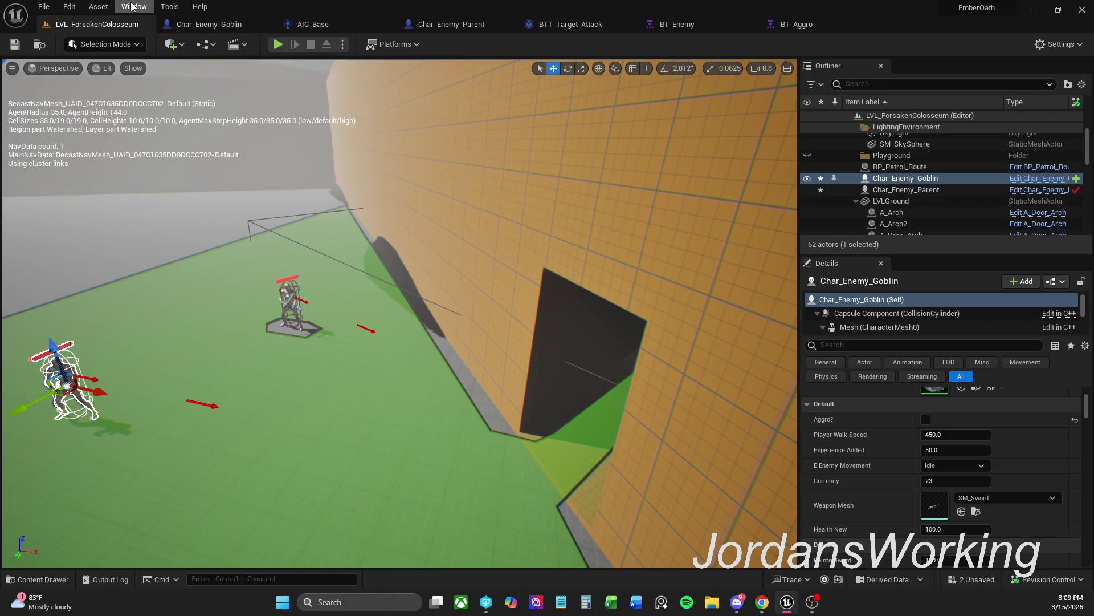
Save the current level, close BTT_Target_Attack, BT_Aggro and BT_Enemy, and show LVL_ForsakenColosseum
{"action": "left_click", "coordinate": [7, 49]}
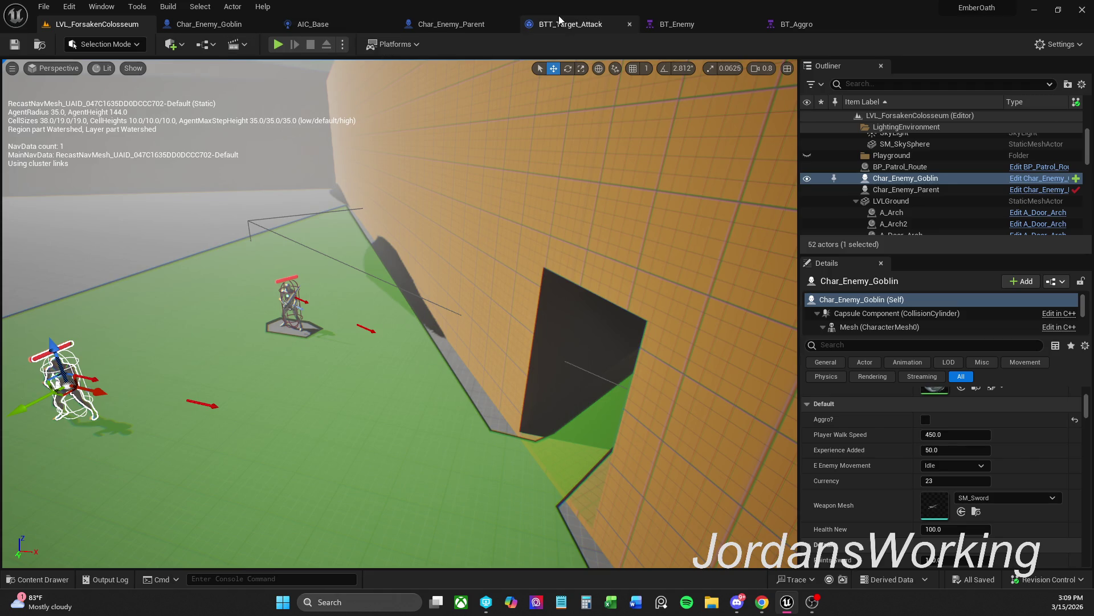
{"action": "left_click", "coordinate": [589, 28]}
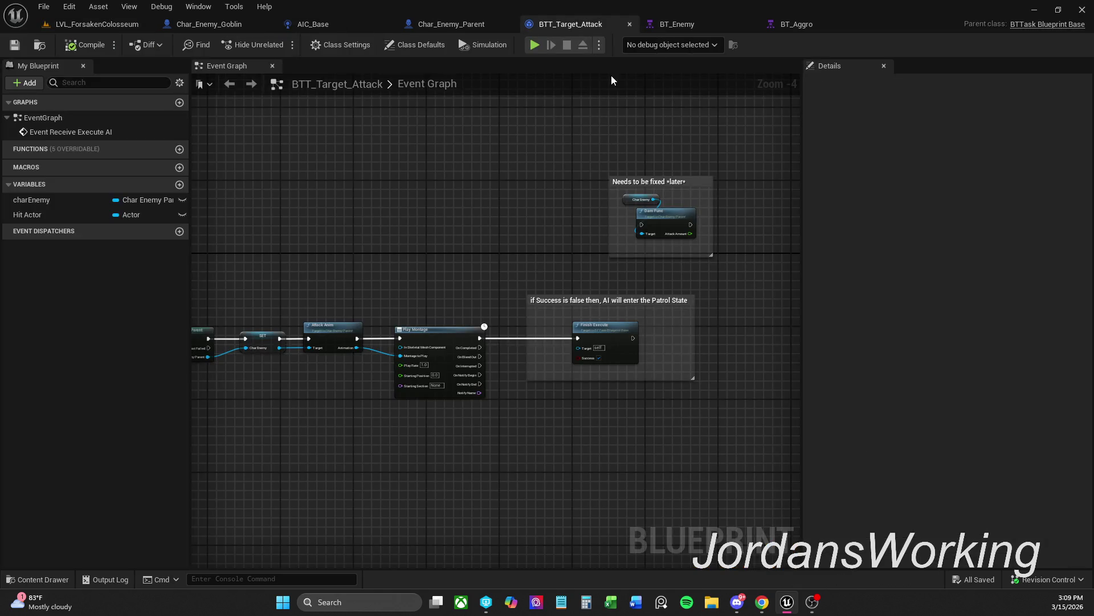
{"action": "left_click", "coordinate": [629, 24]}
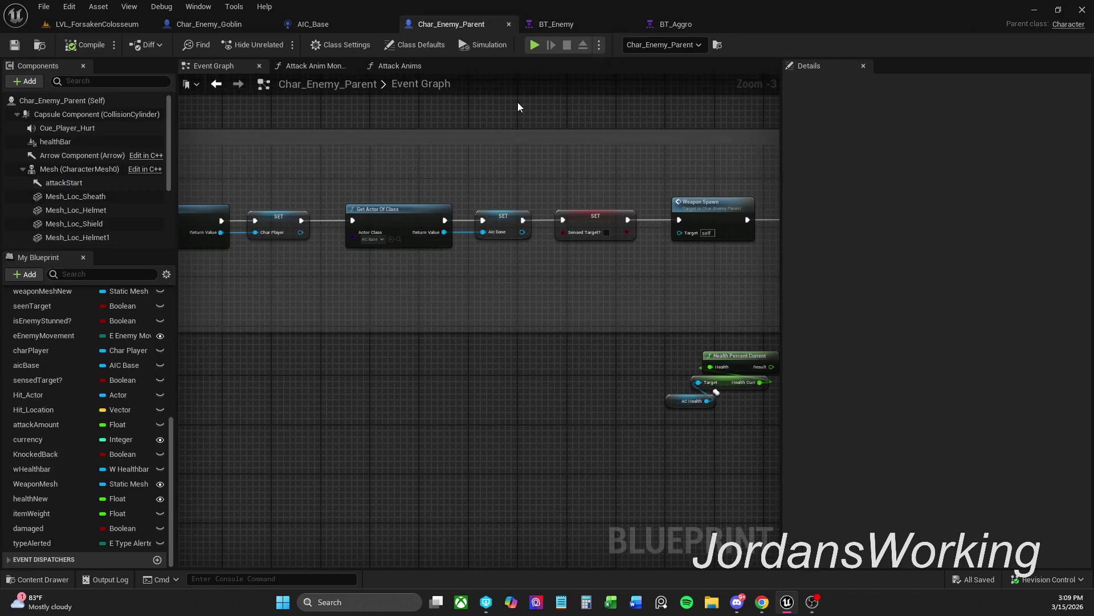
{"action": "left_click", "coordinate": [579, 25]}
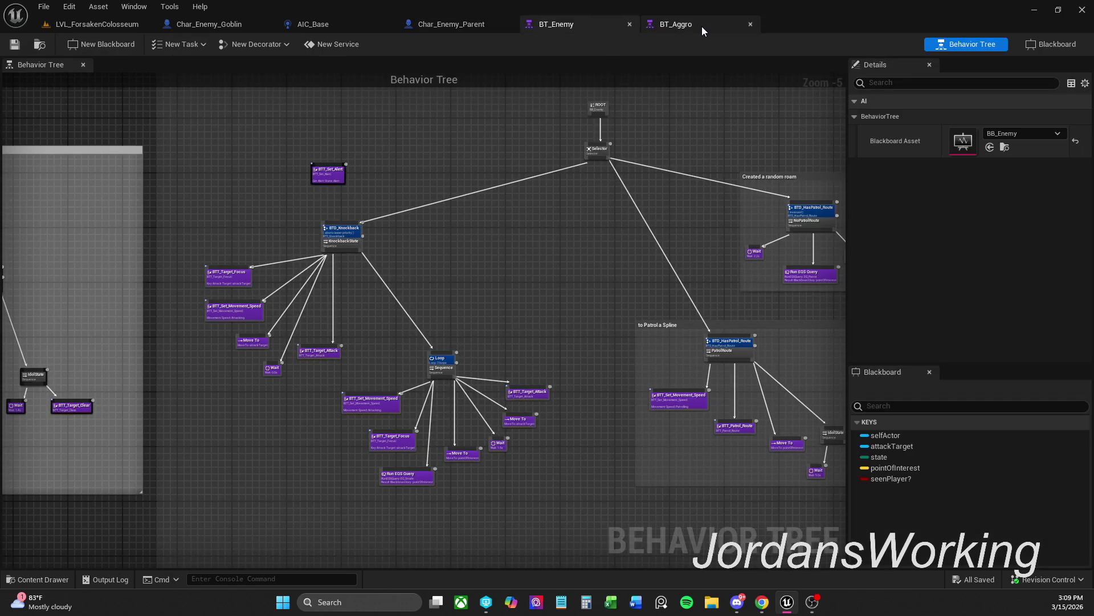
{"action": "left_click", "coordinate": [704, 26]}
{"action": "left_click", "coordinate": [750, 25]}
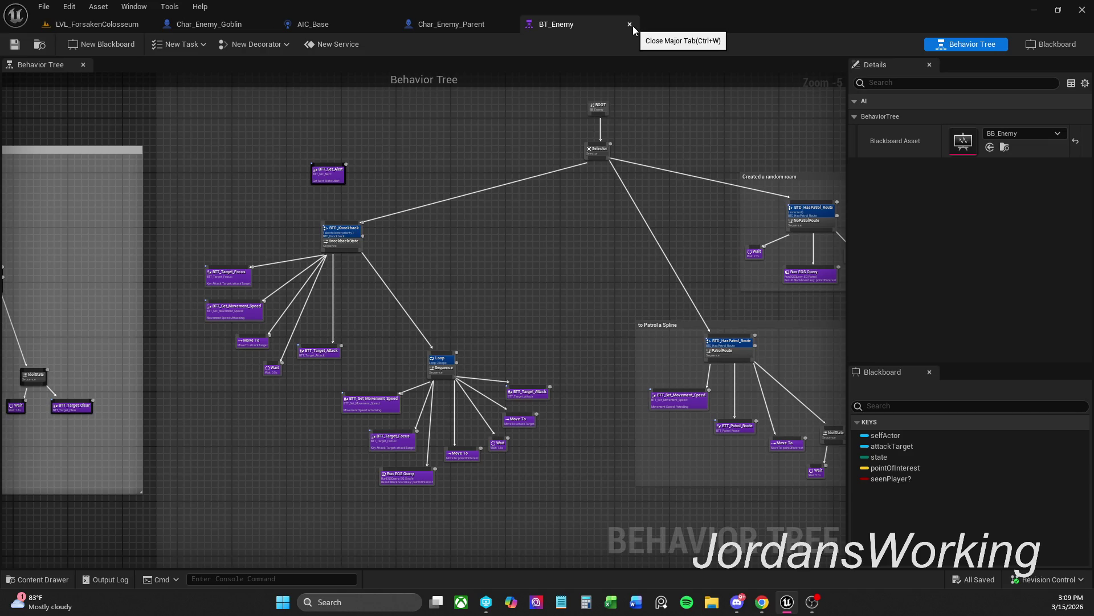
{"action": "left_click", "coordinate": [630, 25]}
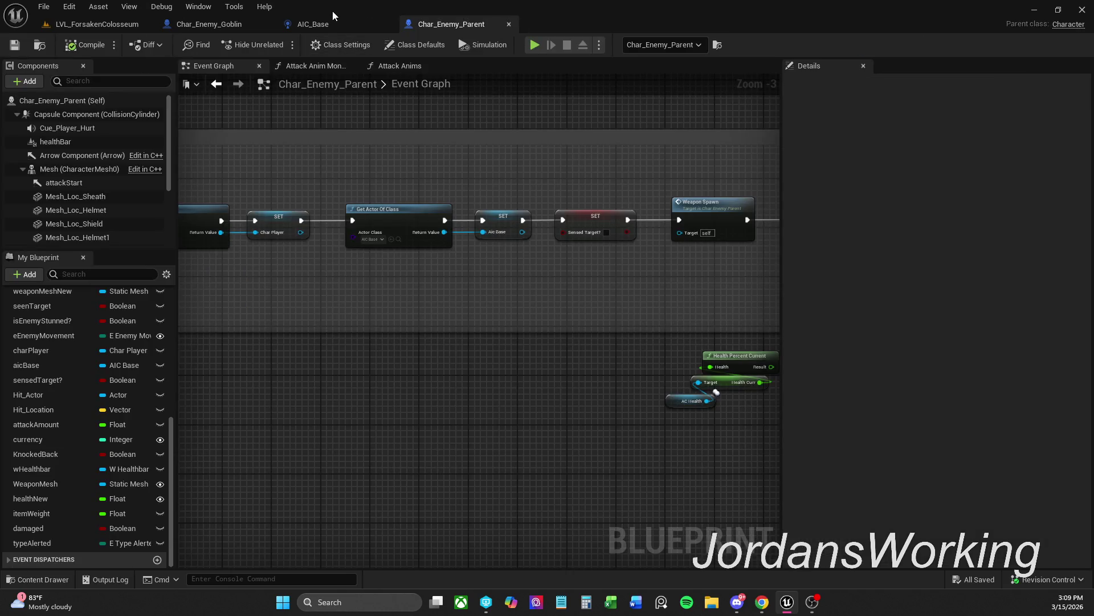
{"action": "left_click", "coordinate": [83, 24]}
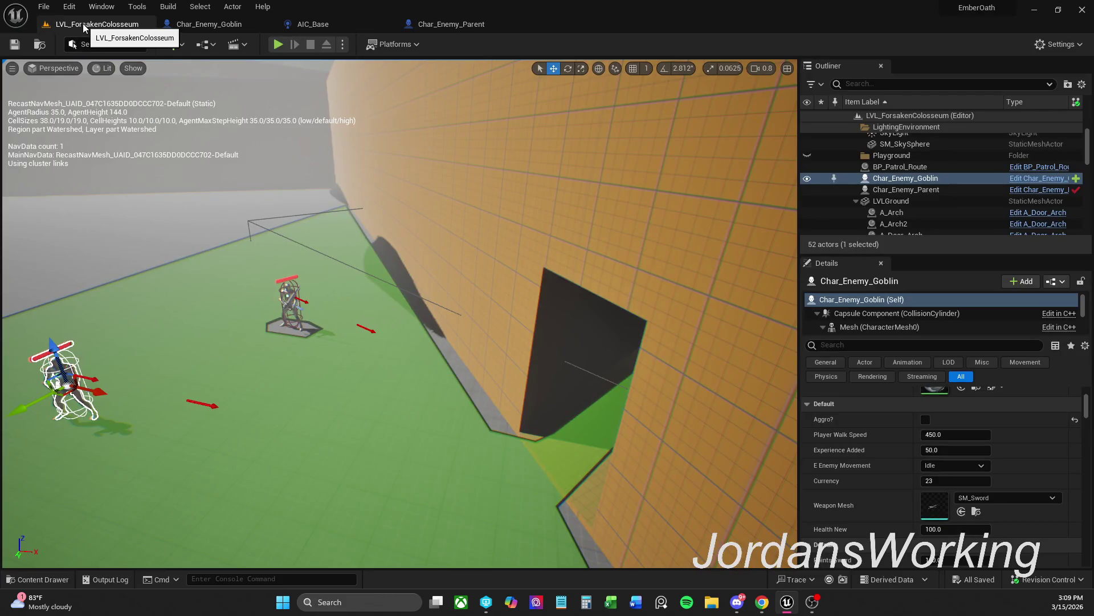
{"action": "key", "text": "f"}
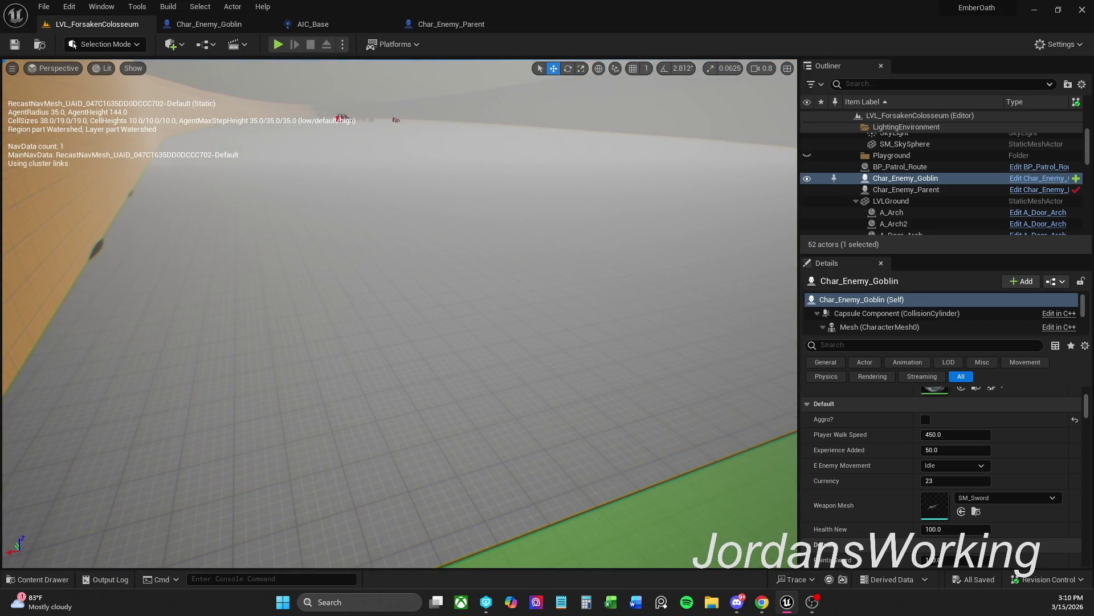
Select the LVLGround floor mesh and show its Transform location and scale in the Details panel
{"action": "left_click", "coordinate": [399, 342]}
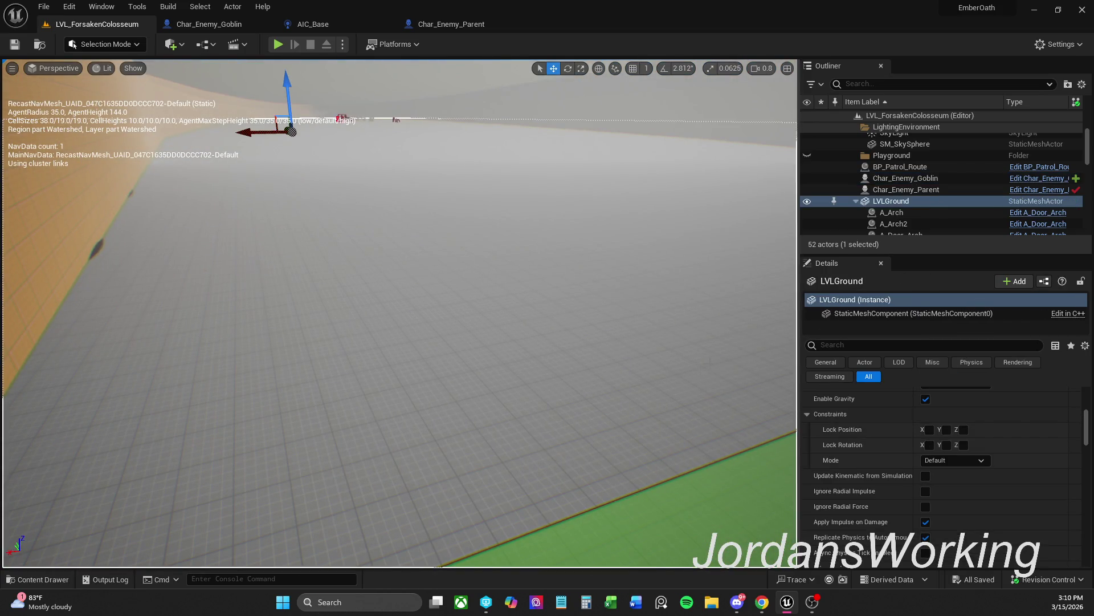
{"action": "scroll", "coordinate": [976, 432], "scroll_direction": "up", "scroll_amount": 3}
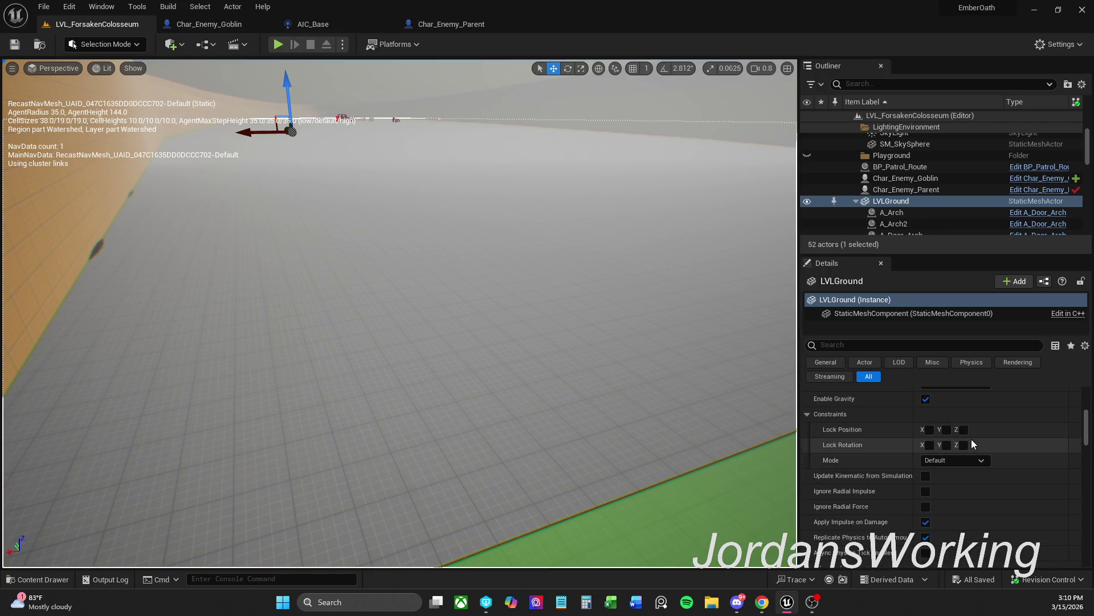
{"action": "scroll", "coordinate": [972, 443], "scroll_direction": "up", "scroll_amount": 2}
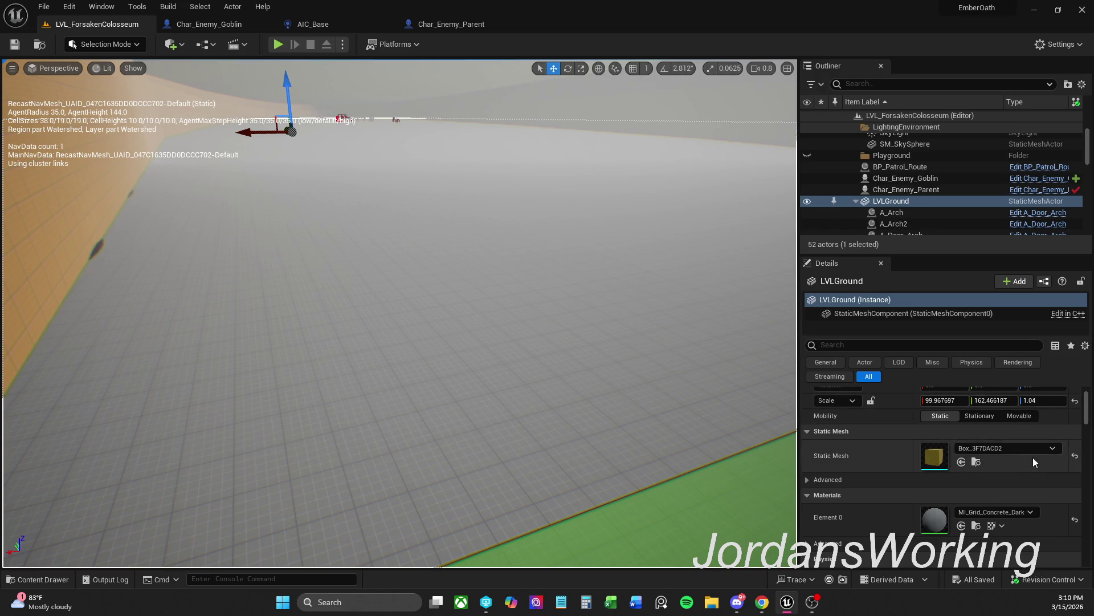
{"action": "scroll", "coordinate": [969, 433], "scroll_direction": "up", "scroll_amount": 1}
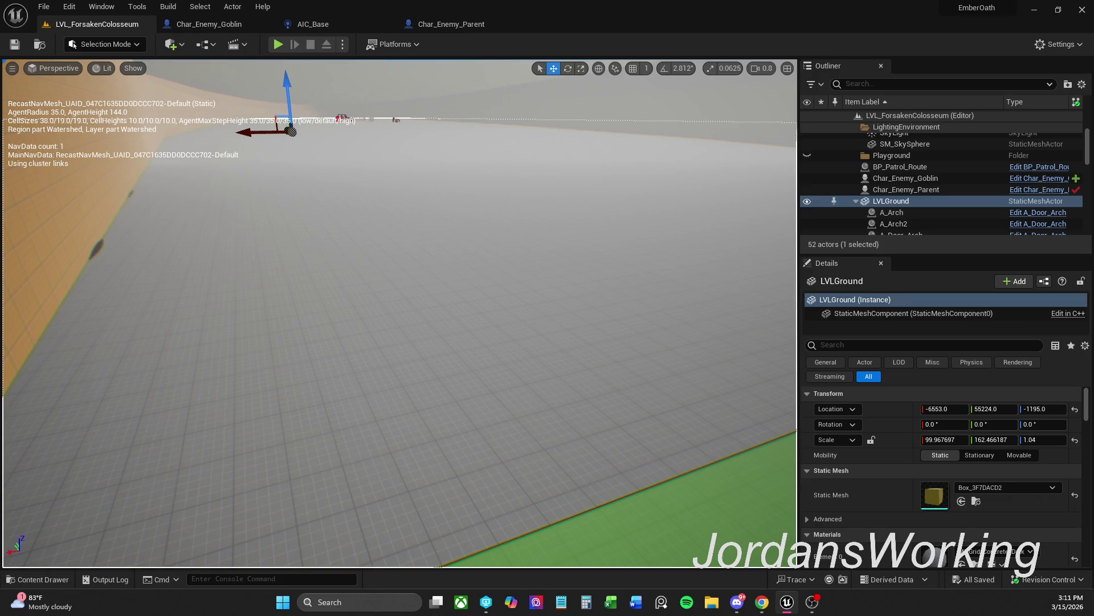
{"action": "key", "text": "alt+Tab"}
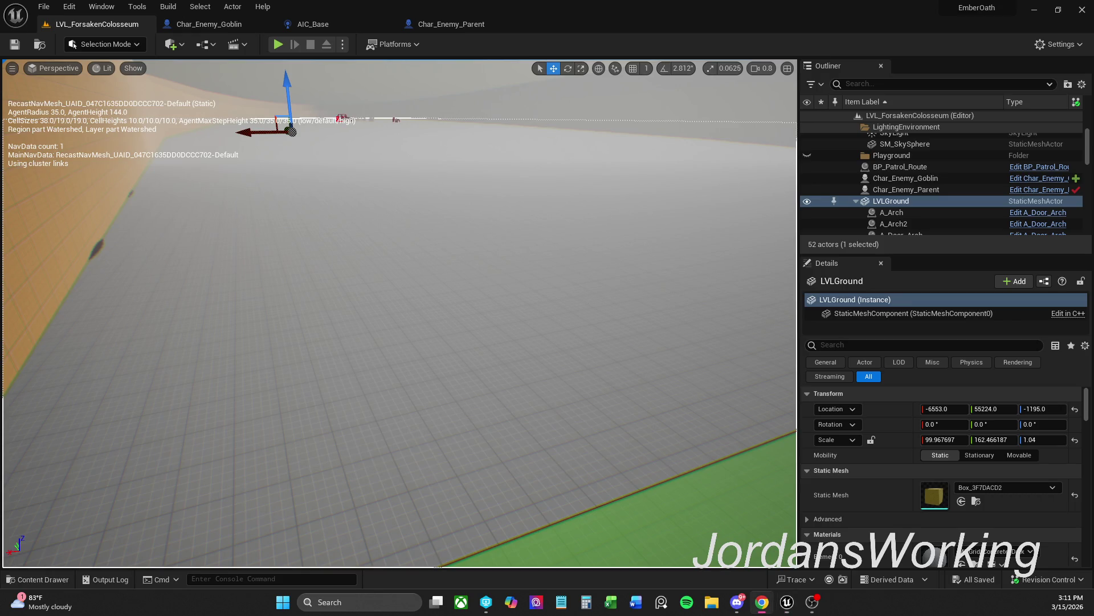
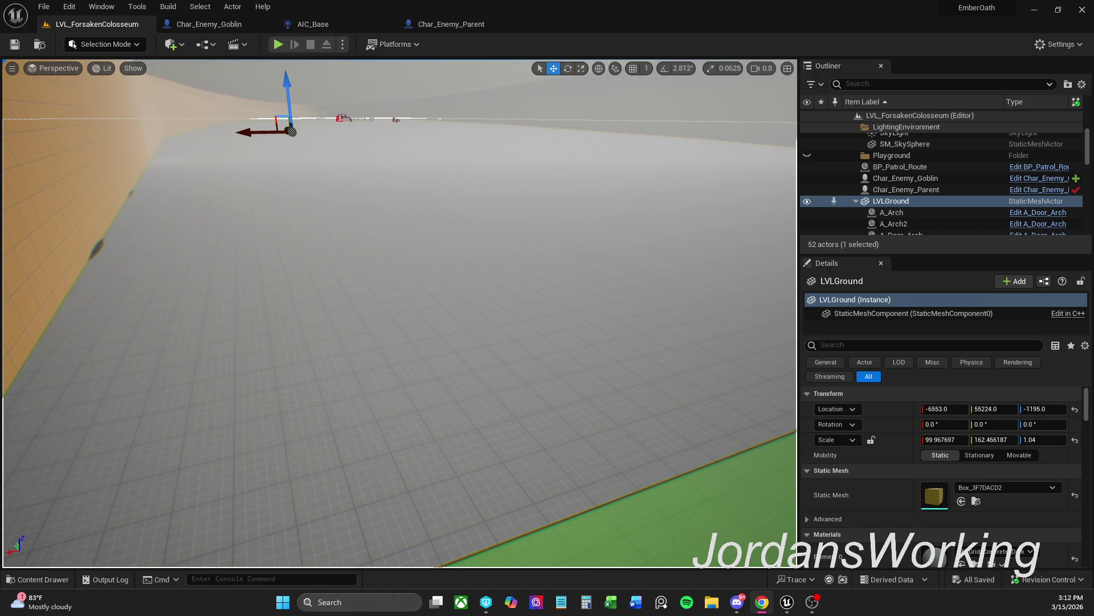
Review AIC_Base's Event On Possess logic and the Set State Attacking function graph
{"action": "left_click", "coordinate": [459, 23]}
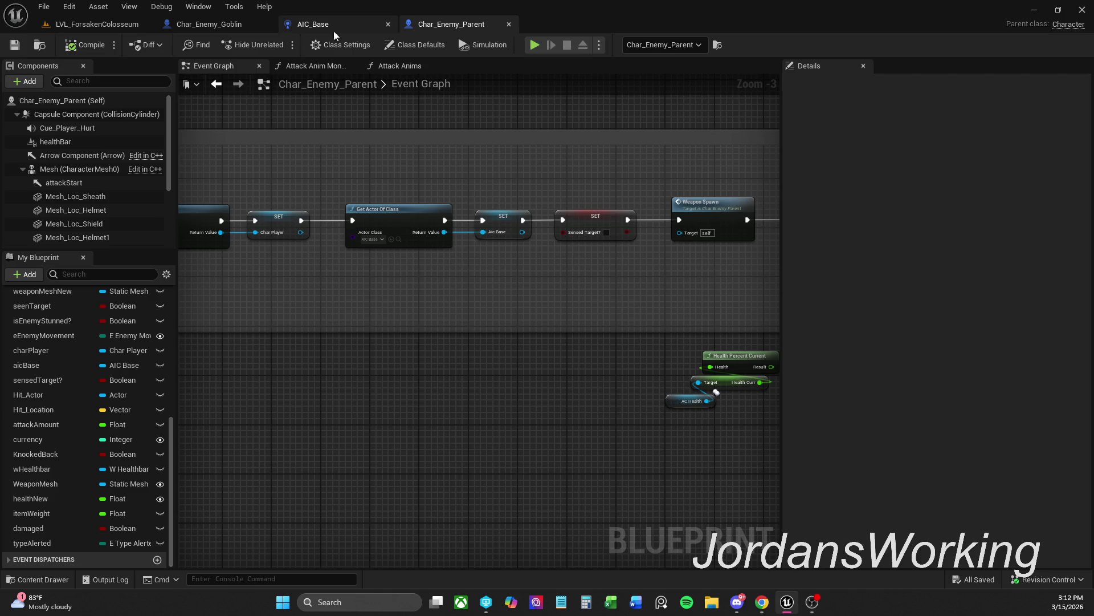
{"action": "left_click", "coordinate": [320, 26]}
{"action": "left_click_drag", "start_coordinate": [388, 131], "coordinate": [411, 120]}
{"action": "scroll", "coordinate": [450, 120], "scroll_direction": "down", "scroll_amount": 2}
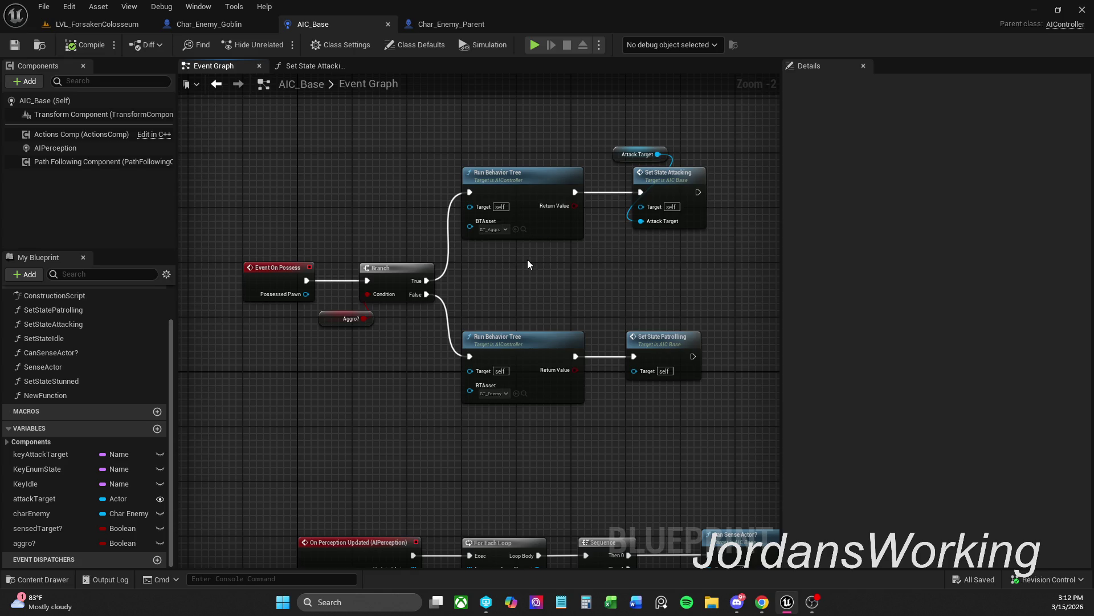
{"action": "mouse_move", "coordinate": [532, 293]}
{"action": "left_mouse_down"}
{"action": "mouse_move", "coordinate": [497, 227]}
{"action": "mouse_move", "coordinate": [526, 294]}
{"action": "left_mouse_up"}
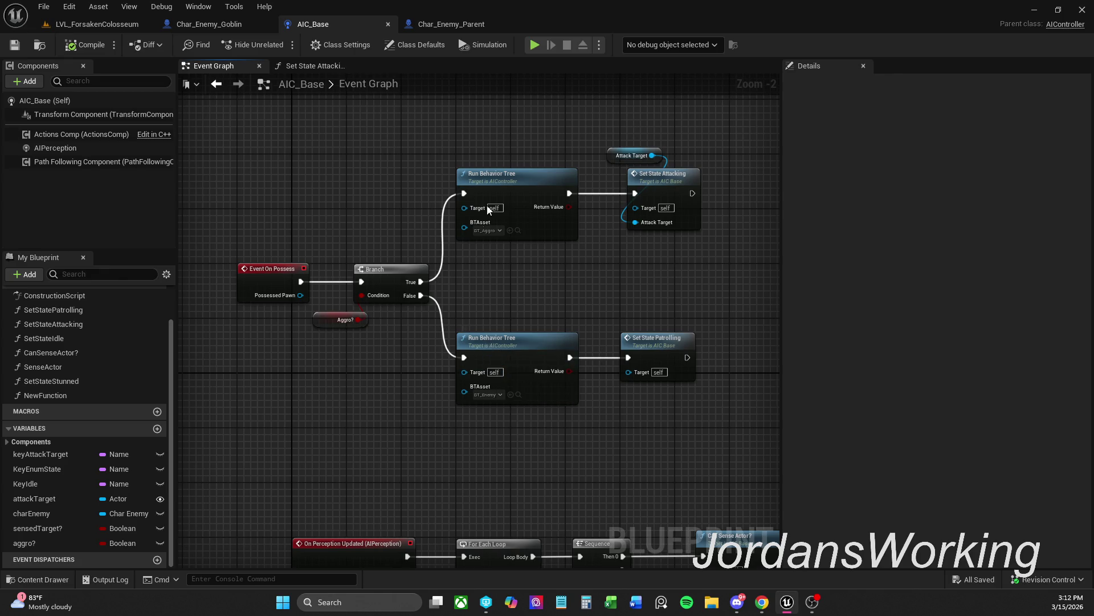
{"action": "left_click_drag", "start_coordinate": [486, 302], "coordinate": [696, 405]}
{"action": "left_click", "coordinate": [651, 268]}
{"action": "left_click_drag", "start_coordinate": [671, 243], "coordinate": [604, 141]}
{"action": "left_click_drag", "start_coordinate": [670, 193], "coordinate": [663, 193]}
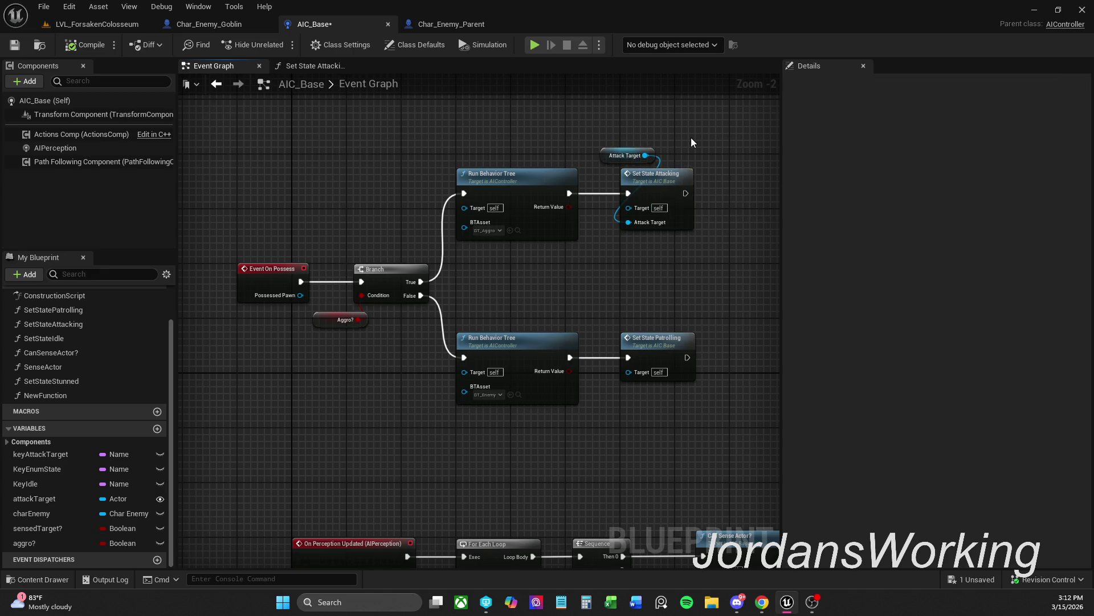
{"action": "double_click", "coordinate": [684, 183]}
{"action": "scroll", "coordinate": [612, 286], "scroll_direction": "down", "scroll_amount": 1}
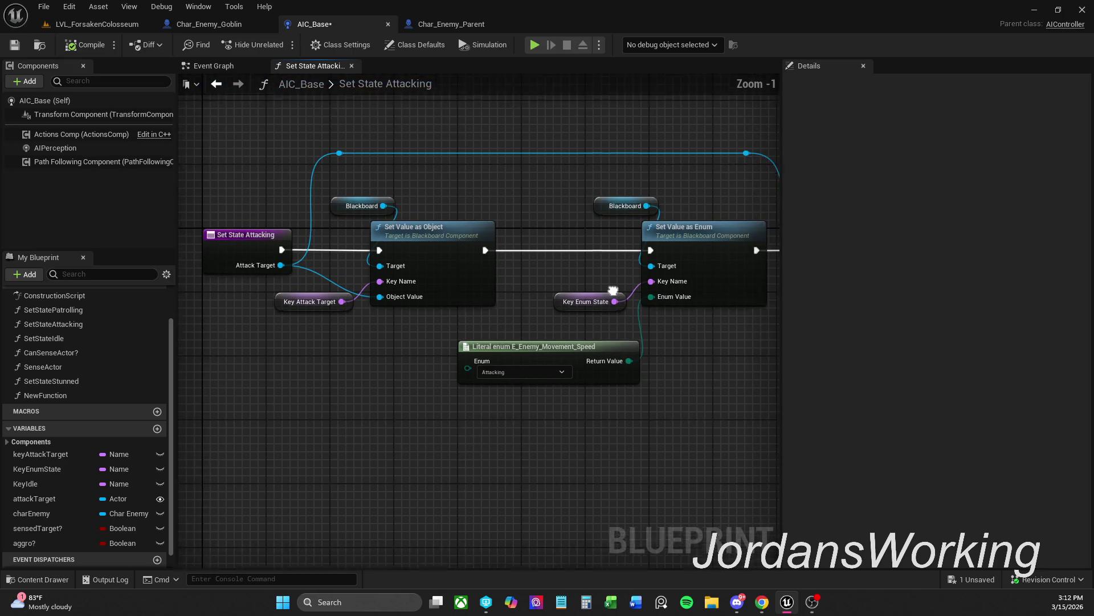
Save AIC_Base and close its blueprint, leaving Char_Enemy_Parent open
{"action": "left_click", "coordinate": [14, 45]}
{"action": "left_click", "coordinate": [352, 66]}
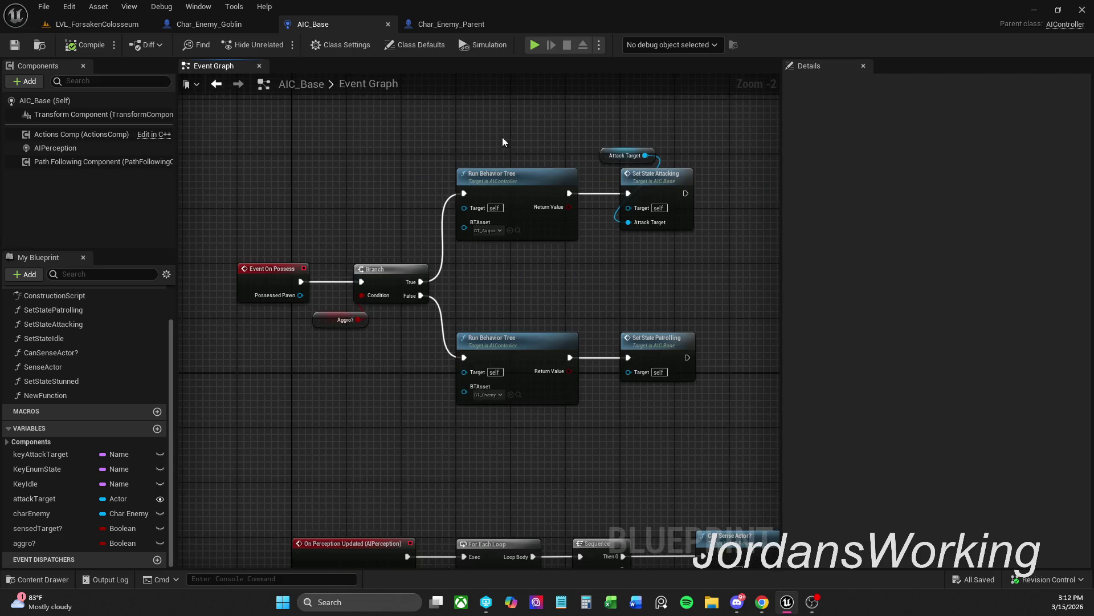
{"action": "left_click", "coordinate": [467, 25]}
{"action": "left_click", "coordinate": [381, 25]}
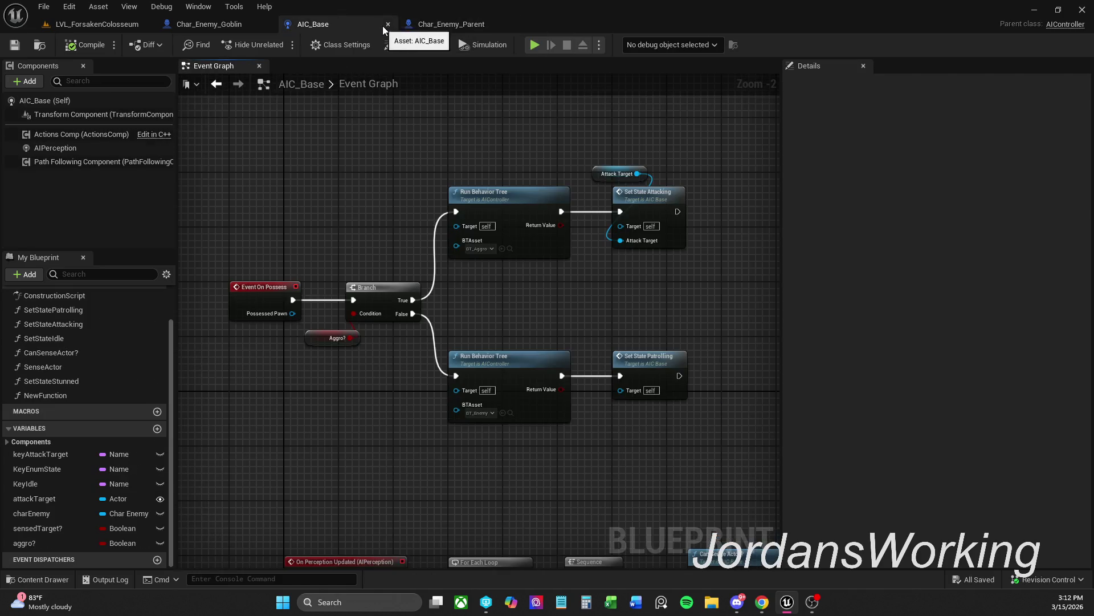
{"action": "left_click", "coordinate": [385, 25]}
{"action": "left_click", "coordinate": [353, 24]}
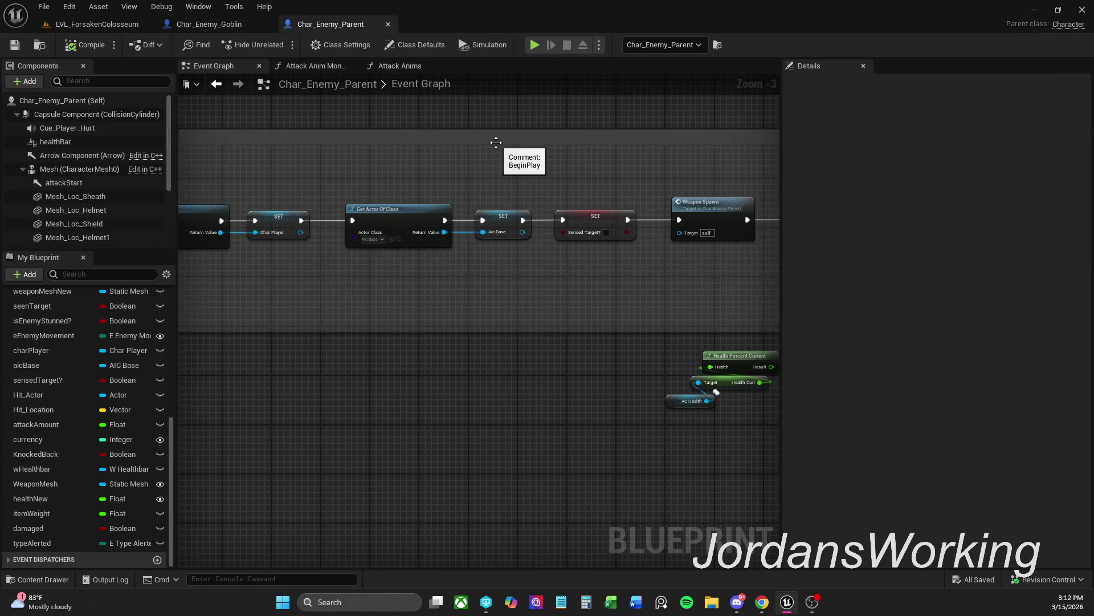
Delete the three unused health-percent nodes from Char_Enemy_Parent and save
{"action": "left_click_drag", "start_coordinate": [499, 151], "coordinate": [397, 155]}
{"action": "left_click_drag", "start_coordinate": [526, 446], "coordinate": [666, 355]}
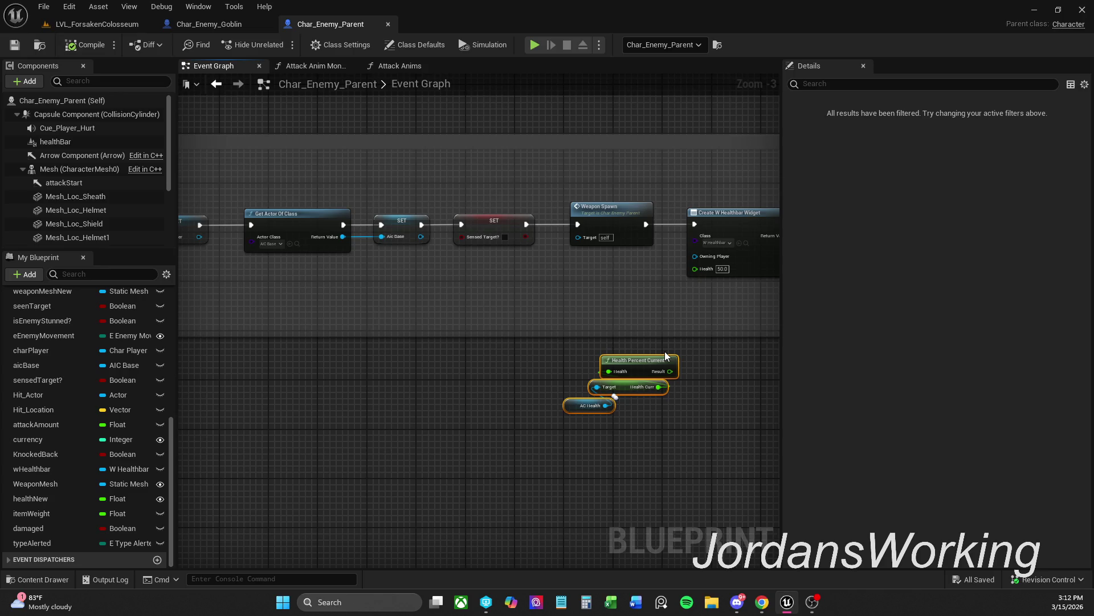
{"action": "key", "text": "Delete"}
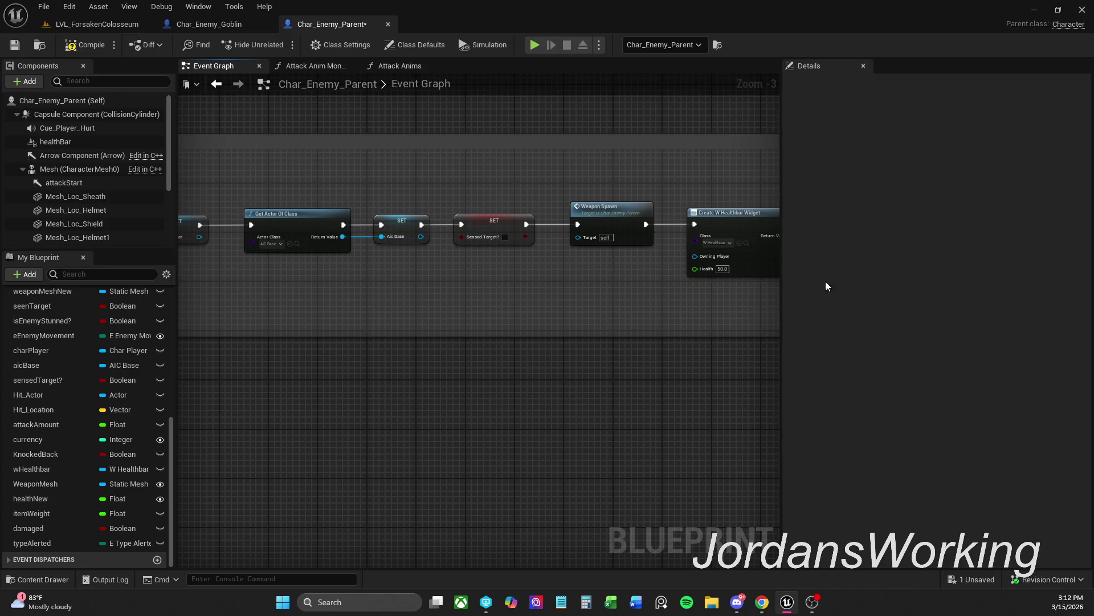
{"action": "left_click", "coordinate": [15, 46]}
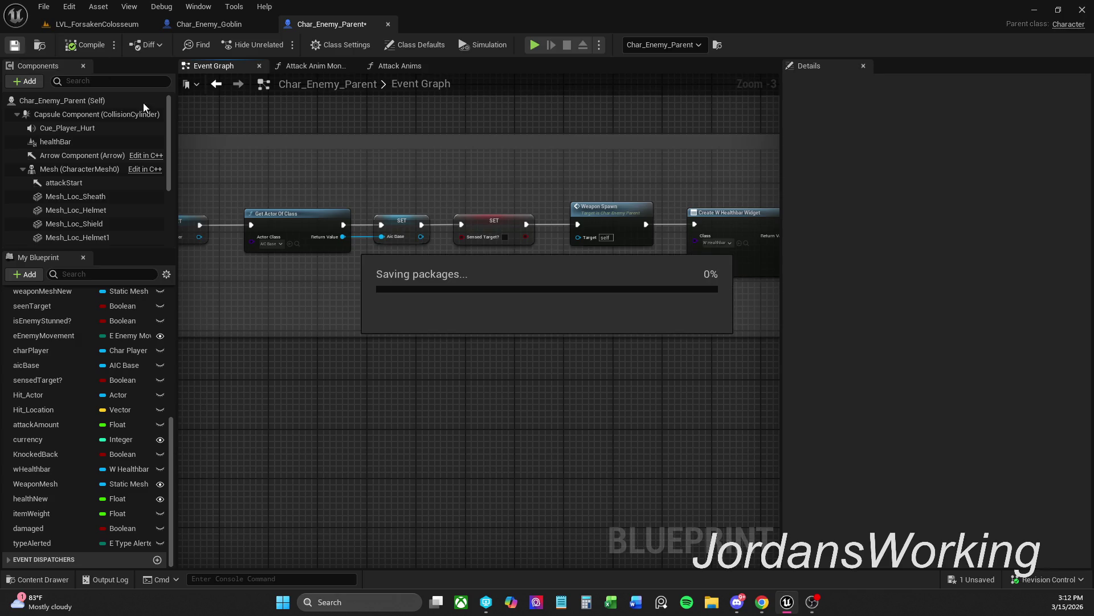
Shrink the comment box around the healthbar nodes and save Char_Enemy_Parent again
{"action": "left_click_drag", "start_coordinate": [676, 361], "coordinate": [313, 375]}
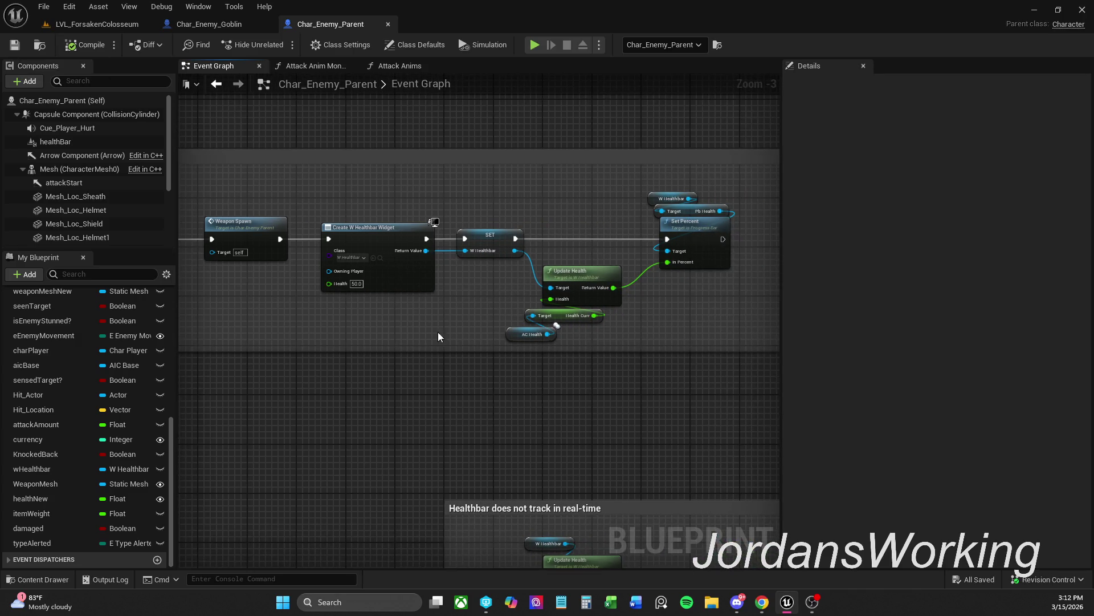
{"action": "scroll", "coordinate": [436, 333], "scroll_direction": "down", "scroll_amount": 1}
{"action": "left_click_drag", "start_coordinate": [696, 254], "coordinate": [685, 254]}
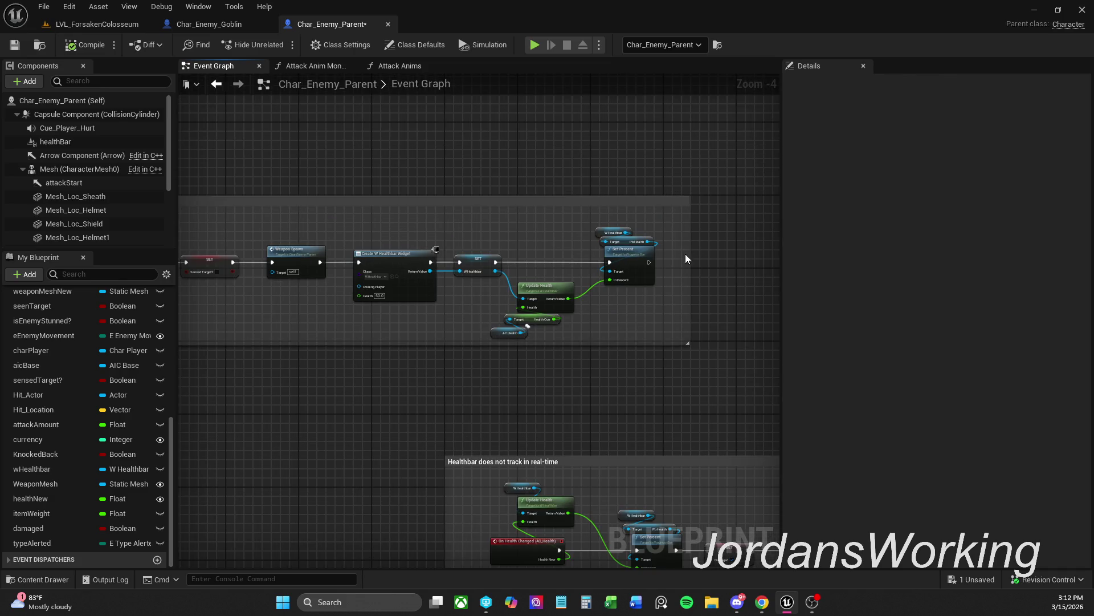
{"action": "scroll", "coordinate": [682, 264], "scroll_direction": "up", "scroll_amount": 3}
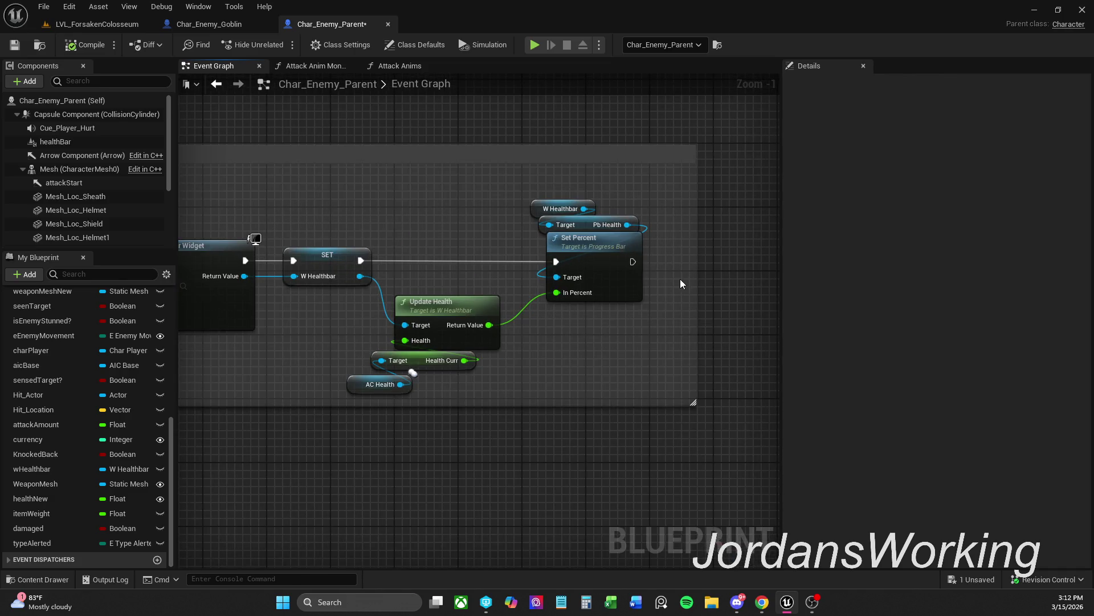
{"action": "left_click", "coordinate": [15, 45]}
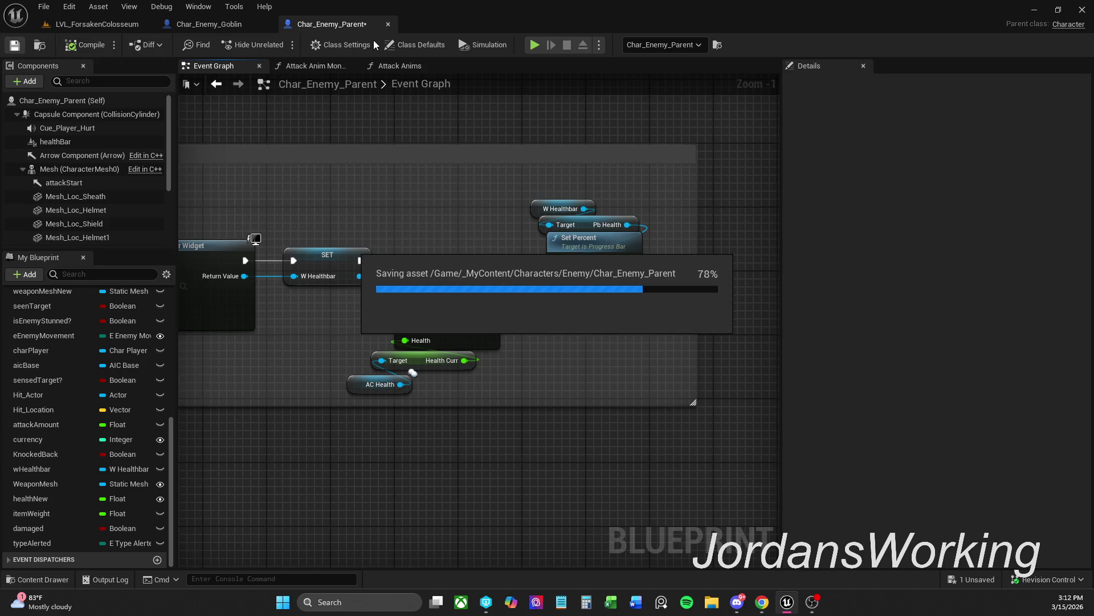
{"action": "left_click", "coordinate": [209, 28]}
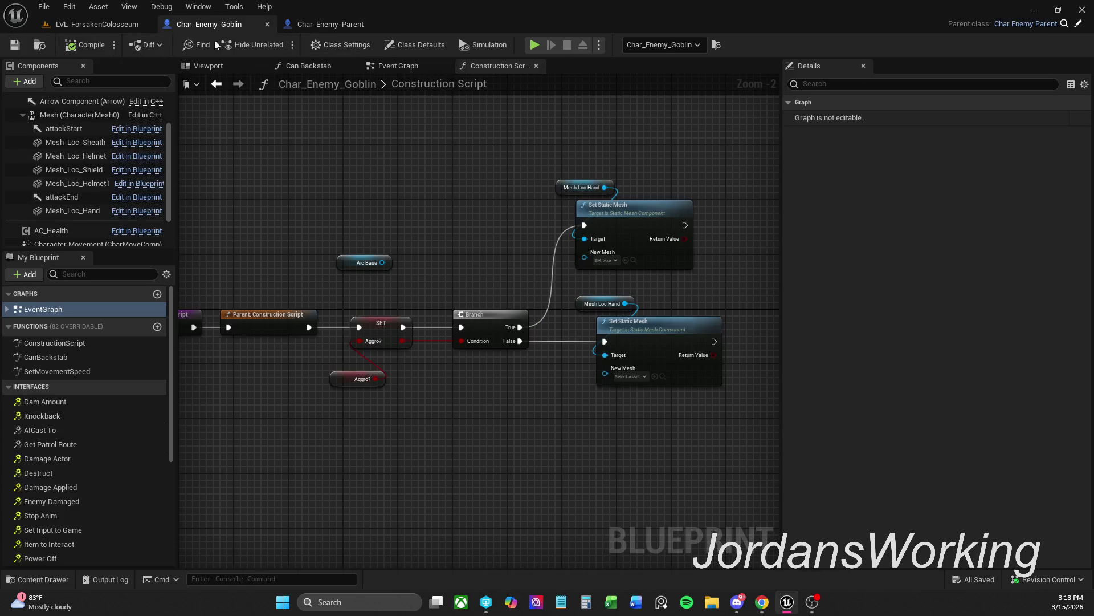
Remove the unused Aic Base node and a stray Mesh Loc Hand getter from the construction script
{"action": "left_click_drag", "start_coordinate": [426, 251], "coordinate": [534, 240]}
{"action": "left_click", "coordinate": [480, 252]}
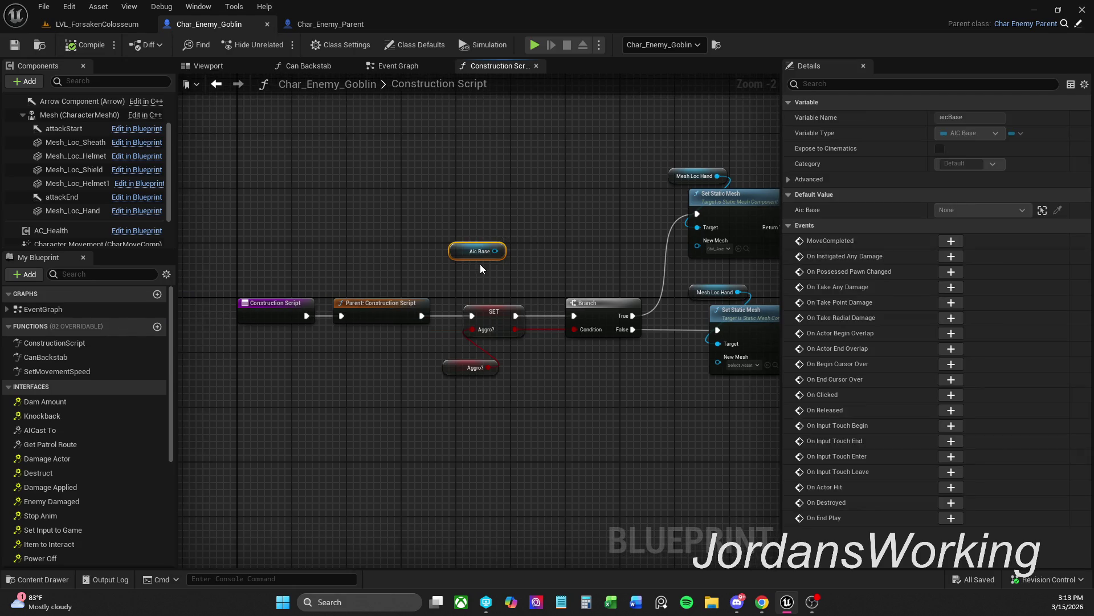
{"action": "key", "text": "Delete"}
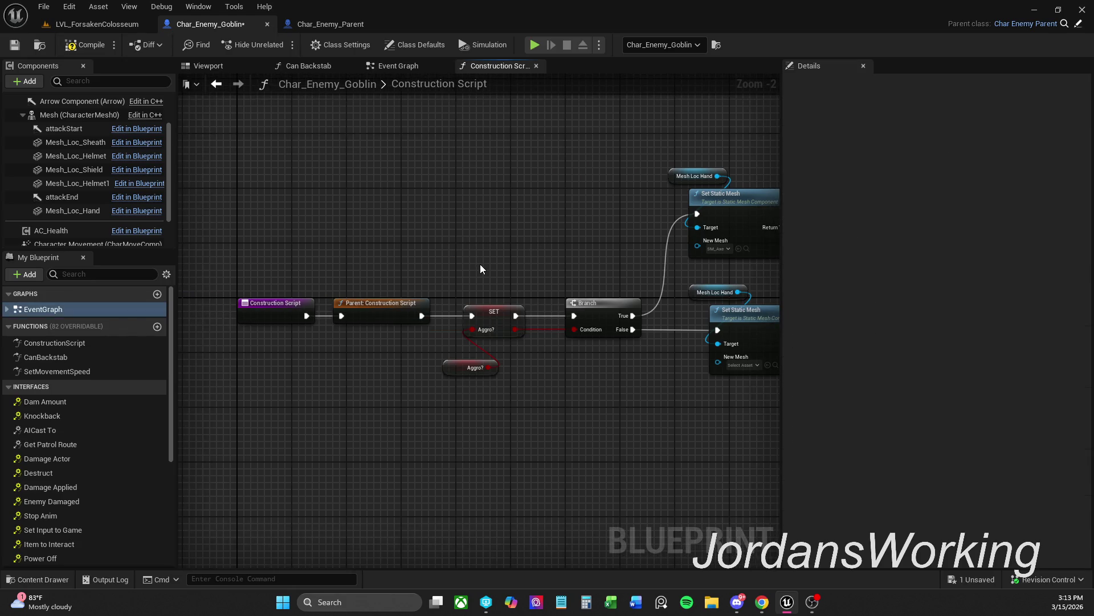
{"action": "mouse_move", "coordinate": [467, 129]}
{"action": "left_mouse_down"}
{"action": "mouse_move", "coordinate": [823, 467]}
{"action": "mouse_move", "coordinate": [666, 444]}
{"action": "left_mouse_up"}
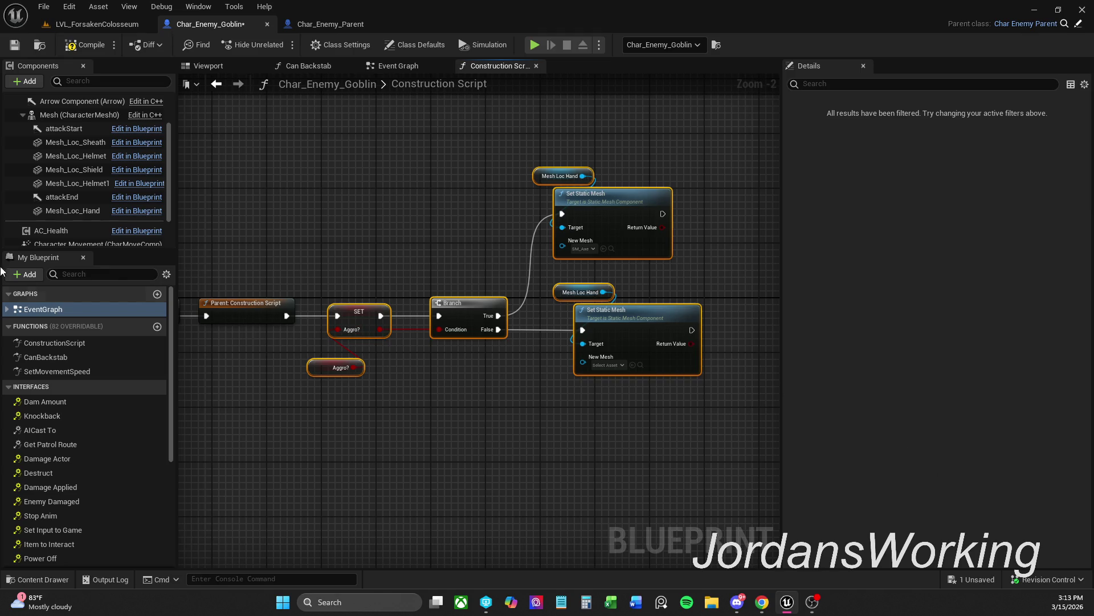
{"action": "left_click", "coordinate": [72, 211]}
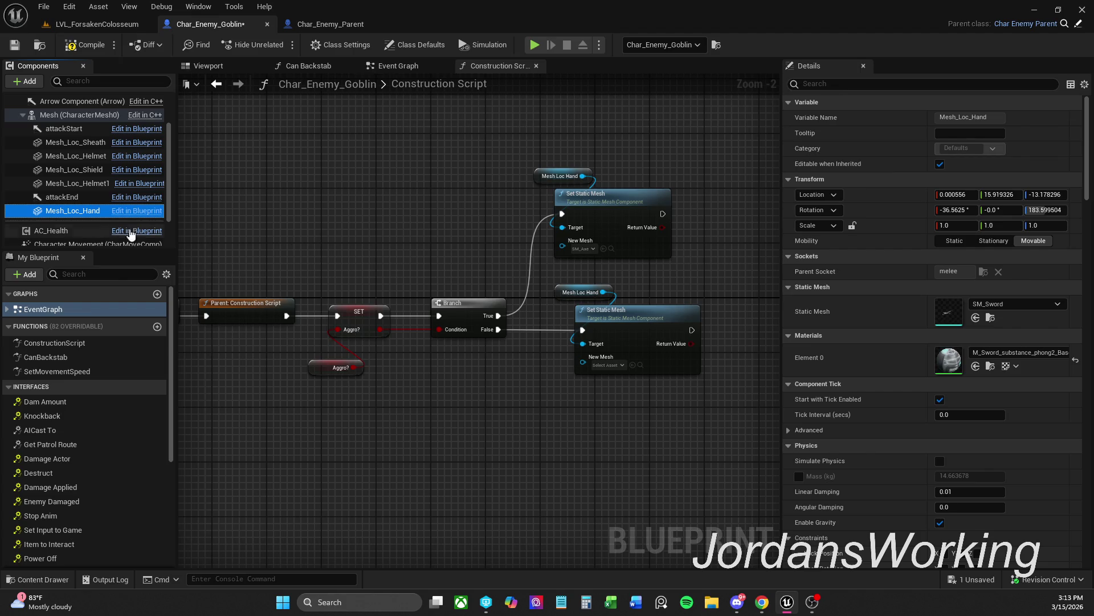
{"action": "key", "text": "ctrl+v"}
{"action": "left_click_drag", "start_coordinate": [569, 408], "coordinate": [607, 413]}
{"action": "left_click", "coordinate": [491, 463]}
{"action": "left_click_drag", "start_coordinate": [487, 457], "coordinate": [582, 399]}
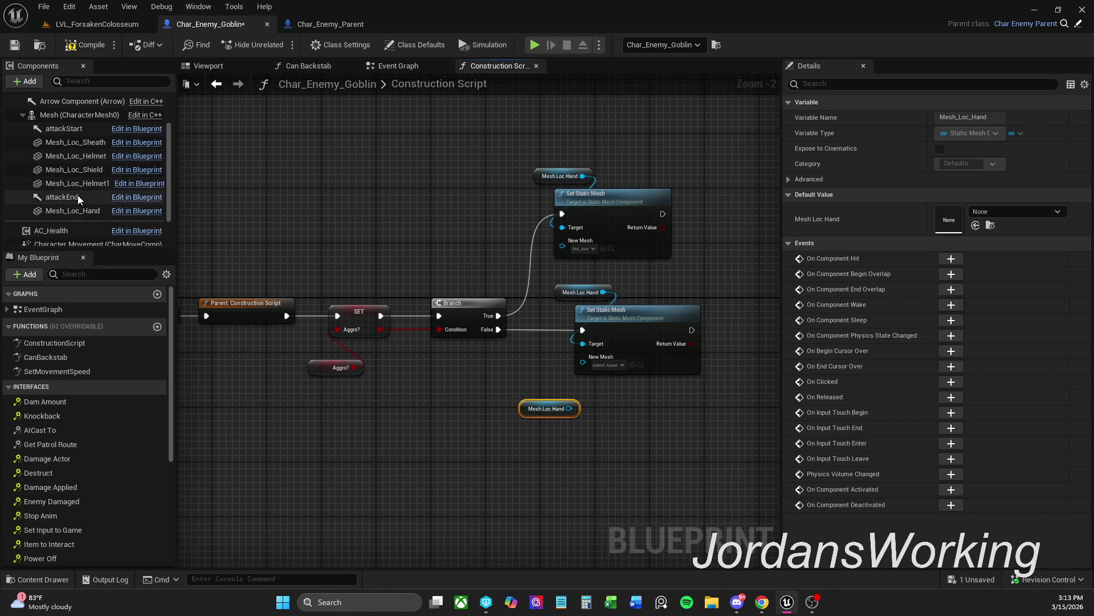
{"action": "left_click", "coordinate": [81, 211]}
{"action": "left_click", "coordinate": [556, 408]}
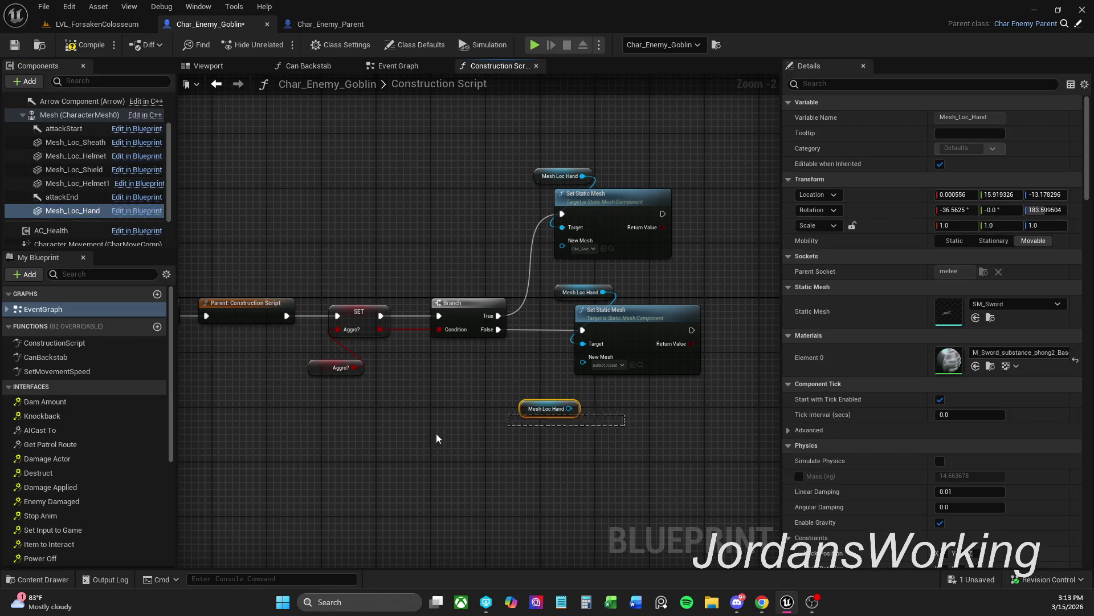
{"action": "key", "text": "Delete"}
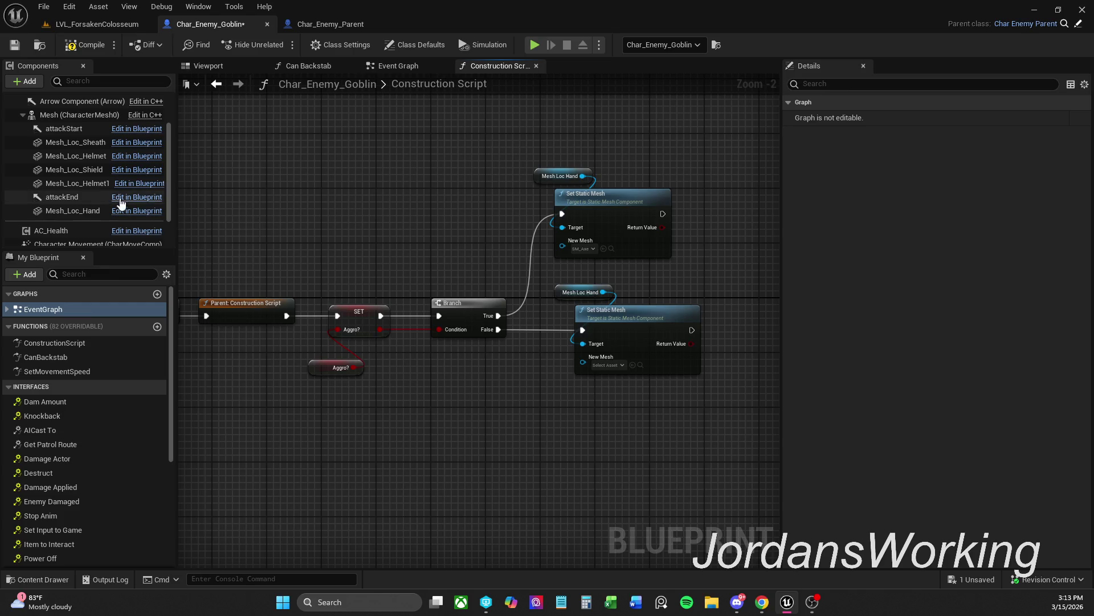
Set Mesh_Loc_Hand's static mesh to SM_Axe and compile Char_Enemy_Goblin
{"action": "left_click", "coordinate": [69, 210]}
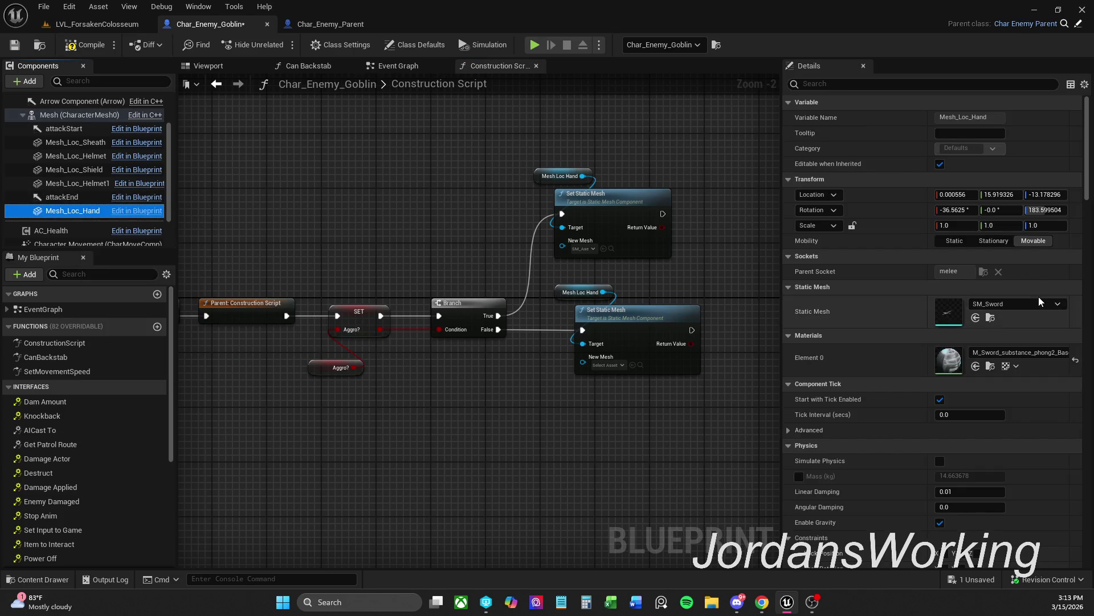
{"action": "left_click", "coordinate": [1042, 302]}
{"action": "type", "text": "axe"}
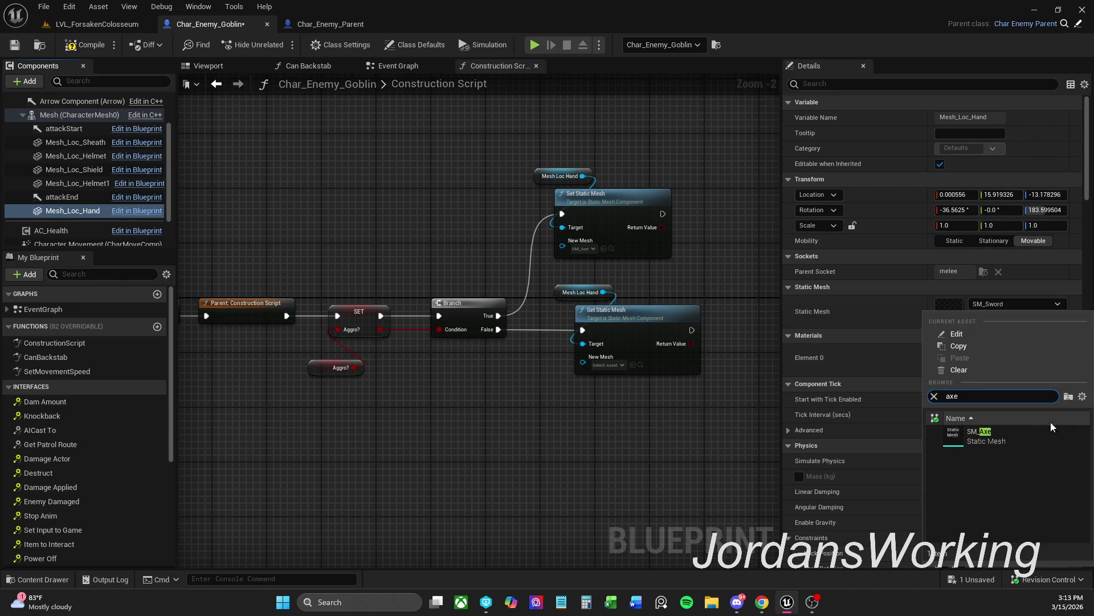
{"action": "left_click", "coordinate": [956, 431]}
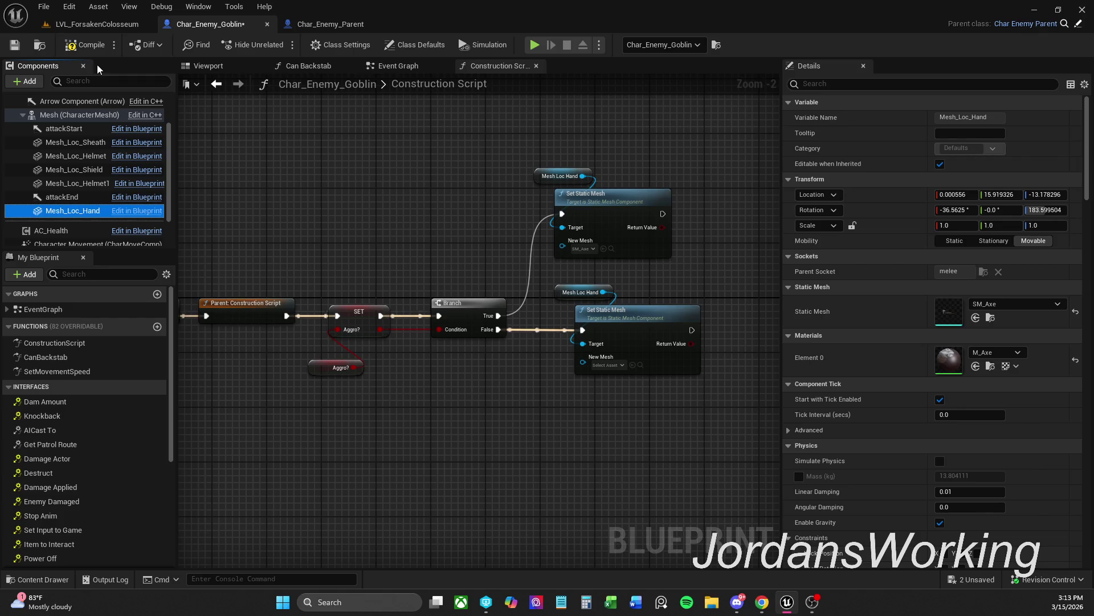
{"action": "left_click", "coordinate": [85, 46]}
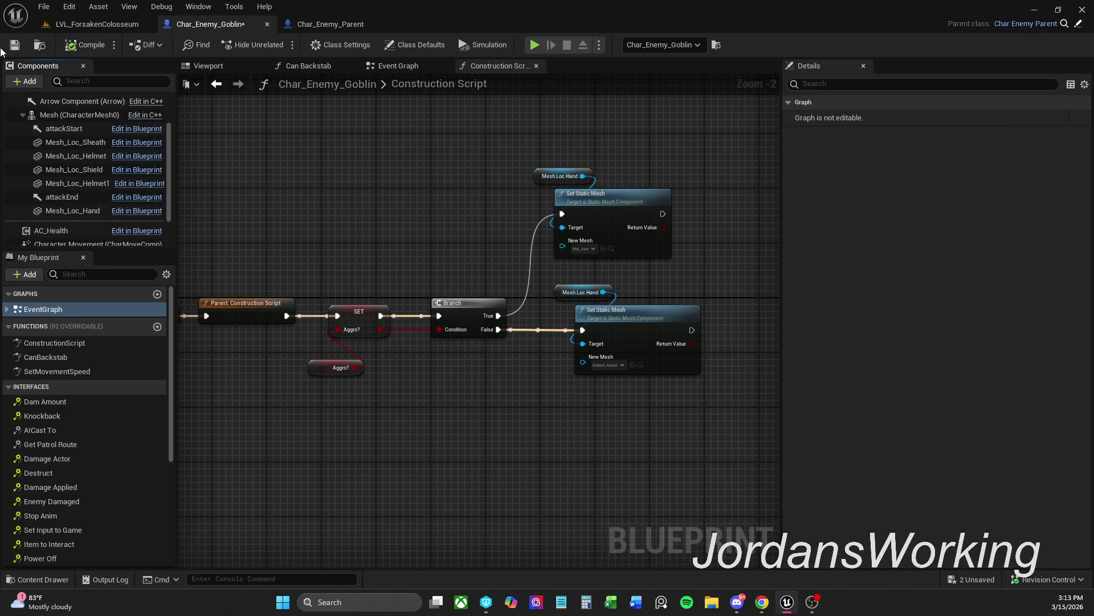
{"action": "left_click", "coordinate": [90, 30]}
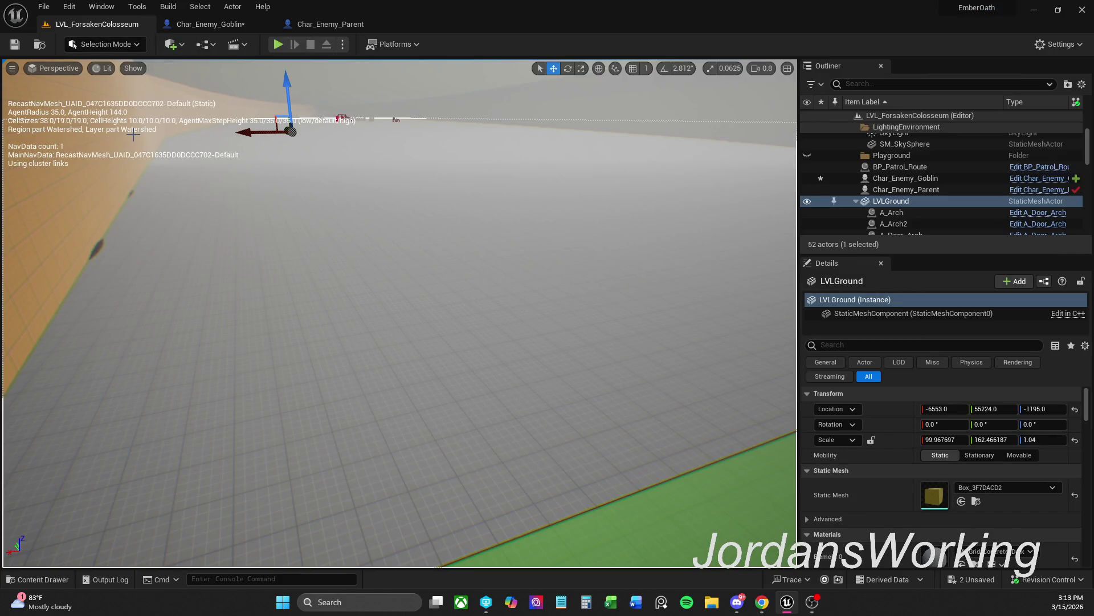
Play-test the level, running the character down the corridor toward the sword enemy and back
{"action": "left_click", "coordinate": [278, 44]}
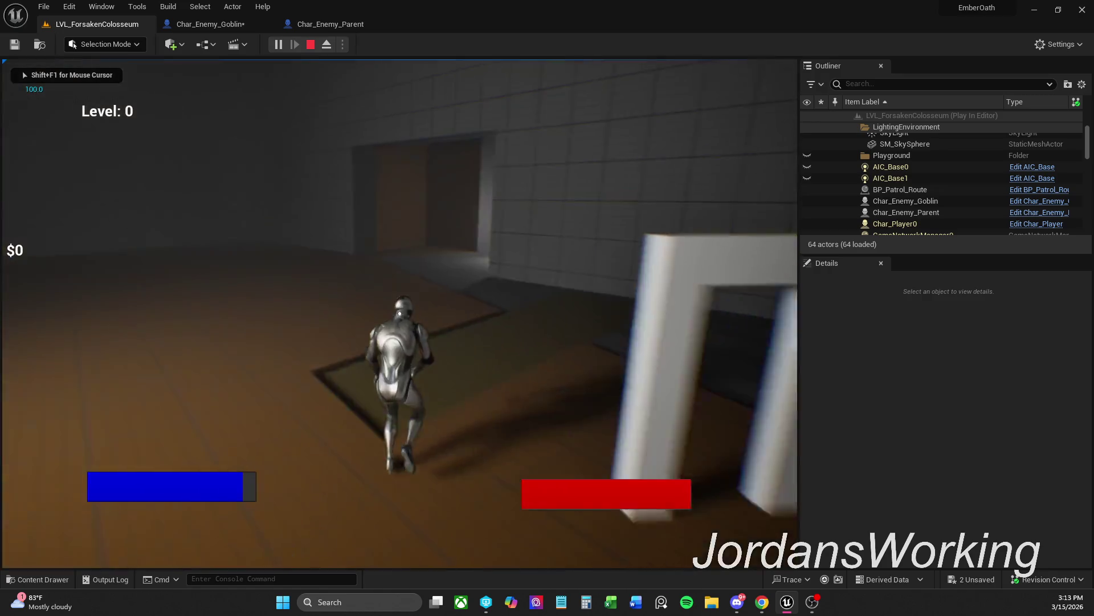
{"action": "key", "text": "p"}
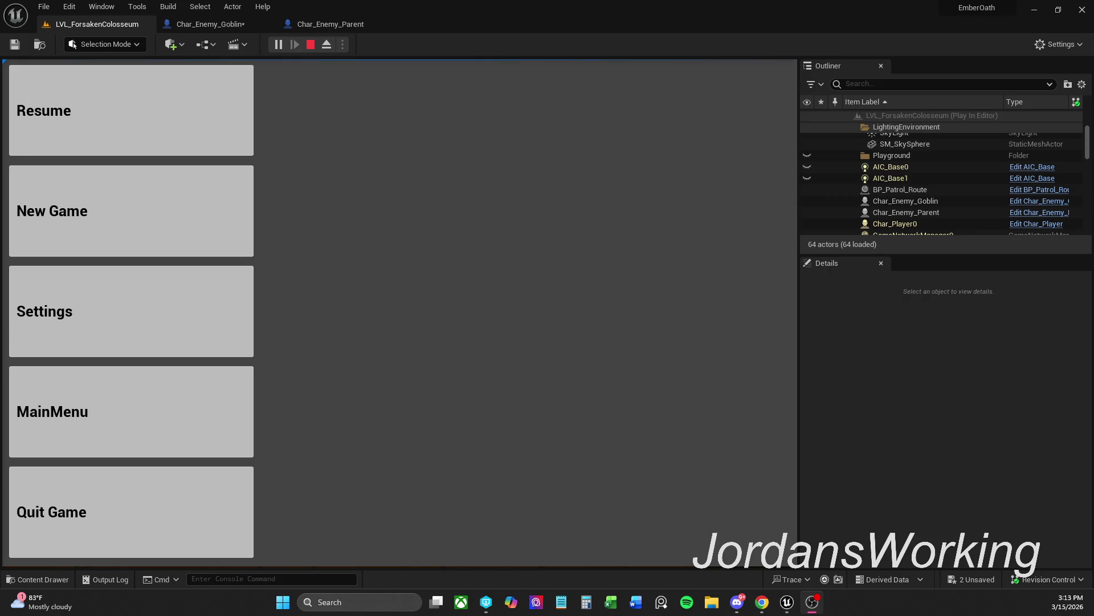
{"action": "left_click", "coordinate": [165, 139]}
{"action": "key", "text": "s"}
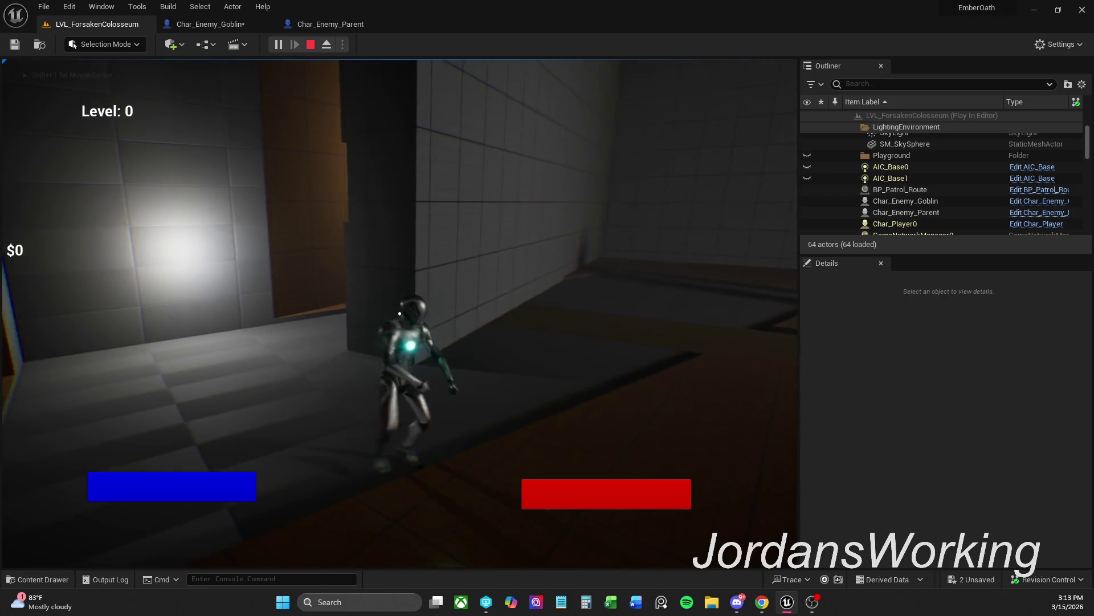
{"action": "key", "text": "w"}
{"action": "key", "text": "w"}
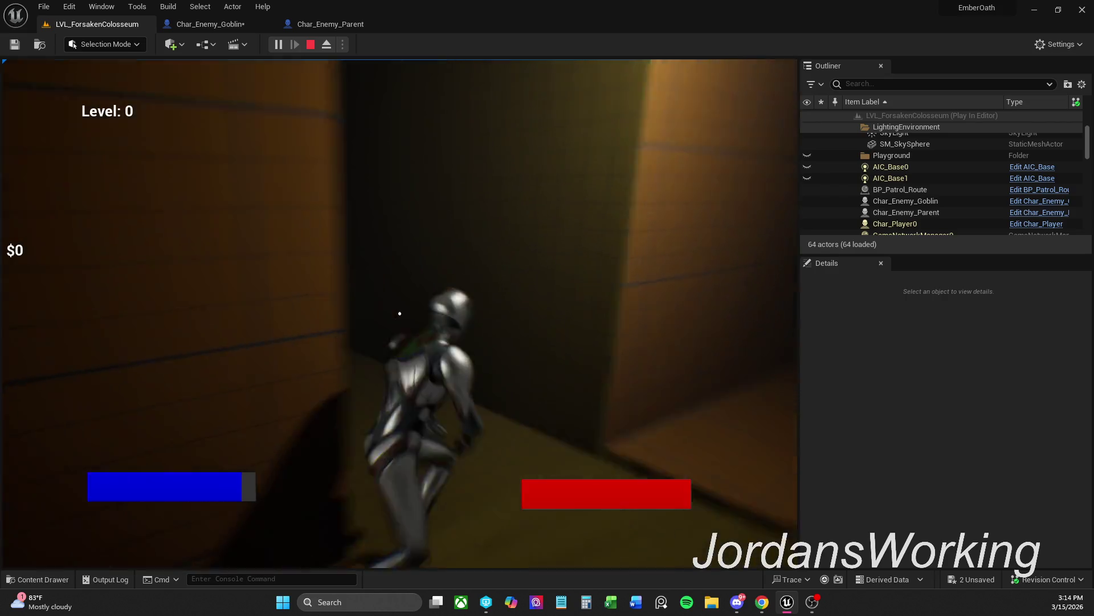
{"action": "key", "text": "w"}
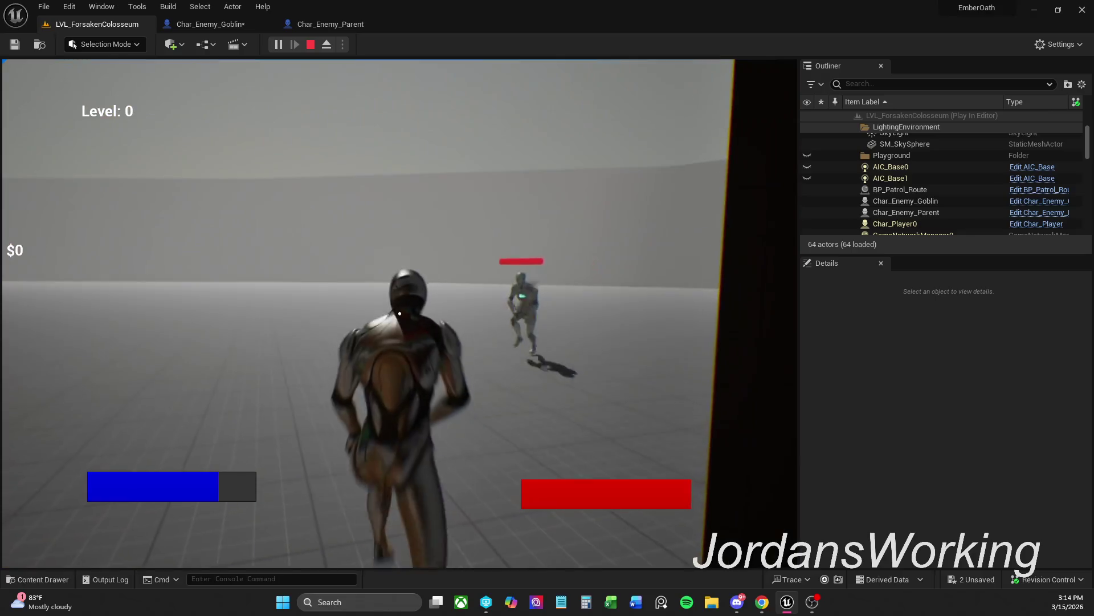
{"action": "key", "text": "s"}
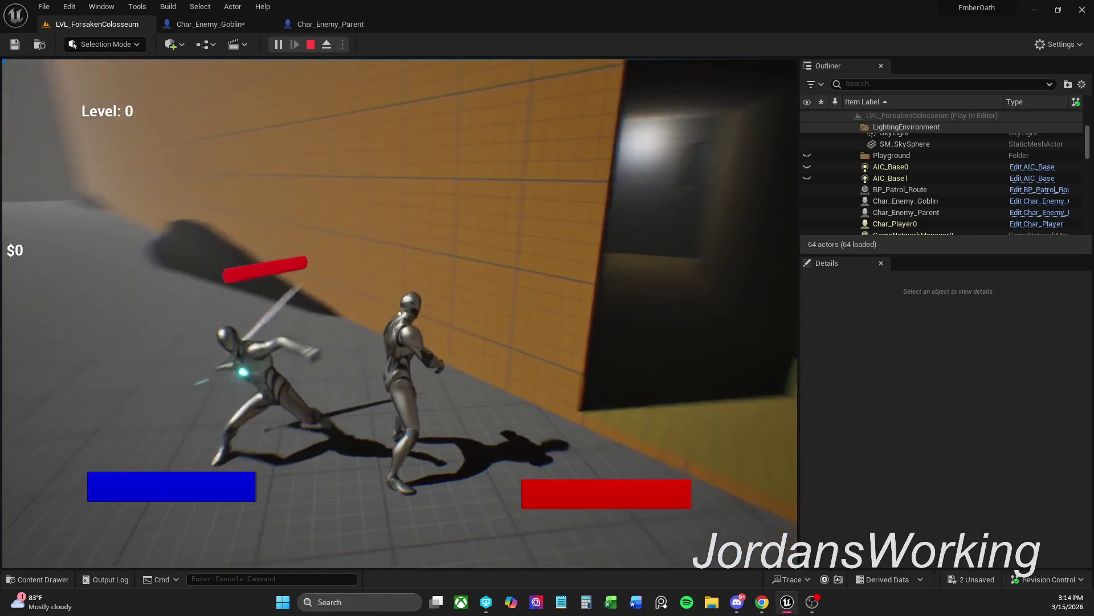
{"action": "left_click", "coordinate": [906, 200]}
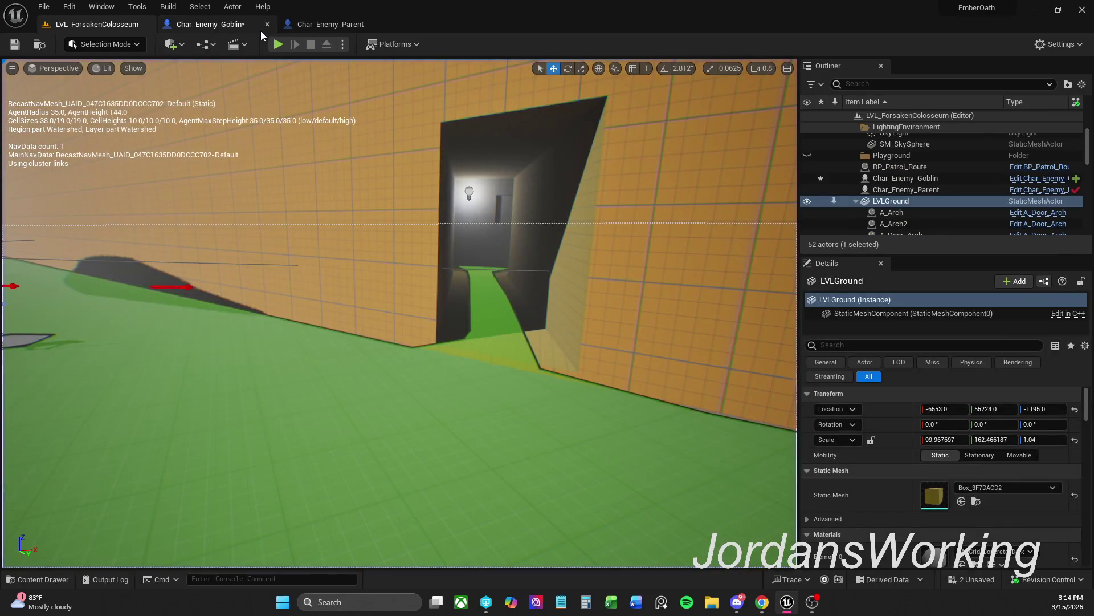
Compile and save Char_Enemy_Goblin after checking its construction script, then close that graph
{"action": "left_click", "coordinate": [211, 24]}
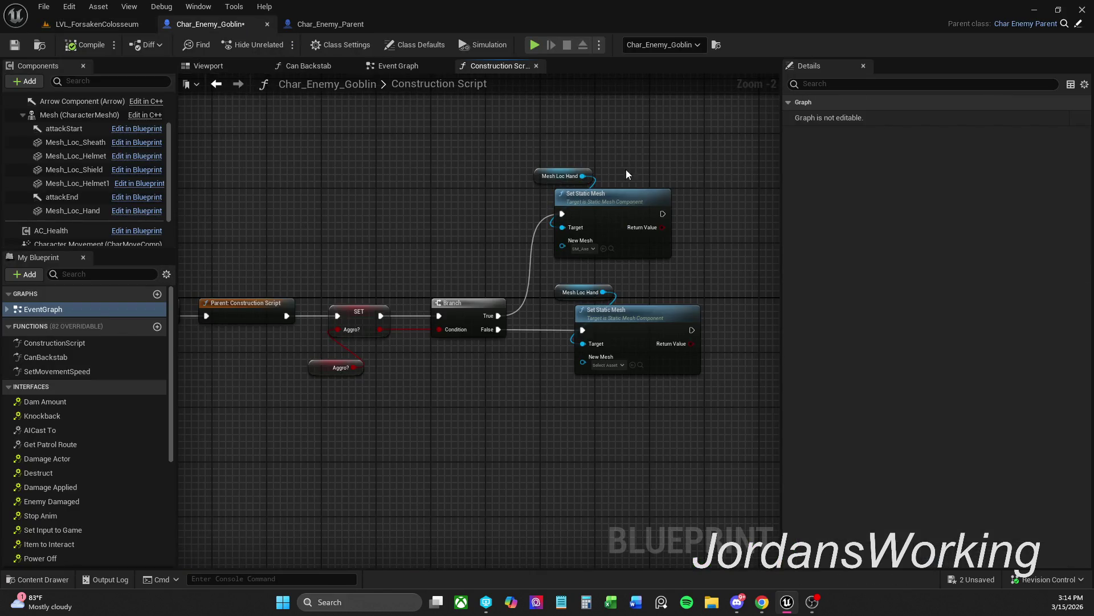
{"action": "left_click_drag", "start_coordinate": [579, 439], "coordinate": [587, 367]}
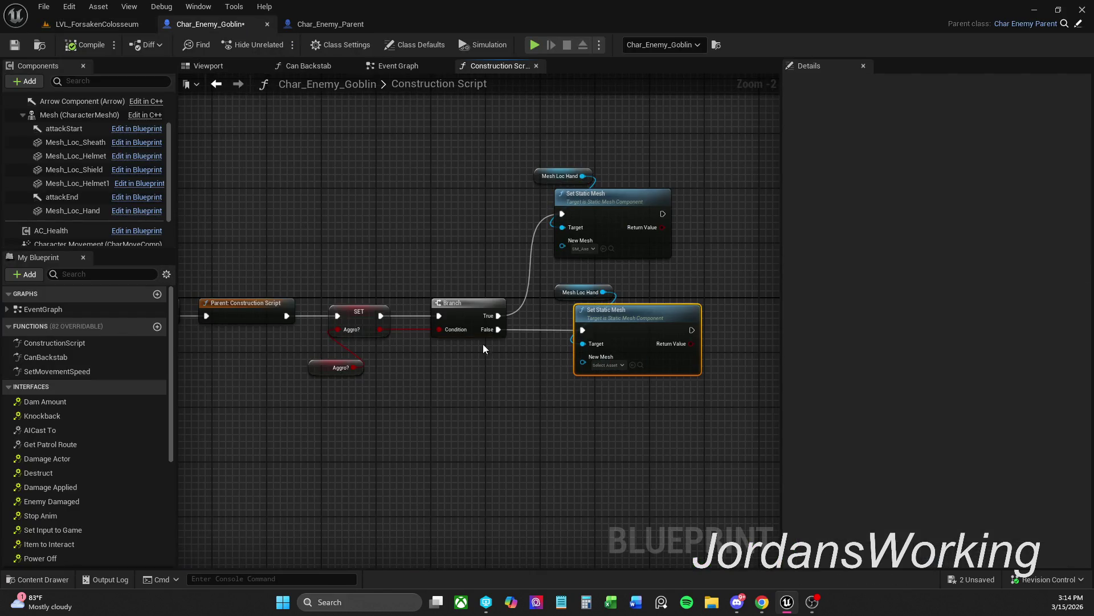
{"action": "left_click", "coordinate": [493, 330]}
{"action": "left_click", "coordinate": [445, 158]}
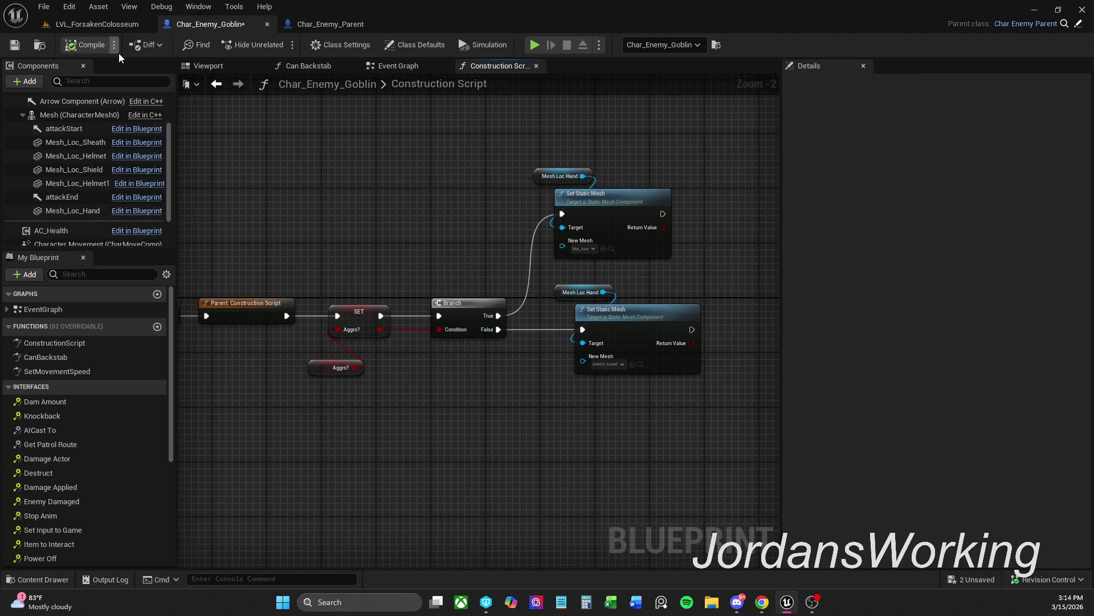
{"action": "left_click", "coordinate": [18, 46]}
{"action": "left_click", "coordinate": [537, 65]}
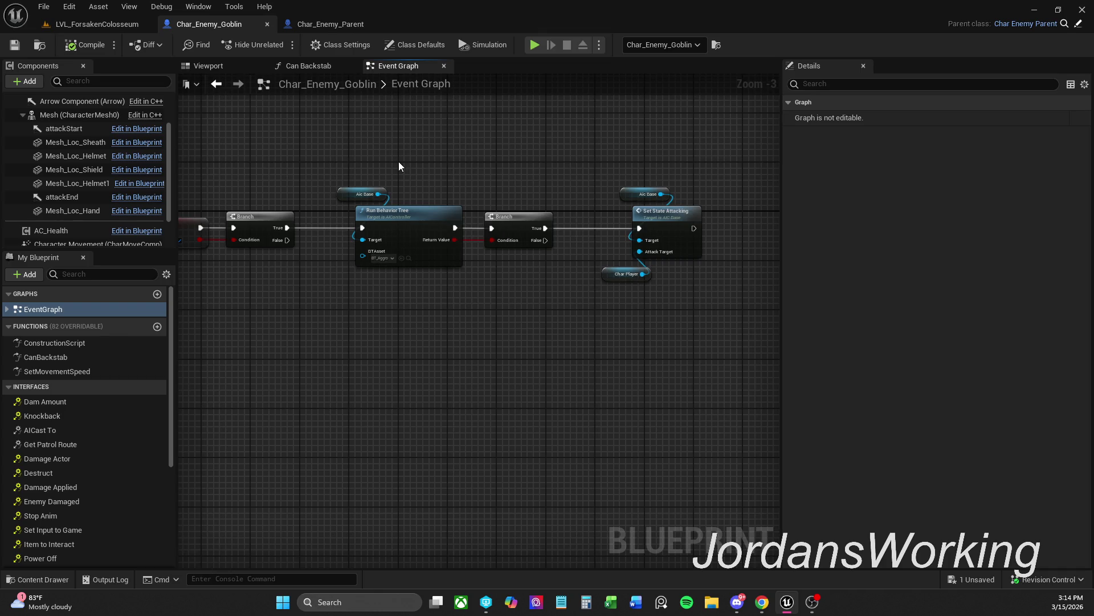
Delete the Branch before Run Behavior Tree, wire SET directly into it, then compile and save
{"action": "left_click_drag", "start_coordinate": [398, 162], "coordinate": [618, 160]}
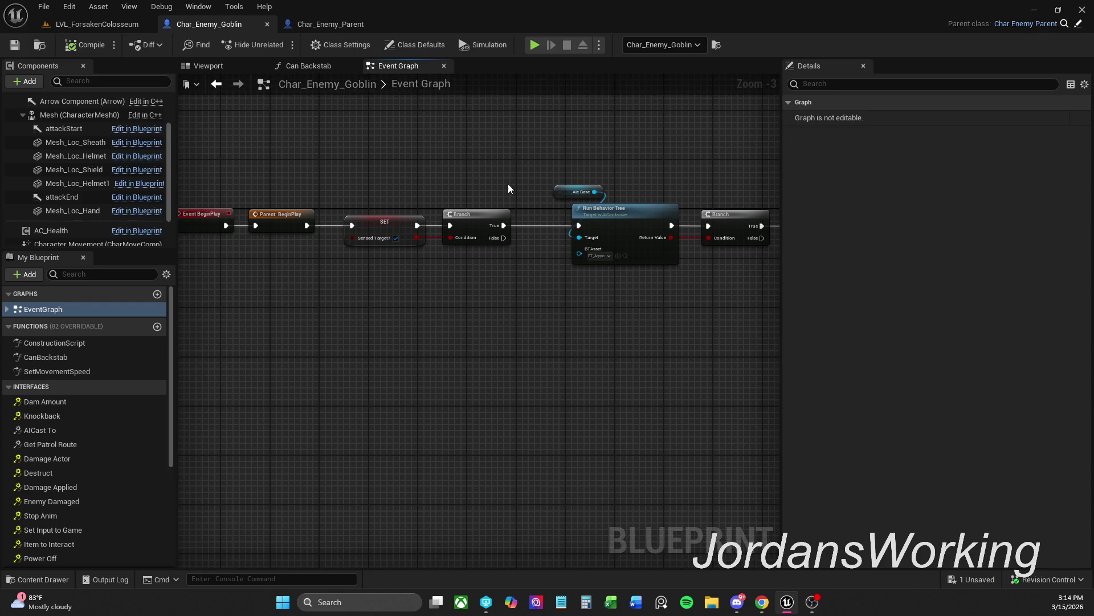
{"action": "left_click", "coordinate": [489, 216]}
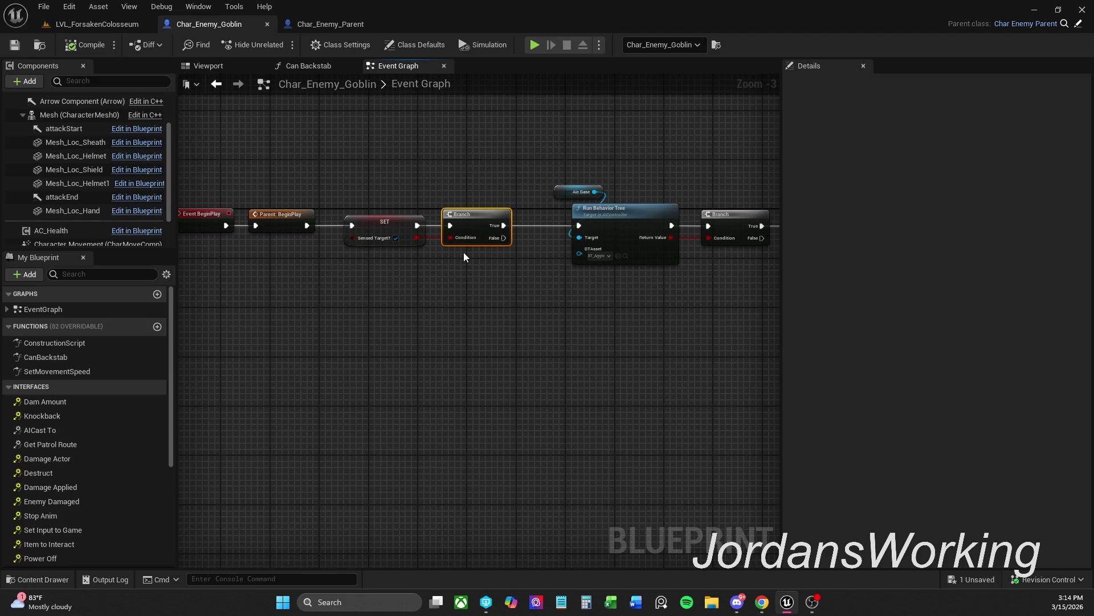
{"action": "key", "text": "Delete"}
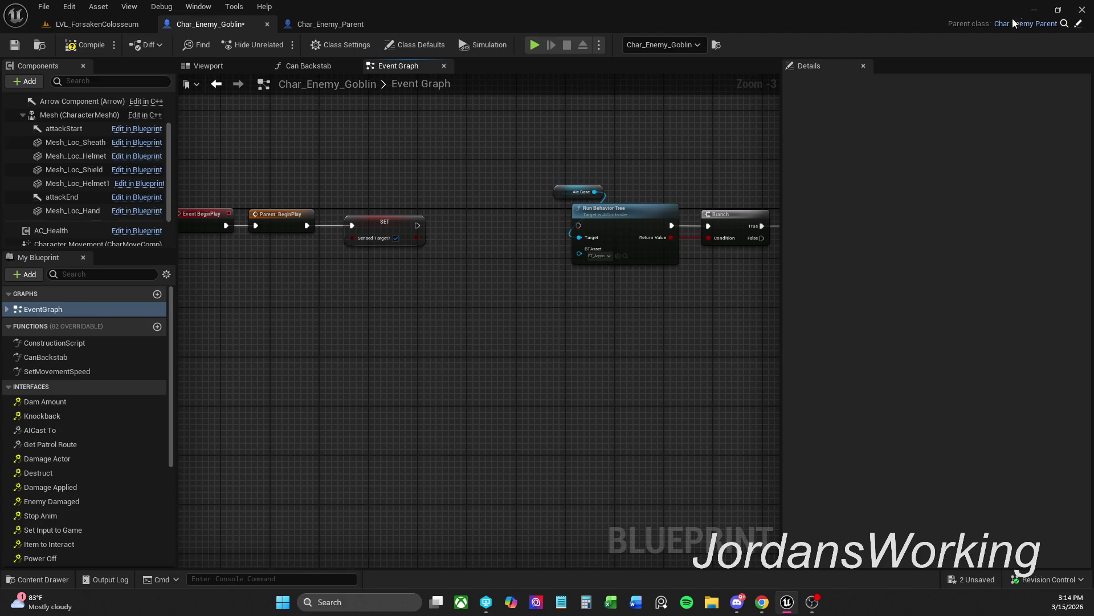
{"action": "left_click_drag", "start_coordinate": [418, 226], "coordinate": [579, 229]}
{"action": "scroll", "coordinate": [496, 161], "scroll_direction": "down", "scroll_amount": 2}
{"action": "left_click_drag", "start_coordinate": [430, 135], "coordinate": [630, 262]}
{"action": "scroll", "coordinate": [486, 173], "scroll_direction": "up", "scroll_amount": 3}
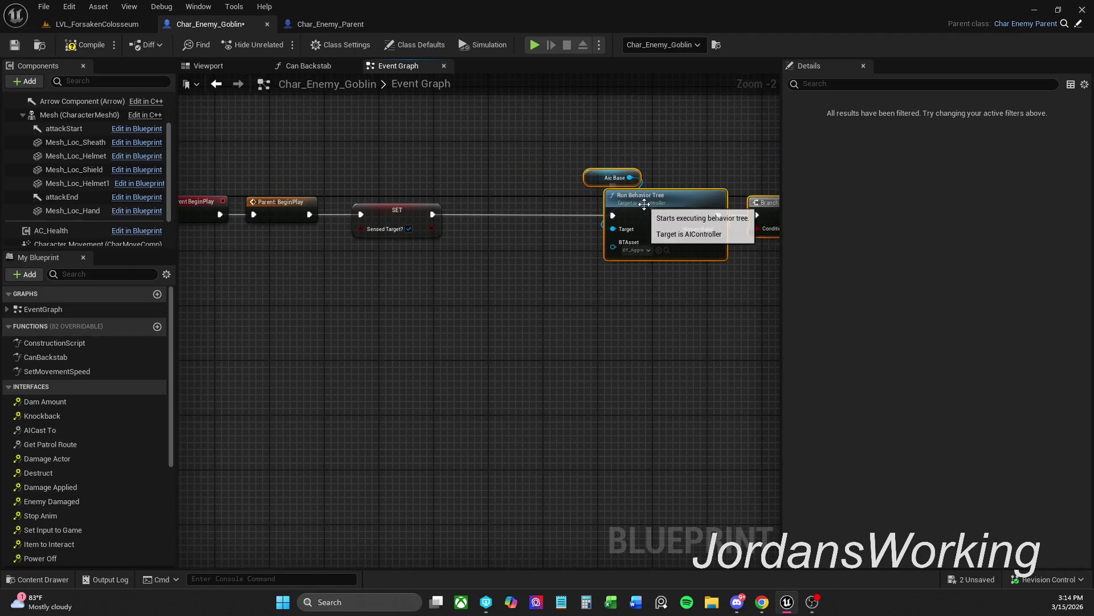
{"action": "left_click_drag", "start_coordinate": [518, 201], "coordinate": [525, 200]}
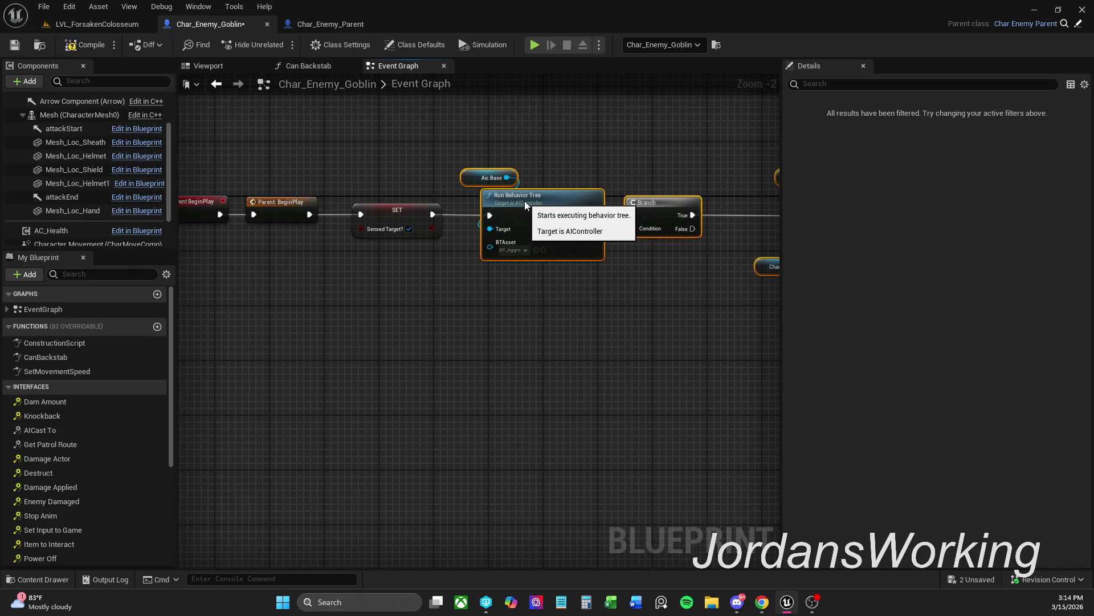
{"action": "left_click", "coordinate": [399, 162]}
{"action": "left_click", "coordinate": [85, 45]}
{"action": "left_click", "coordinate": [15, 44]}
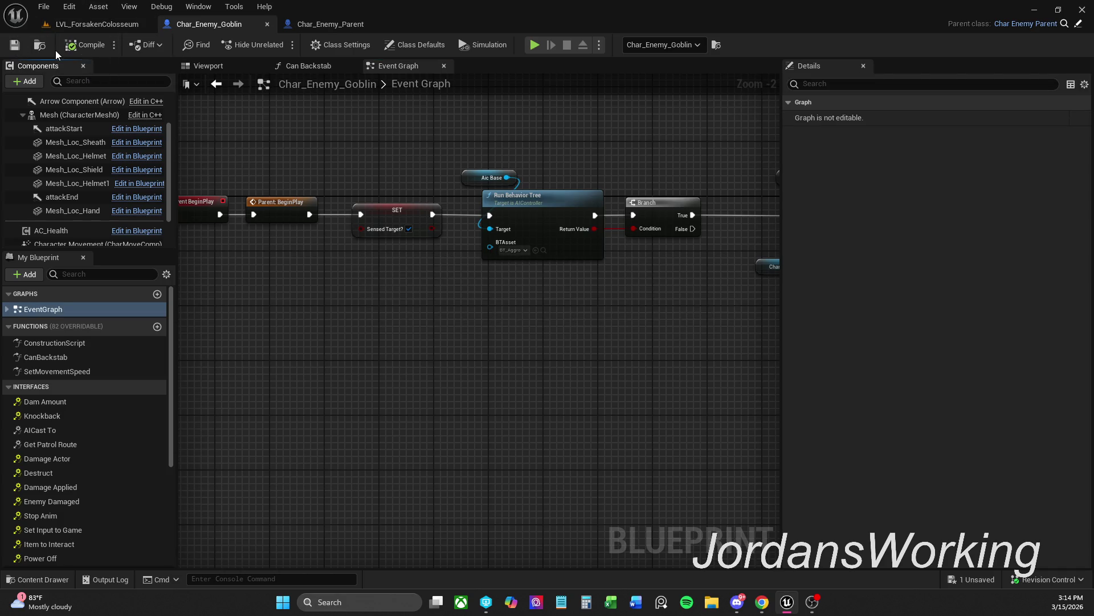
{"action": "left_click", "coordinate": [87, 23]}
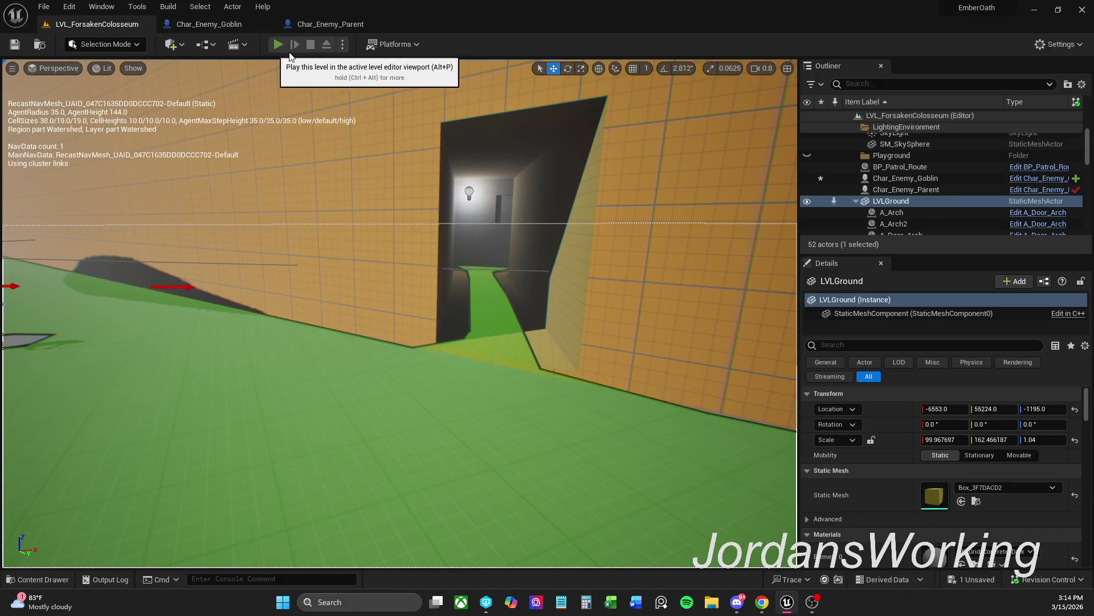
{"action": "left_click", "coordinate": [289, 50]}
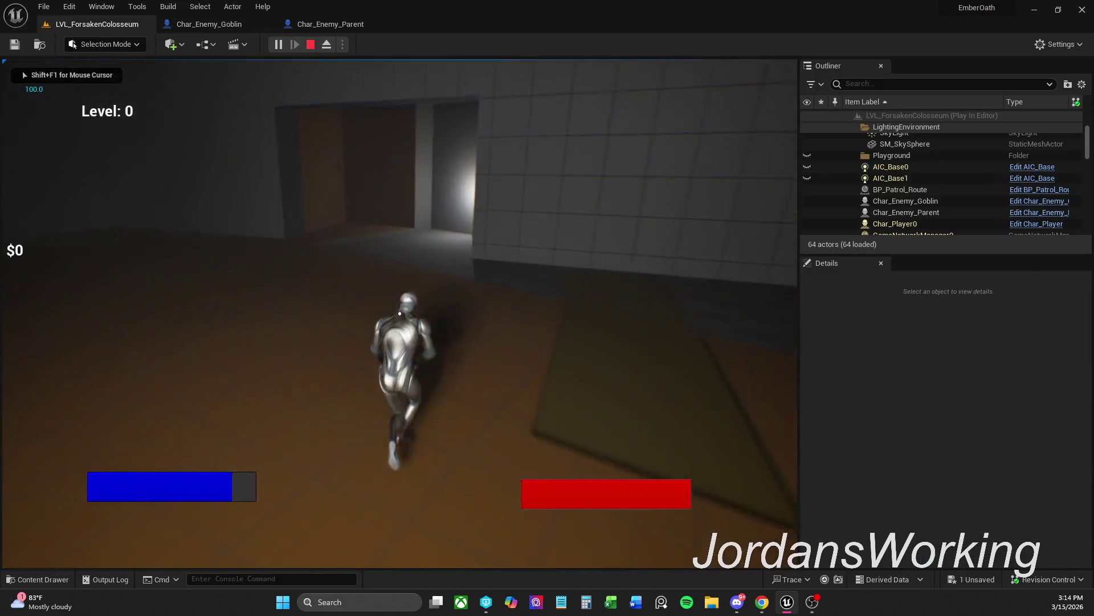
{"action": "key", "text": "w"}
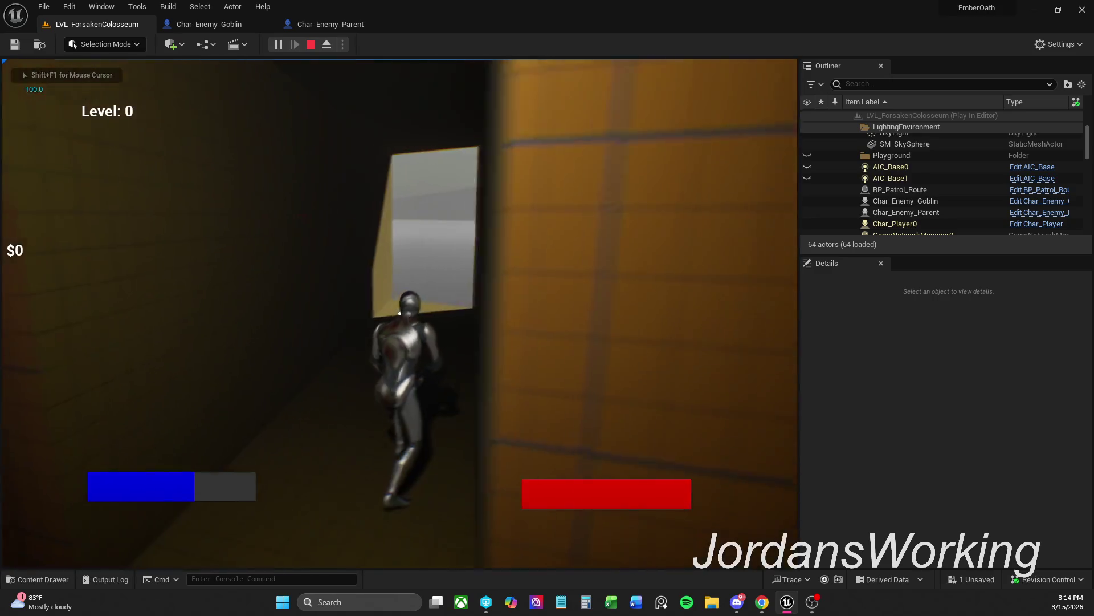
{"action": "key", "text": "a"}
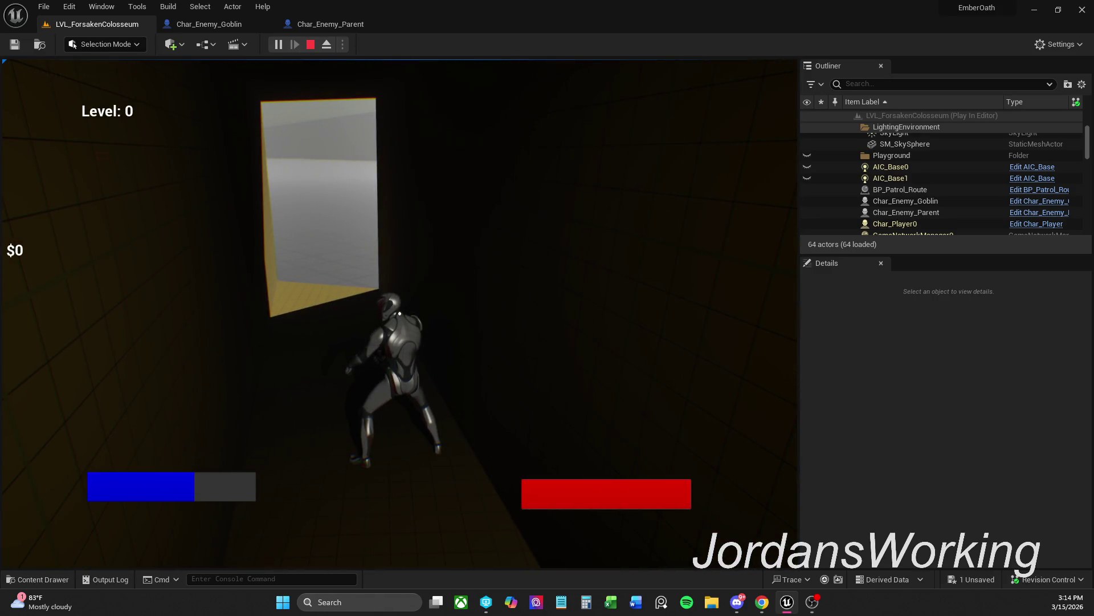
{"action": "key", "text": "w"}
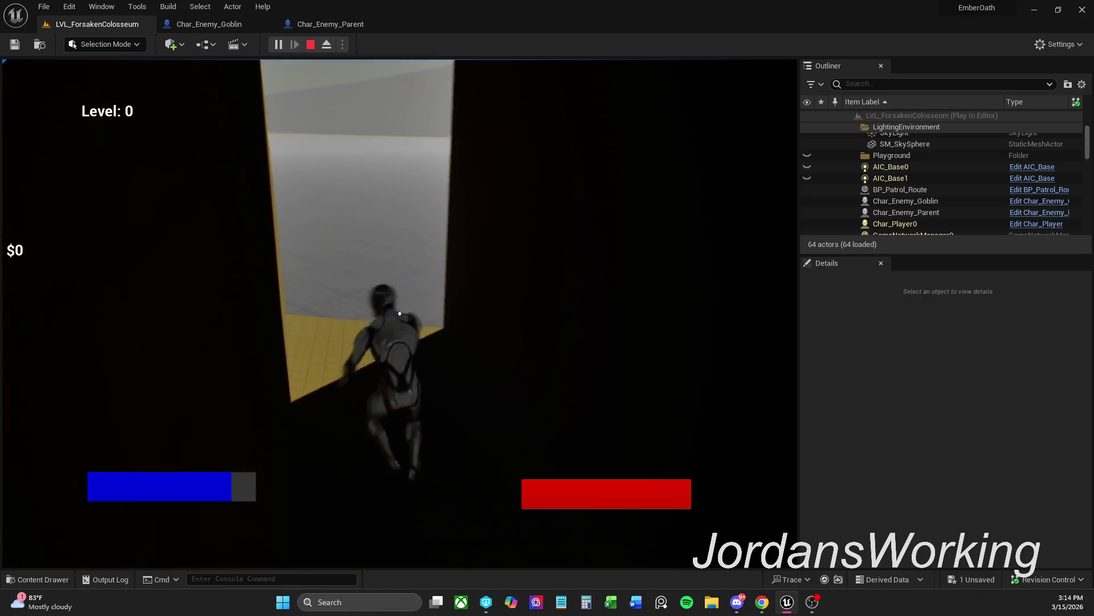
{"action": "key", "text": "w"}
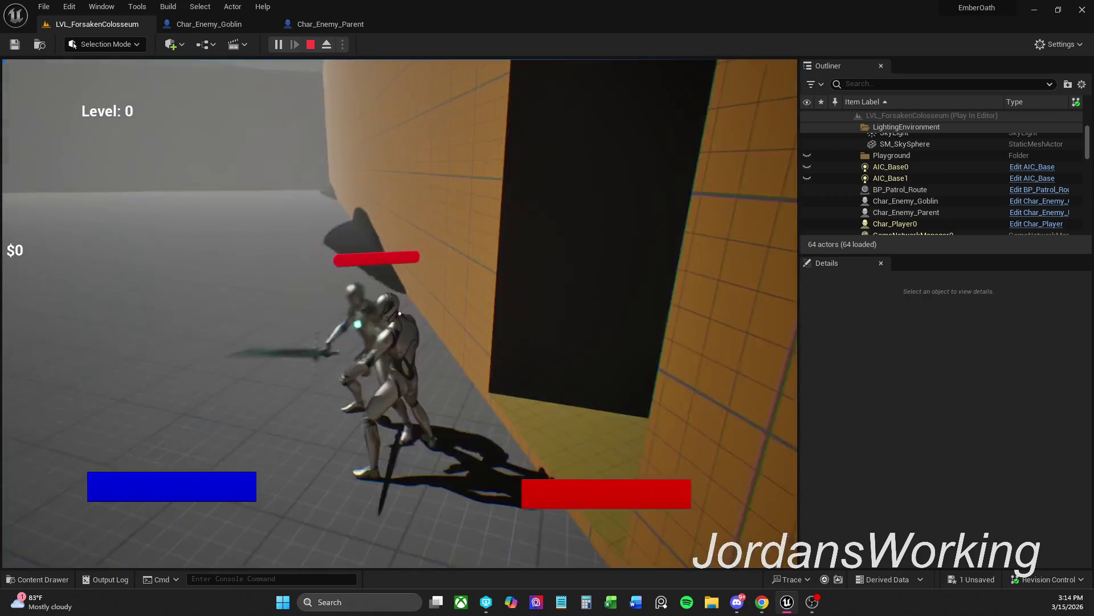
{"action": "key", "text": "s"}
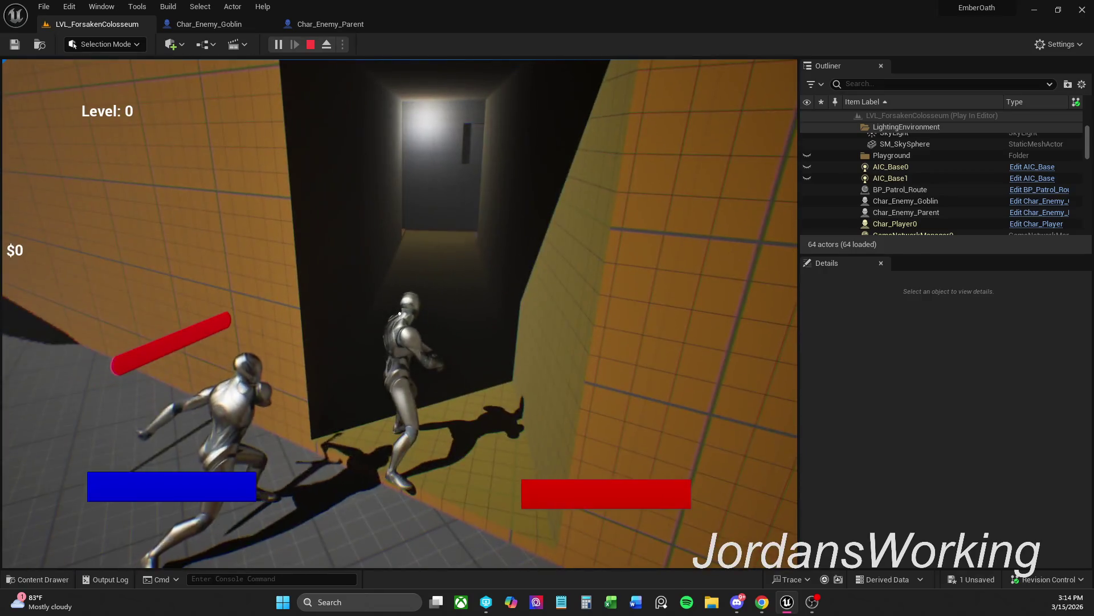
{"action": "key", "text": "w"}
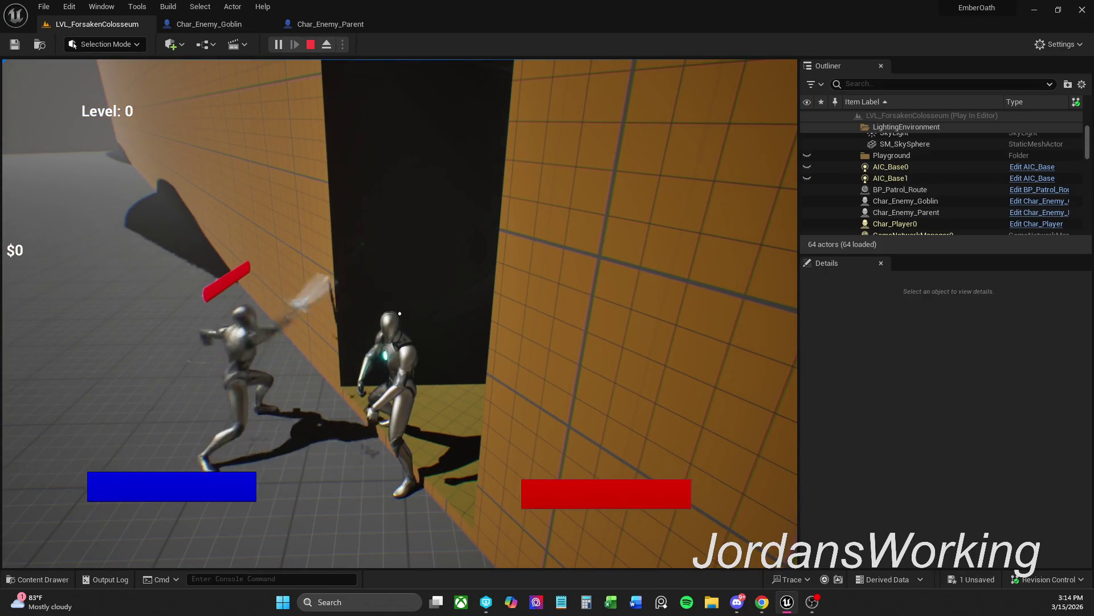
{"action": "key", "text": "w"}
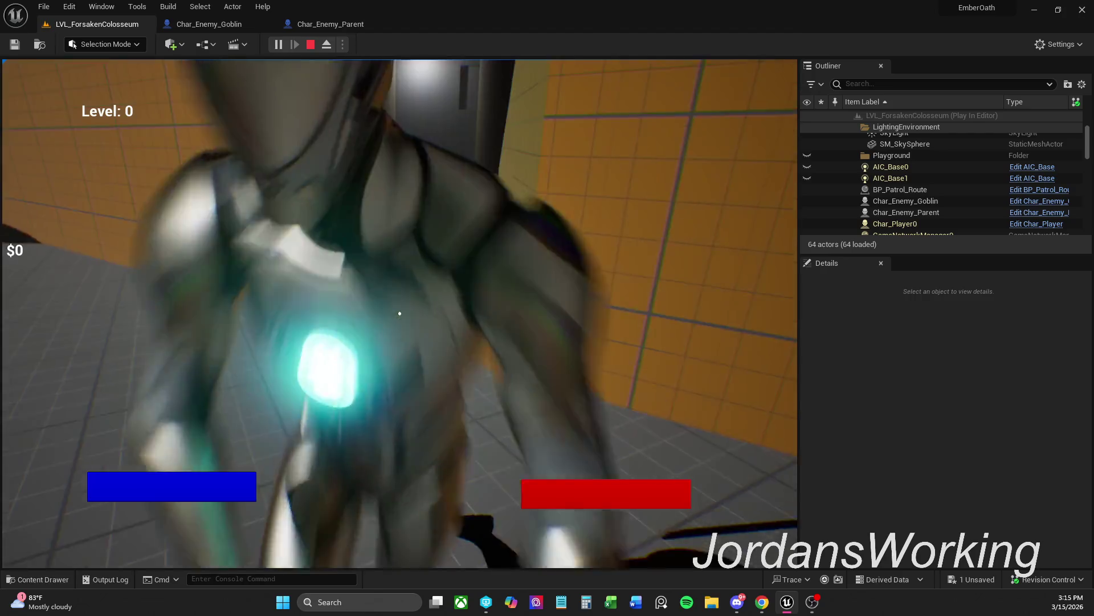
{"action": "key", "text": "Escape"}
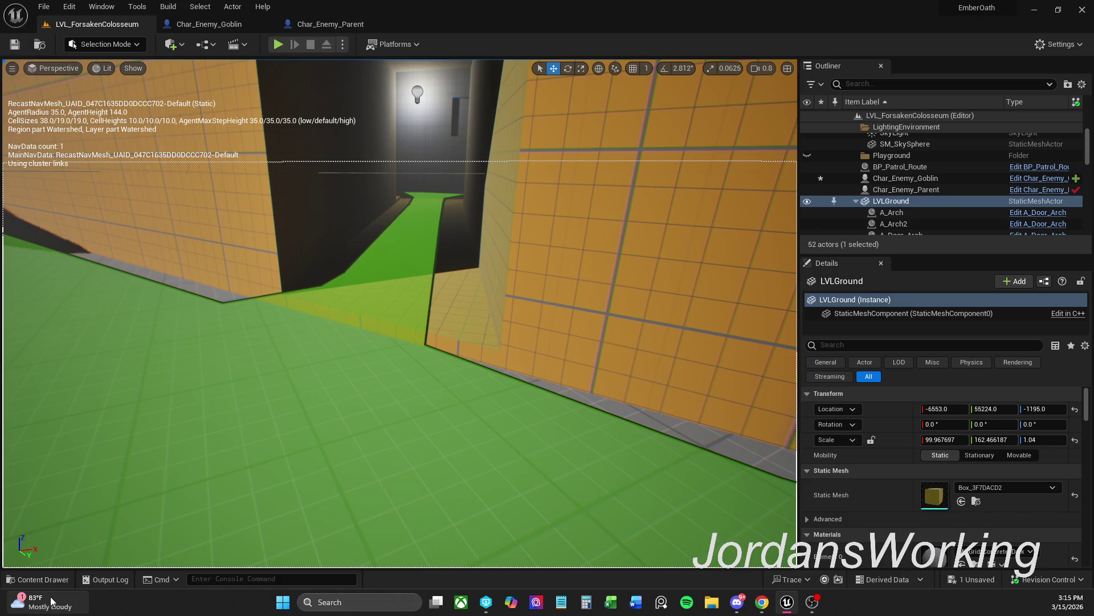
{"action": "left_click", "coordinate": [37, 579]}
Open the BT_Aggro behavior tree from the Enemy assets
{"action": "double_click", "coordinate": [610, 504]}
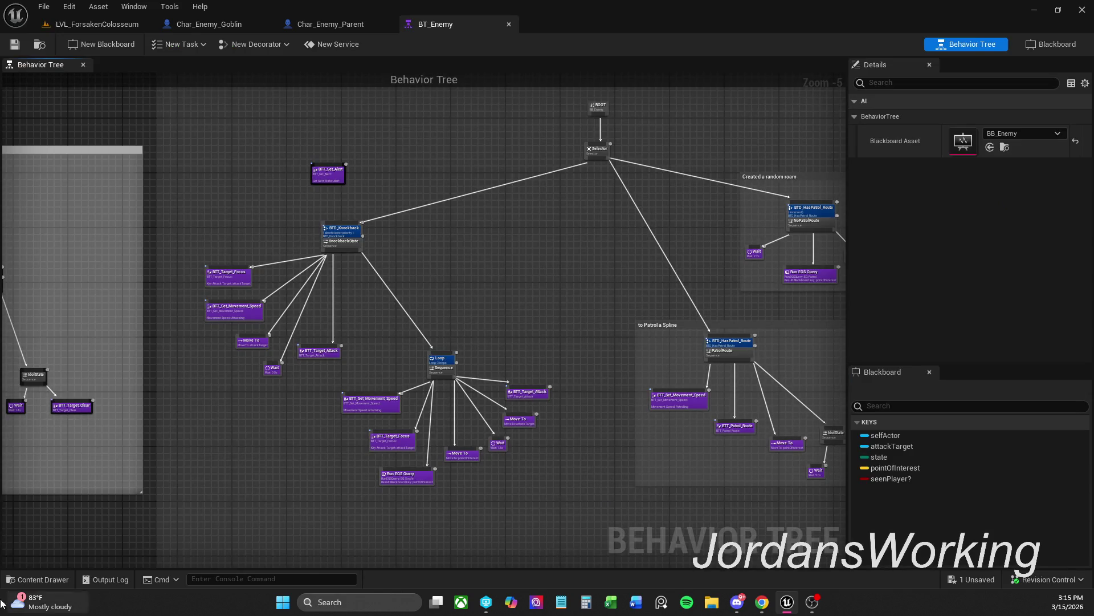
{"action": "left_click", "coordinate": [71, 579]}
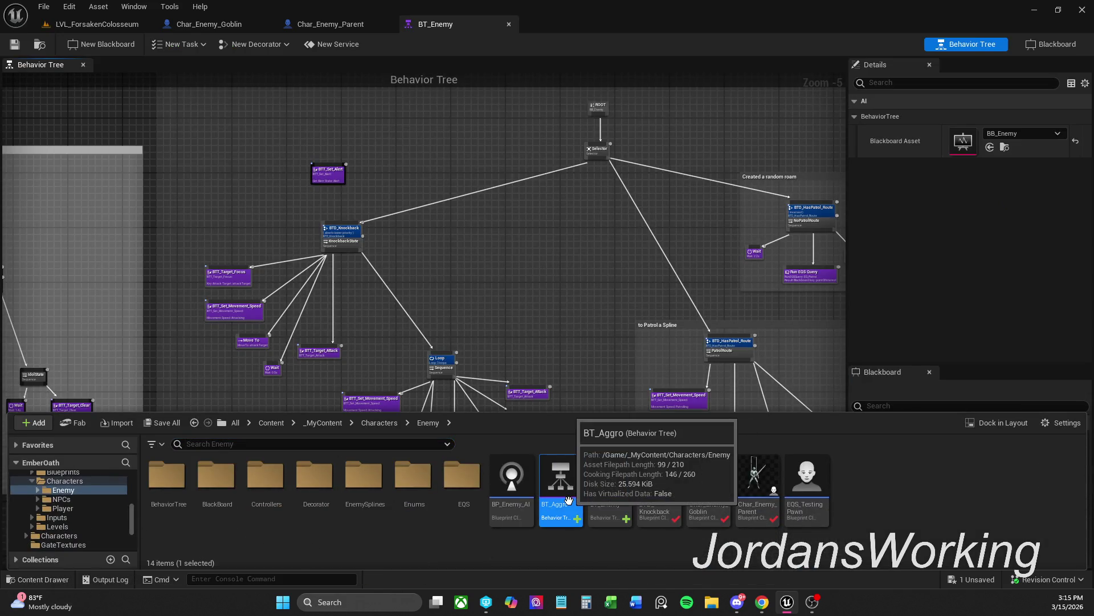
{"action": "double_click", "coordinate": [560, 481]}
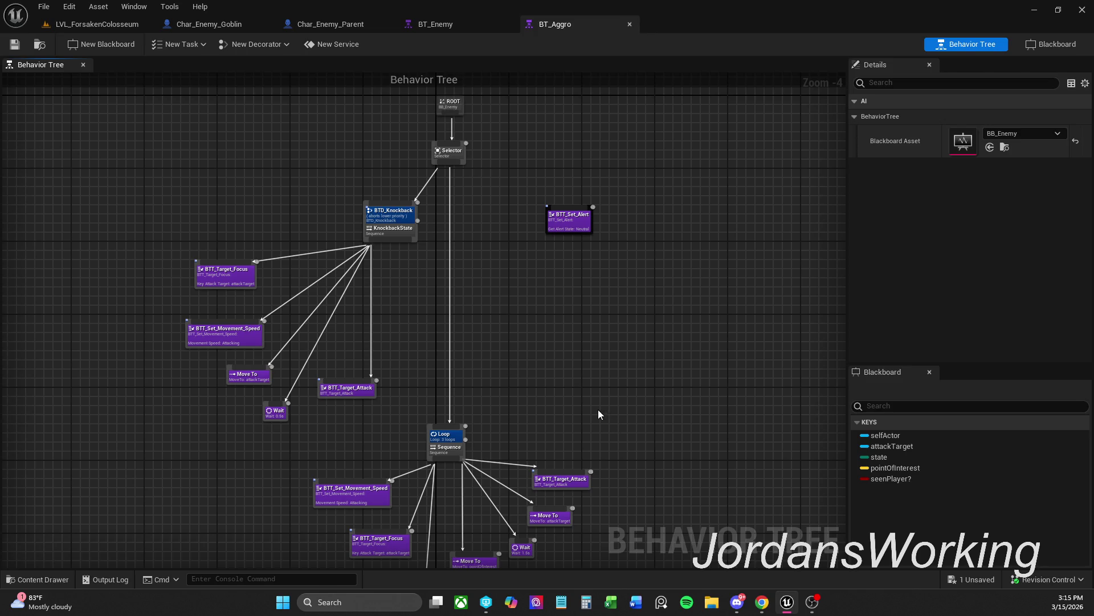
{"action": "left_click_drag", "start_coordinate": [597, 410], "coordinate": [573, 292]}
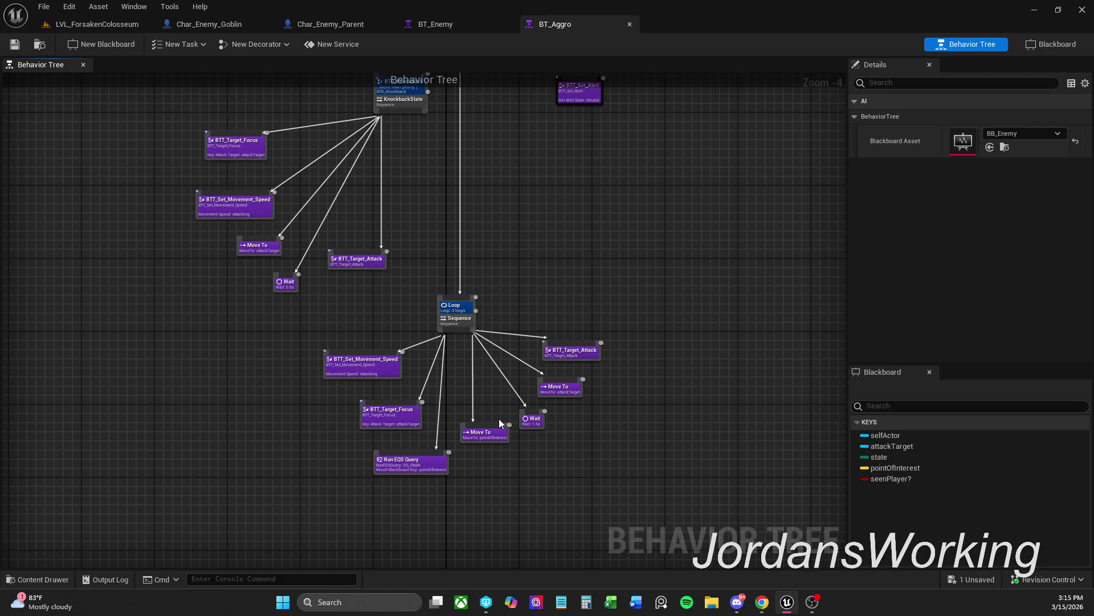
{"action": "scroll", "coordinate": [494, 389], "scroll_direction": "up", "scroll_amount": 1}
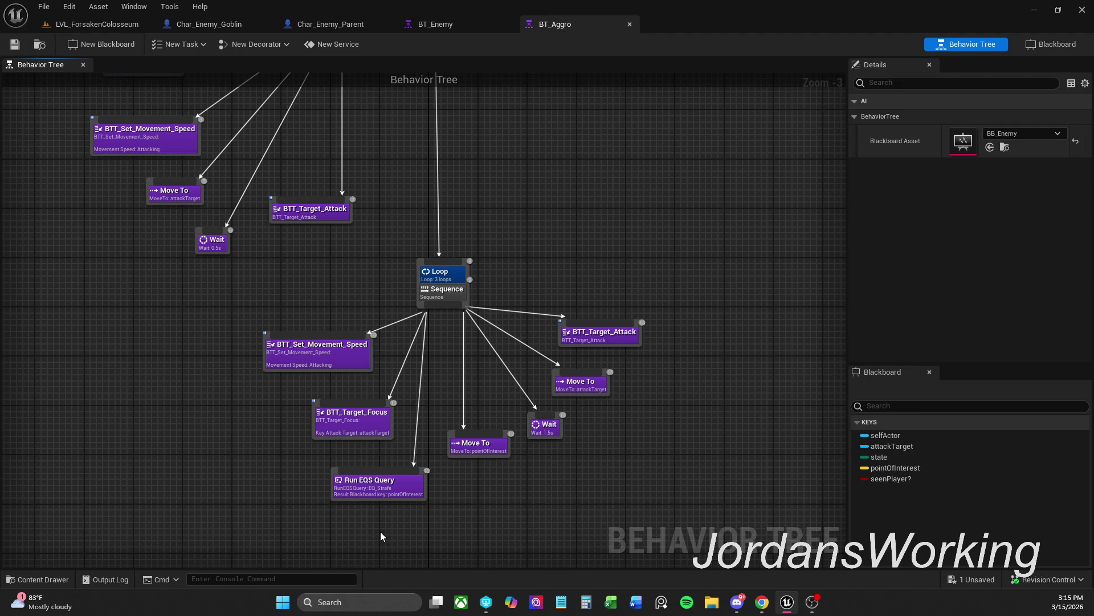
Rearrange the lower sequence's tasks, moving Move To pointOfInterest earlier in the order
{"action": "mouse_move", "coordinate": [401, 519]}
{"action": "left_mouse_down"}
{"action": "mouse_move", "coordinate": [356, 436]}
{"action": "mouse_move", "coordinate": [354, 456]}
{"action": "left_mouse_up"}
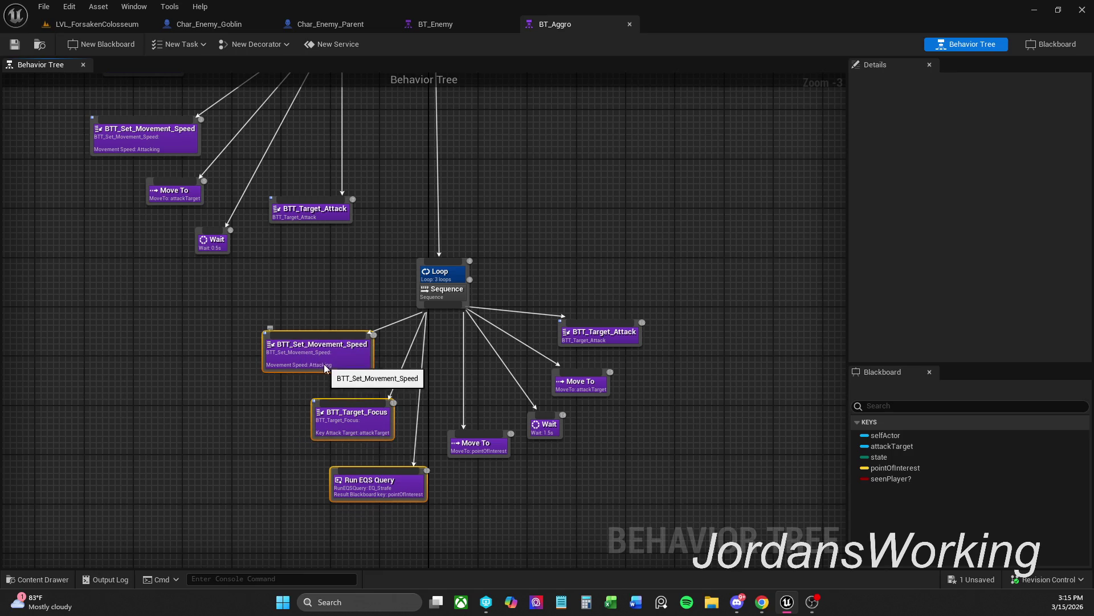
{"action": "left_click_drag", "start_coordinate": [324, 367], "coordinate": [342, 431]}
{"action": "left_click_drag", "start_coordinate": [499, 454], "coordinate": [295, 374]}
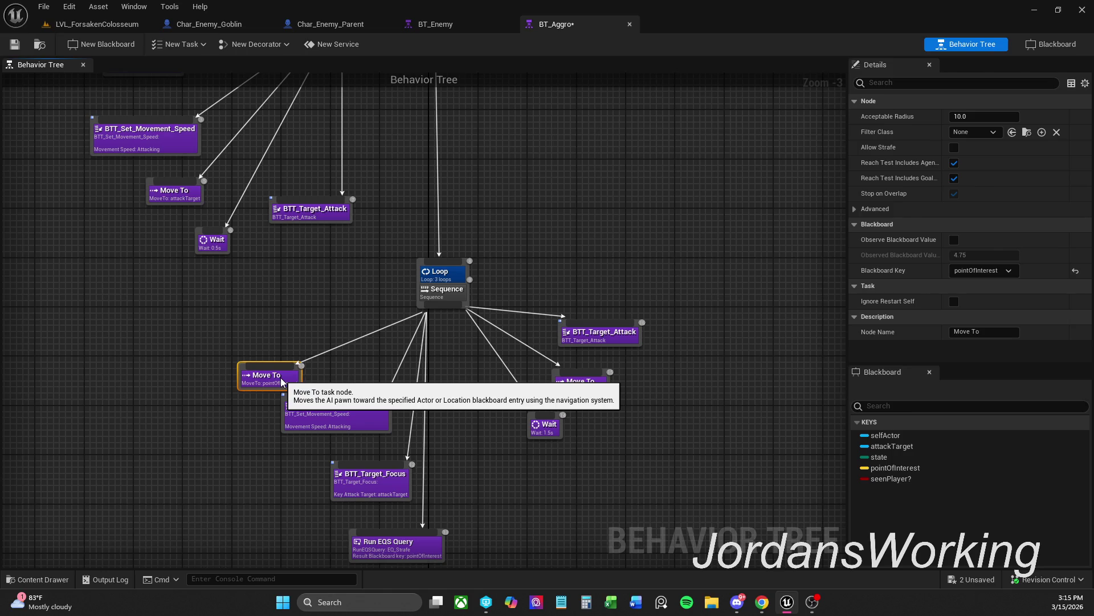
{"action": "scroll", "coordinate": [439, 520], "scroll_direction": "down", "scroll_amount": 3}
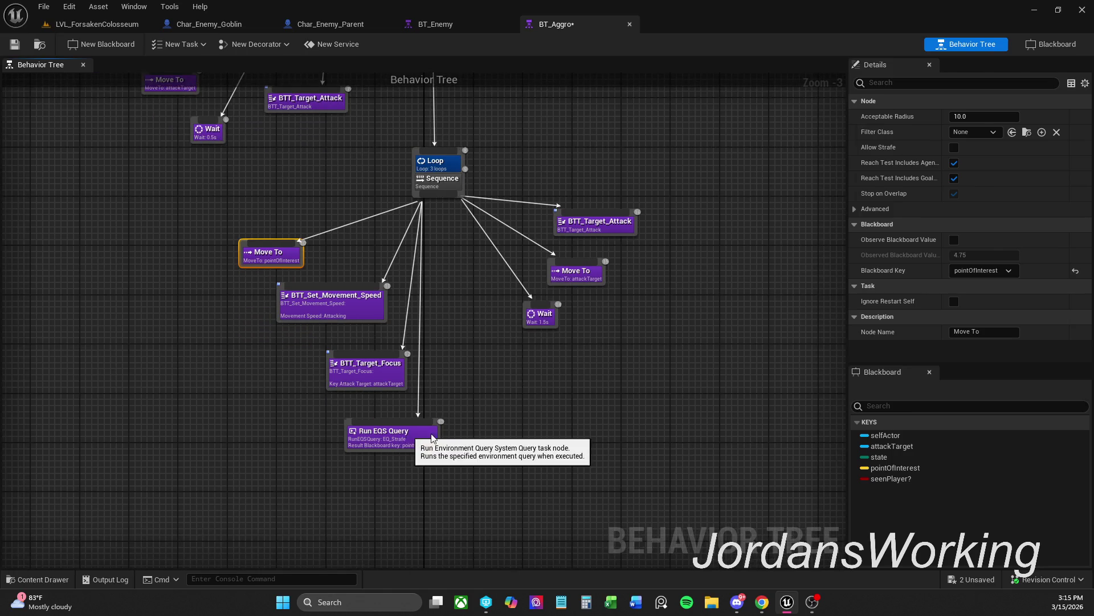
{"action": "left_click_drag", "start_coordinate": [397, 450], "coordinate": [437, 457]}
{"action": "mouse_move", "coordinate": [328, 302]}
{"action": "left_mouse_down"}
{"action": "mouse_move", "coordinate": [359, 302]}
{"action": "mouse_move", "coordinate": [346, 302]}
{"action": "left_mouse_up"}
{"action": "left_click", "coordinate": [439, 237]}
{"action": "scroll", "coordinate": [439, 238], "scroll_direction": "down", "scroll_amount": 1}
{"action": "mouse_move", "coordinate": [439, 238]}
{"action": "left_mouse_down"}
{"action": "mouse_move", "coordinate": [458, 499]}
{"action": "mouse_move", "coordinate": [457, 466]}
{"action": "left_mouse_up"}
Link the KnockbackState branch to the Loop sequence, shift the attack nodes, and save BT_Aggro
{"action": "left_click_drag", "start_coordinate": [430, 216], "coordinate": [460, 399]}
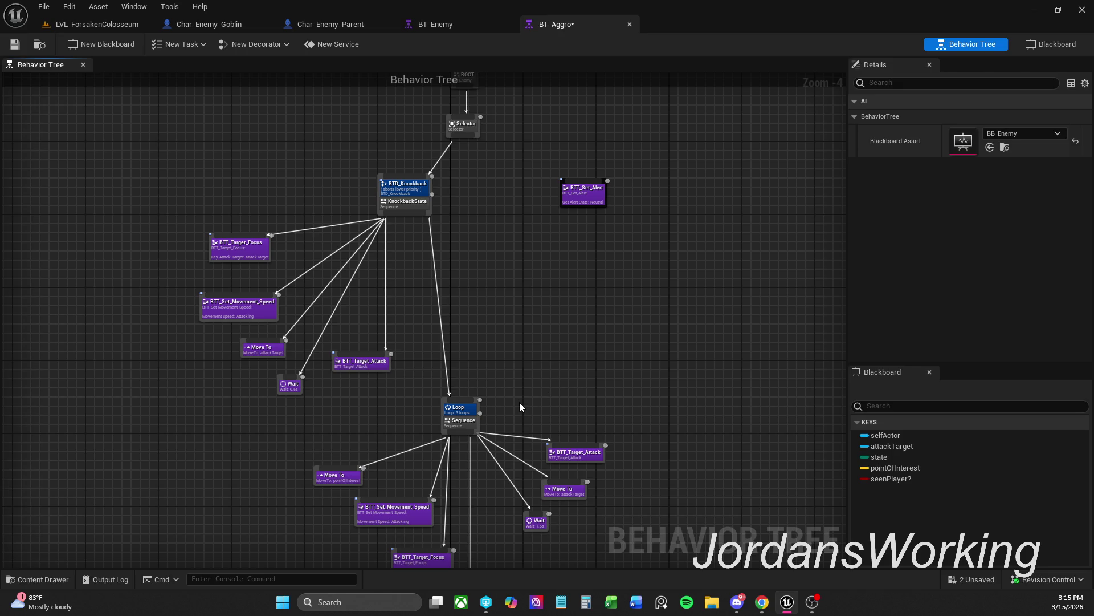
{"action": "left_click_drag", "start_coordinate": [518, 402], "coordinate": [527, 334]}
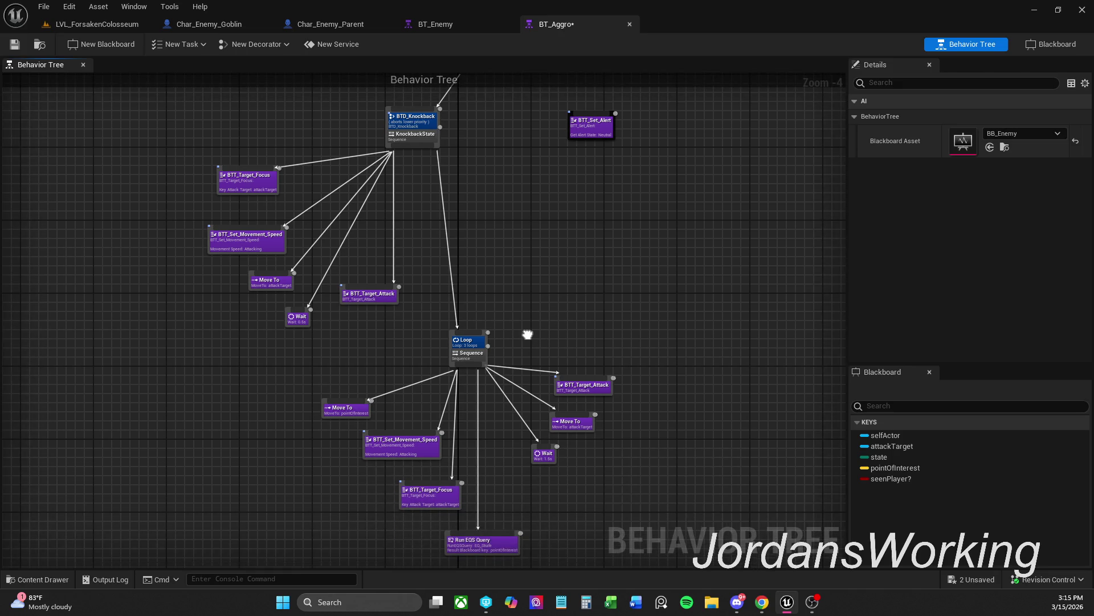
{"action": "left_click_drag", "start_coordinate": [603, 382], "coordinate": [586, 398]}
{"action": "left_click", "coordinate": [350, 262]}
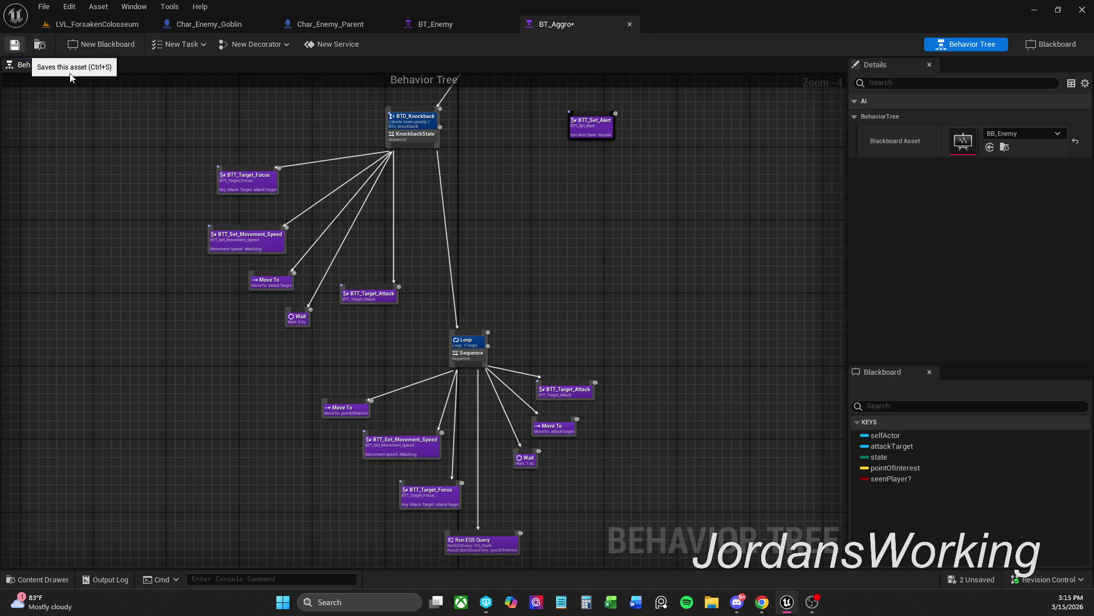
{"action": "key", "text": "ctrl+s"}
{"action": "left_click", "coordinate": [97, 24]}
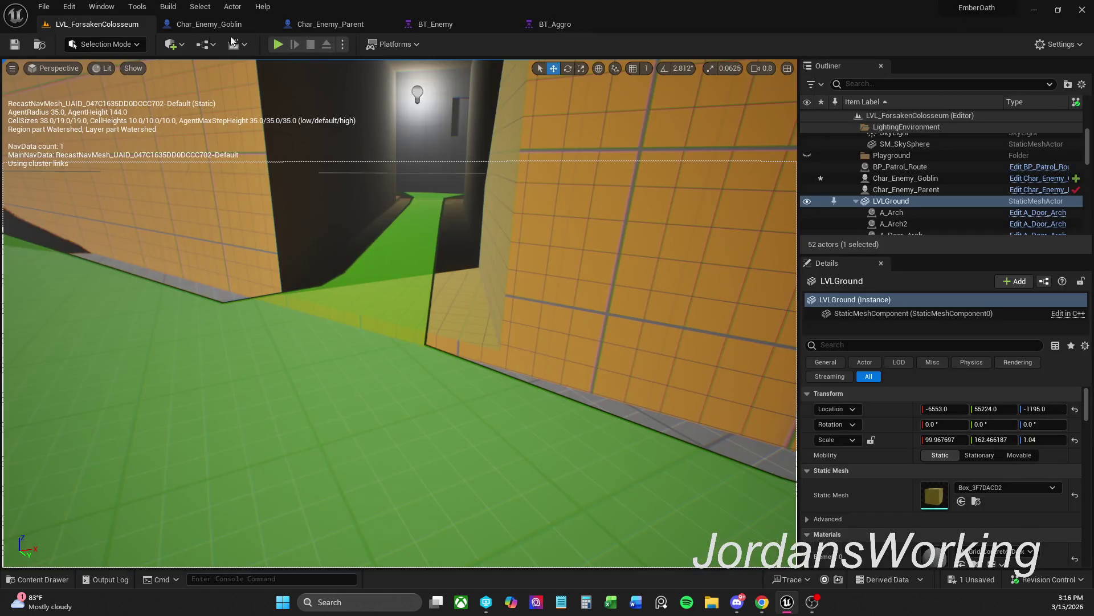
Play-test the level running the character forward, then stop and return to BT_Aggro
{"action": "left_click", "coordinate": [278, 44]}
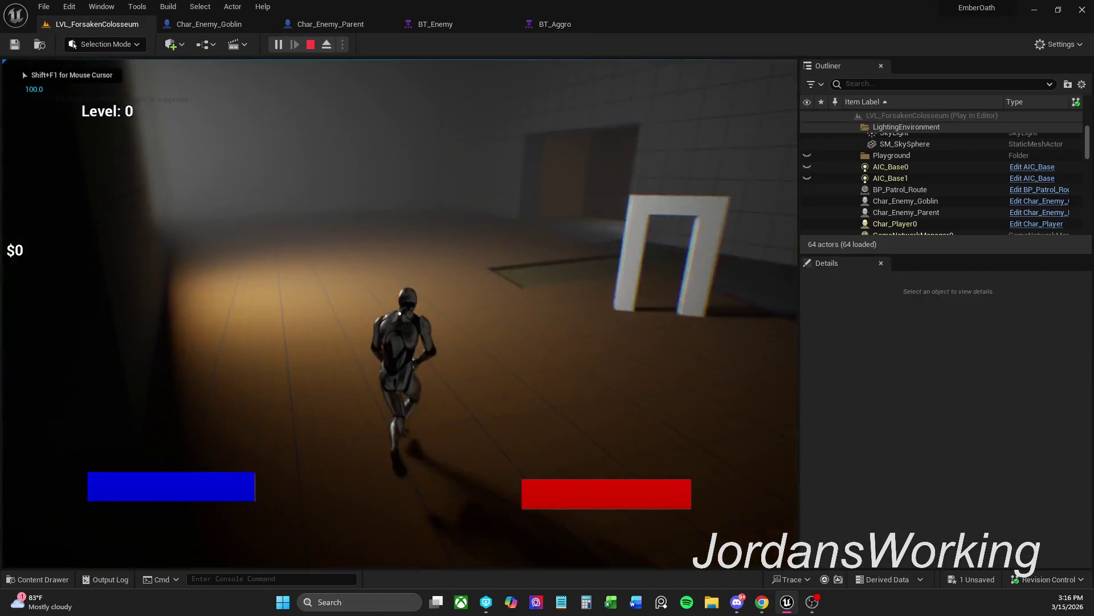
{"action": "key", "text": "w"}
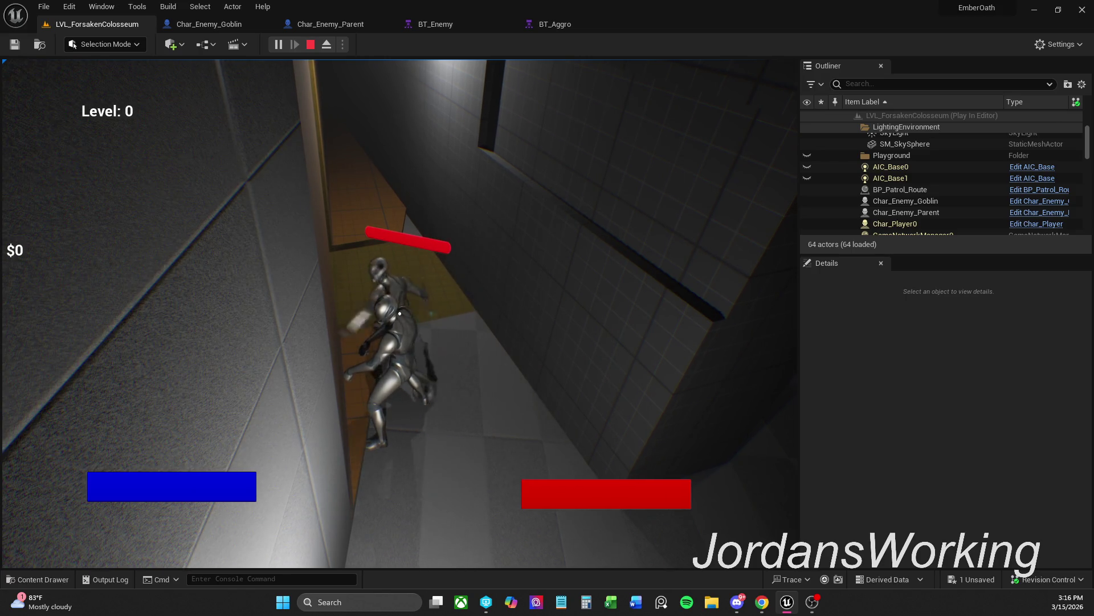
{"action": "key", "text": "Escape"}
{"action": "left_click", "coordinate": [567, 24]}
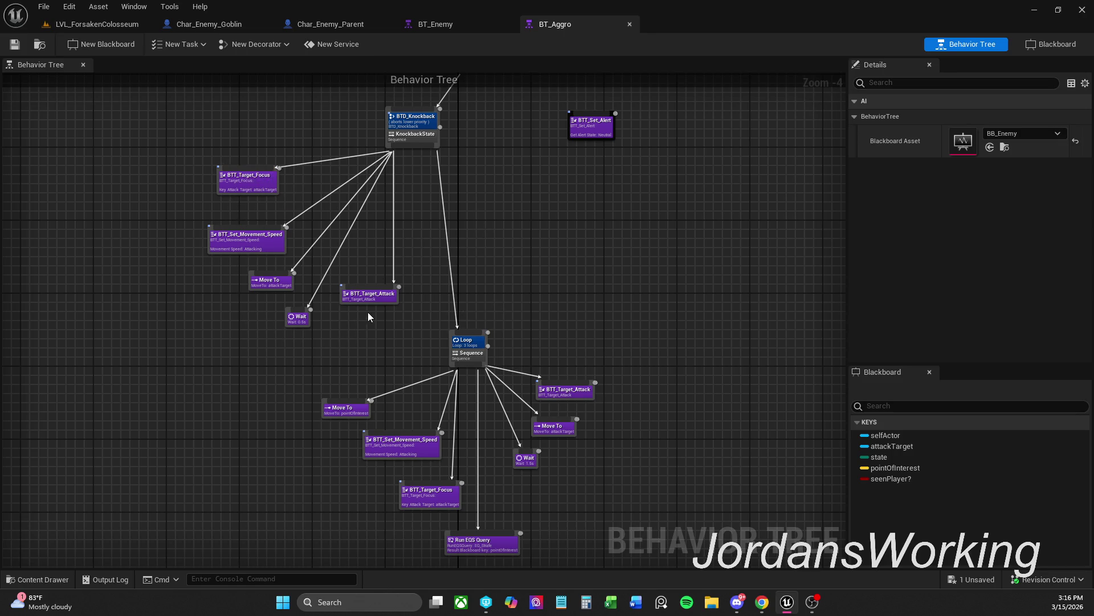
Inspect the BTT_Set_Movement_Speed node's settings and frame the Loop sequence nodes
{"action": "scroll", "coordinate": [414, 334], "scroll_direction": "down", "scroll_amount": 3}
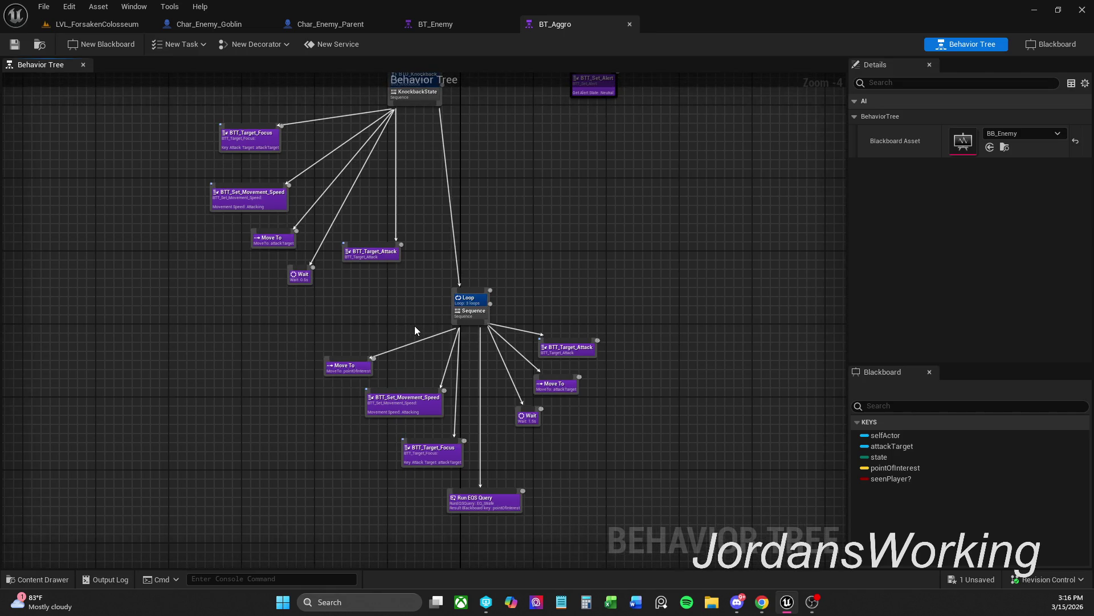
{"action": "left_click", "coordinate": [415, 404]}
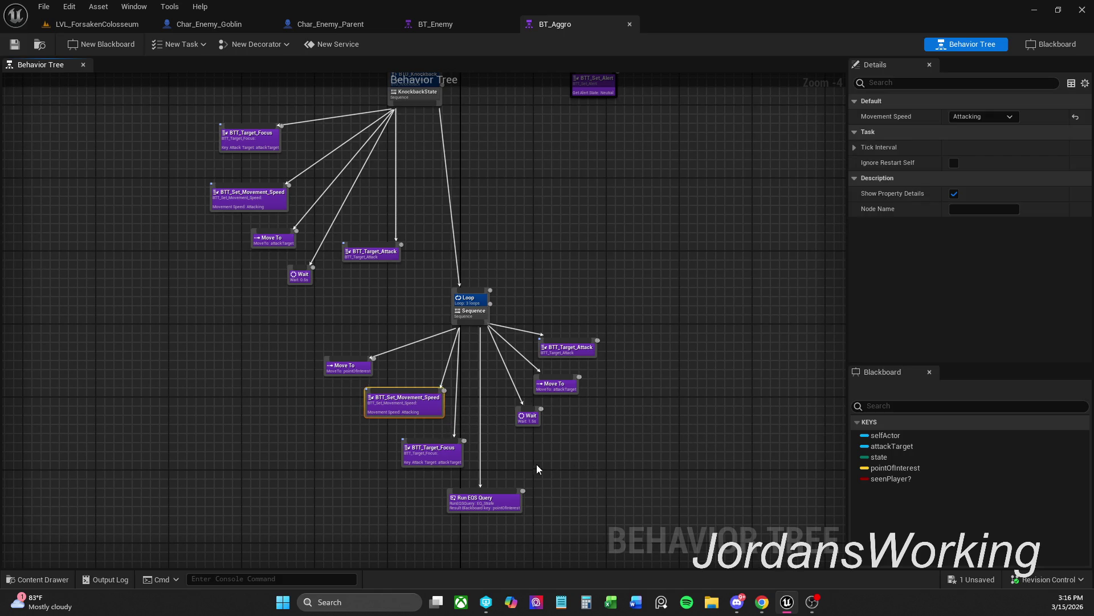
{"action": "left_click", "coordinate": [528, 465]}
{"action": "scroll", "coordinate": [488, 466], "scroll_direction": "up", "scroll_amount": 2}
{"action": "left_click_drag", "start_coordinate": [488, 467], "coordinate": [527, 408]}
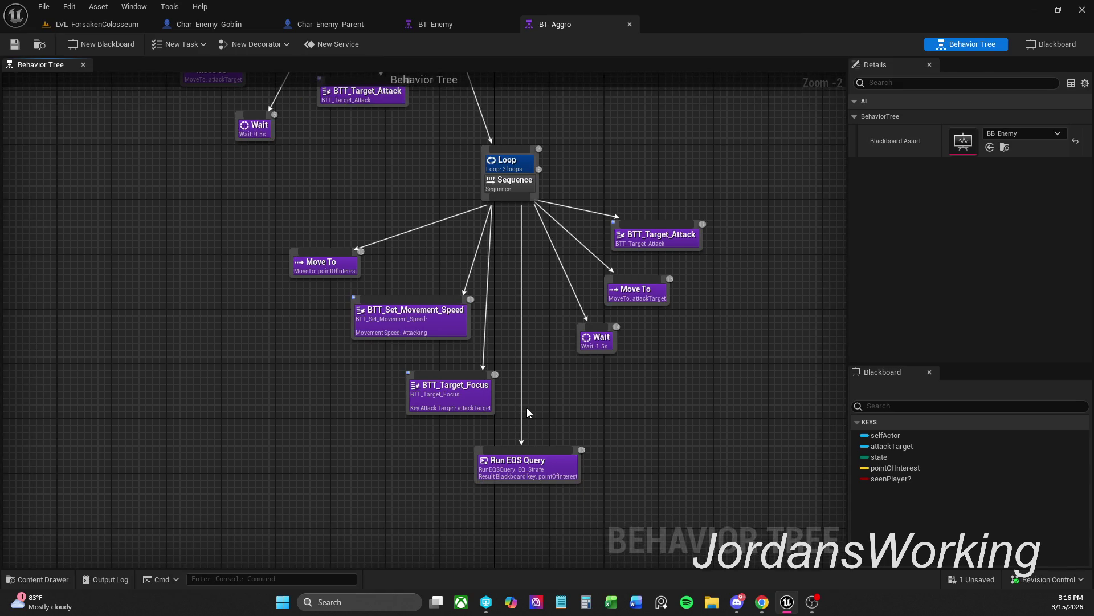
{"action": "scroll", "coordinate": [526, 409], "scroll_direction": "down", "scroll_amount": 1}
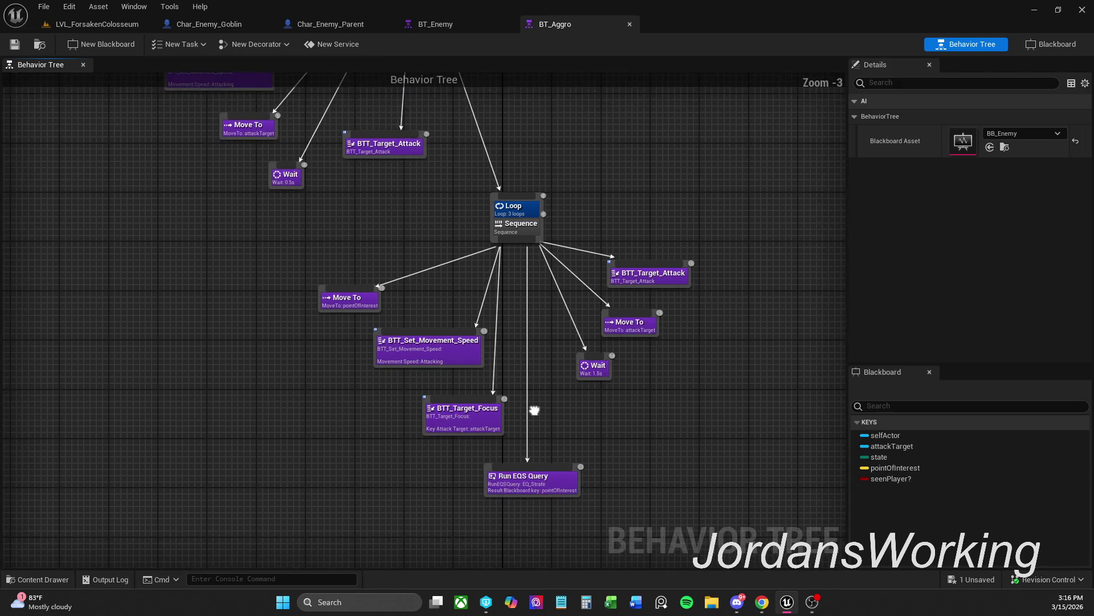
{"action": "mouse_move", "coordinate": [536, 423]}
{"action": "left_mouse_down"}
{"action": "mouse_move", "coordinate": [530, 520]}
{"action": "mouse_move", "coordinate": [517, 442]}
{"action": "left_mouse_up"}
Move Move To pointOfInterest to the end of the Loop sequence and align Run EQS Query
{"action": "mouse_move", "coordinate": [337, 356]}
{"action": "left_mouse_down"}
{"action": "mouse_move", "coordinate": [604, 555]}
{"action": "mouse_move", "coordinate": [634, 562]}
{"action": "mouse_move", "coordinate": [627, 421]}
{"action": "mouse_move", "coordinate": [587, 376]}
{"action": "left_mouse_up"}
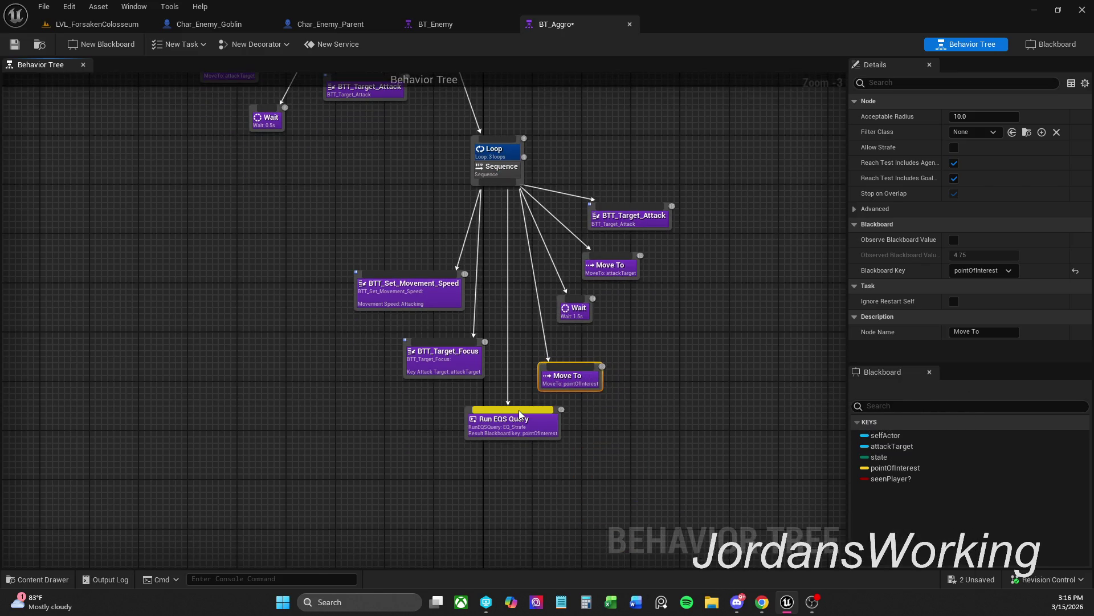
{"action": "left_click_drag", "start_coordinate": [422, 293], "coordinate": [380, 256]}
{"action": "left_click", "coordinate": [535, 364]}
{"action": "left_click_drag", "start_coordinate": [575, 388], "coordinate": [577, 365]}
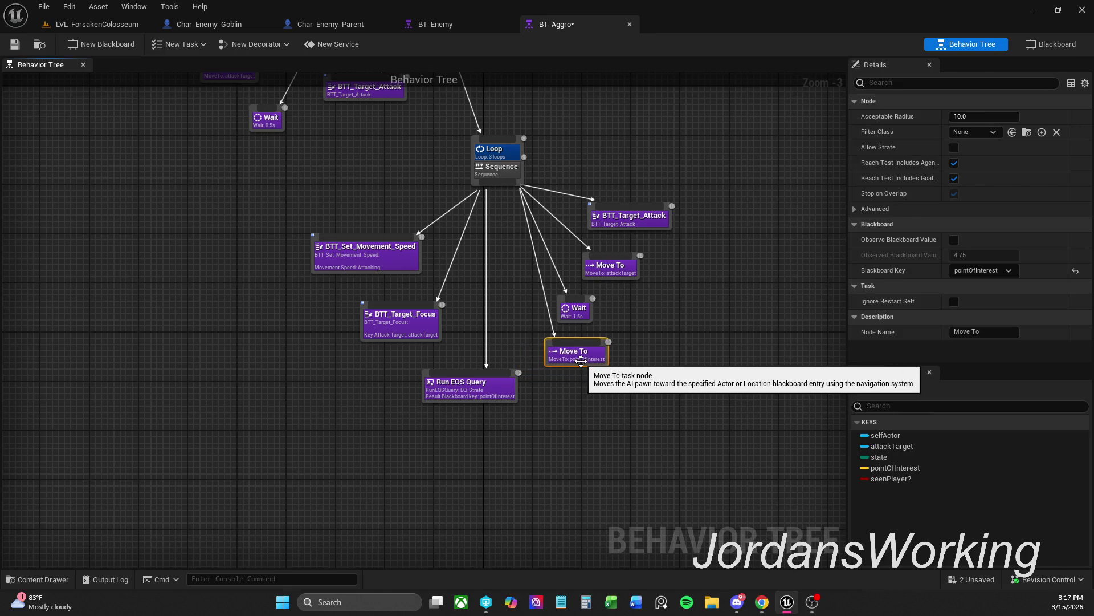
{"action": "scroll", "coordinate": [574, 361], "scroll_direction": "up", "scroll_amount": 3}
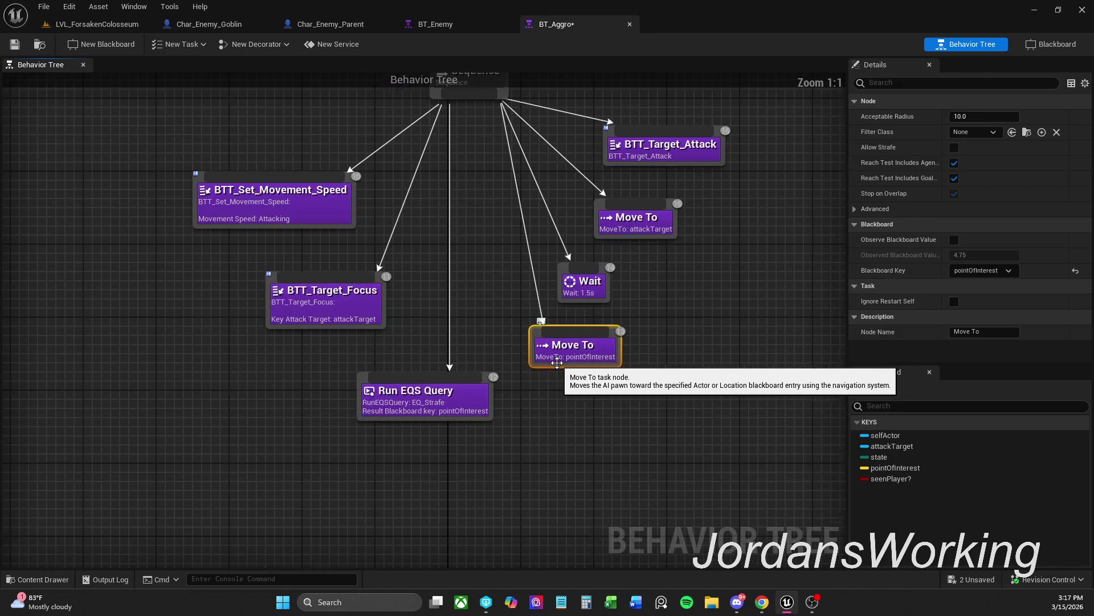
{"action": "left_click", "coordinate": [449, 438]}
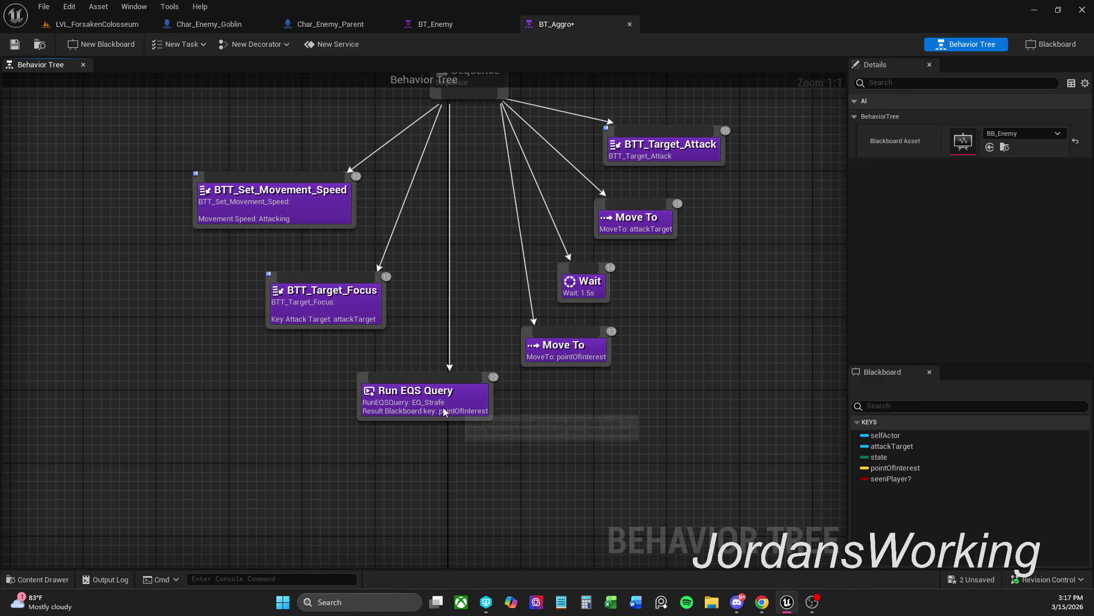
{"action": "left_click_drag", "start_coordinate": [446, 411], "coordinate": [445, 421]}
{"action": "left_click", "coordinate": [450, 442]}
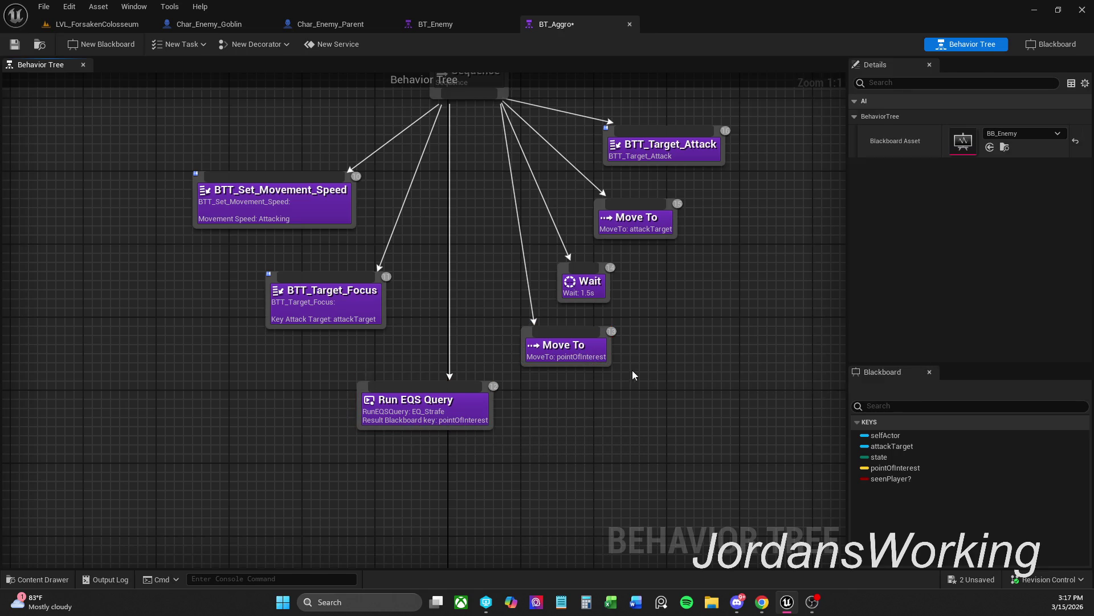
Tidy the Wait, Move To attackTarget and BTT_Target_Attack node positions
{"action": "left_click_drag", "start_coordinate": [633, 376], "coordinate": [547, 429]}
{"action": "left_click", "coordinate": [510, 336]}
{"action": "left_click", "coordinate": [557, 334]}
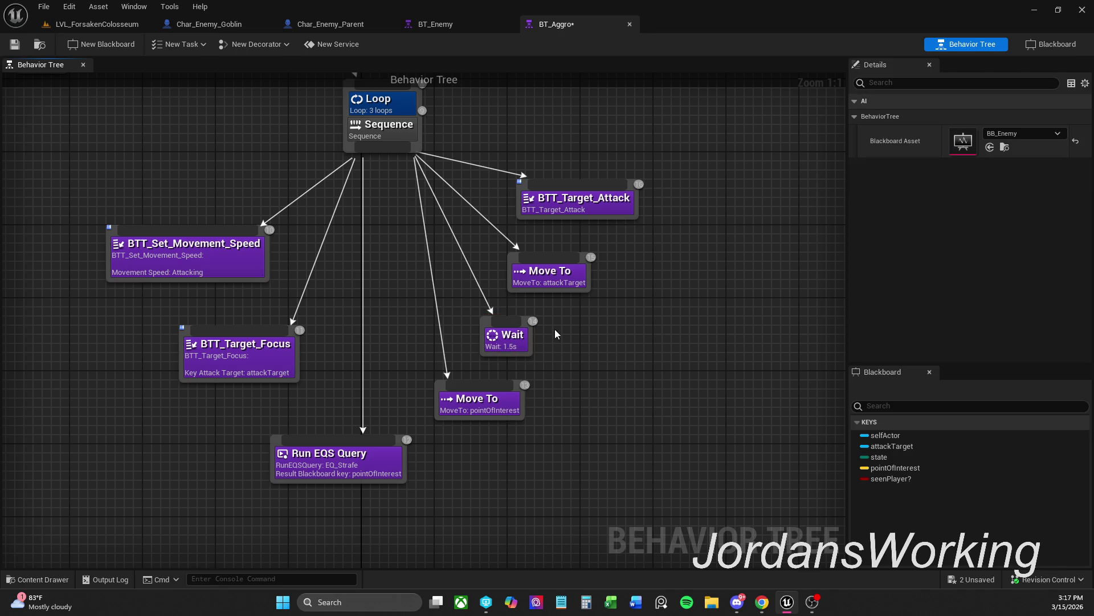
{"action": "left_click_drag", "start_coordinate": [547, 274], "coordinate": [556, 275]}
{"action": "left_click", "coordinate": [576, 203]}
{"action": "left_click_drag", "start_coordinate": [576, 204], "coordinate": [575, 195]}
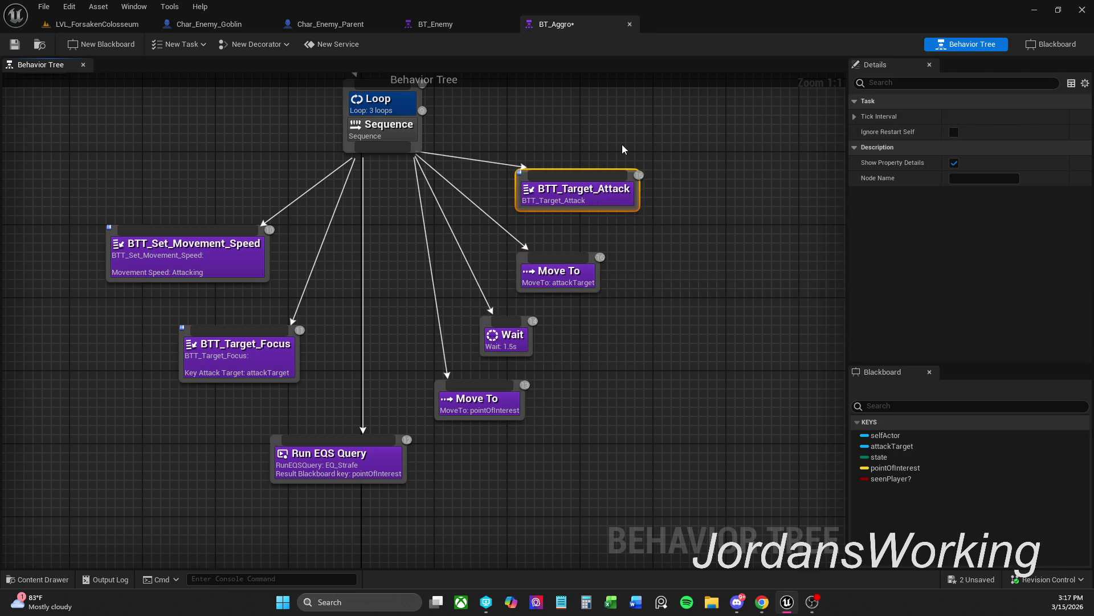
{"action": "left_click", "coordinate": [623, 149]}
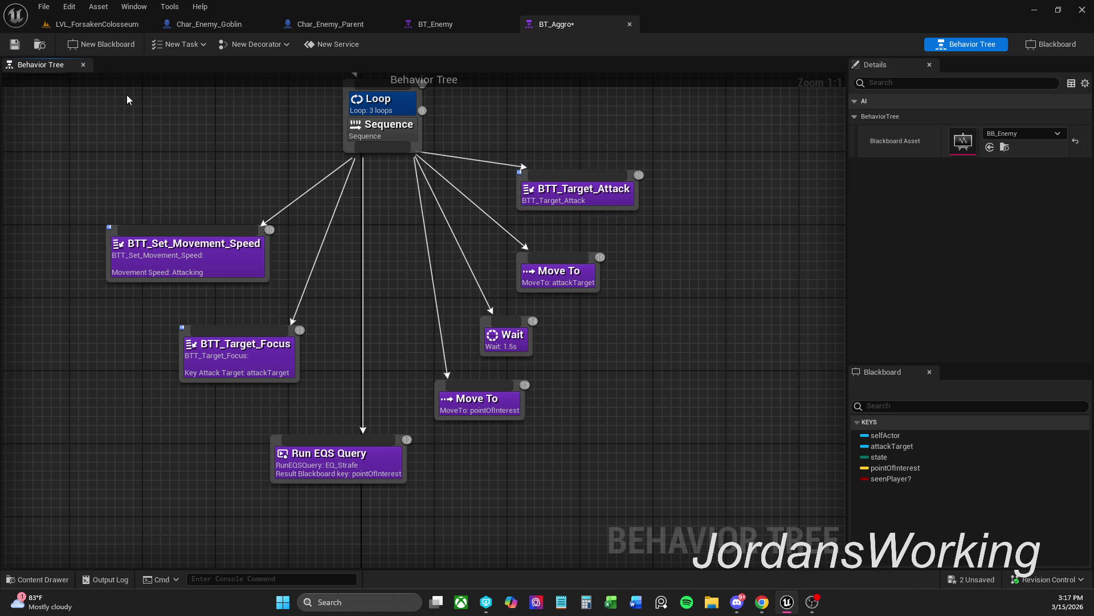
Play-test the level, sprinting through the corridor into the arena and circling the enemy
{"action": "left_click", "coordinate": [128, 26]}
{"action": "left_click", "coordinate": [279, 47]}
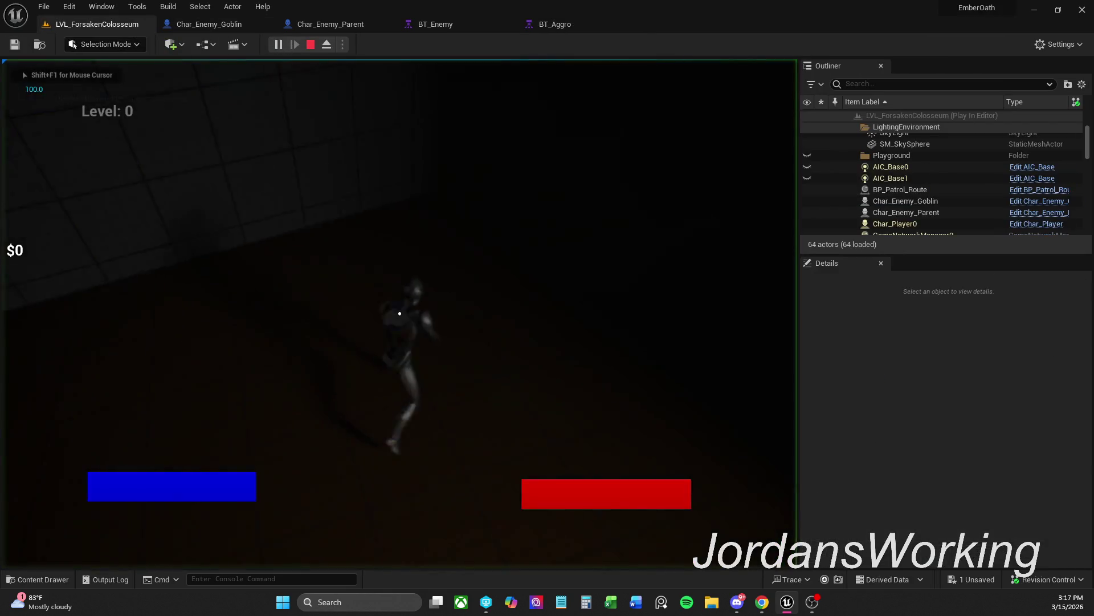
{"action": "key", "text": "shift+w"}
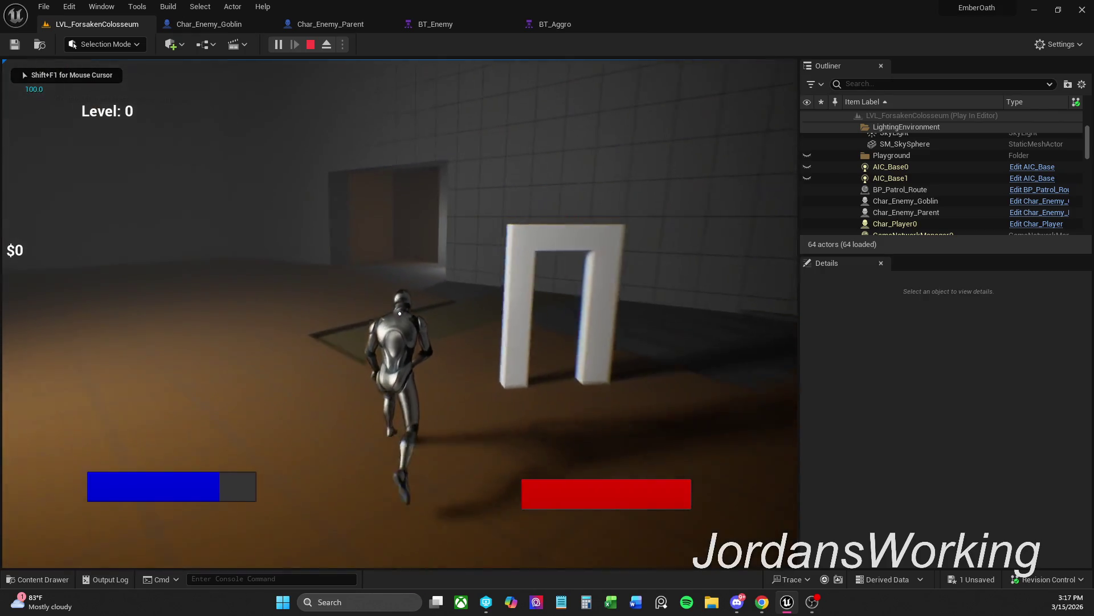
{"action": "key", "text": "shift+w"}
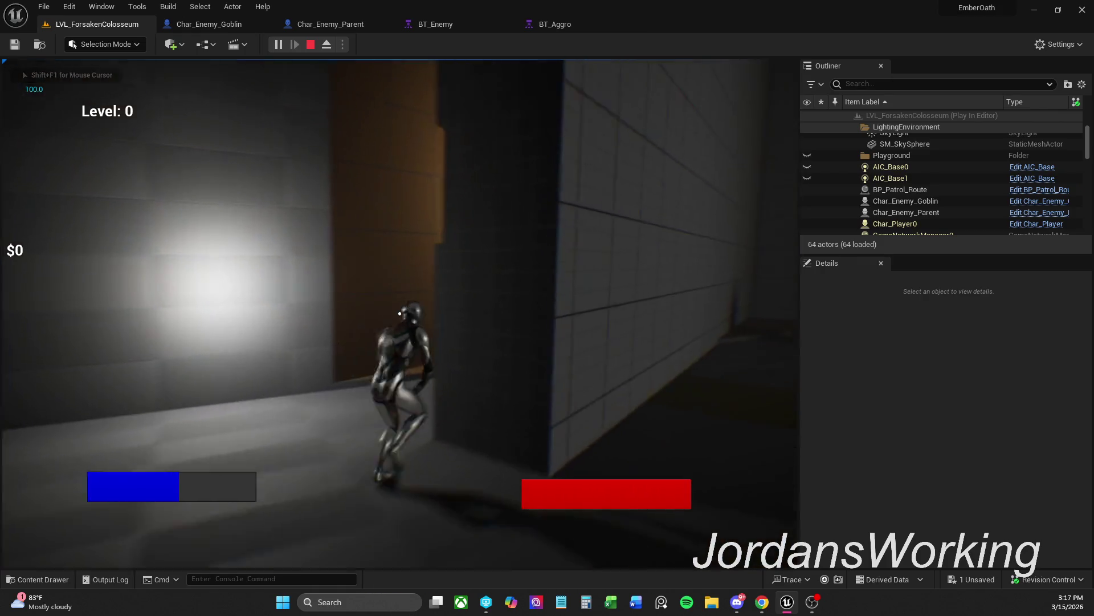
{"action": "key", "text": "shift+w"}
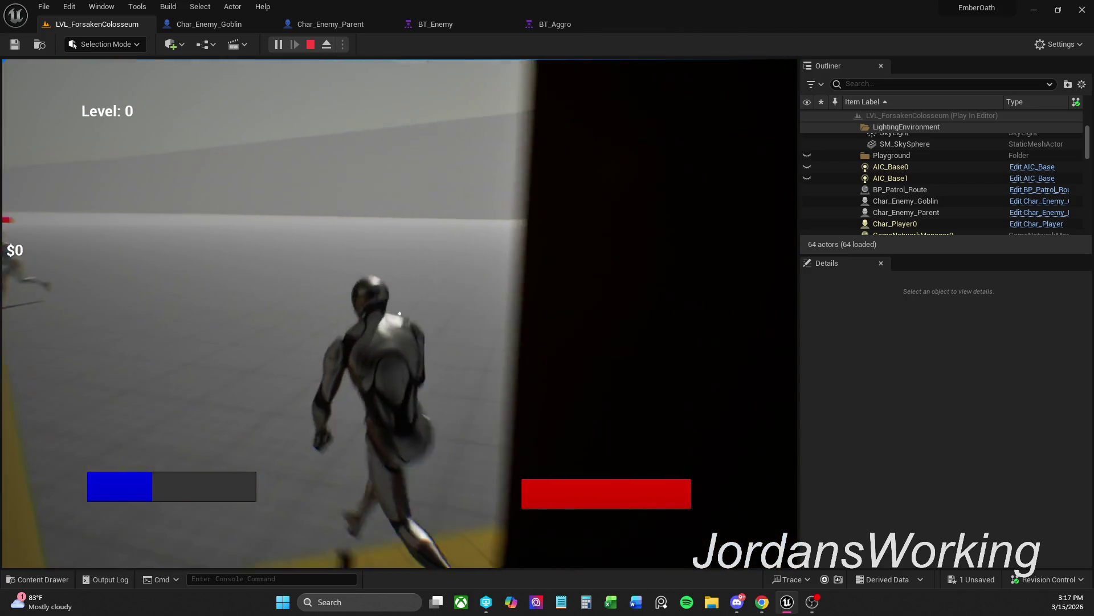
{"action": "key", "text": "w"}
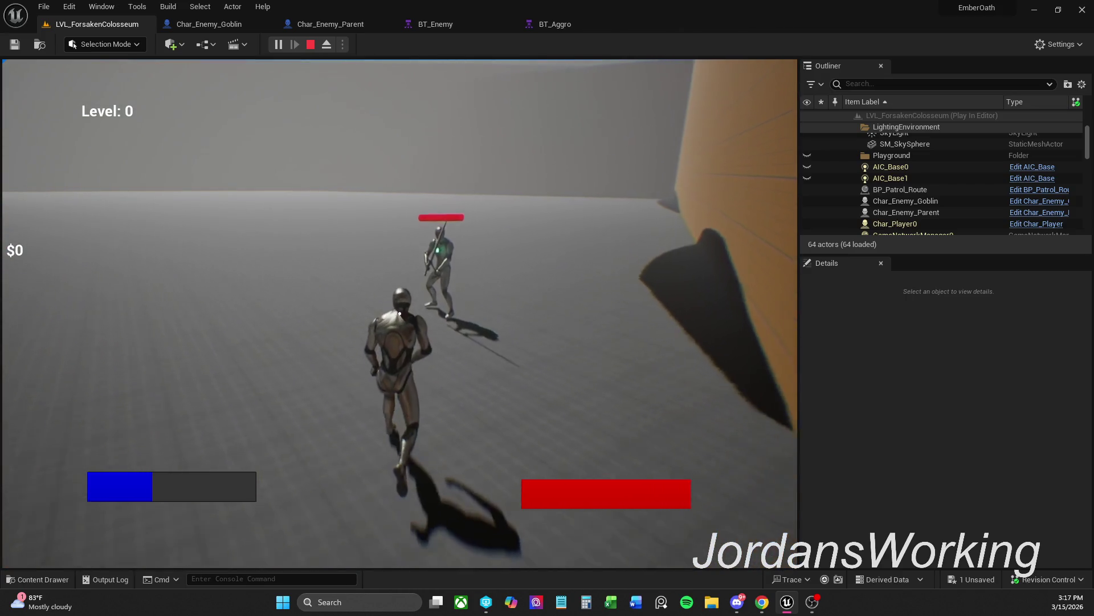
{"action": "key", "text": "s"}
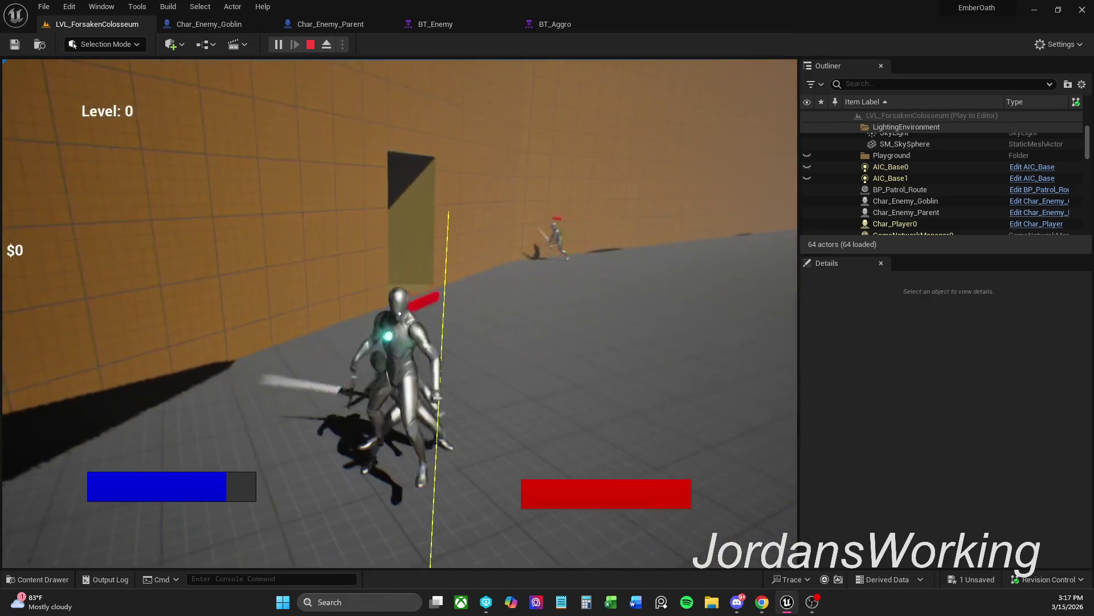
{"action": "key", "text": "a"}
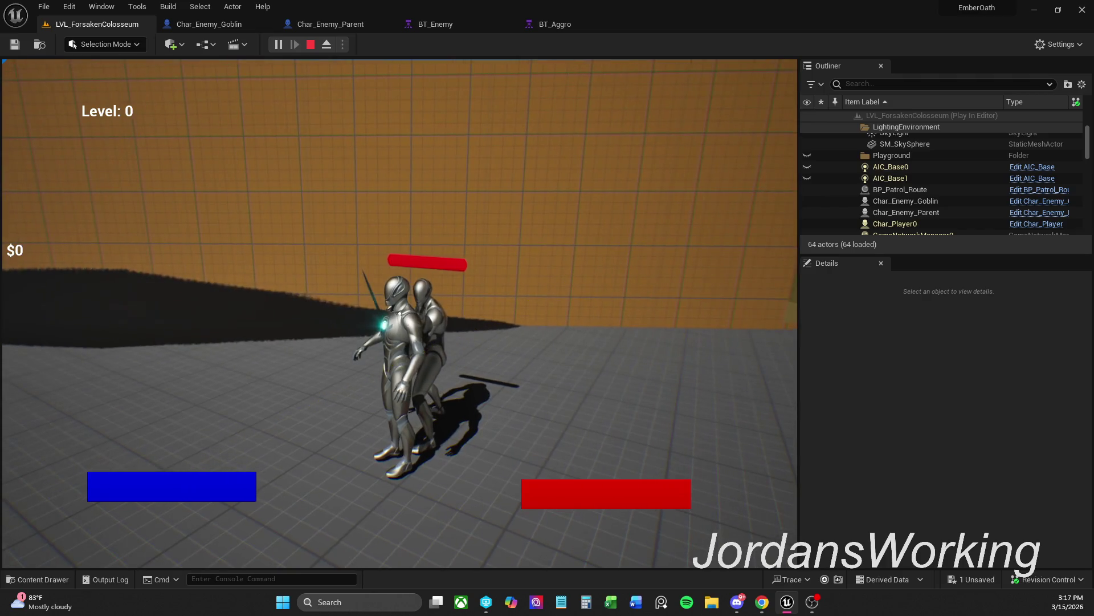
{"action": "key", "text": "s"}
{"action": "key", "text": "s"}
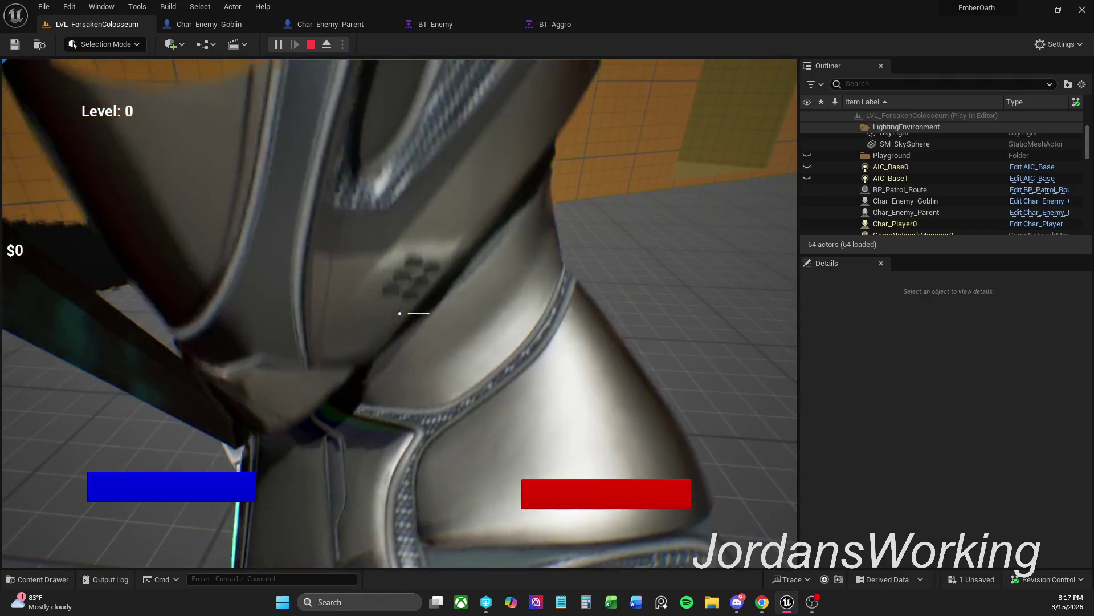
{"action": "key", "text": "a"}
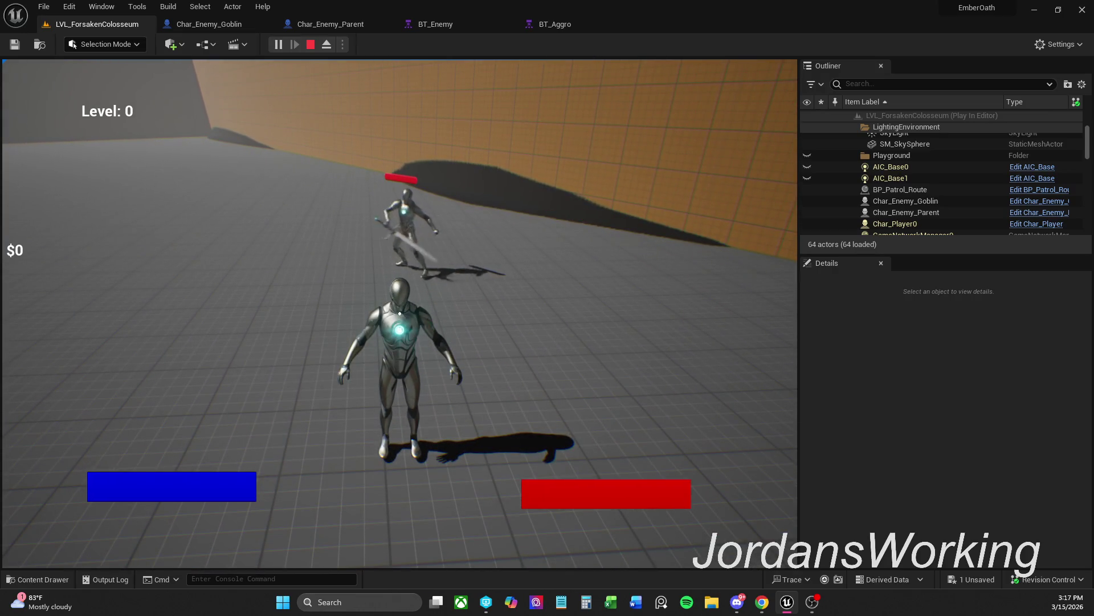
{"action": "key", "text": "d"}
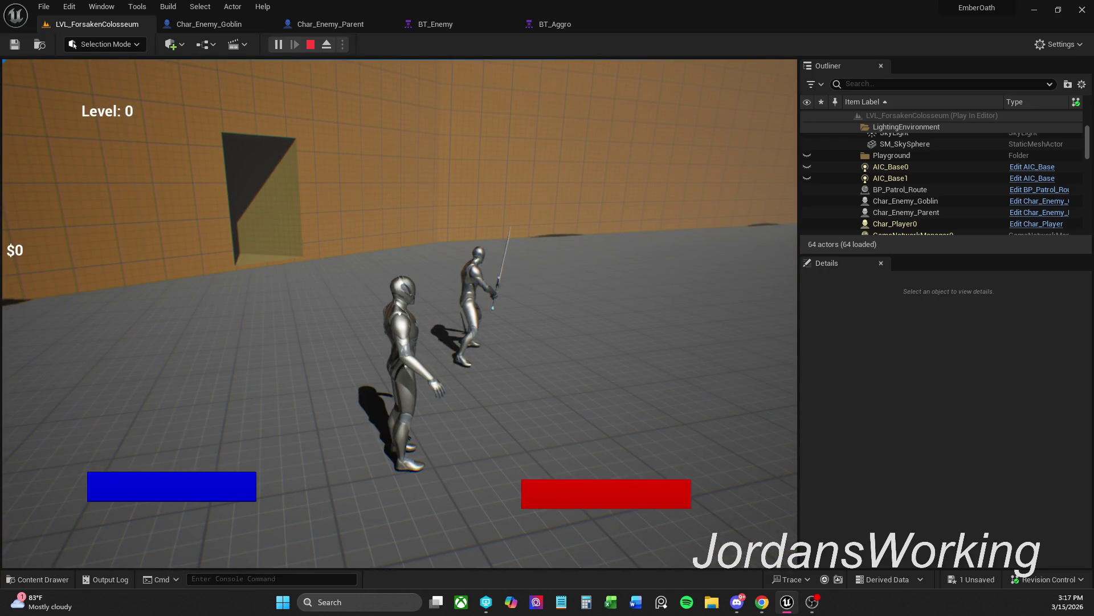
{"action": "key", "text": "Escape"}
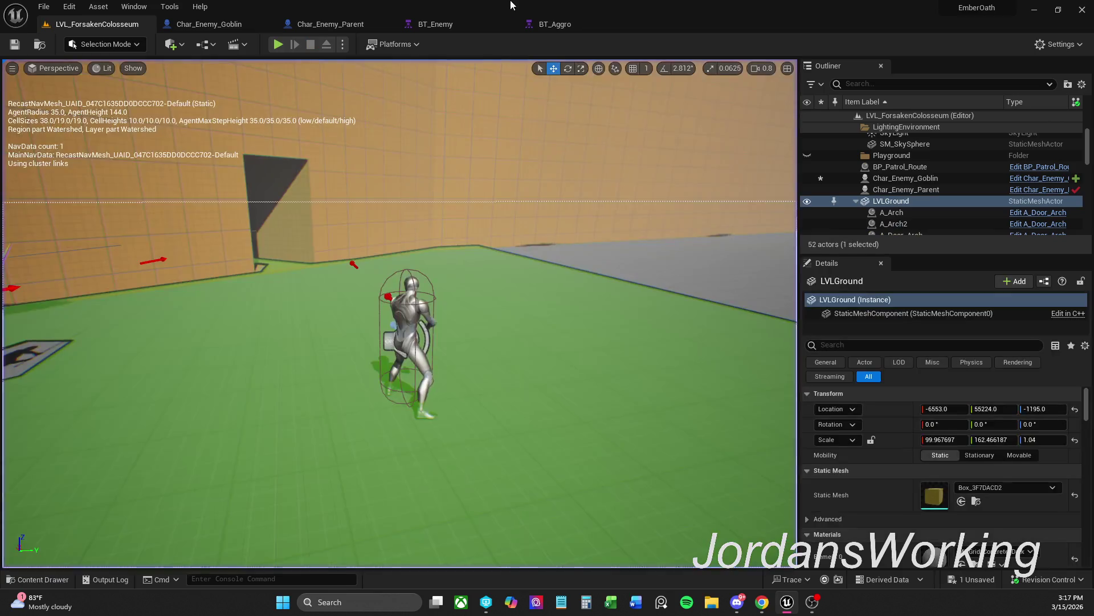
Reset the BTD_Knockback decorator's Observer aborts to None in BT_Aggro
{"action": "left_click", "coordinate": [576, 29]}
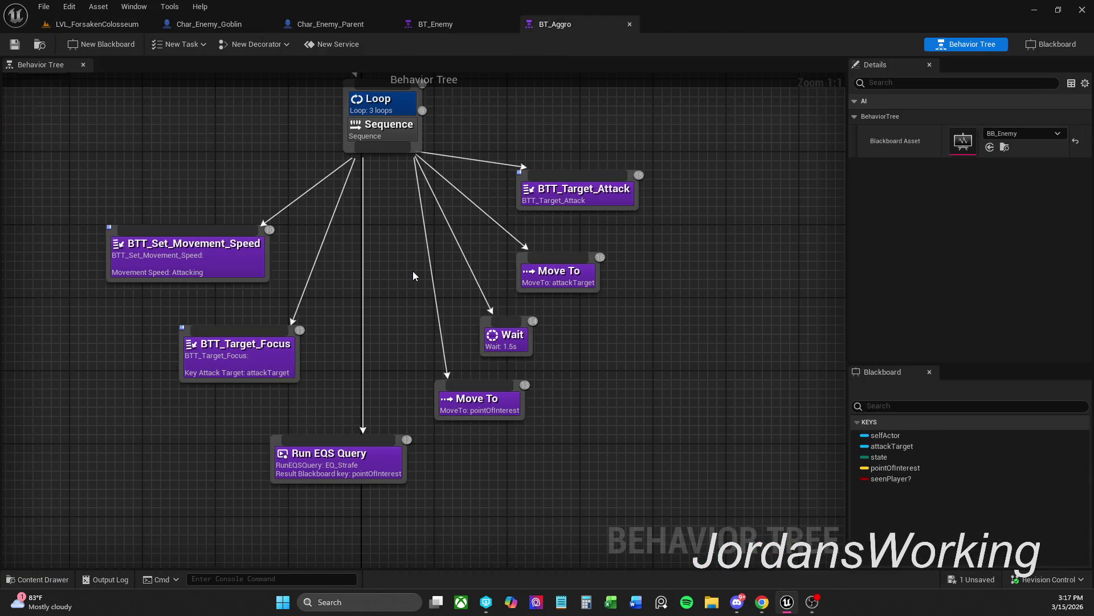
{"action": "scroll", "coordinate": [413, 271], "scroll_direction": "down", "scroll_amount": 2}
{"action": "mouse_move", "coordinate": [413, 272]}
{"action": "left_mouse_down"}
{"action": "mouse_move", "coordinate": [401, 411]}
{"action": "mouse_move", "coordinate": [483, 492]}
{"action": "mouse_move", "coordinate": [491, 530]}
{"action": "left_mouse_up"}
{"action": "scroll", "coordinate": [584, 311], "scroll_direction": "down", "scroll_amount": 2}
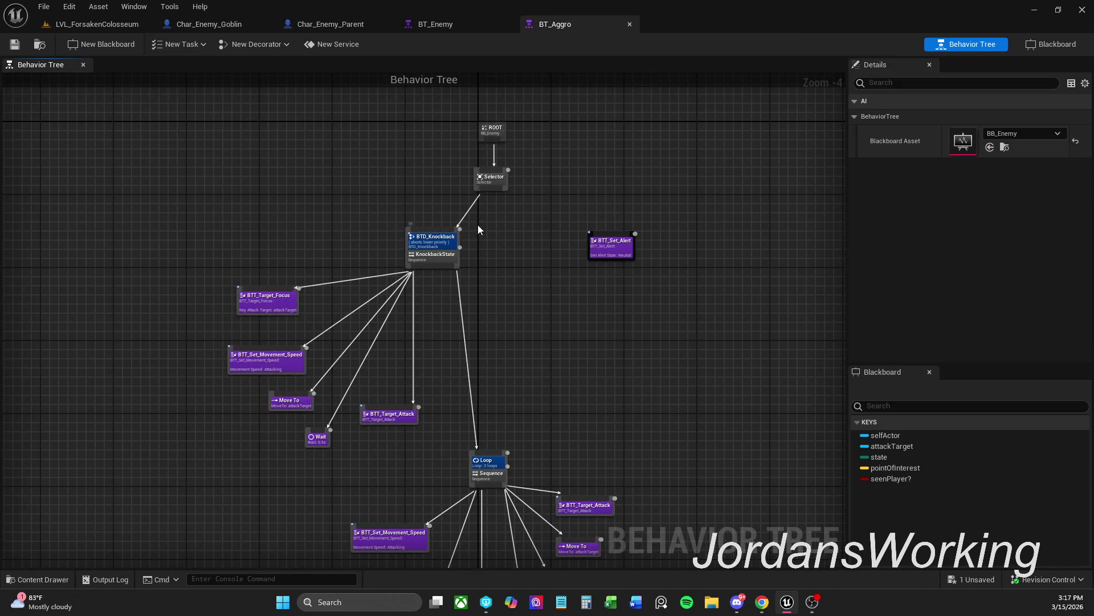
{"action": "left_click_drag", "start_coordinate": [465, 148], "coordinate": [466, 149]}
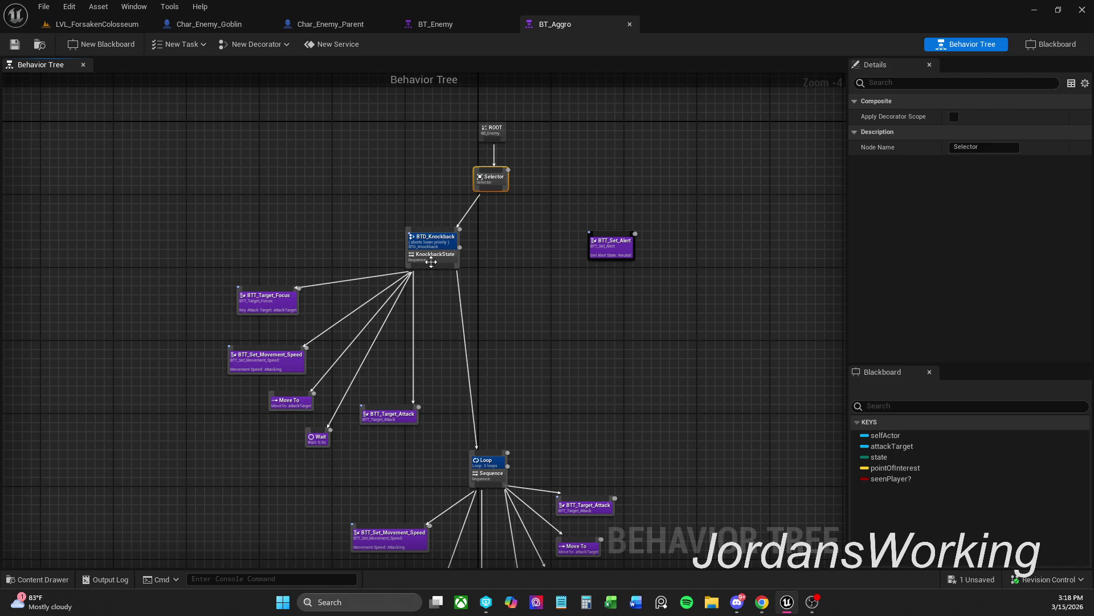
{"action": "left_click", "coordinate": [434, 240]}
{"action": "left_click", "coordinate": [939, 101]}
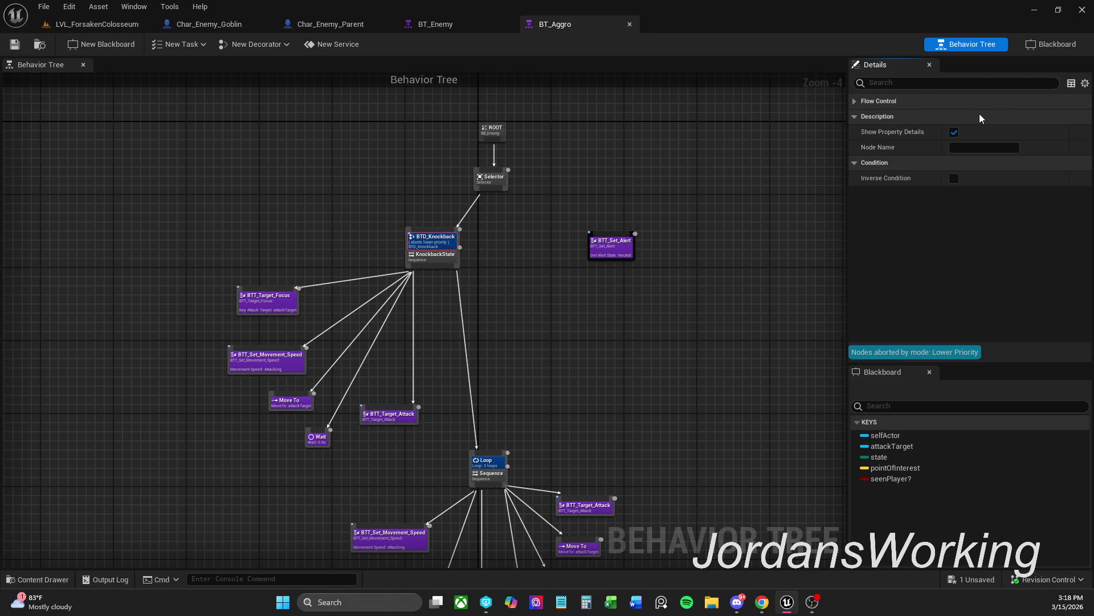
{"action": "left_click", "coordinate": [966, 106]}
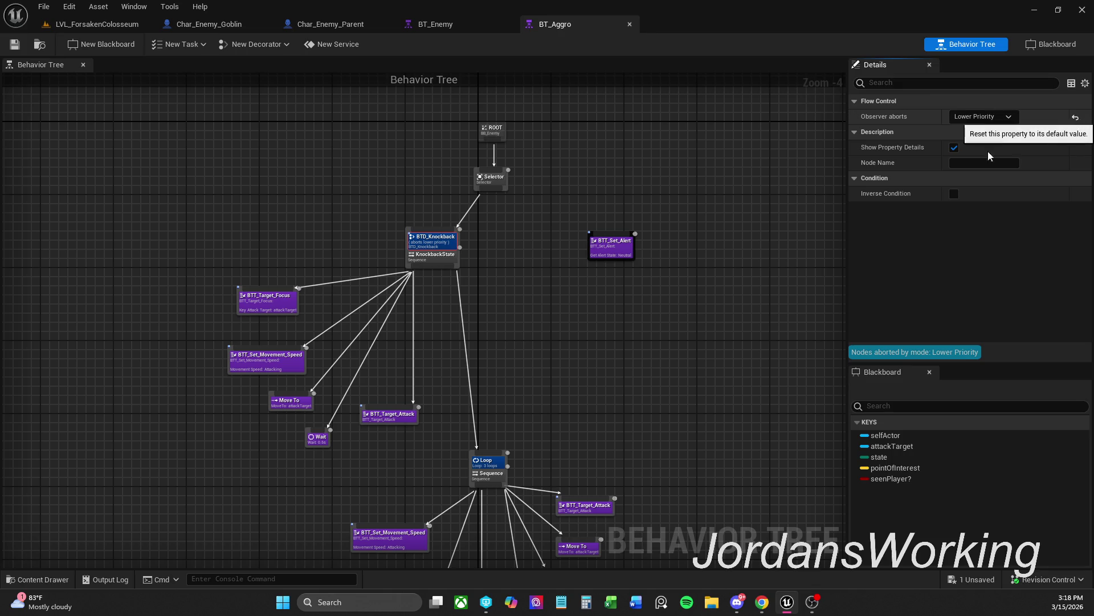
{"action": "left_click", "coordinate": [1076, 118]}
Save BT_Aggro and start a Play In Editor session of the colosseum level
{"action": "left_click", "coordinate": [15, 44]}
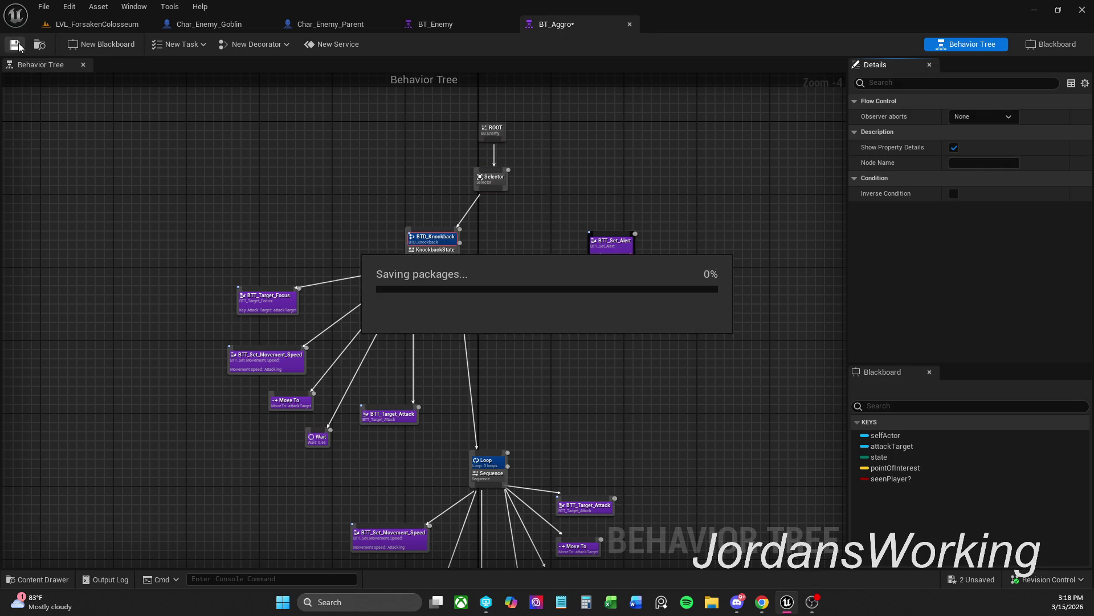
{"action": "left_click", "coordinate": [97, 24]}
{"action": "left_click", "coordinate": [278, 46]}
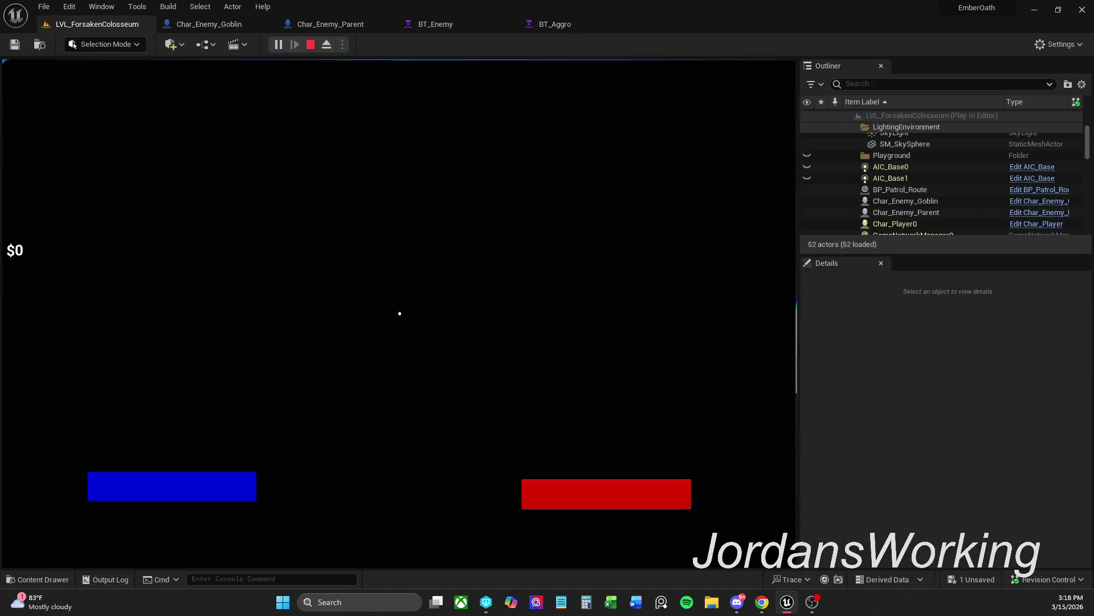
Run the character down the dark corridor into the arena toward the sword enemy, then stop the play-test
{"action": "key", "text": "w"}
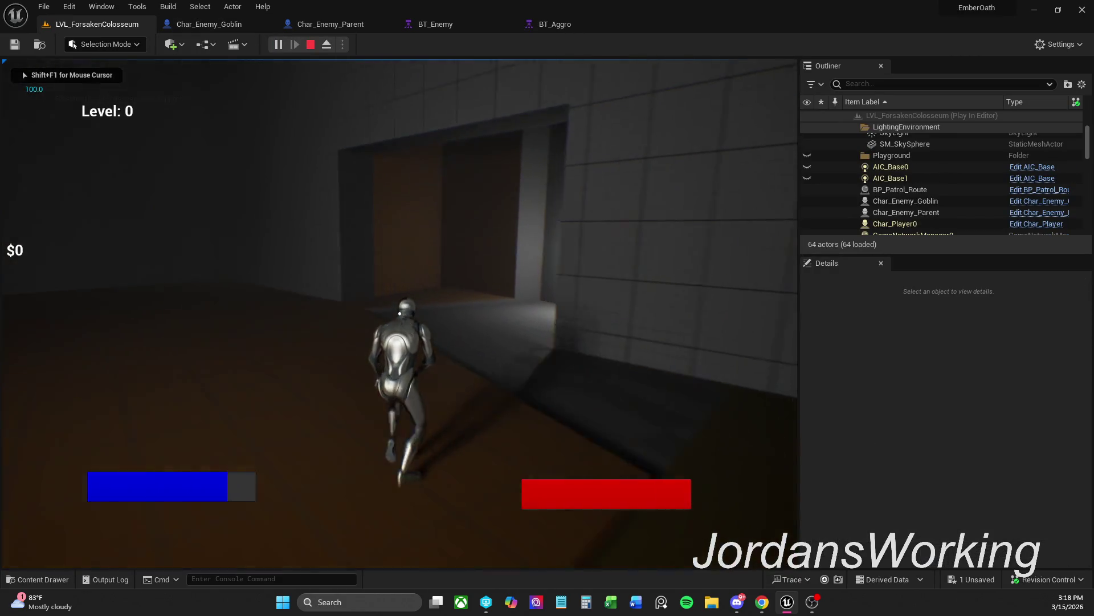
{"action": "key", "text": "w"}
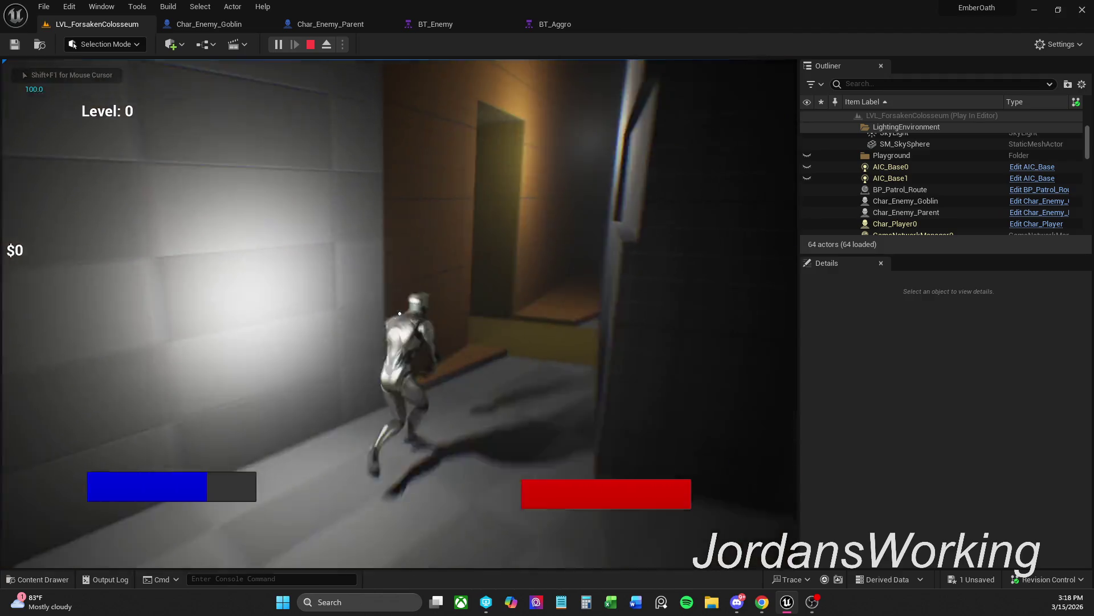
{"action": "key", "text": "w"}
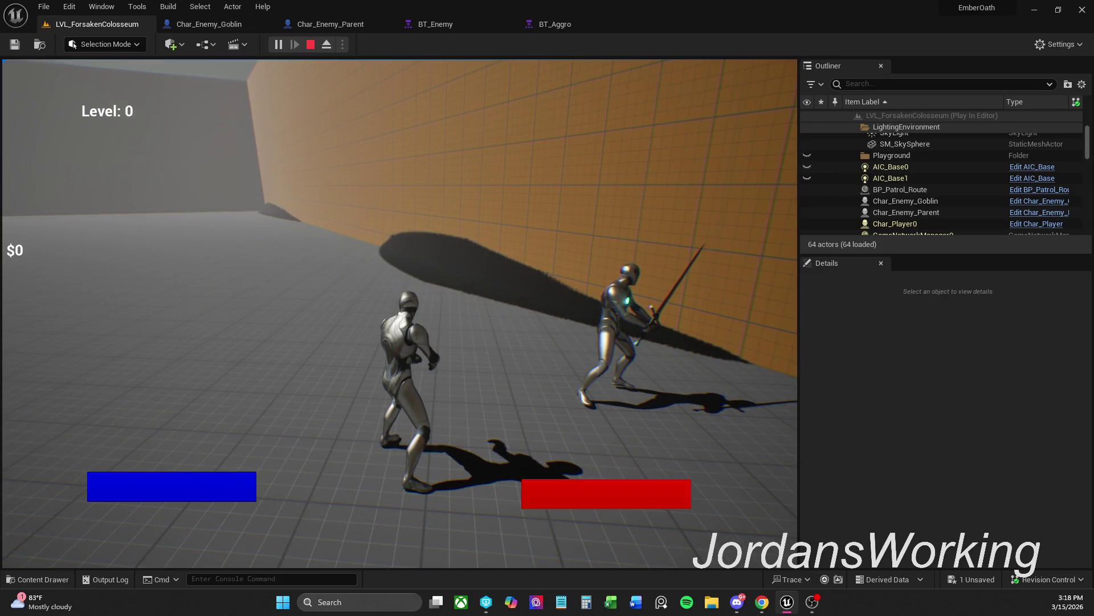
{"action": "key", "text": "Escape"}
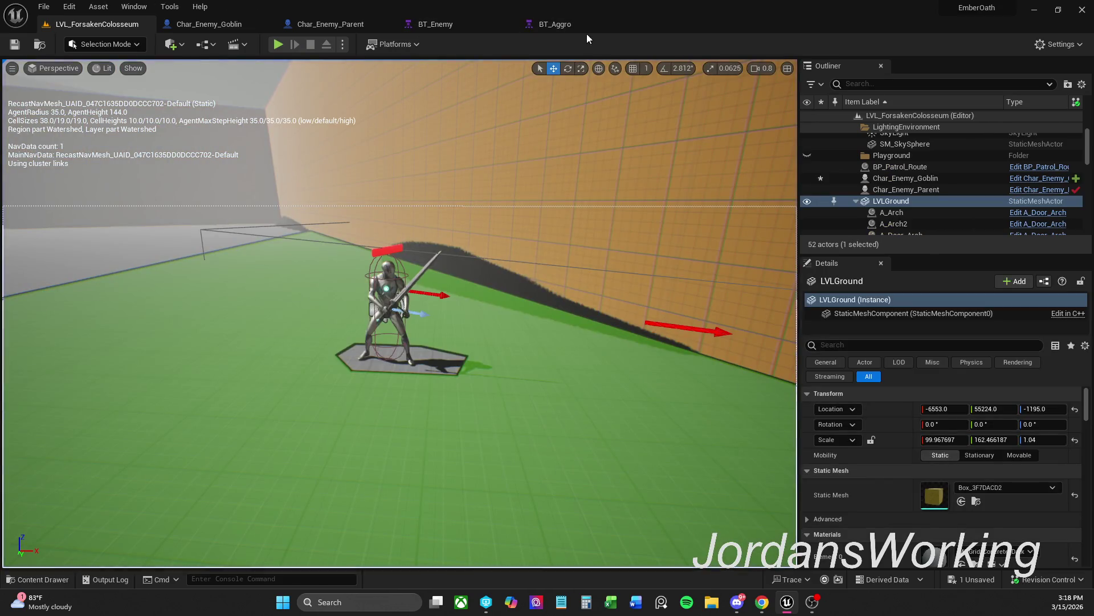
Nudge the BTT_Set_Movement_Speed node into a new position in BT_Aggro
{"action": "left_click", "coordinate": [575, 25]}
{"action": "left_click_drag", "start_coordinate": [520, 380], "coordinate": [511, 303]}
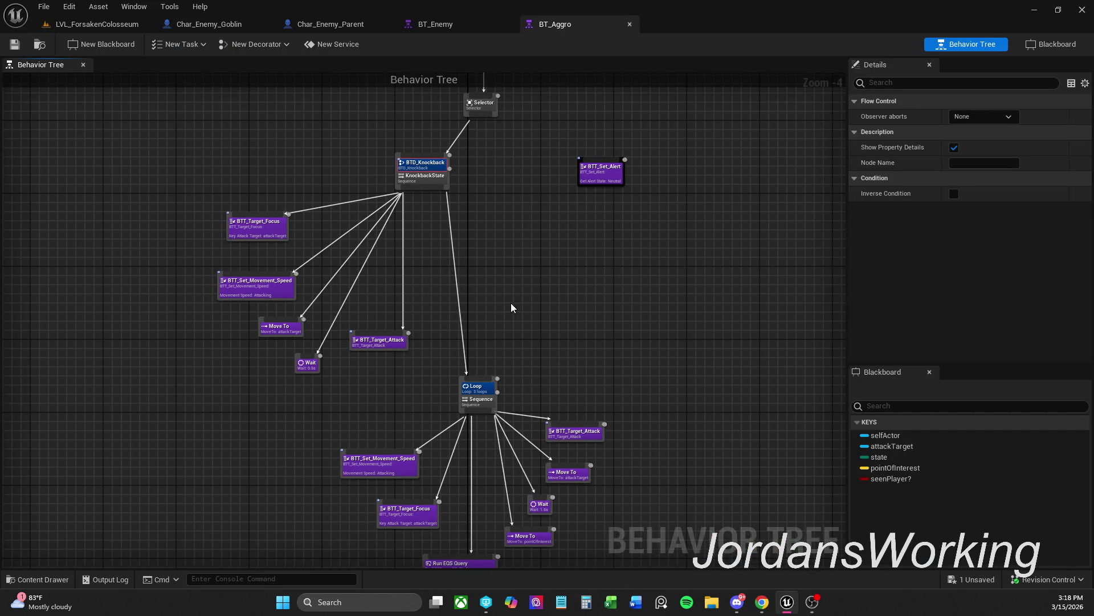
{"action": "left_click", "coordinate": [378, 393]}
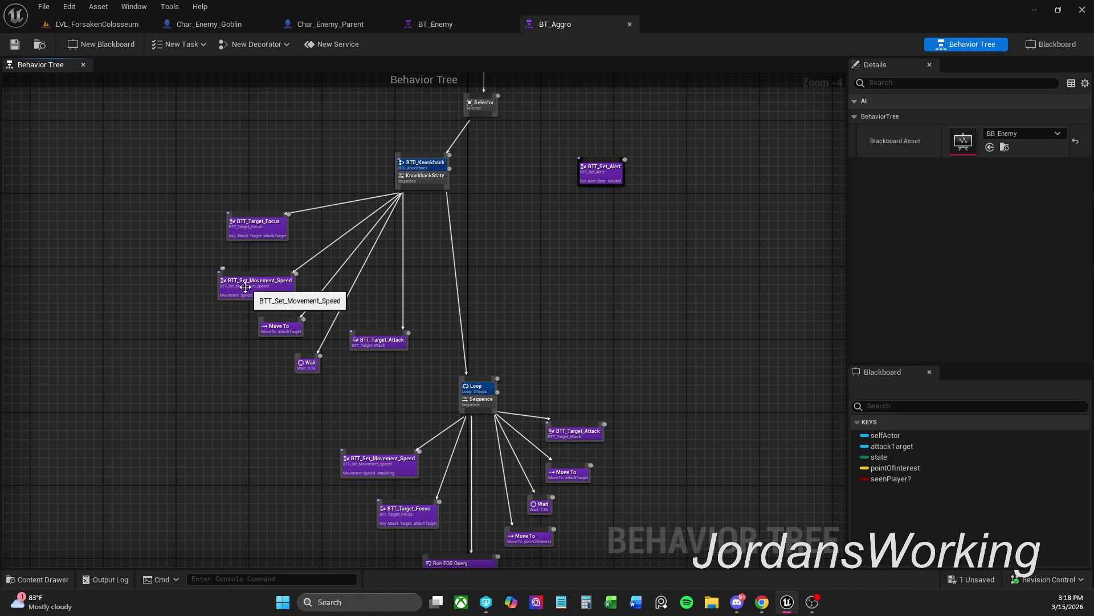
{"action": "scroll", "coordinate": [286, 354], "scroll_direction": "up", "scroll_amount": 2}
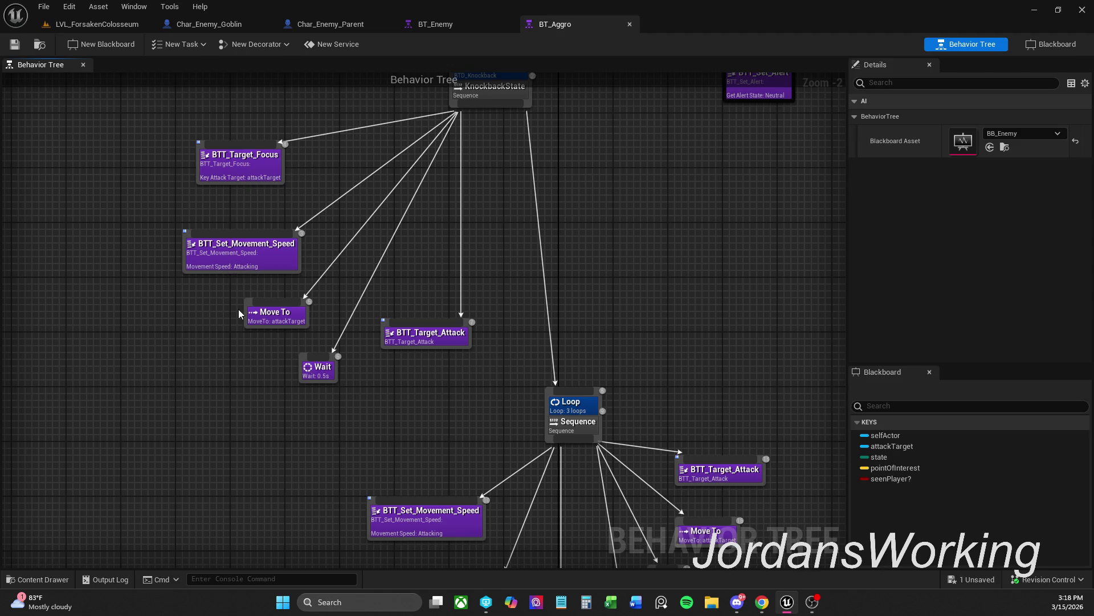
{"action": "left_click_drag", "start_coordinate": [236, 269], "coordinate": [215, 248]}
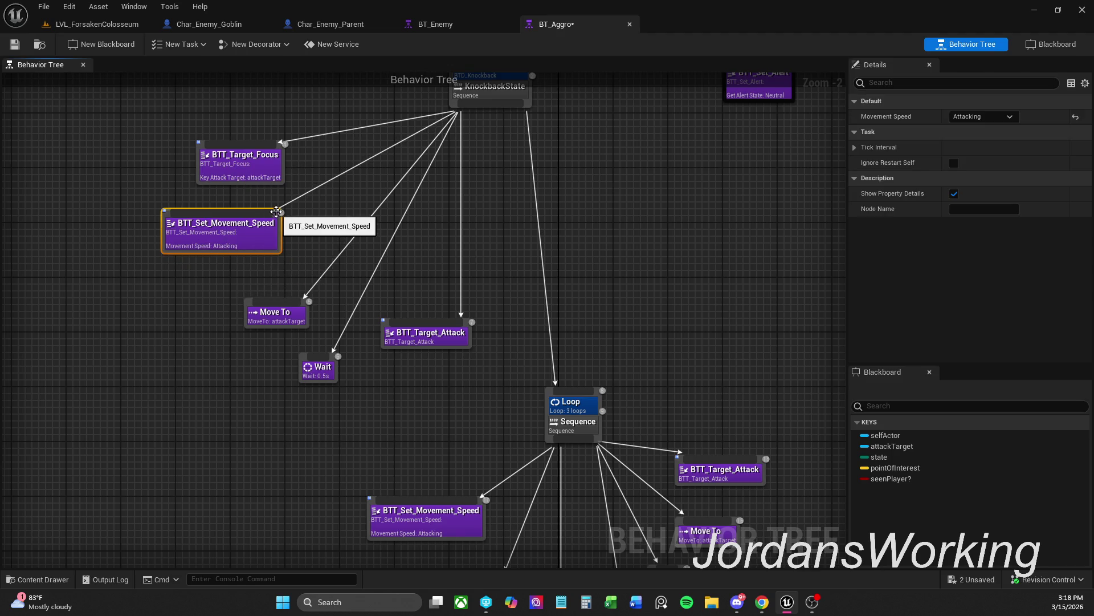
{"action": "left_click_drag", "start_coordinate": [336, 213], "coordinate": [350, 303]}
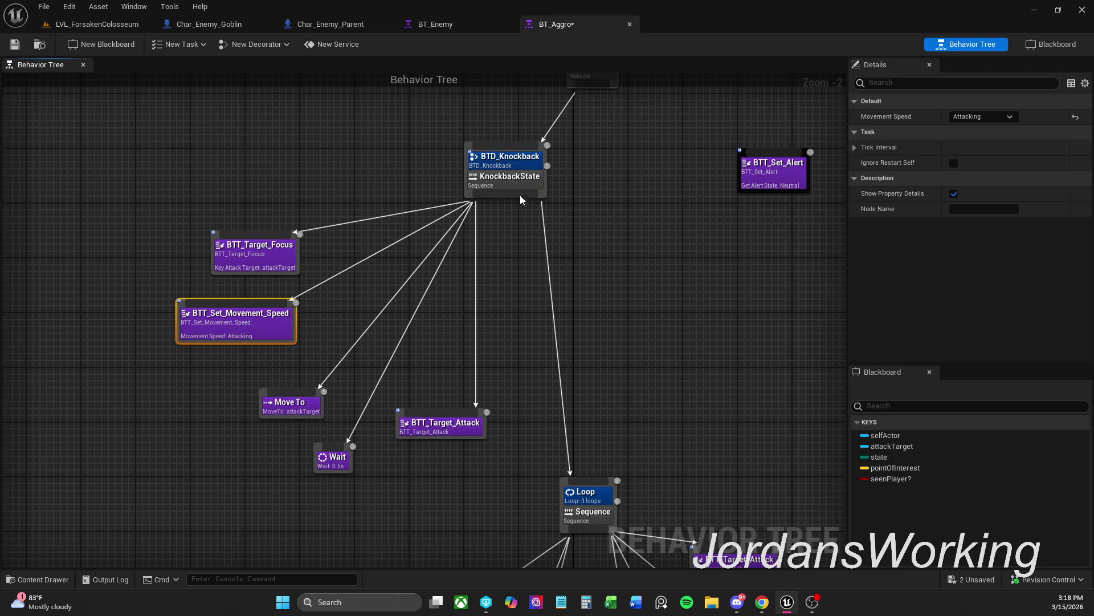
Open the BTD_Knockback decorator blueprint, then return to BT_Aggro
{"action": "double_click", "coordinate": [515, 166]}
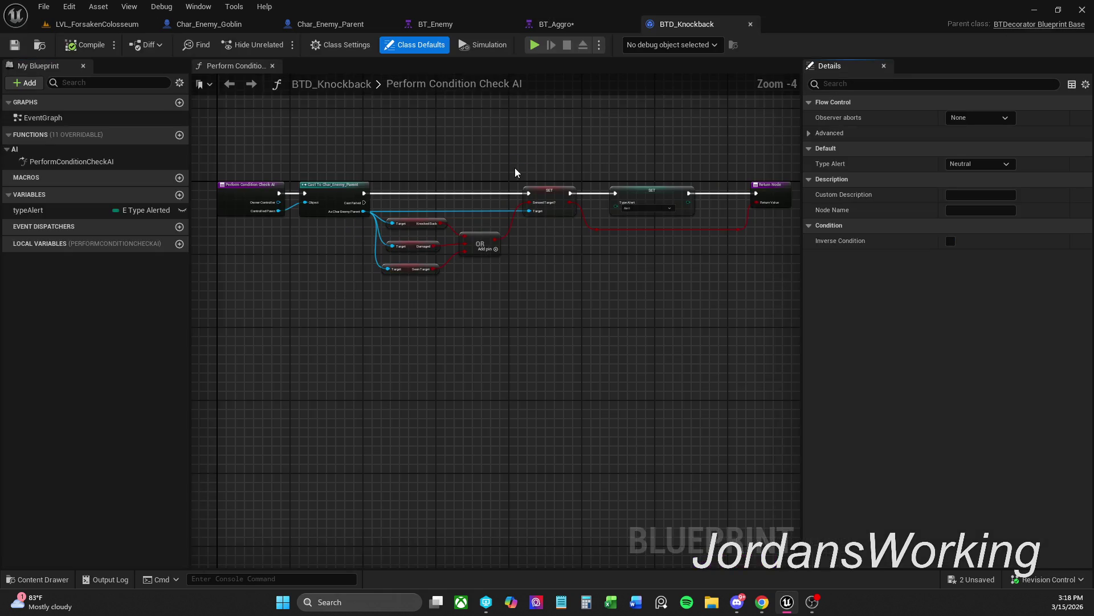
{"action": "scroll", "coordinate": [403, 260], "scroll_direction": "up", "scroll_amount": 2}
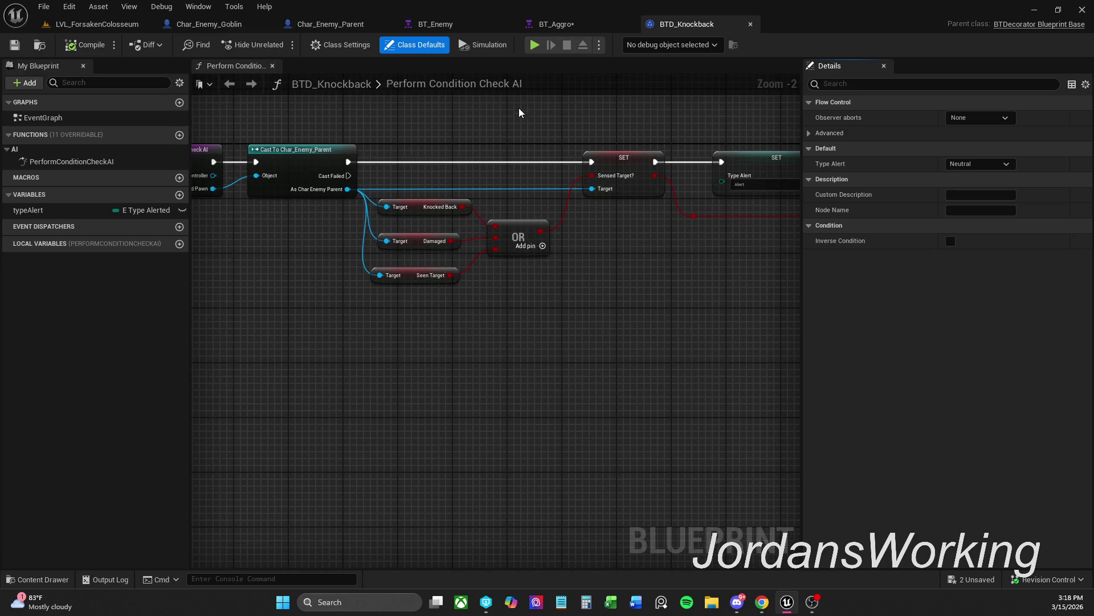
{"action": "left_click", "coordinate": [591, 24]}
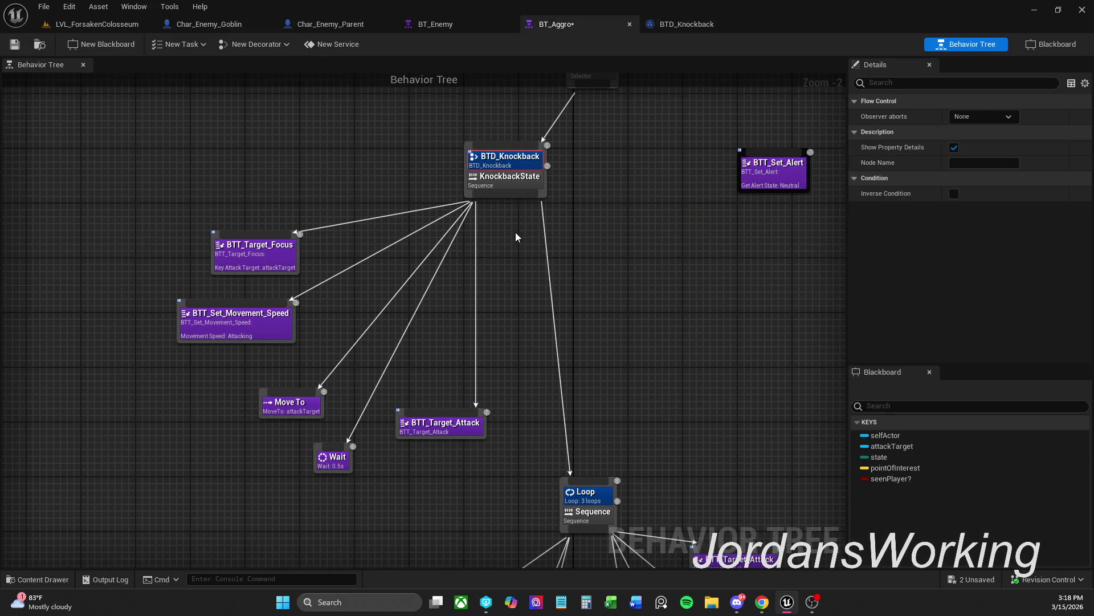
Reposition the Move To, Wait and BTT_Target_Attack nodes and save BT_Aggro
{"action": "left_click_drag", "start_coordinate": [352, 497], "coordinate": [254, 384]}
{"action": "left_click_drag", "start_coordinate": [286, 407], "coordinate": [272, 387]}
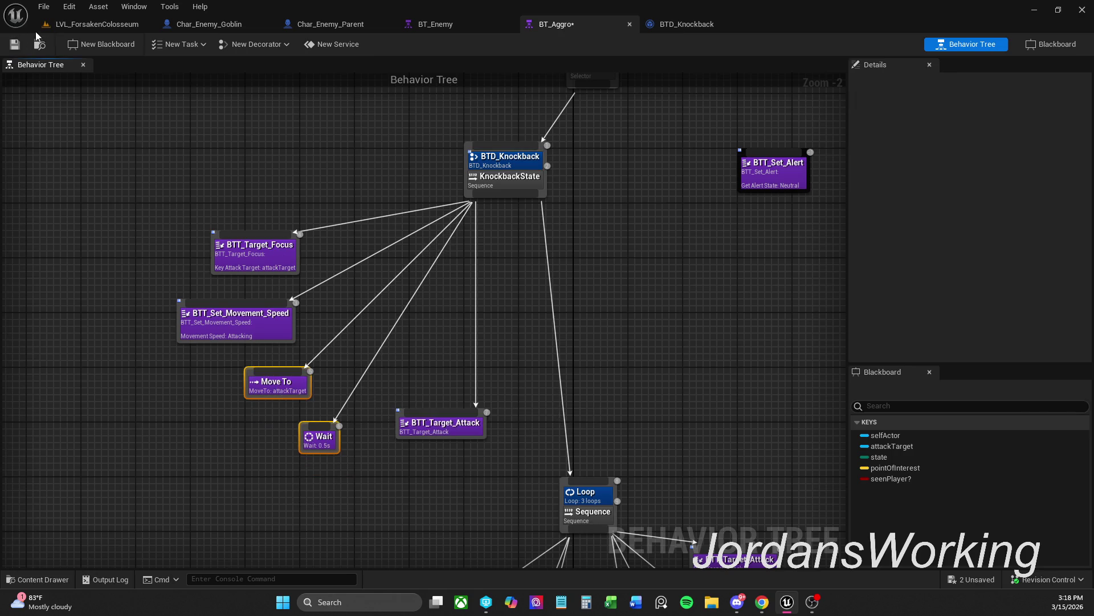
{"action": "left_click", "coordinate": [91, 24]}
{"action": "left_click", "coordinate": [391, 298]}
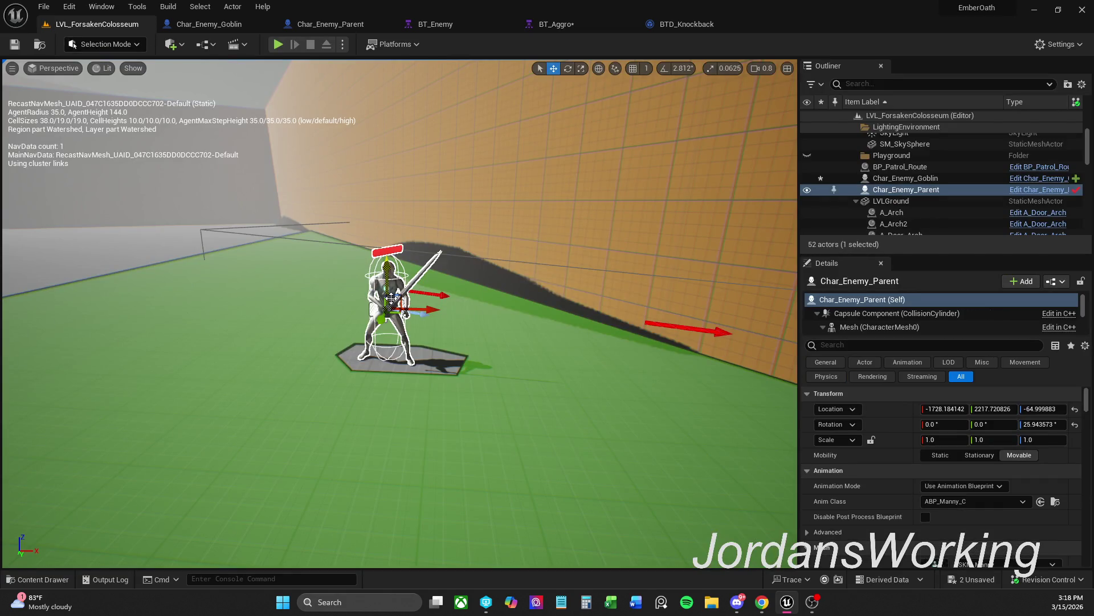
{"action": "mouse_move", "coordinate": [388, 301]}
{"action": "left_mouse_down"}
{"action": "mouse_move", "coordinate": [433, 268]}
{"action": "mouse_move", "coordinate": [365, 296]}
{"action": "mouse_move", "coordinate": [376, 296]}
{"action": "left_mouse_up"}
{"action": "left_click", "coordinate": [573, 24]}
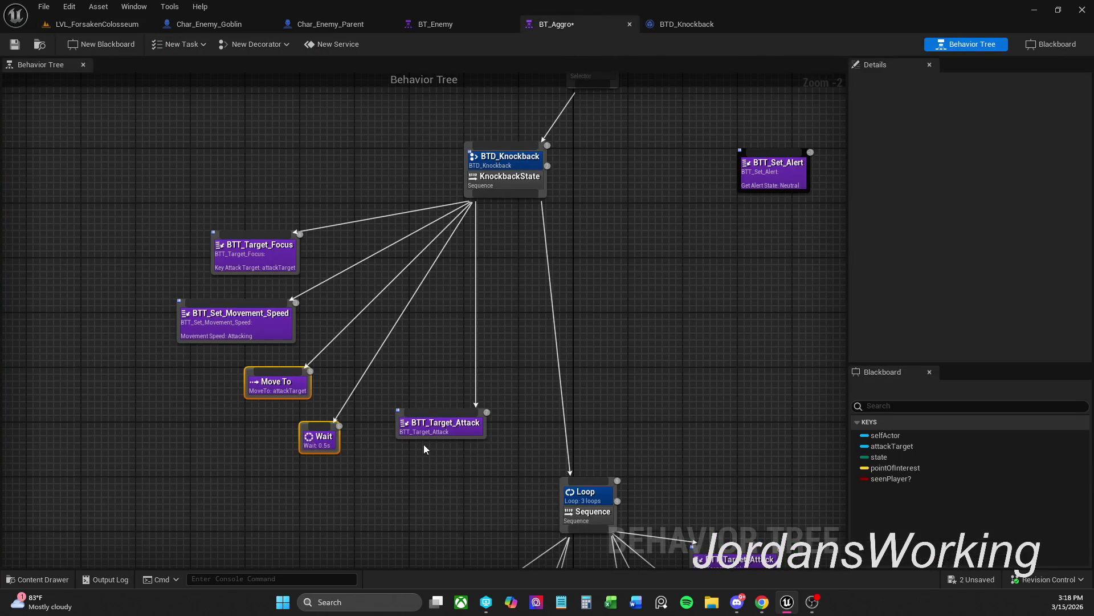
{"action": "left_click_drag", "start_coordinate": [448, 427], "coordinate": [440, 419]}
{"action": "left_click", "coordinate": [504, 377]}
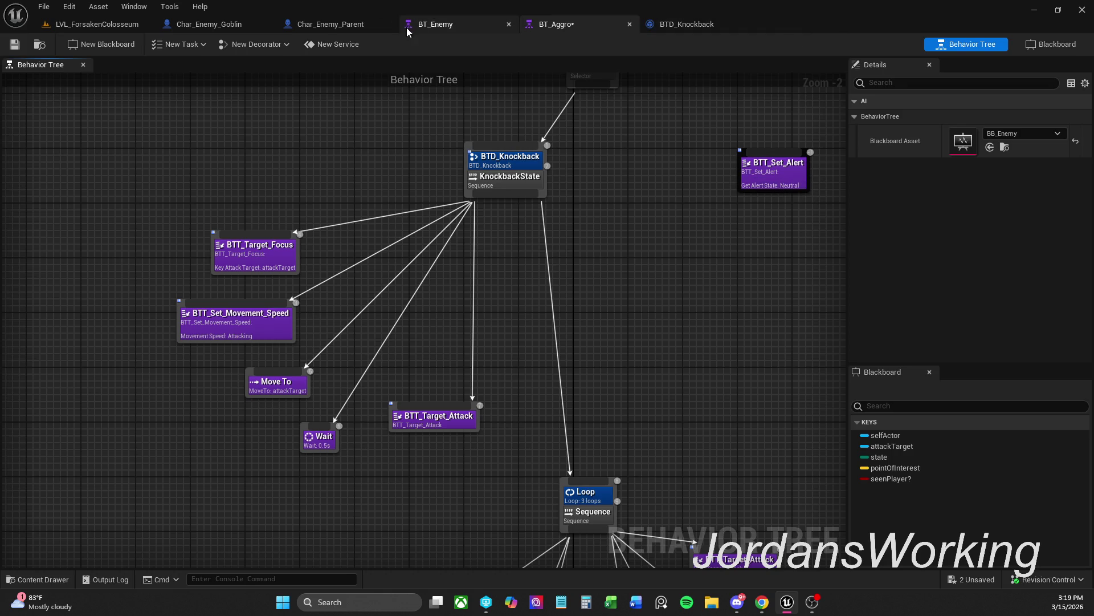
{"action": "left_click", "coordinate": [14, 46]}
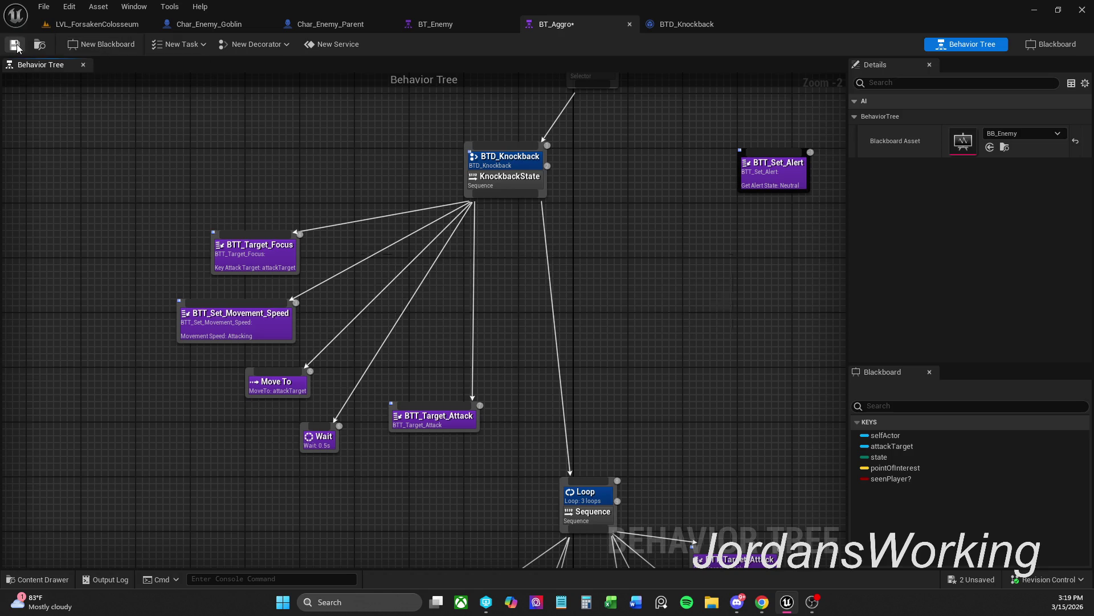
Review Char_Enemy_Parent's ConstructionScript graph, then close it to return to Attack Anims
{"action": "left_click", "coordinate": [342, 28]}
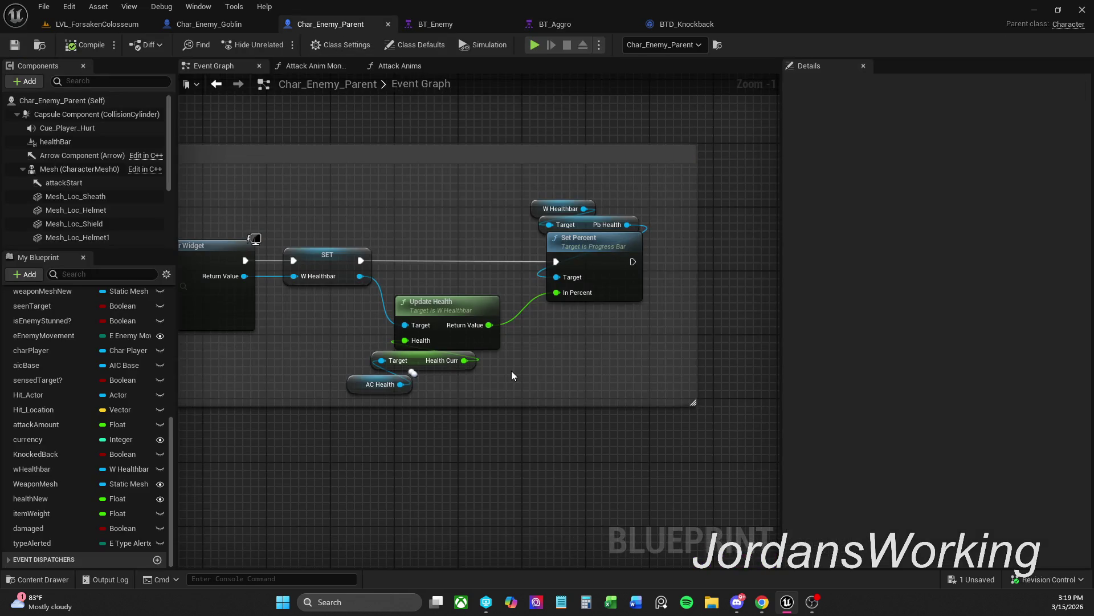
{"action": "scroll", "coordinate": [610, 183], "scroll_direction": "down", "scroll_amount": 3}
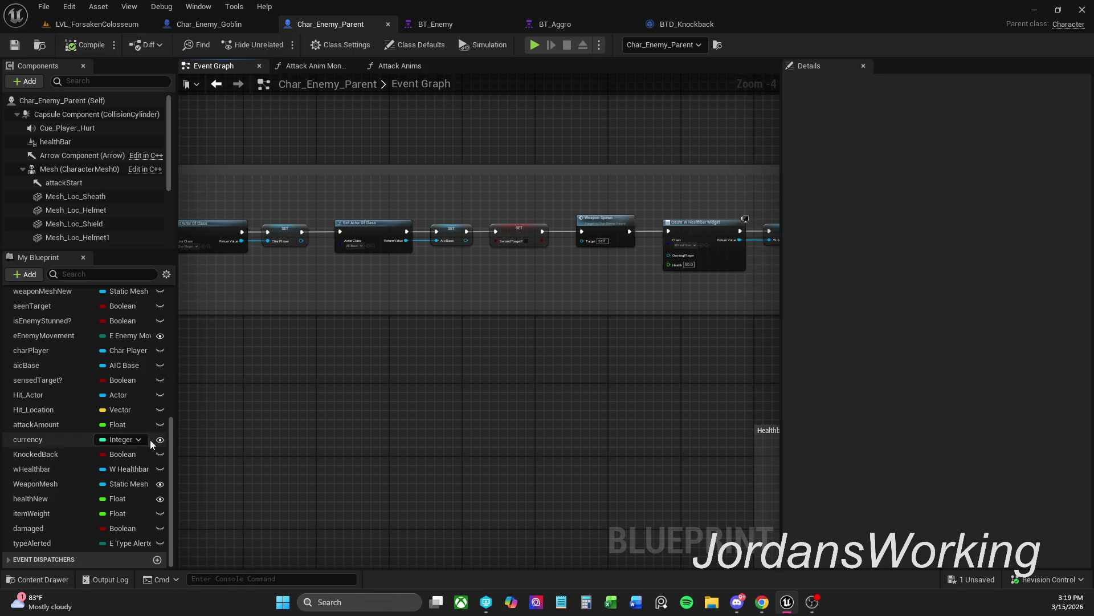
{"action": "left_click_drag", "start_coordinate": [172, 436], "coordinate": [166, 285]}
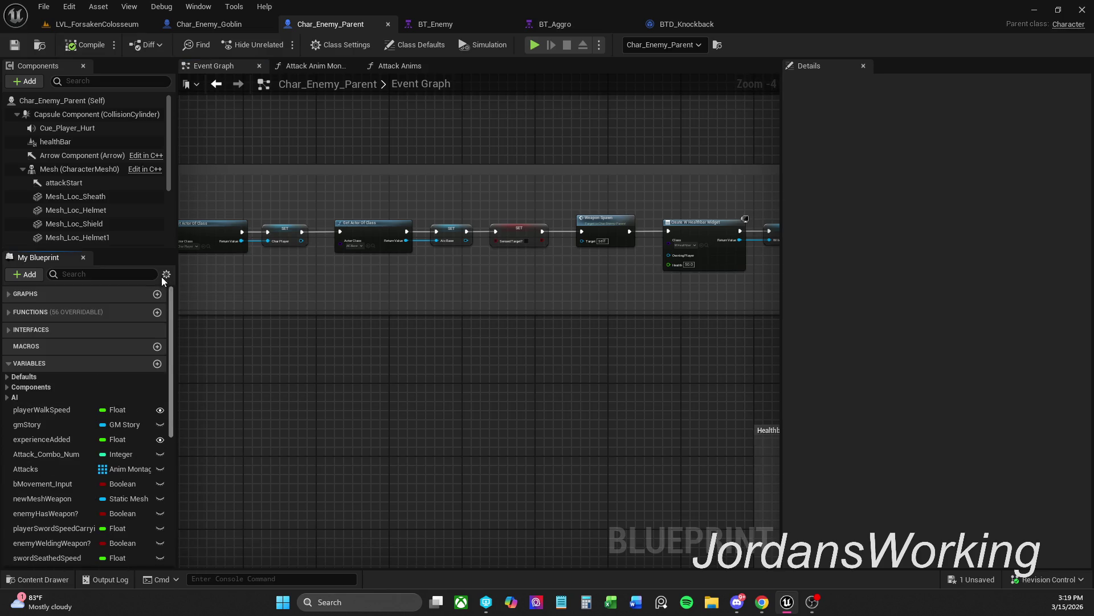
{"action": "left_click", "coordinate": [8, 317]}
{"action": "double_click", "coordinate": [39, 329]}
{"action": "left_click_drag", "start_coordinate": [612, 204], "coordinate": [405, 196]}
{"action": "scroll", "coordinate": [439, 225], "scroll_direction": "down", "scroll_amount": 1}
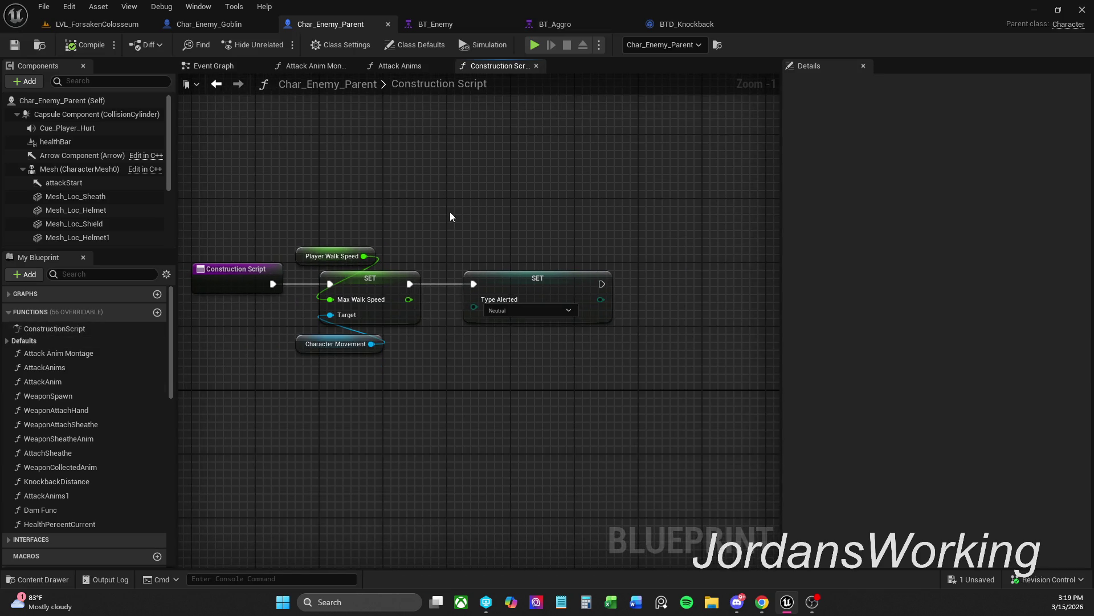
{"action": "left_click", "coordinate": [538, 67]}
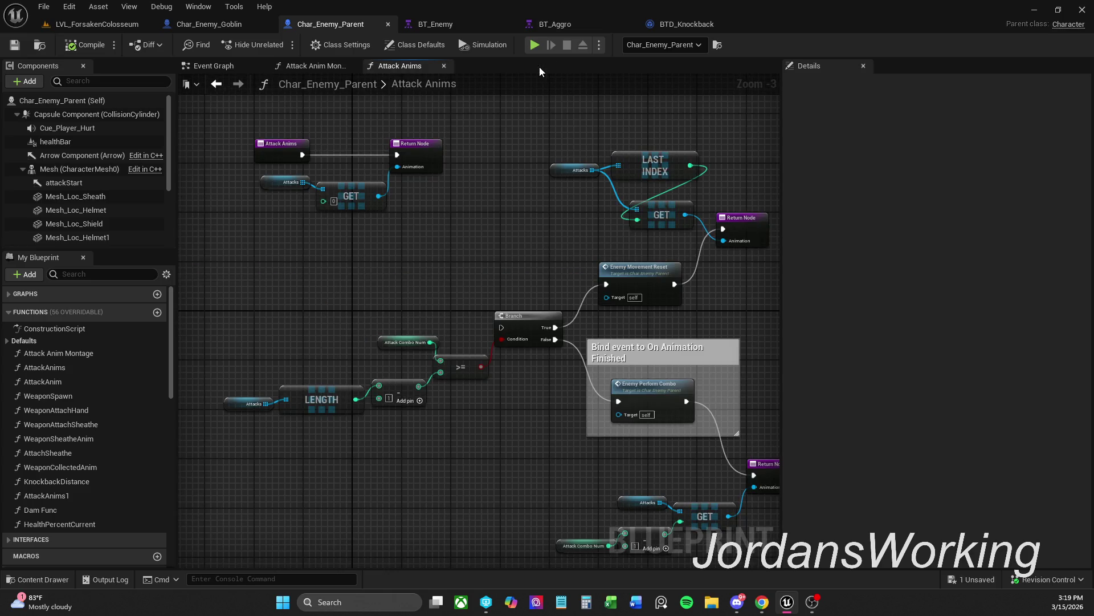
{"action": "scroll", "coordinate": [165, 401], "scroll_direction": "down", "scroll_amount": 10}
{"action": "scroll", "coordinate": [161, 509], "scroll_direction": "down", "scroll_amount": 1}
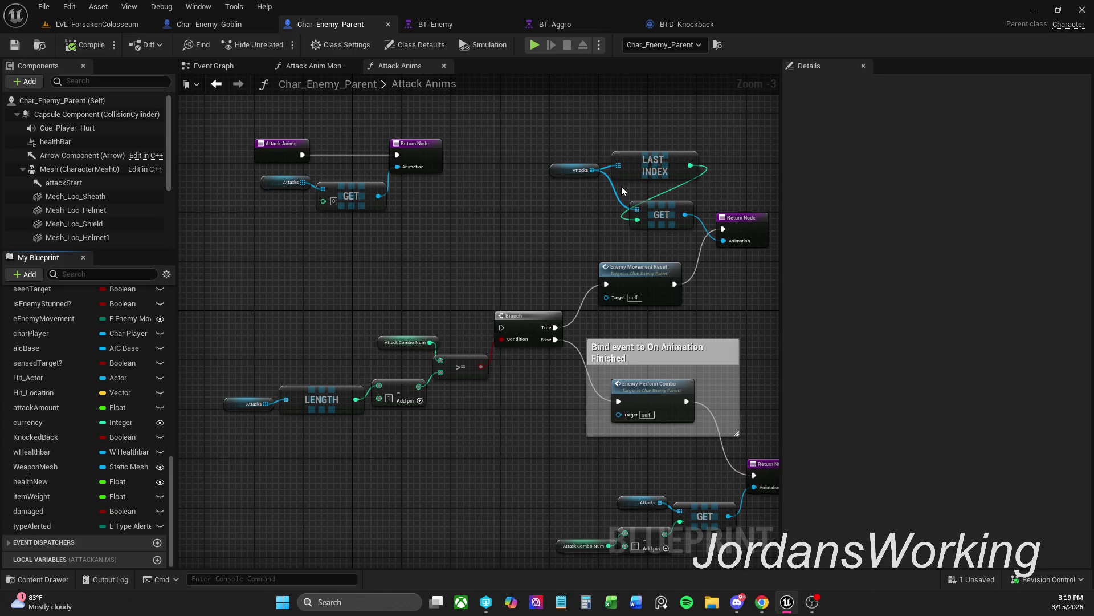
Open Char_Enemy_Goblin's construction script and center its SET, Branch and Set Static Mesh nodes
{"action": "left_click", "coordinate": [209, 25]}
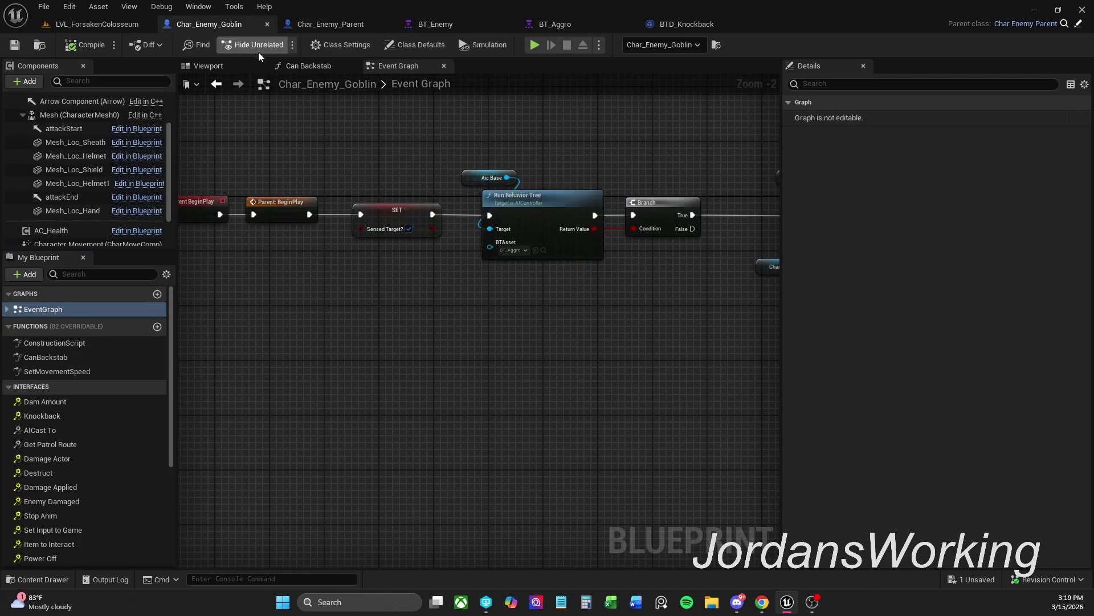
{"action": "left_click_drag", "start_coordinate": [390, 151], "coordinate": [447, 165]}
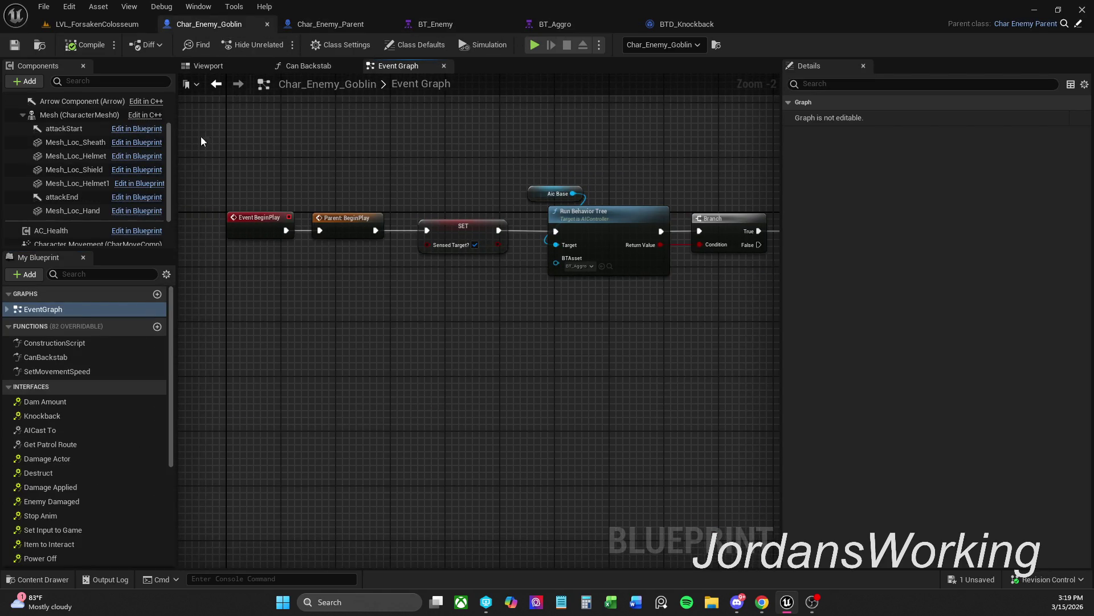
{"action": "double_click", "coordinate": [85, 342]}
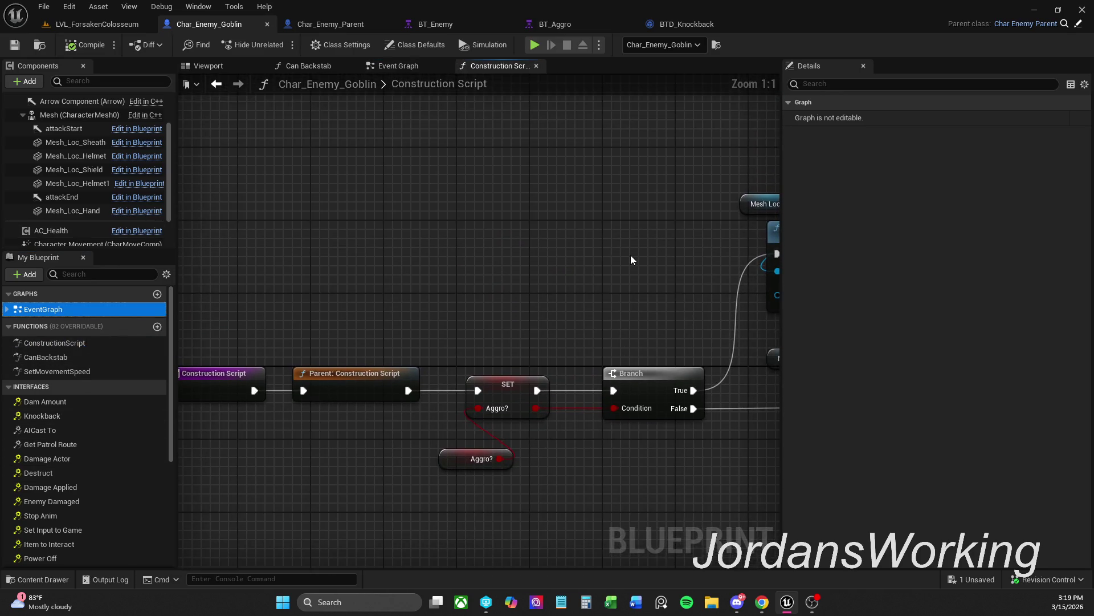
{"action": "left_click_drag", "start_coordinate": [625, 256], "coordinate": [525, 217]}
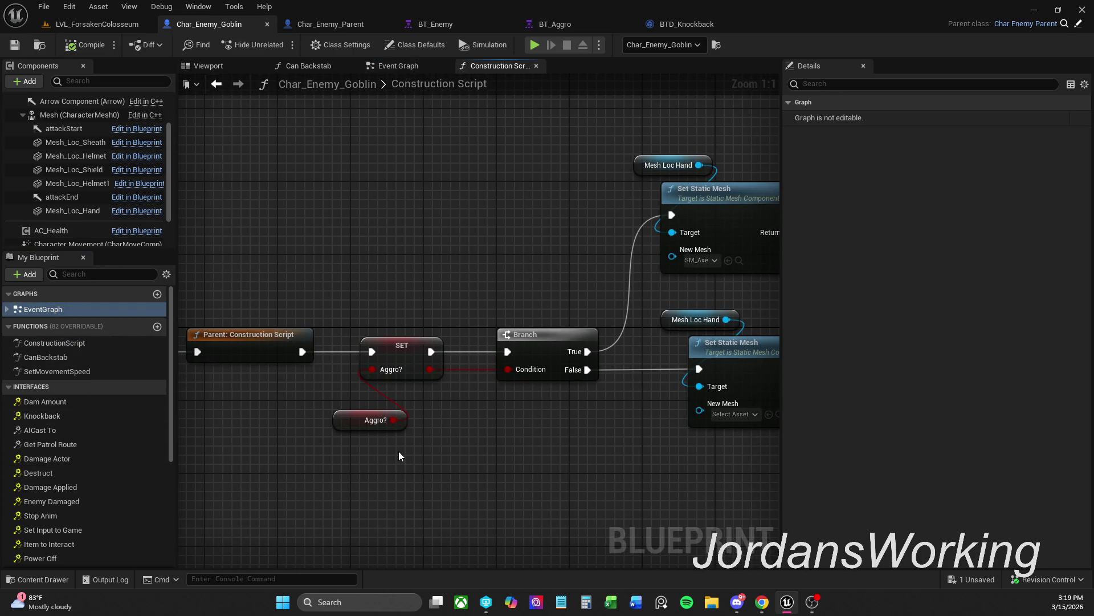
{"action": "mouse_move", "coordinate": [400, 451]}
{"action": "left_mouse_down"}
{"action": "mouse_move", "coordinate": [359, 420]}
{"action": "mouse_move", "coordinate": [368, 404]}
{"action": "left_mouse_up"}
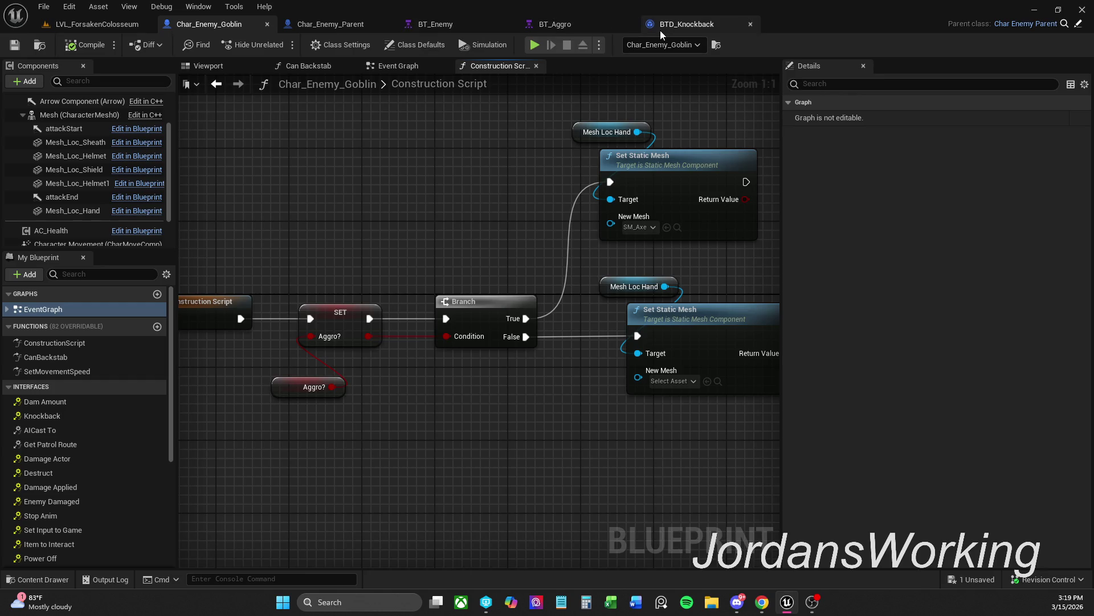
Browse to the Enemy/Controllers folder and open the AIC_Base controller blueprint
{"action": "left_click", "coordinate": [46, 575]}
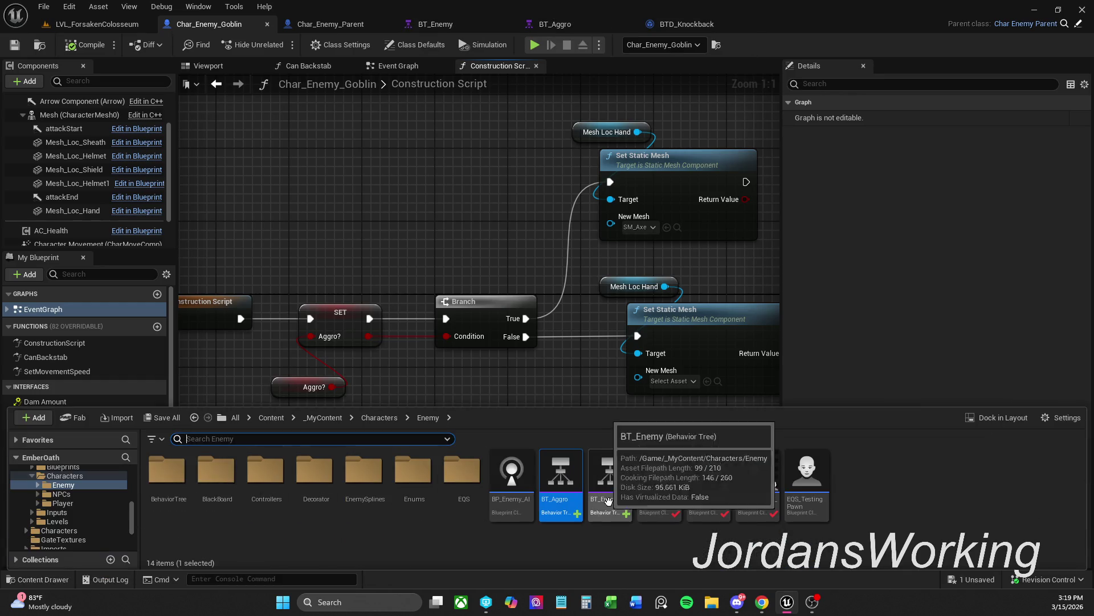
{"action": "double_click", "coordinate": [265, 493]}
{"action": "left_click", "coordinate": [175, 499]}
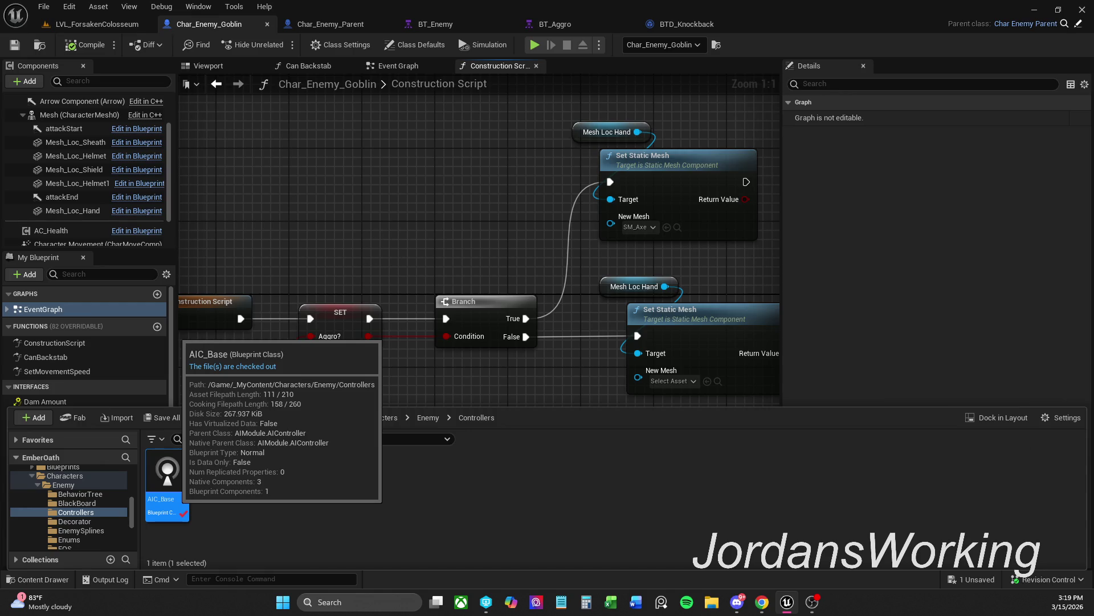
{"action": "double_click", "coordinate": [167, 479]}
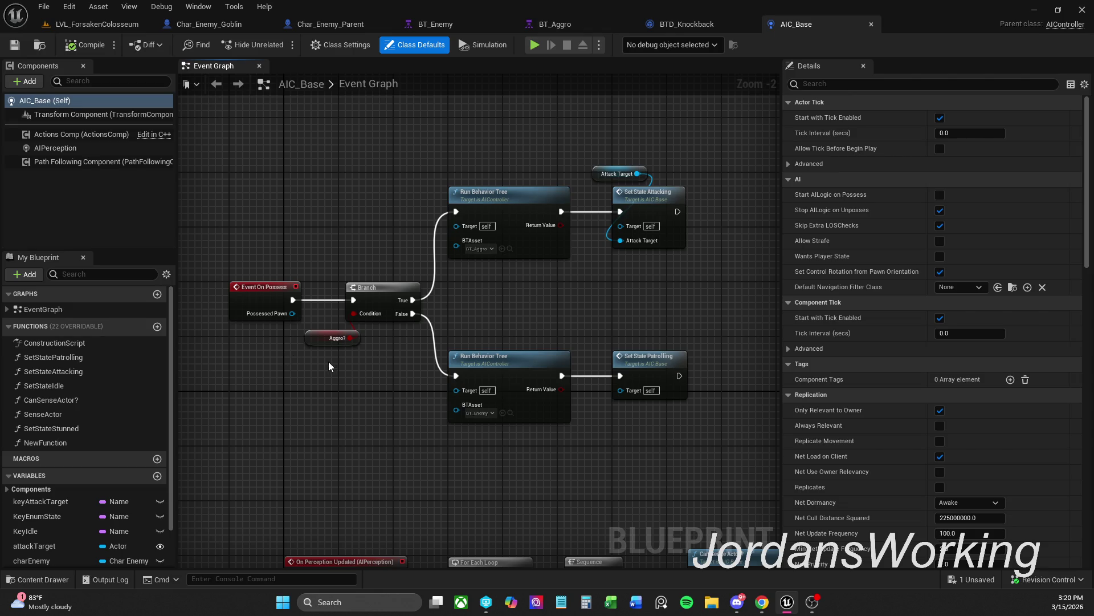
Tick Aggro?'s Default Value in AIC_Base so it defaults to true, and save
{"action": "left_click", "coordinate": [336, 338]}
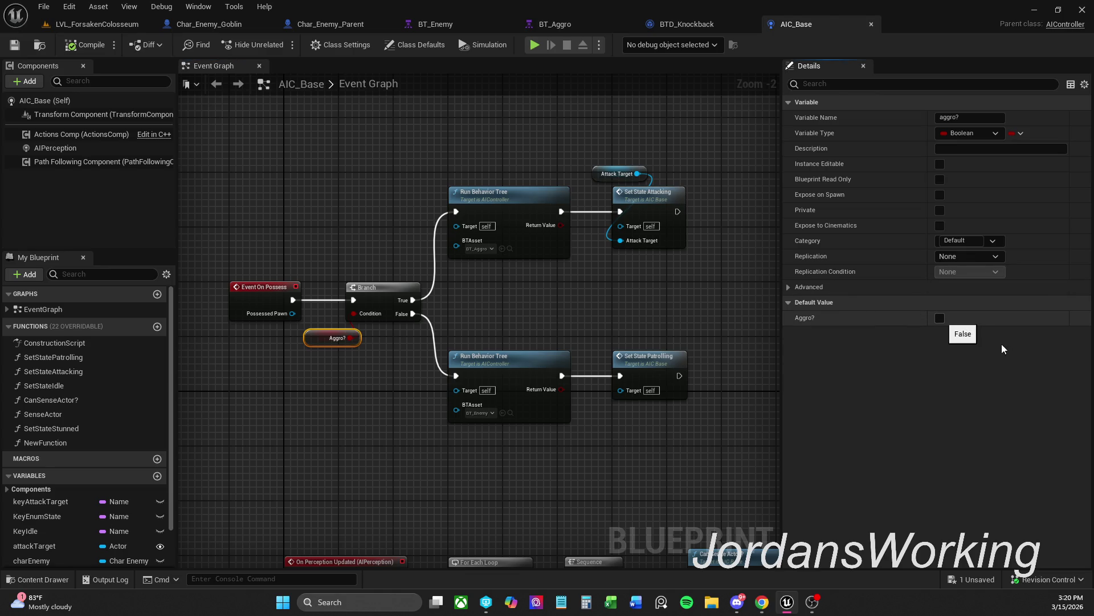
{"action": "left_click", "coordinate": [940, 318]}
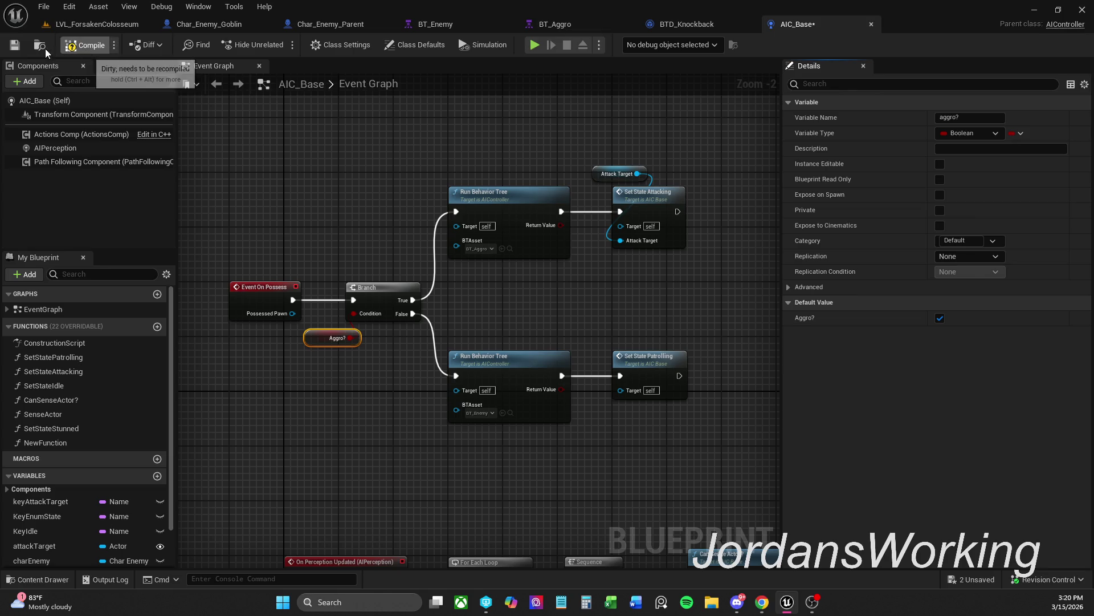
{"action": "left_click", "coordinate": [15, 45]}
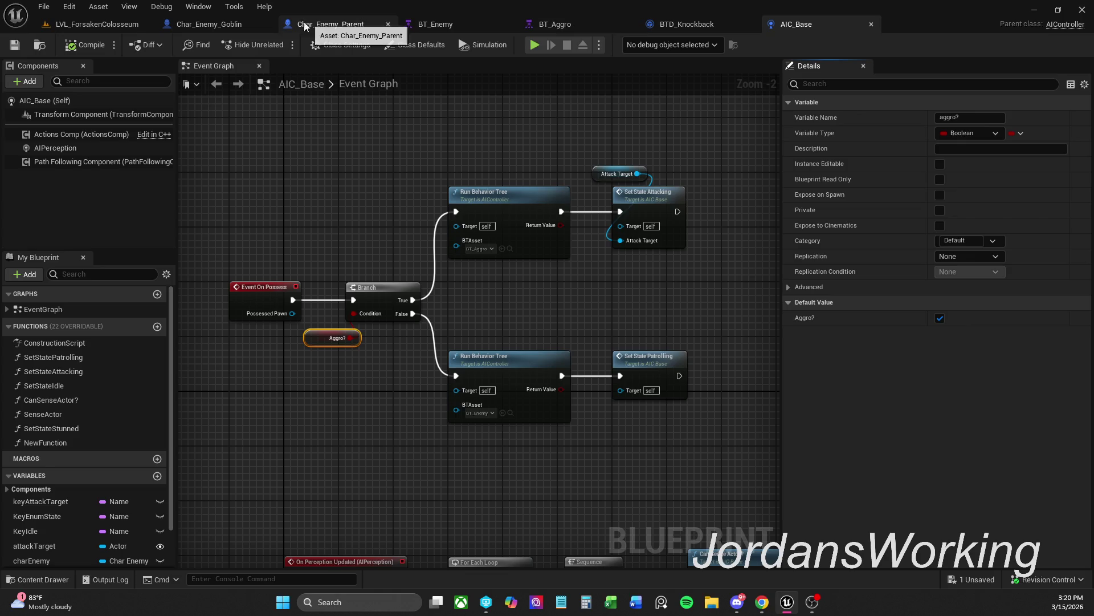
{"action": "left_click", "coordinate": [334, 28]}
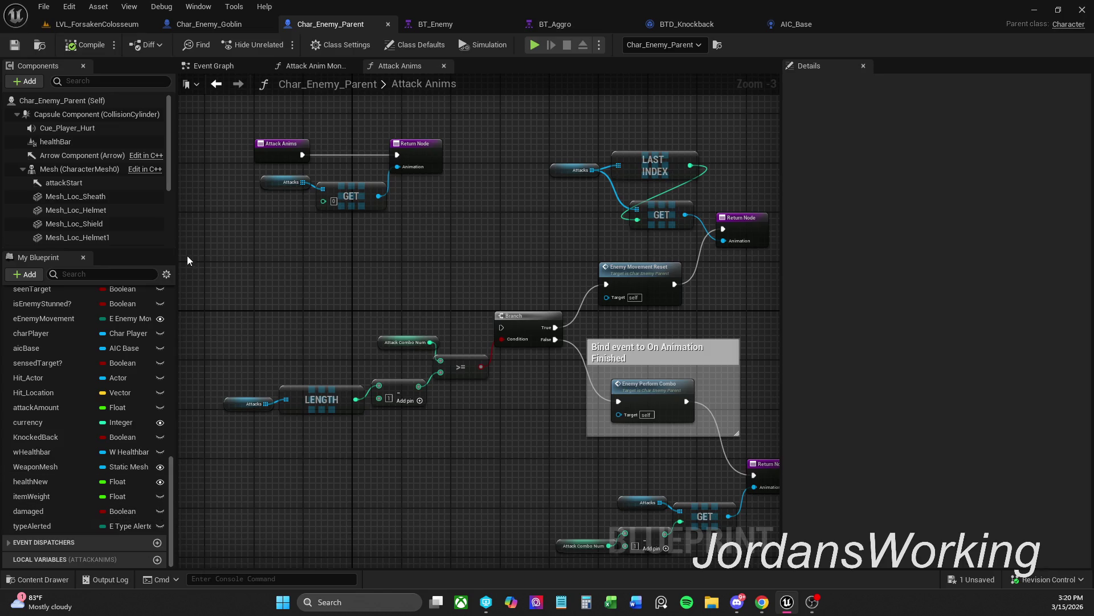
Add a Boolean variable named aggro? to Char_Enemy_Parent and open its construction script
{"action": "mouse_move", "coordinate": [171, 470]}
{"action": "left_mouse_down"}
{"action": "mouse_move", "coordinate": [174, 338]}
{"action": "mouse_move", "coordinate": [174, 351]}
{"action": "left_mouse_up"}
{"action": "left_click", "coordinate": [158, 412]}
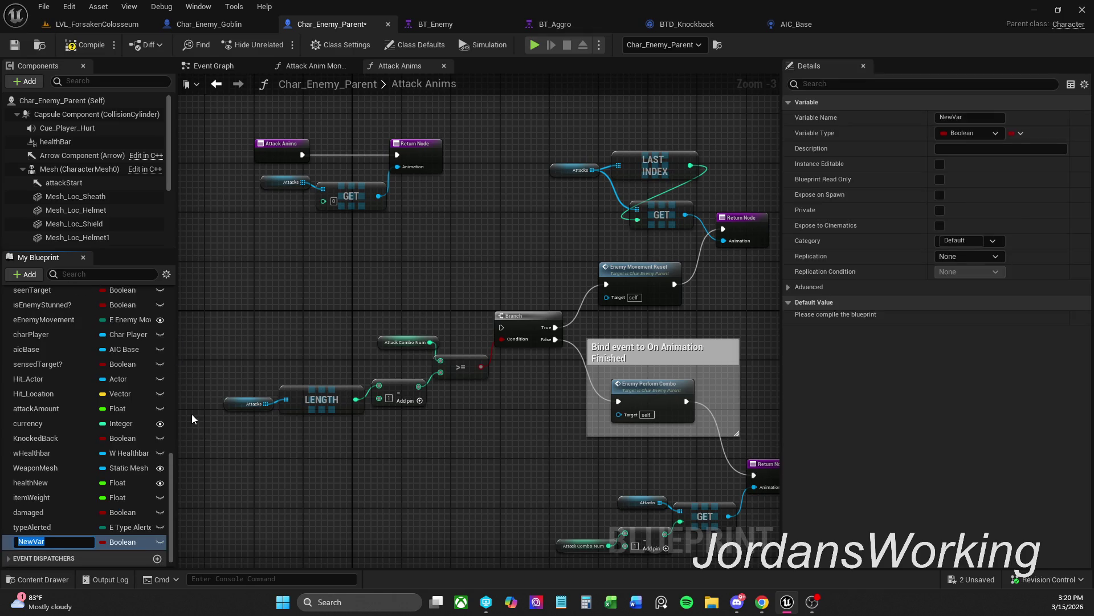
{"action": "type", "text": "aggro"}
{"action": "type", "text": "?"}
{"action": "key", "text": "Return"}
{"action": "scroll", "coordinate": [84, 404], "scroll_direction": "up", "scroll_amount": 10}
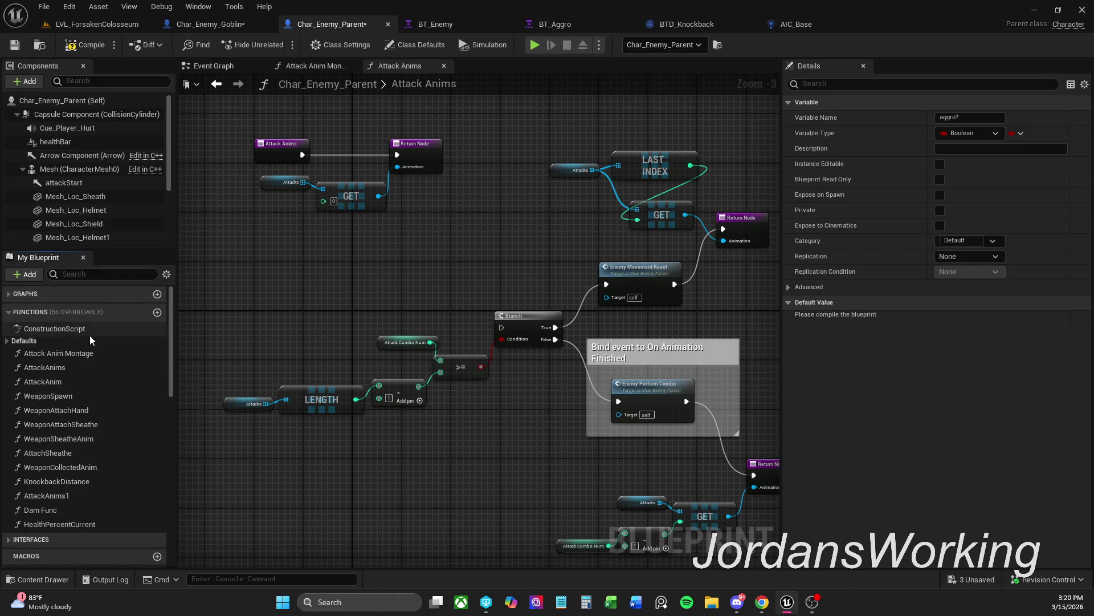
{"action": "double_click", "coordinate": [87, 331]}
{"action": "left_click_drag", "start_coordinate": [601, 349], "coordinate": [431, 351]}
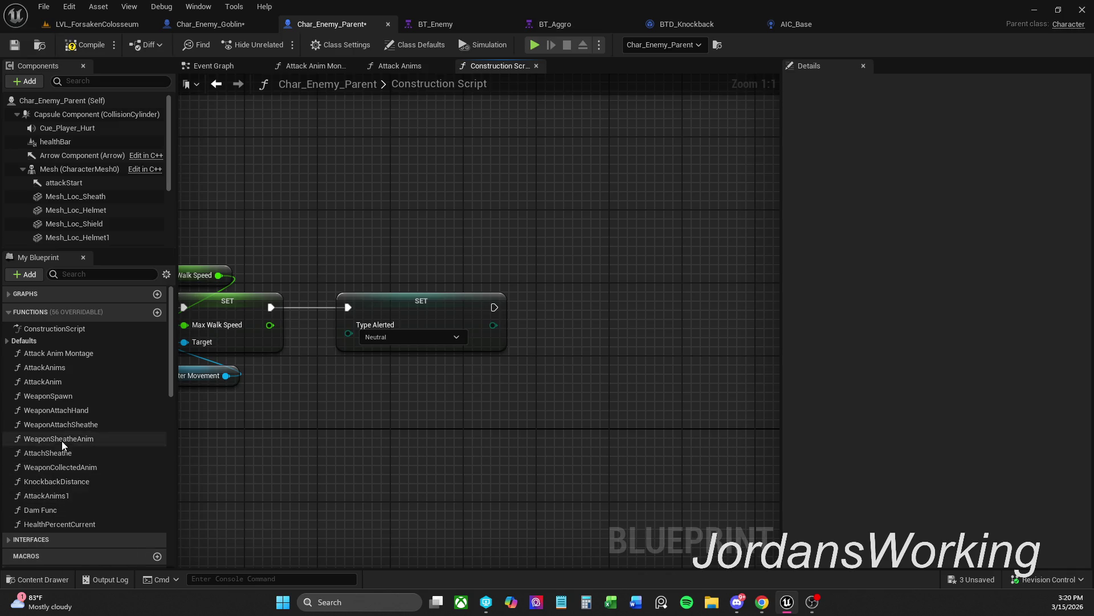
Add a Get aicBase node and pull from it a SET Aggro? node
{"action": "scroll", "coordinate": [62, 441], "scroll_direction": "down", "scroll_amount": 3}
{"action": "right_click", "coordinate": [554, 253]}
{"action": "type", "text": "get"}
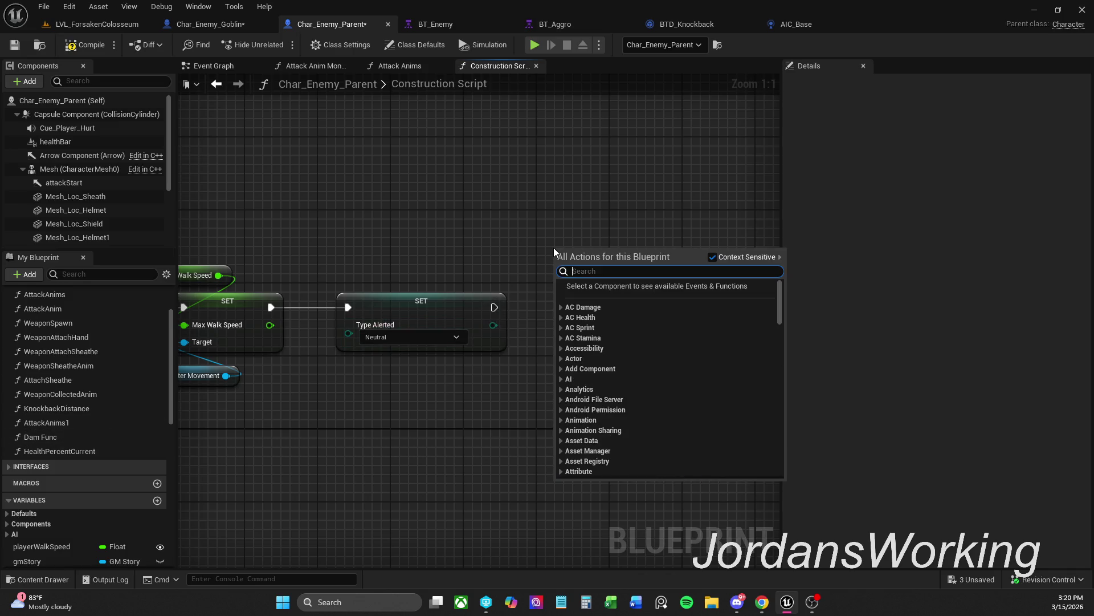
{"action": "type", "text": " aic"}
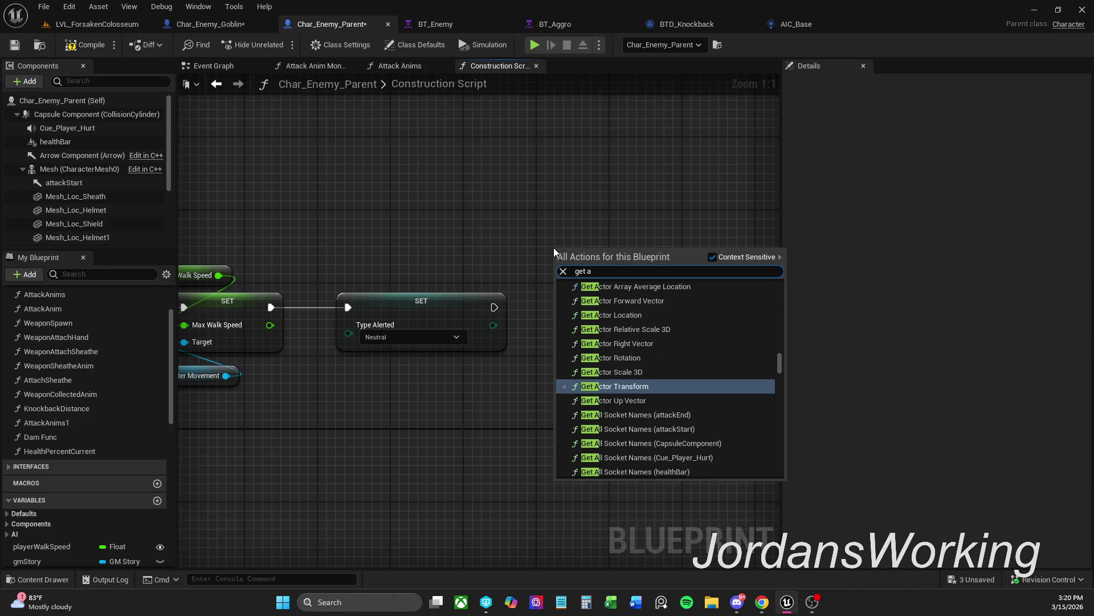
{"action": "key", "text": "Down"}
{"action": "key", "text": "Return"}
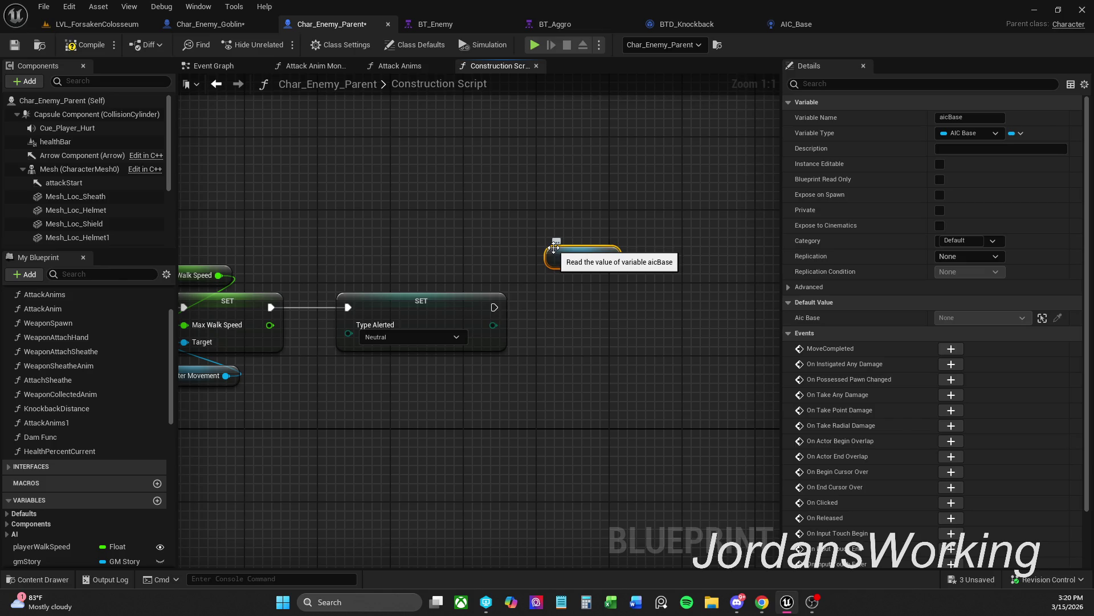
{"action": "left_click", "coordinate": [626, 298]}
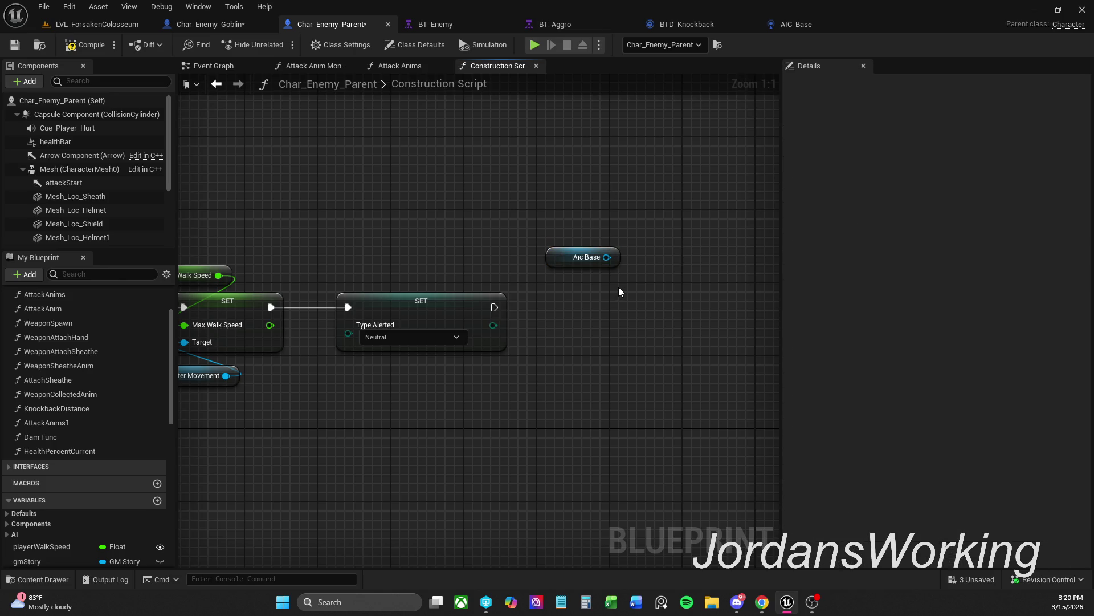
{"action": "mouse_move", "coordinate": [607, 257]}
{"action": "left_mouse_down"}
{"action": "mouse_move", "coordinate": [635, 280]}
{"action": "mouse_move", "coordinate": [569, 286]}
{"action": "left_mouse_up"}
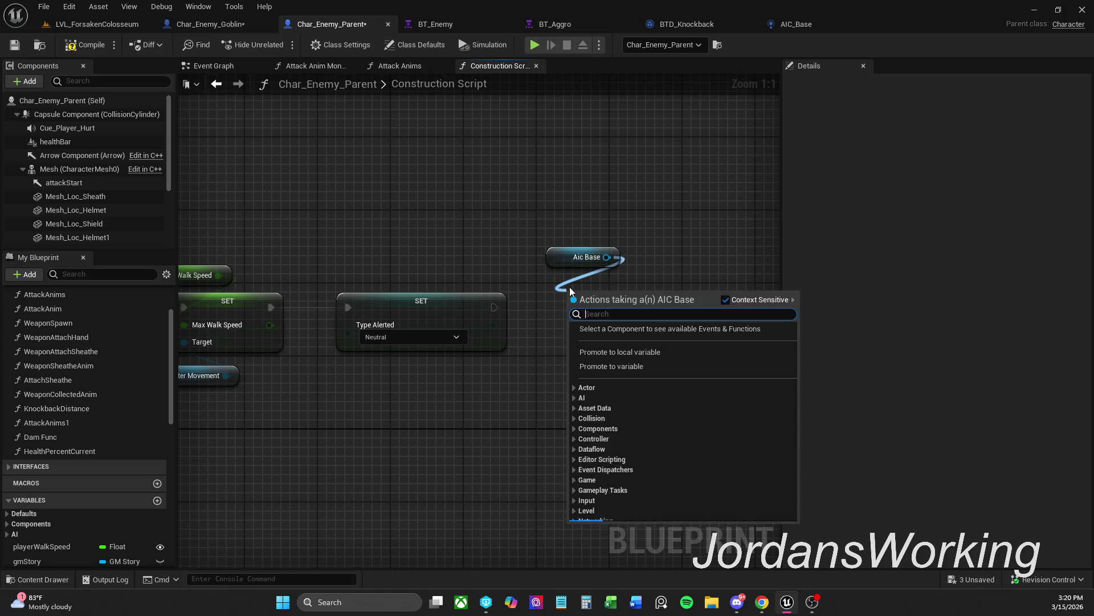
{"action": "type", "text": "set"}
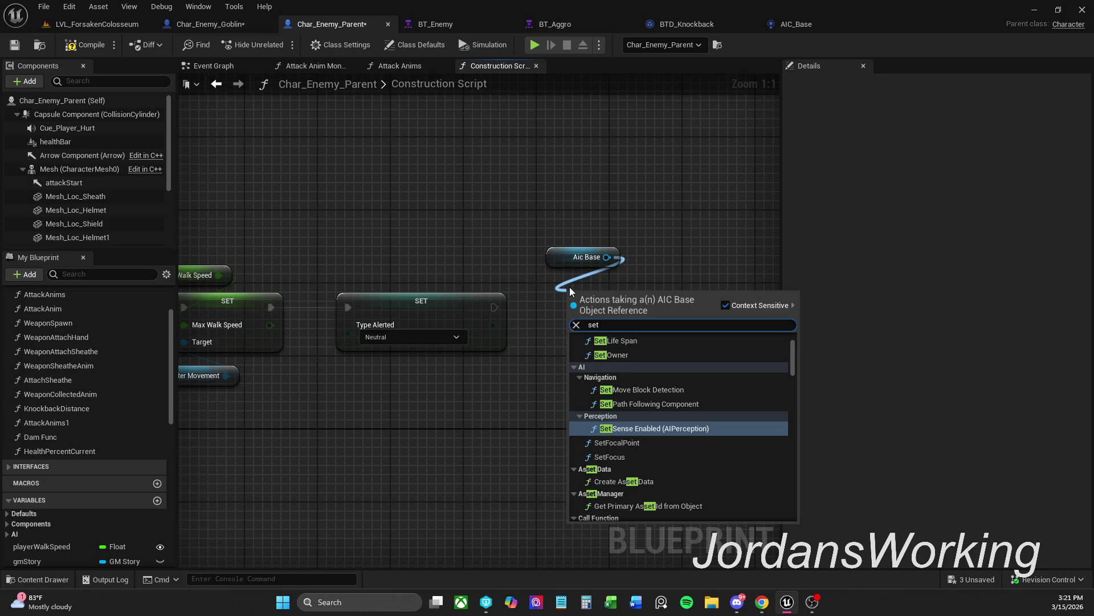
{"action": "type", "text": " aggr"}
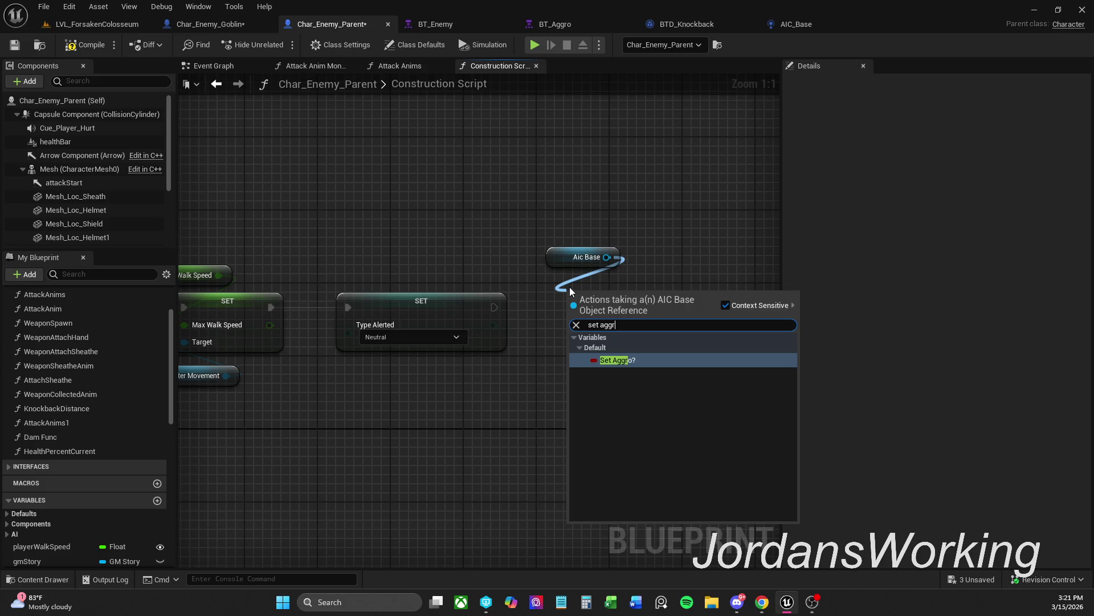
{"action": "key", "text": "Return"}
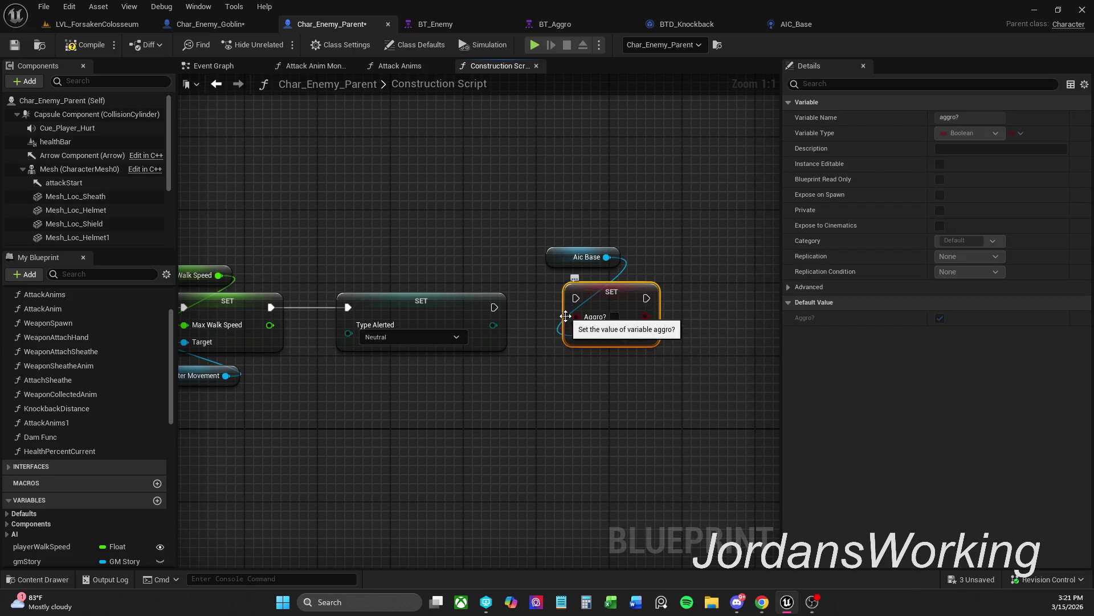
Chain the SET Aggro? node after Type Alerted and tidy the Aic Base and SET nodes
{"action": "left_click_drag", "start_coordinate": [580, 299], "coordinate": [496, 306]}
{"action": "mouse_move", "coordinate": [596, 231]}
{"action": "left_mouse_down"}
{"action": "mouse_move", "coordinate": [633, 322]}
{"action": "mouse_move", "coordinate": [619, 307]}
{"action": "mouse_move", "coordinate": [619, 317]}
{"action": "left_mouse_up"}
{"action": "left_click", "coordinate": [660, 292]}
{"action": "mouse_move", "coordinate": [712, 279]}
{"action": "left_mouse_down"}
{"action": "mouse_move", "coordinate": [535, 398]}
{"action": "mouse_move", "coordinate": [395, 369]}
{"action": "mouse_move", "coordinate": [336, 371]}
{"action": "left_mouse_up"}
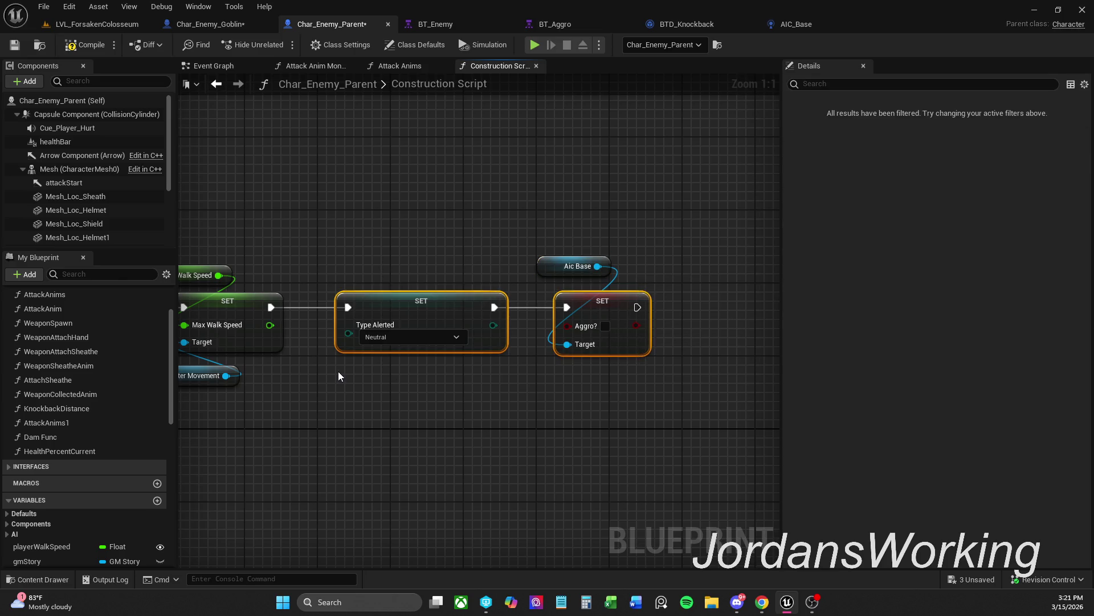
{"action": "left_click_drag", "start_coordinate": [635, 391], "coordinate": [593, 252]}
{"action": "left_click_drag", "start_coordinate": [627, 344], "coordinate": [635, 343]}
{"action": "left_click", "coordinate": [658, 261]}
{"action": "left_click", "coordinate": [552, 276]}
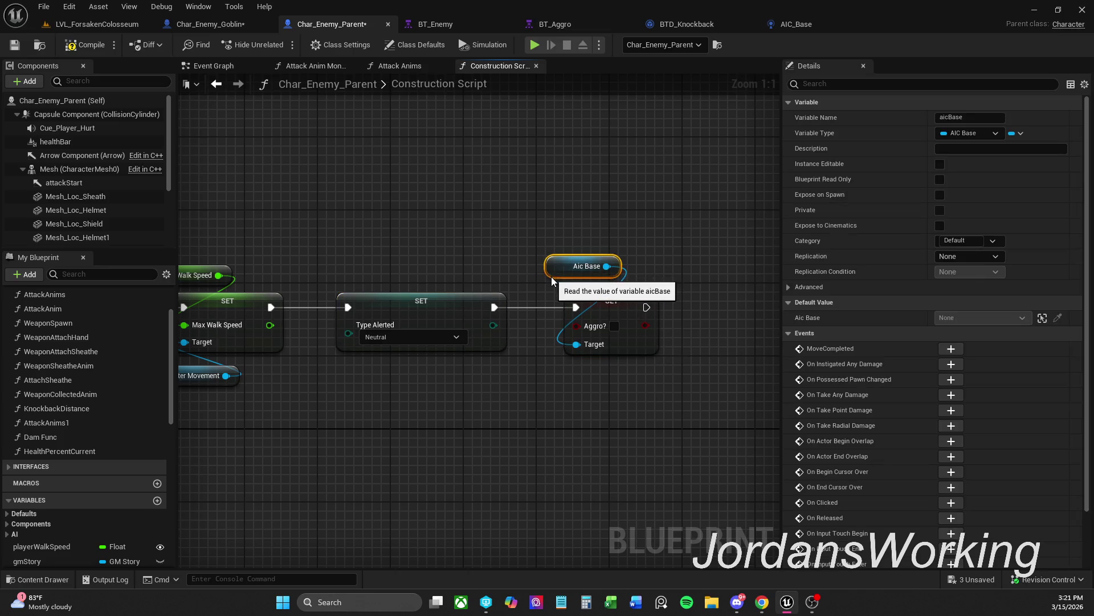
{"action": "left_click_drag", "start_coordinate": [552, 275], "coordinate": [551, 285]}
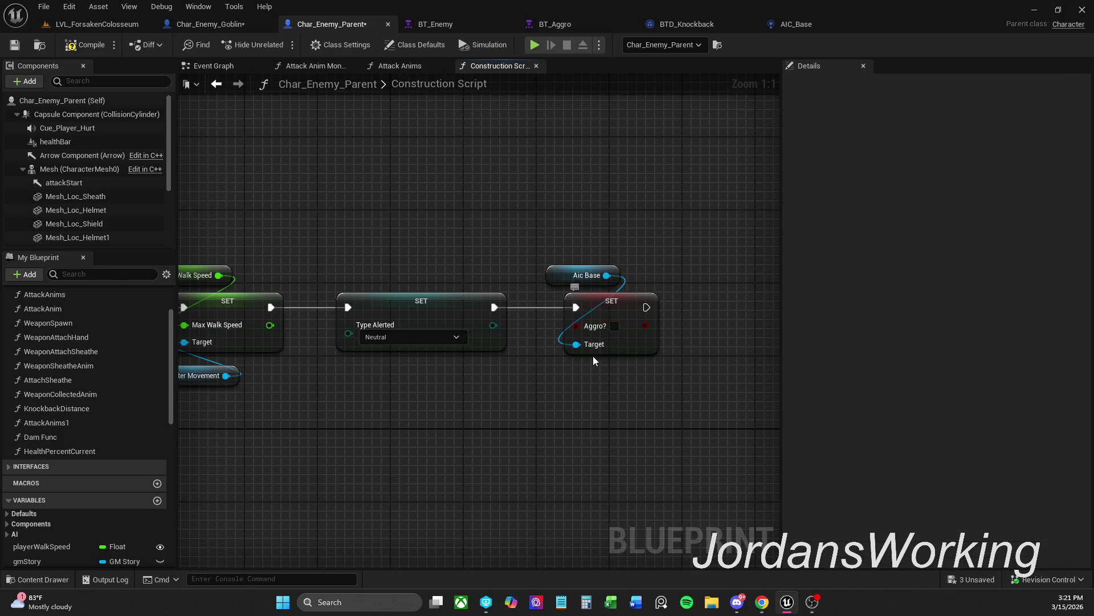
{"action": "mouse_move", "coordinate": [558, 242]}
{"action": "left_mouse_down"}
{"action": "mouse_move", "coordinate": [618, 310]}
{"action": "mouse_move", "coordinate": [636, 310]}
{"action": "left_mouse_up"}
{"action": "left_click", "coordinate": [466, 368]}
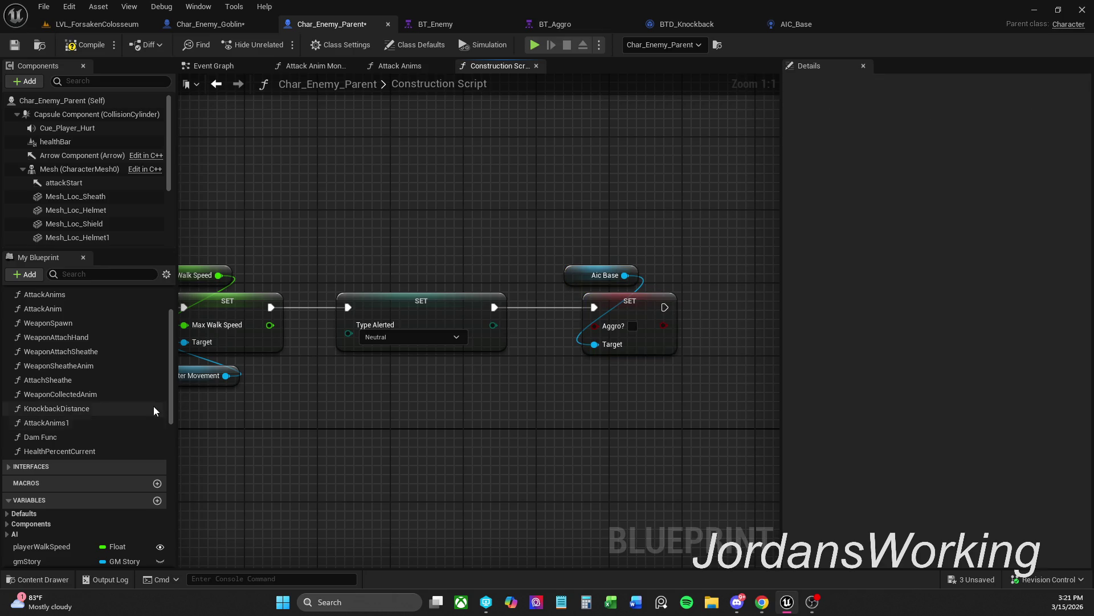
{"action": "left_click_drag", "start_coordinate": [169, 399], "coordinate": [168, 547]}
Feed the parent's aggro? variable into the SET node's Aggro? input and arrange the nodes
{"action": "mouse_move", "coordinate": [53, 528]}
{"action": "left_mouse_down"}
{"action": "mouse_move", "coordinate": [568, 317]}
{"action": "mouse_move", "coordinate": [595, 325]}
{"action": "left_mouse_up"}
{"action": "left_click_drag", "start_coordinate": [506, 345], "coordinate": [526, 372]}
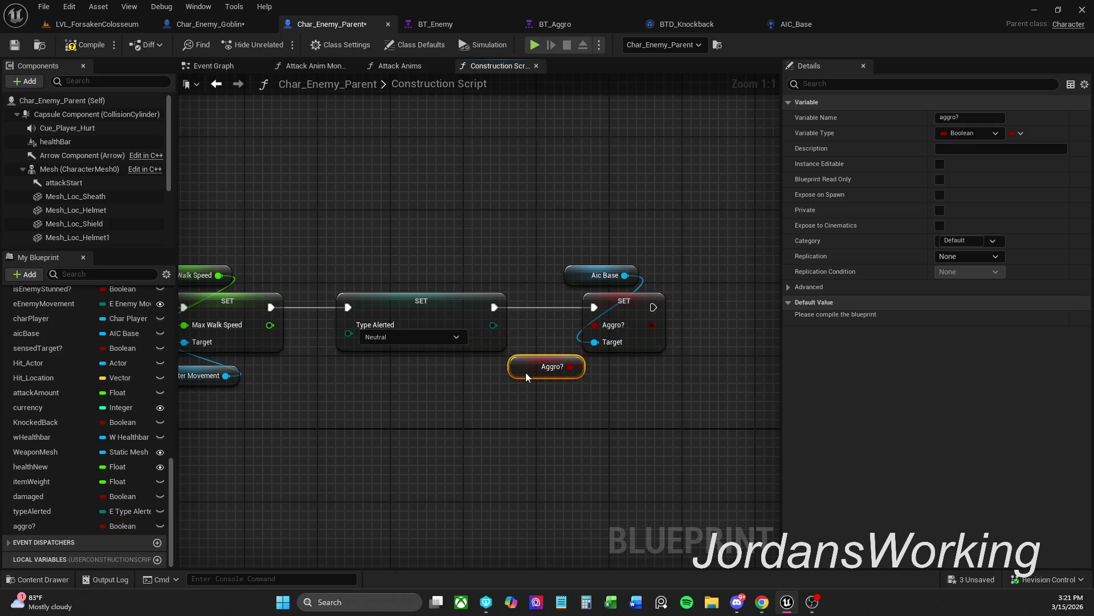
{"action": "left_click_drag", "start_coordinate": [561, 251], "coordinate": [624, 372]}
{"action": "left_click_drag", "start_coordinate": [621, 298], "coordinate": [649, 298]}
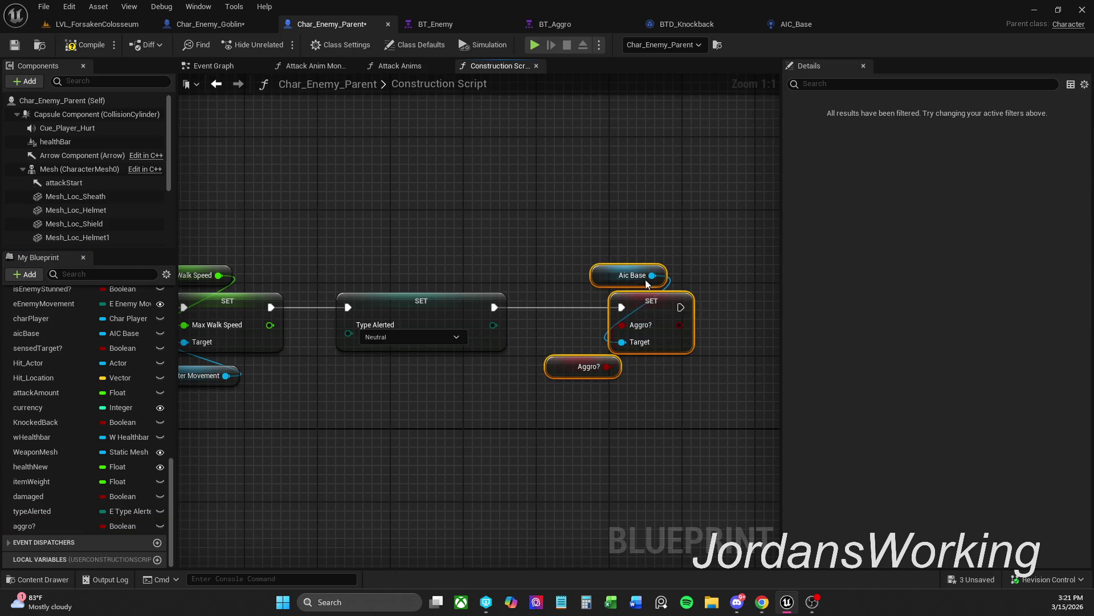
{"action": "left_click", "coordinate": [562, 396]}
{"action": "left_click_drag", "start_coordinate": [562, 367], "coordinate": [562, 385]}
Make aggro? Instance Editable and Expose on Spawn, then save Char_Enemy_Parent
{"action": "left_click", "coordinate": [940, 164]}
{"action": "left_click", "coordinate": [940, 195]}
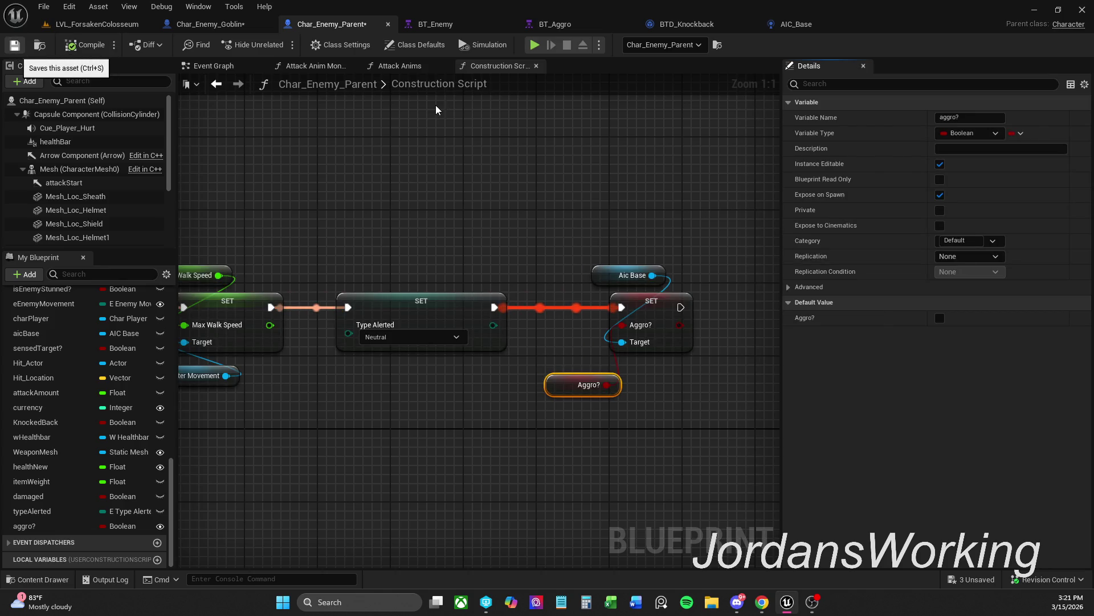
{"action": "key", "text": "ctrl+s"}
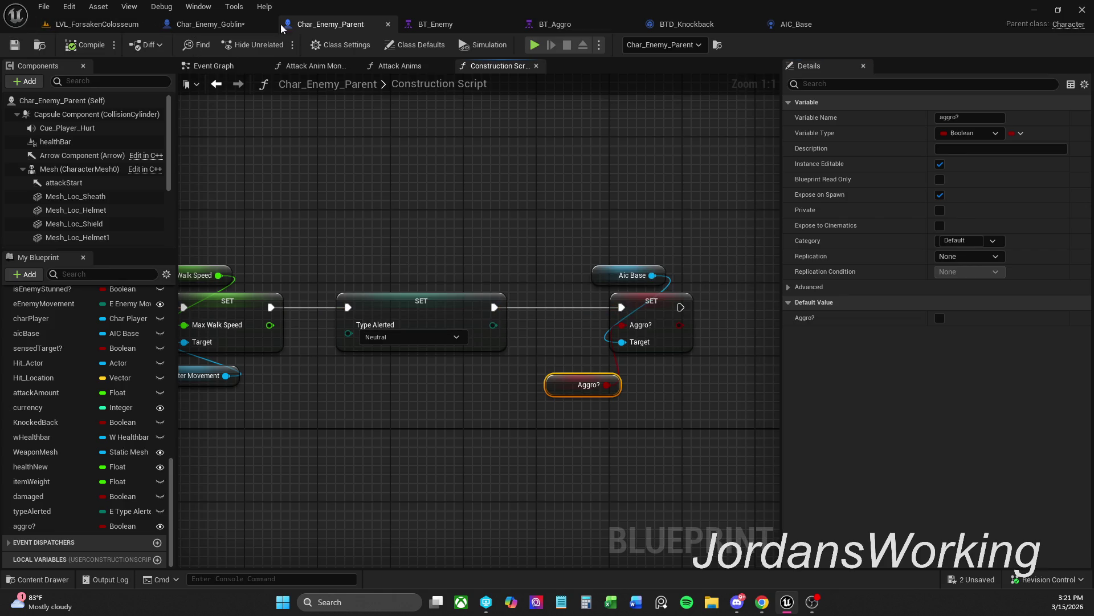
{"action": "left_click", "coordinate": [228, 24]}
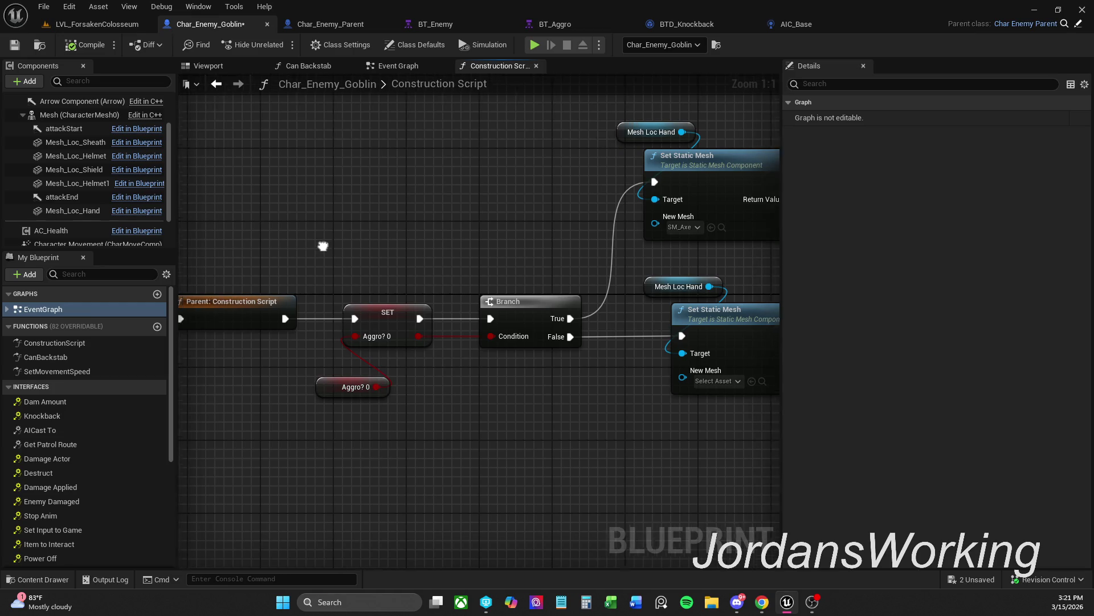
Rename the goblin's aggro?_0 variable to aggroOrNot?
{"action": "left_click_drag", "start_coordinate": [383, 419], "coordinate": [383, 426]}
{"action": "left_click", "coordinate": [453, 416]}
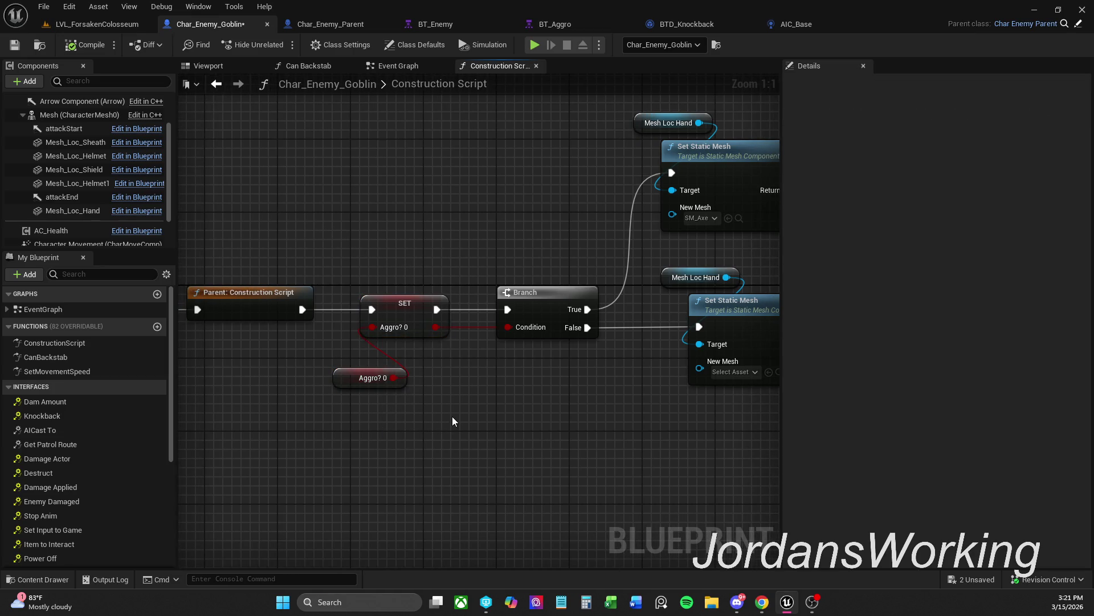
{"action": "scroll", "coordinate": [74, 433], "scroll_direction": "down", "scroll_amount": 7}
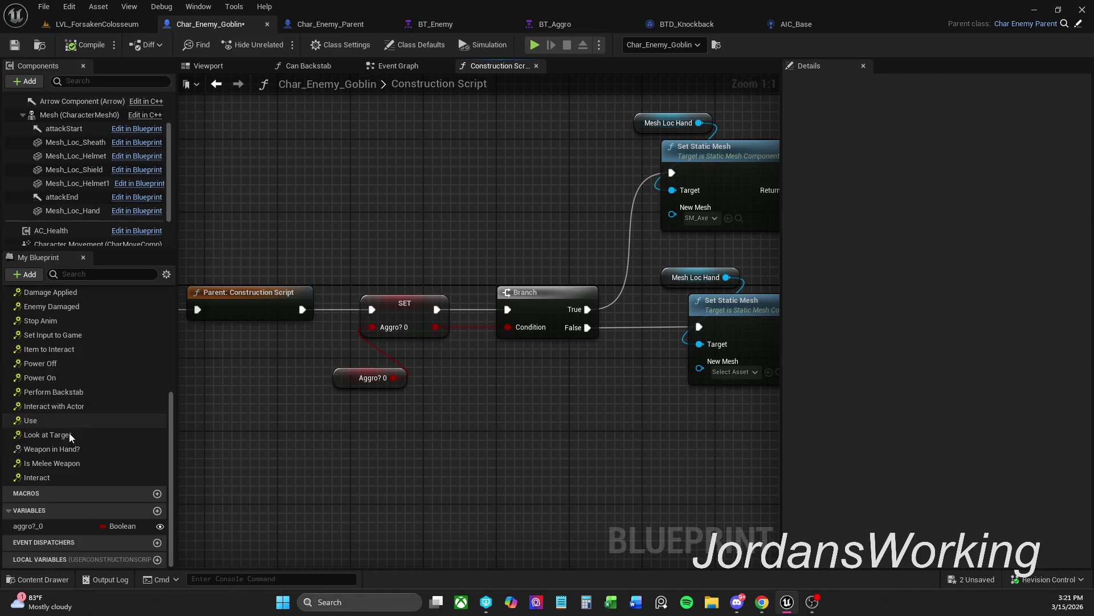
{"action": "left_click", "coordinate": [50, 526]}
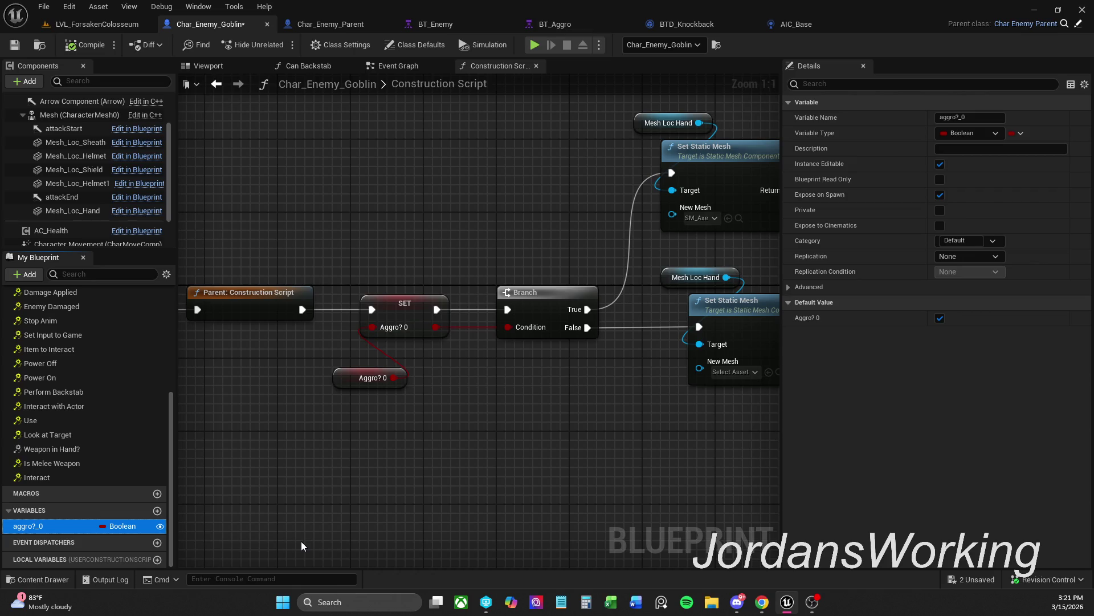
{"action": "key", "text": "F2"}
{"action": "key", "text": "End"}
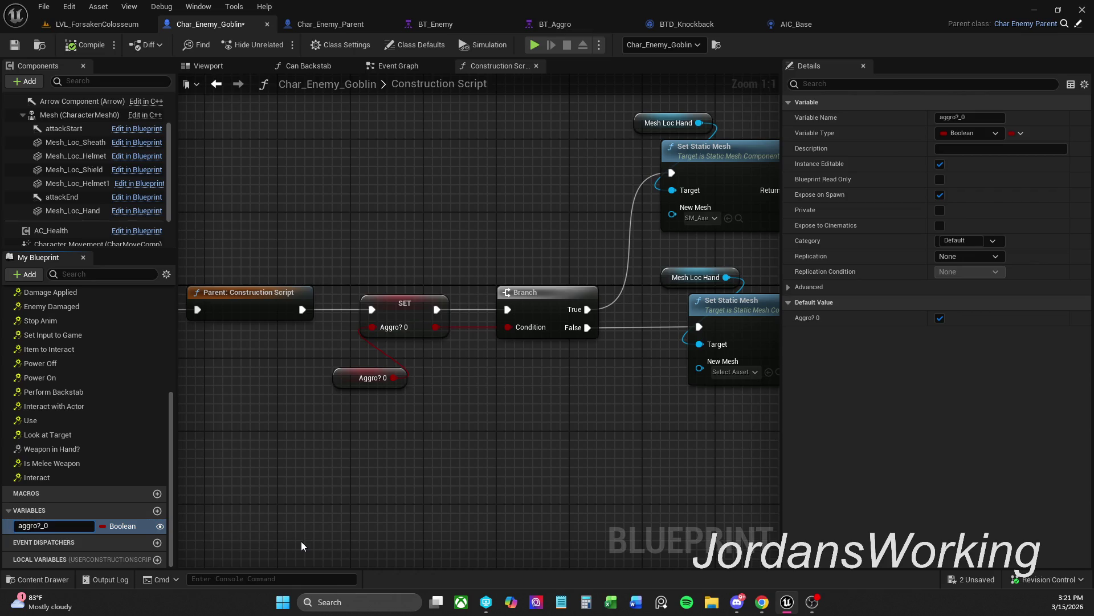
{"action": "key", "text": "BackSpace"}
{"action": "key", "text": "BackSpace"}
{"action": "type", "text": "0"}
{"action": "key", "text": "Return"}
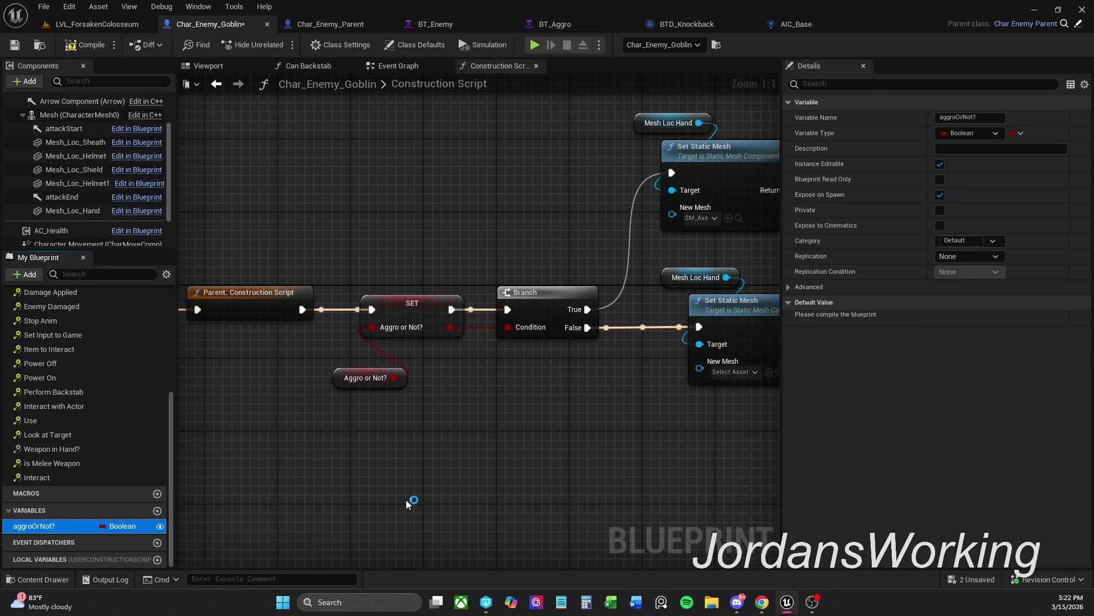
Tidy the Mesh Loc Hand and Set Static Mesh nodes in the construction script
{"action": "left_click_drag", "start_coordinate": [451, 440], "coordinate": [387, 422]}
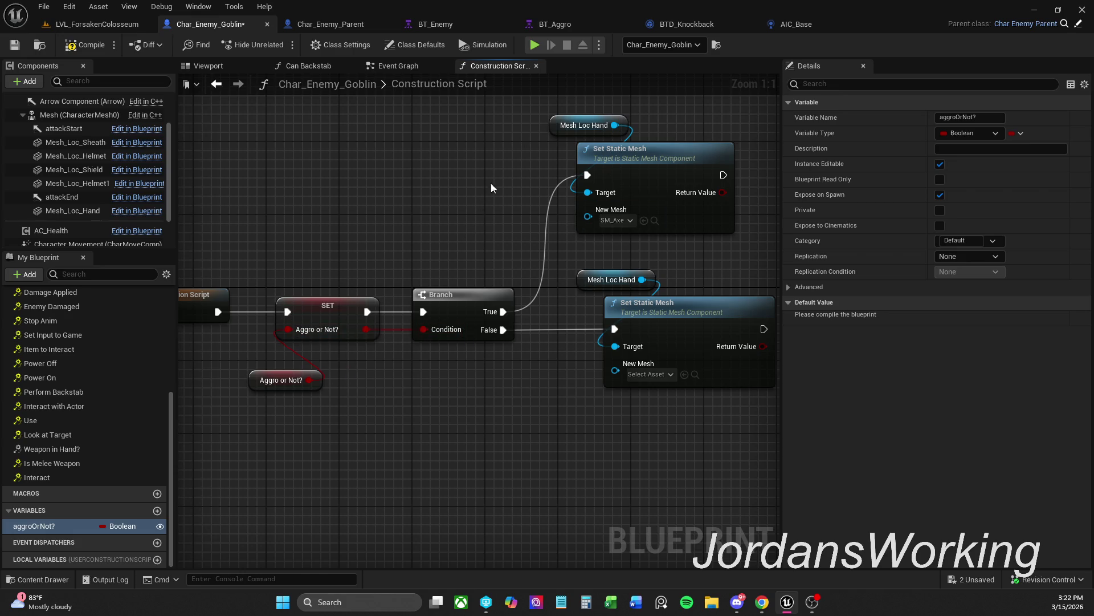
{"action": "left_click_drag", "start_coordinate": [623, 239], "coordinate": [575, 268]}
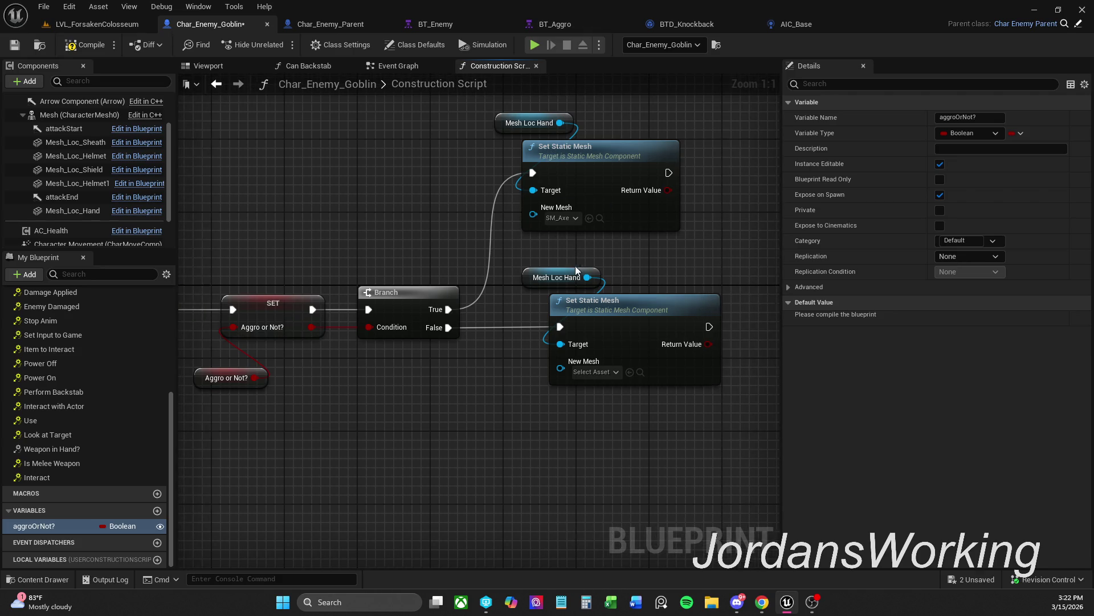
{"action": "left_click_drag", "start_coordinate": [552, 344], "coordinate": [629, 389]}
{"action": "left_click_drag", "start_coordinate": [548, 261], "coordinate": [659, 143]}
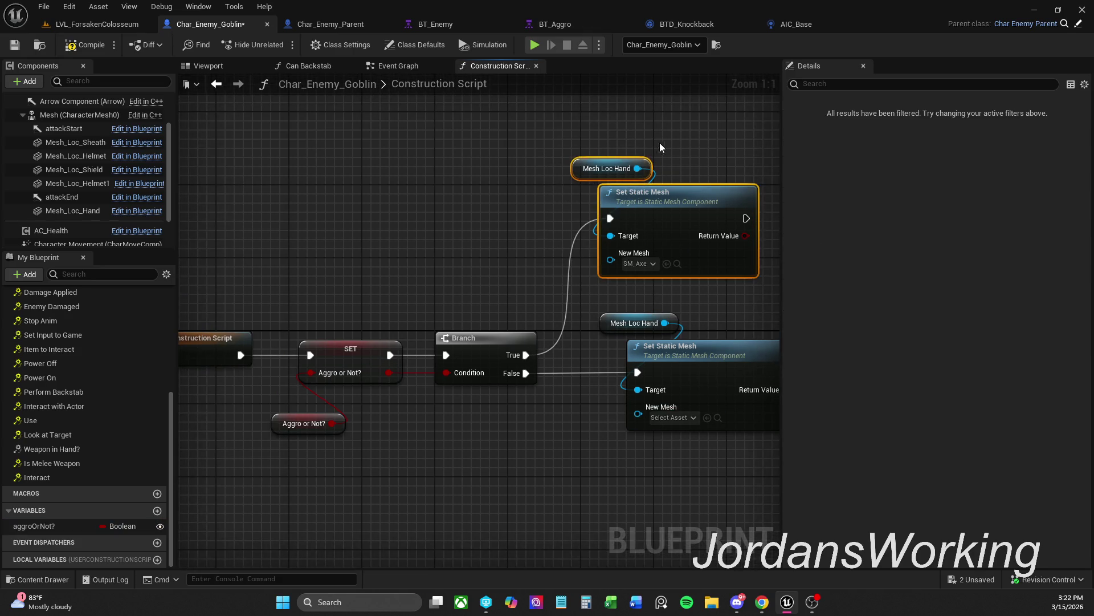
{"action": "left_click", "coordinate": [508, 232]}
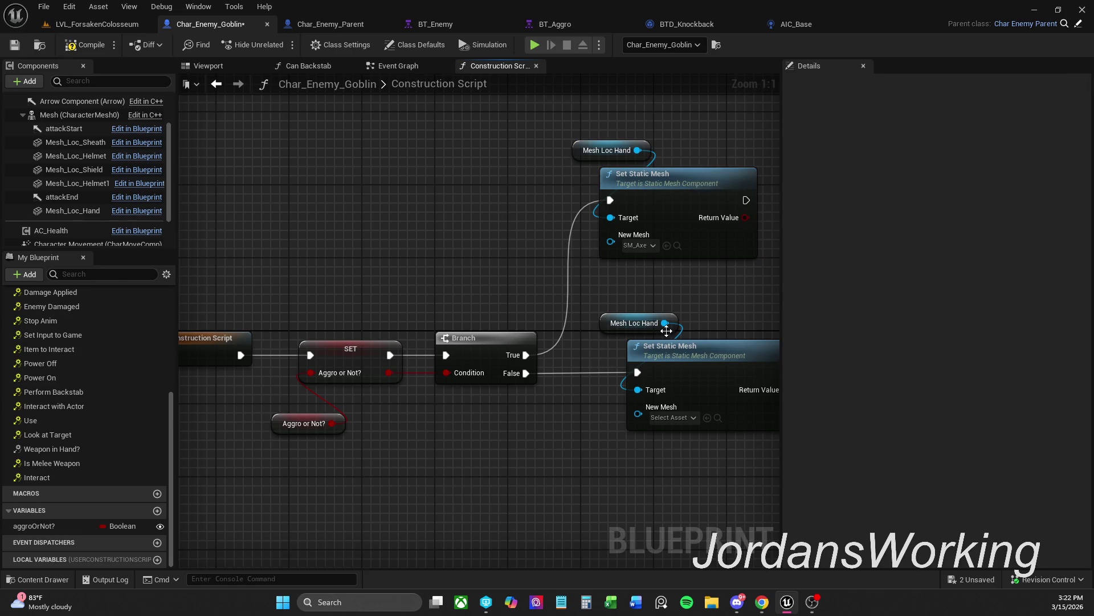
{"action": "mouse_move", "coordinate": [616, 278]}
{"action": "left_mouse_down"}
{"action": "mouse_move", "coordinate": [709, 357]}
{"action": "mouse_move", "coordinate": [687, 360]}
{"action": "left_mouse_up"}
{"action": "left_click", "coordinate": [685, 319]}
{"action": "left_click", "coordinate": [647, 395]}
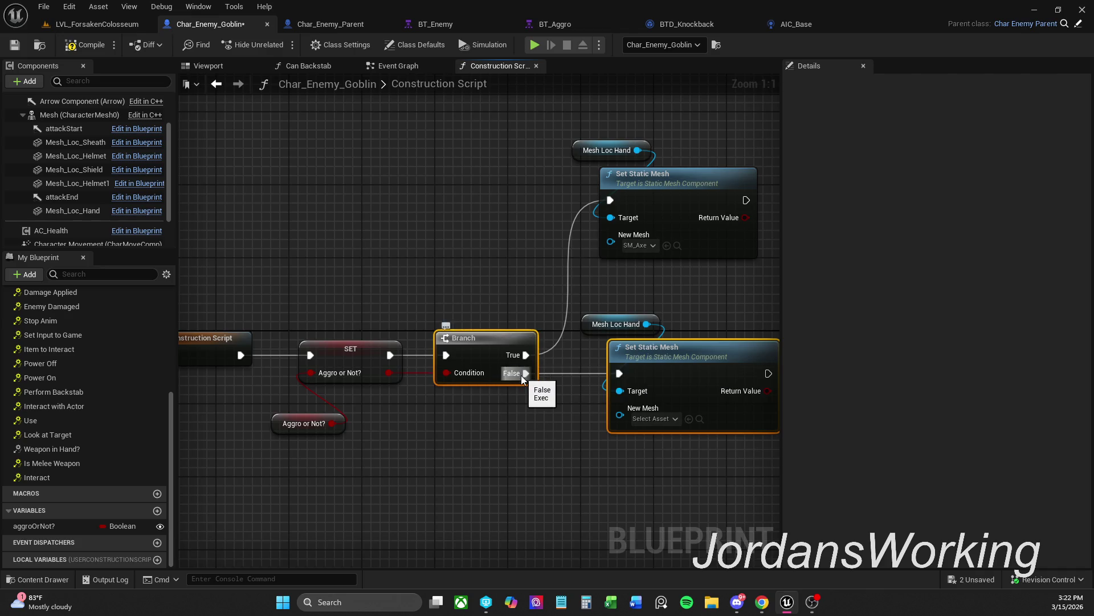
Compile and save the Char_Enemy_Goblin blueprint
{"action": "left_click", "coordinate": [104, 49]}
{"action": "left_click", "coordinate": [15, 44]}
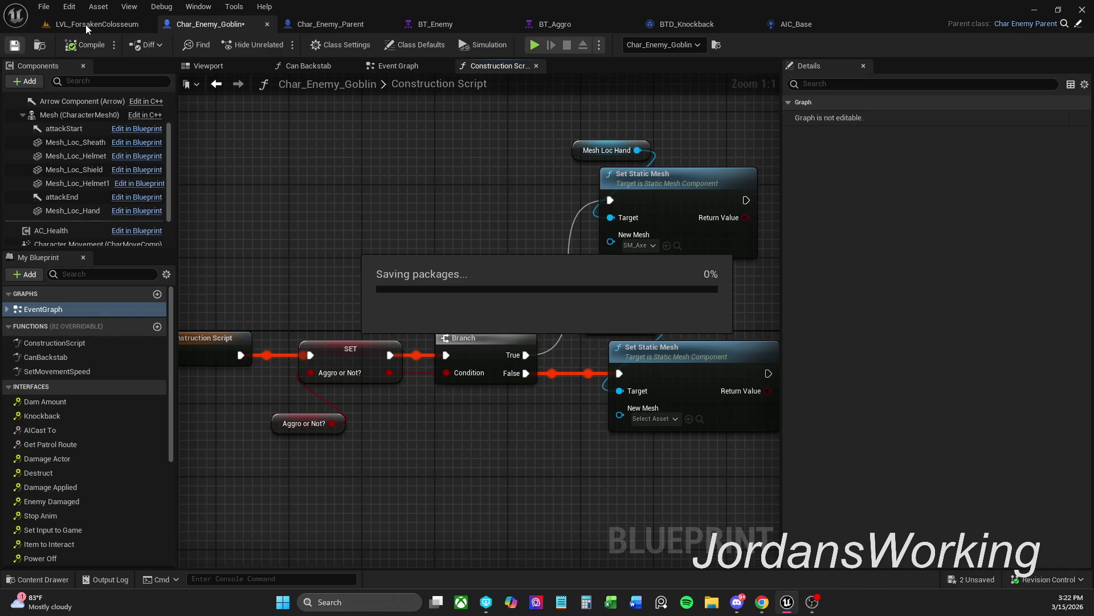
{"action": "left_click", "coordinate": [97, 24]}
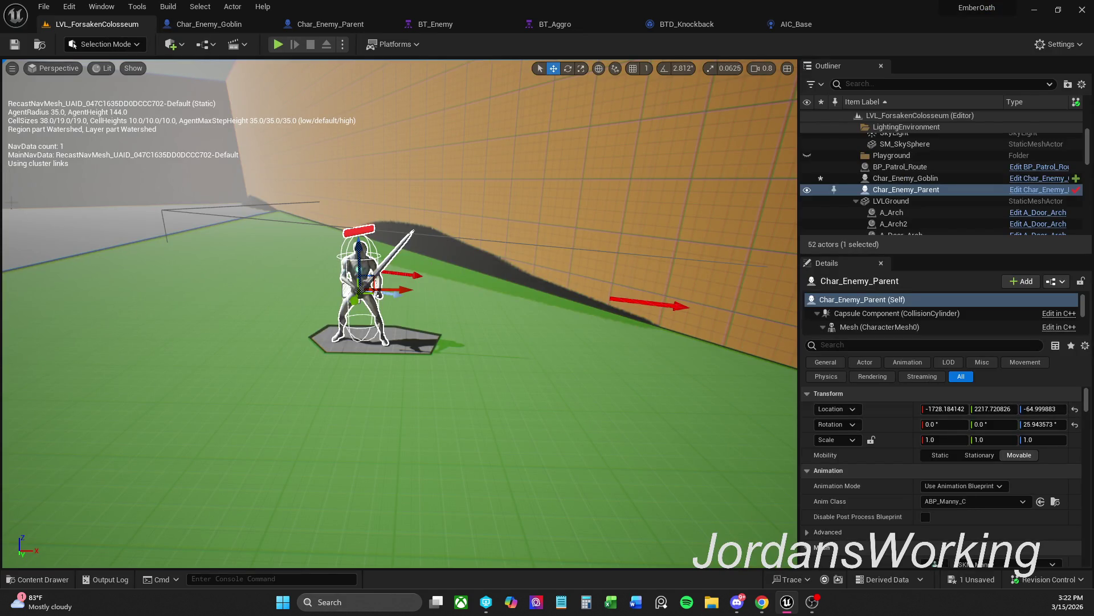
Select and frame the goblin, trying its Aggro or Not? option and leaving it off
{"action": "double_click", "coordinate": [949, 178]}
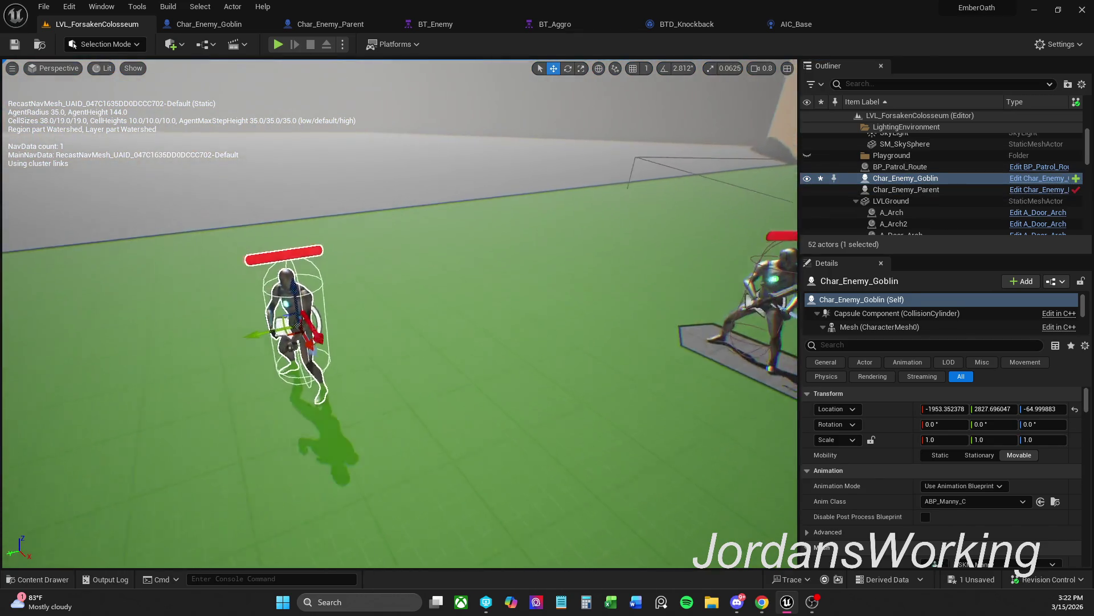
{"action": "scroll", "coordinate": [912, 485], "scroll_direction": "down", "scroll_amount": 3}
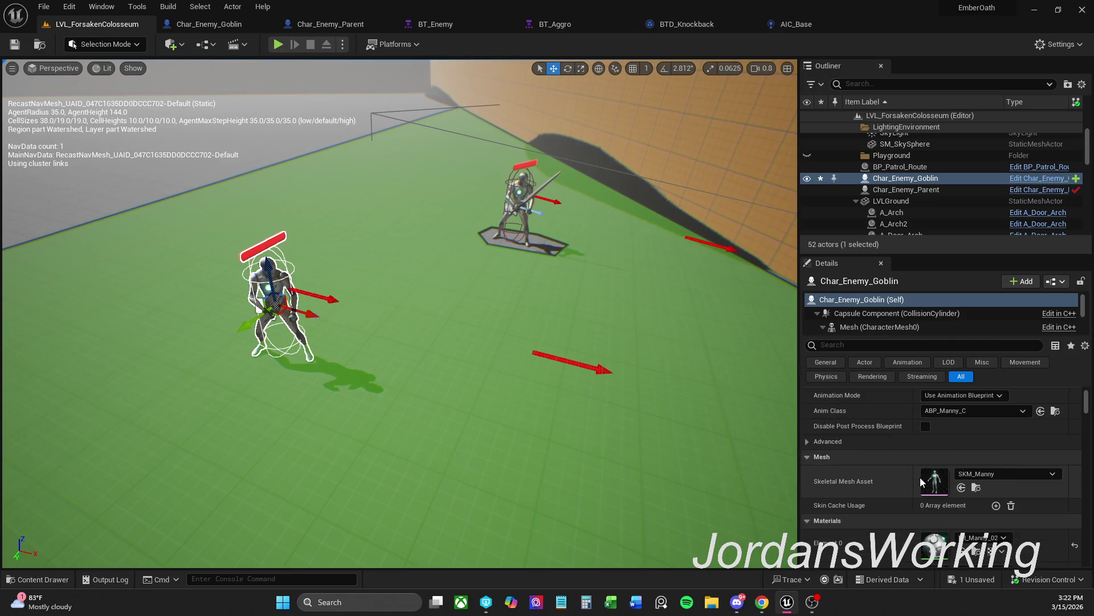
{"action": "scroll", "coordinate": [942, 456], "scroll_direction": "down", "scroll_amount": 2}
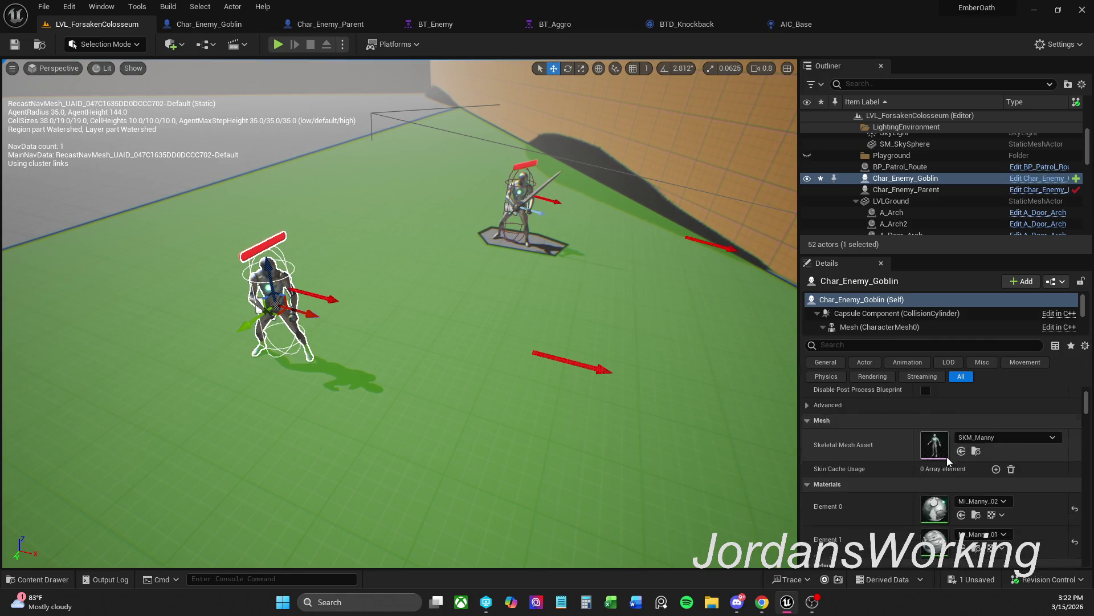
{"action": "scroll", "coordinate": [943, 460], "scroll_direction": "down", "scroll_amount": 1}
{"action": "left_click", "coordinate": [926, 470]}
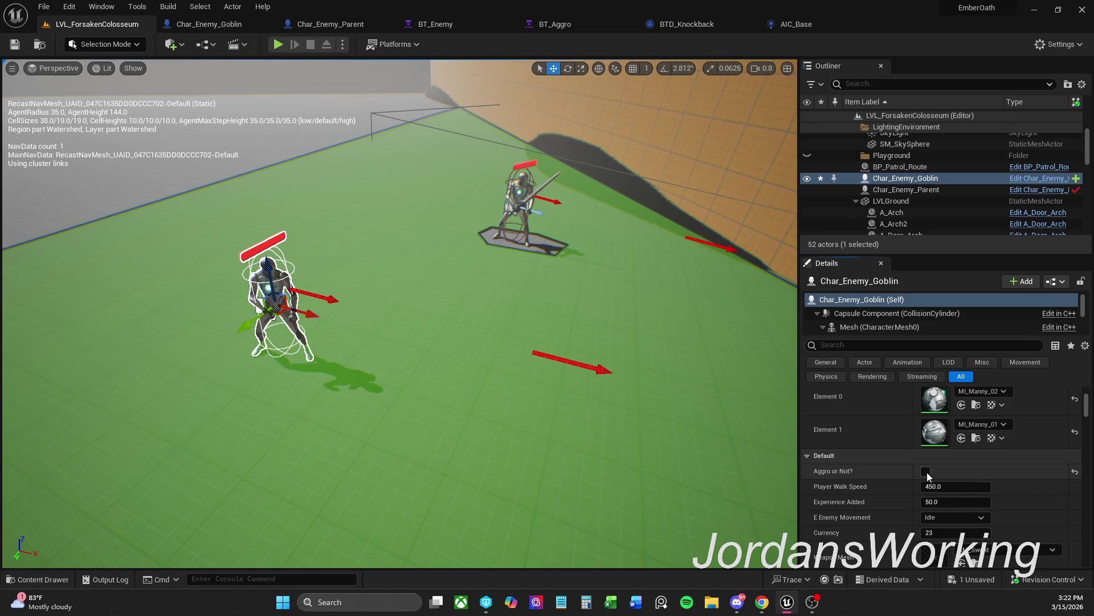
{"action": "left_click", "coordinate": [926, 471]}
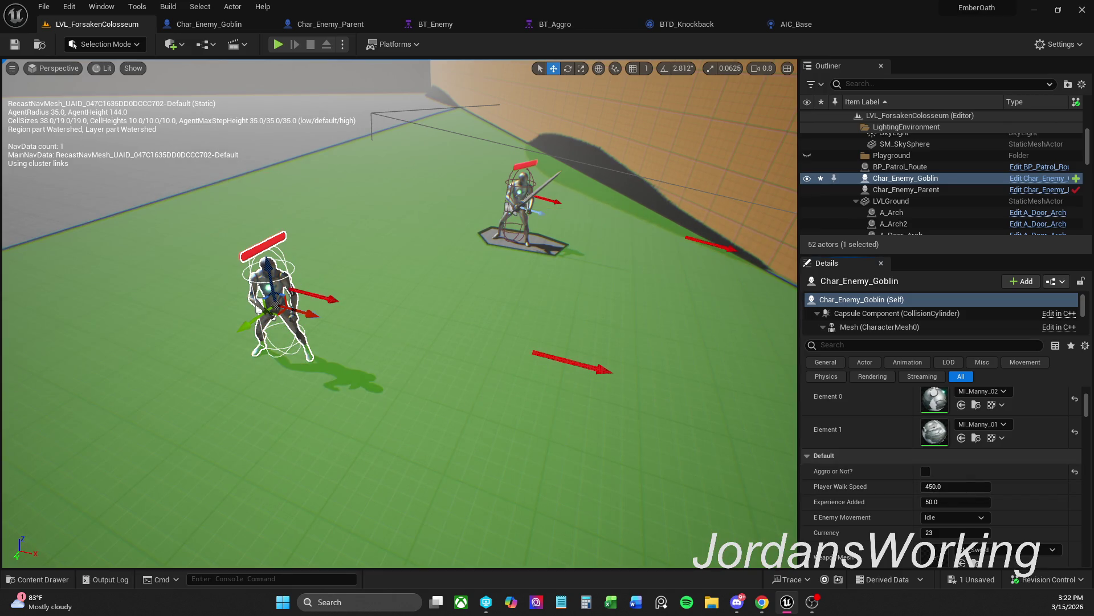
{"action": "key", "text": "f"}
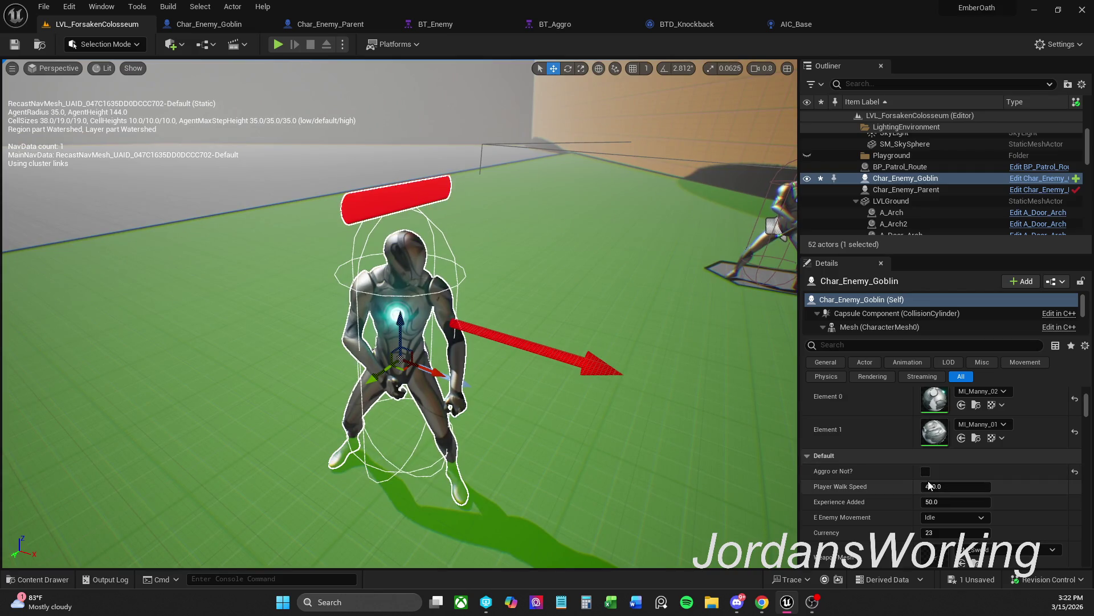
{"action": "left_click", "coordinate": [926, 470]}
{"action": "left_click", "coordinate": [926, 471]}
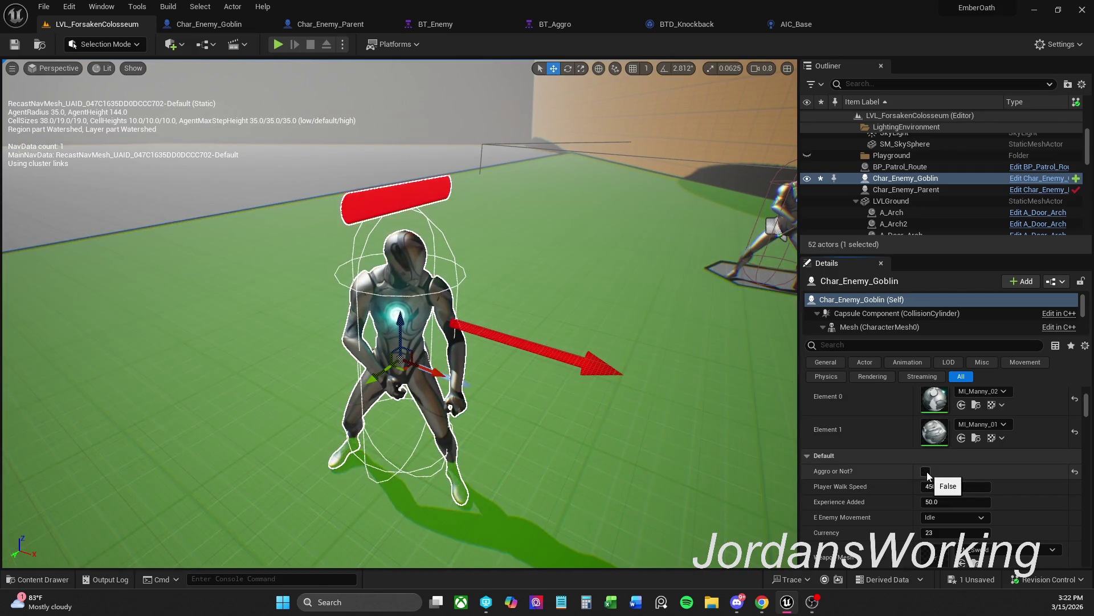
Save all, then play-test the colosseum by walking toward the enemies
{"action": "left_click", "coordinate": [54, 11]}
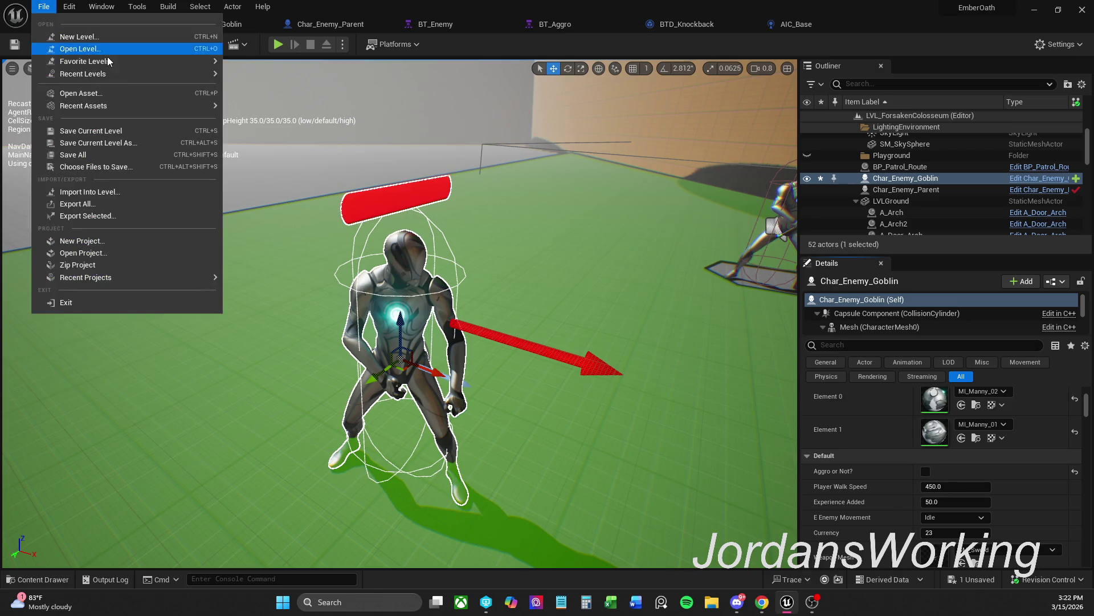
{"action": "left_click", "coordinate": [83, 157]}
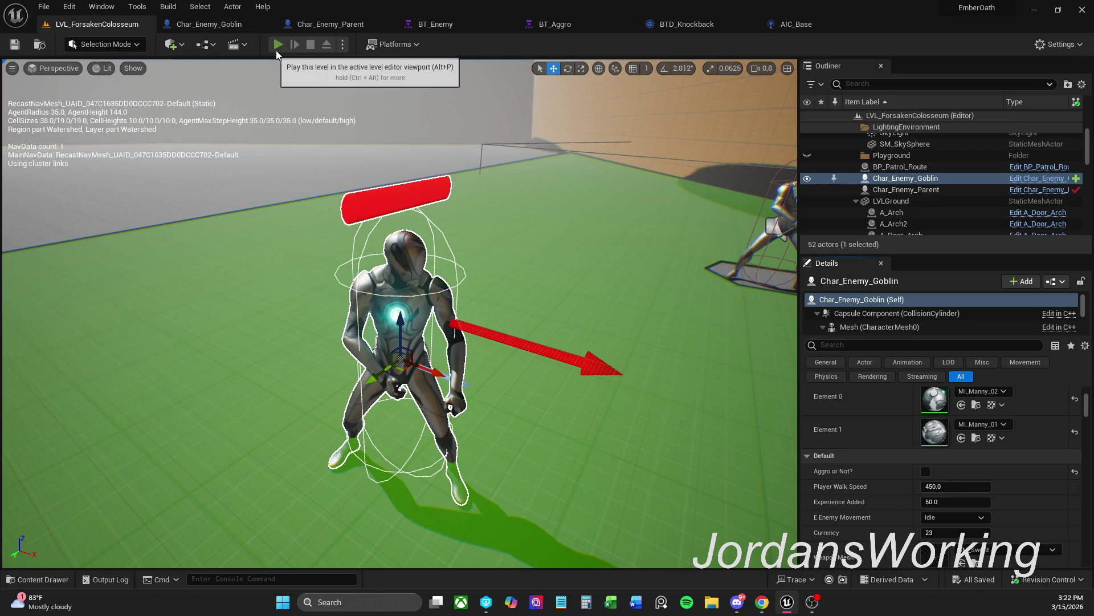
{"action": "left_click", "coordinate": [277, 46]}
{"action": "key", "text": "shift+w"}
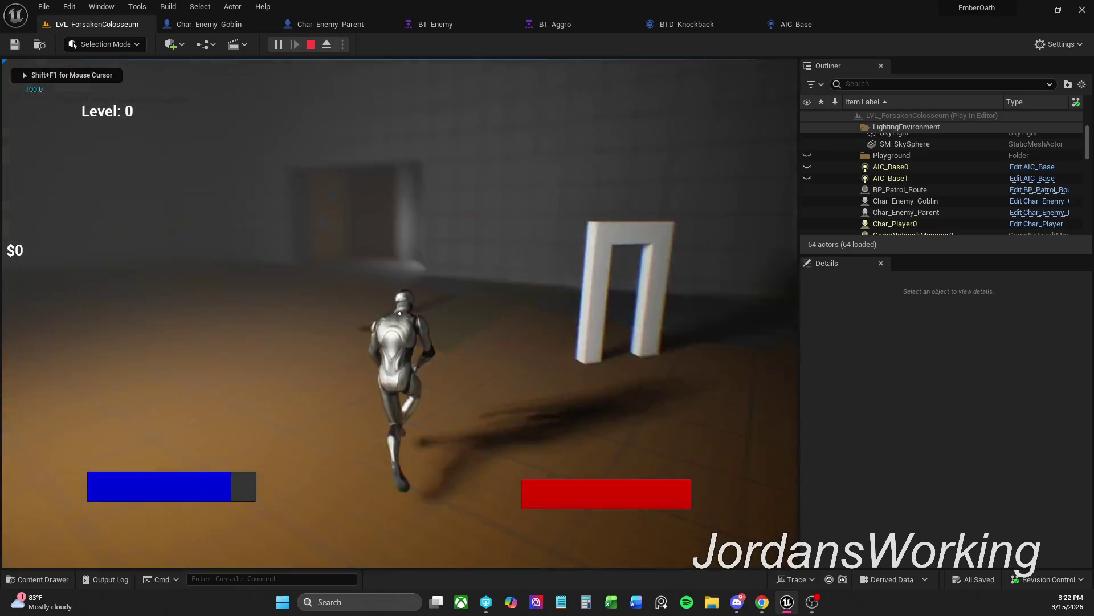
{"action": "key", "text": "s"}
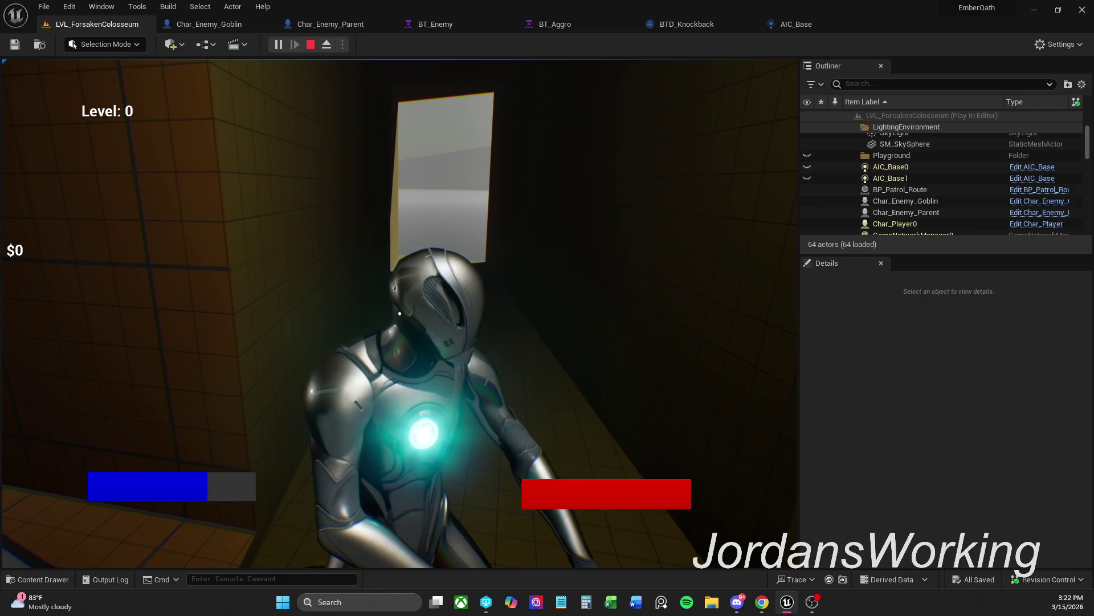
{"action": "key", "text": "w"}
{"action": "key", "text": "w"}
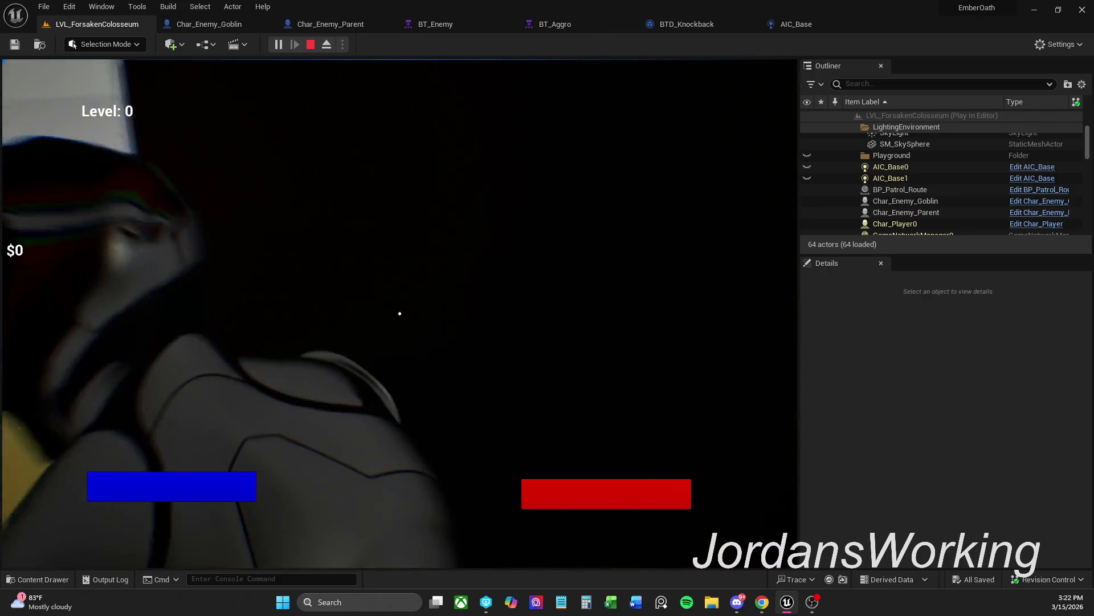
{"action": "key", "text": "w"}
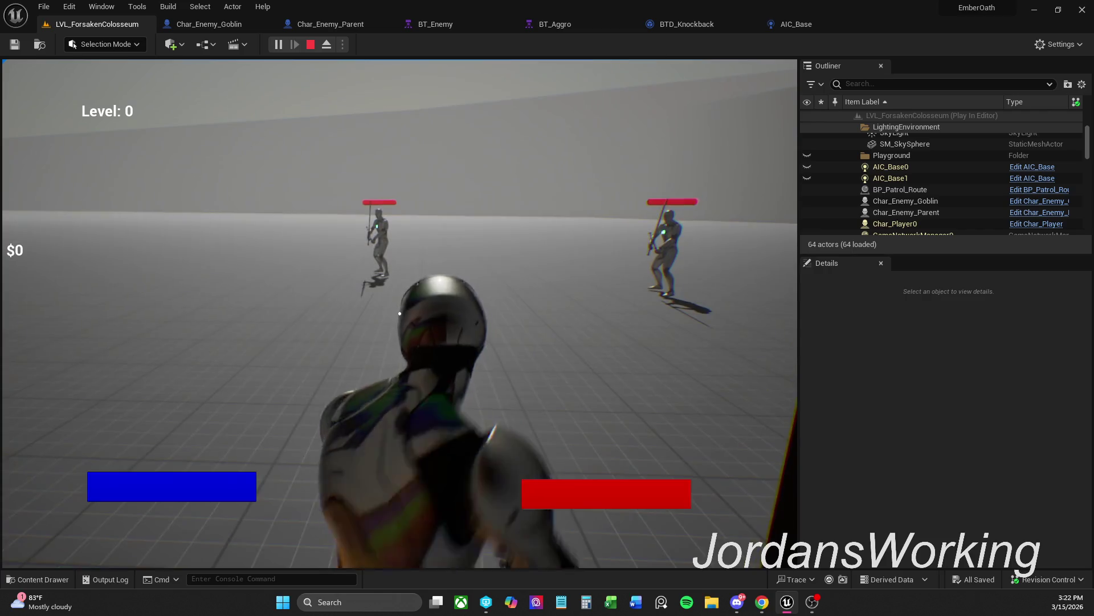
{"action": "key", "text": "w"}
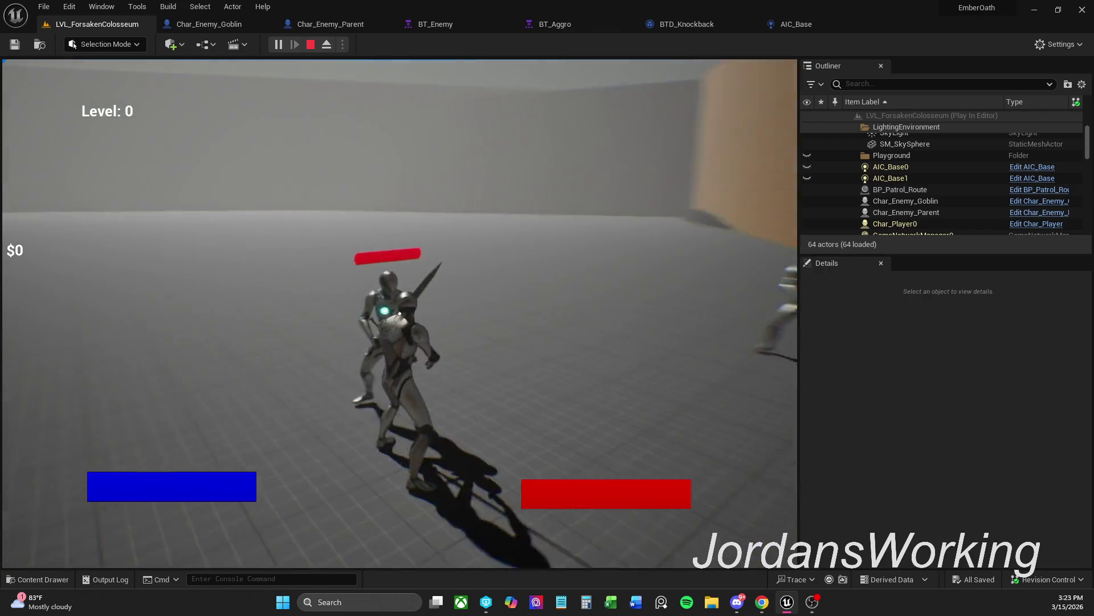
{"action": "key", "text": "w"}
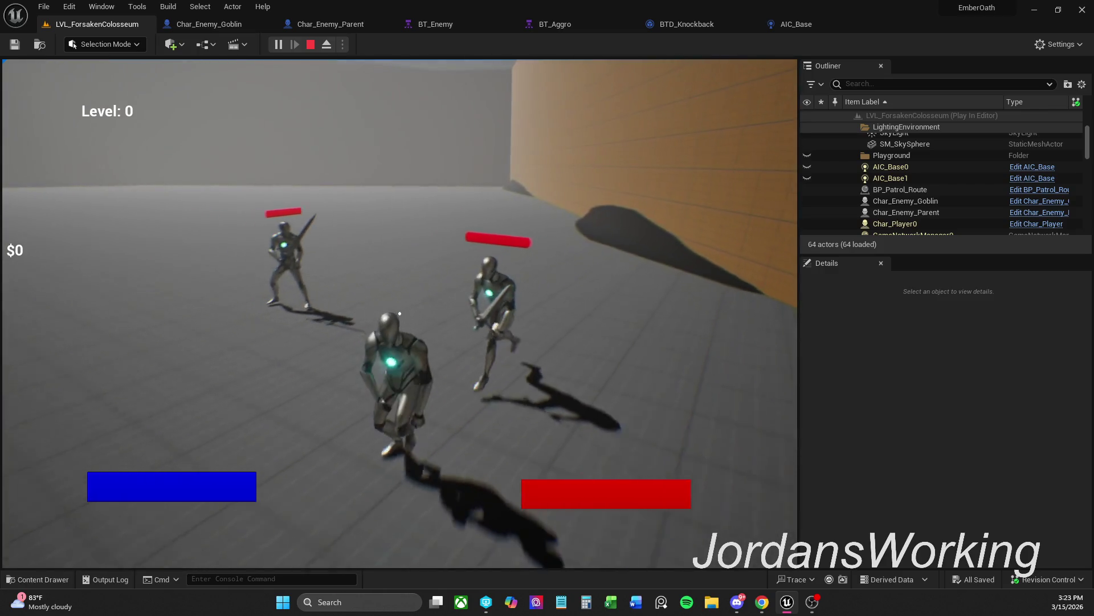
{"action": "key", "text": "Escape"}
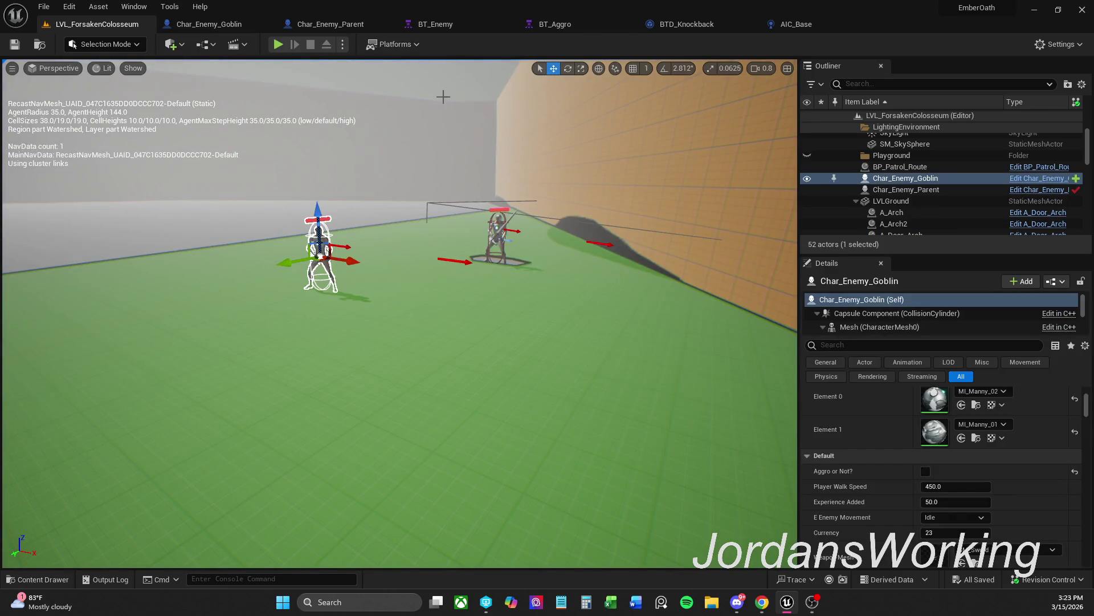
Set the goblin's Aggro or Not? default value to false and compile the blueprint
{"action": "left_click", "coordinate": [251, 25]}
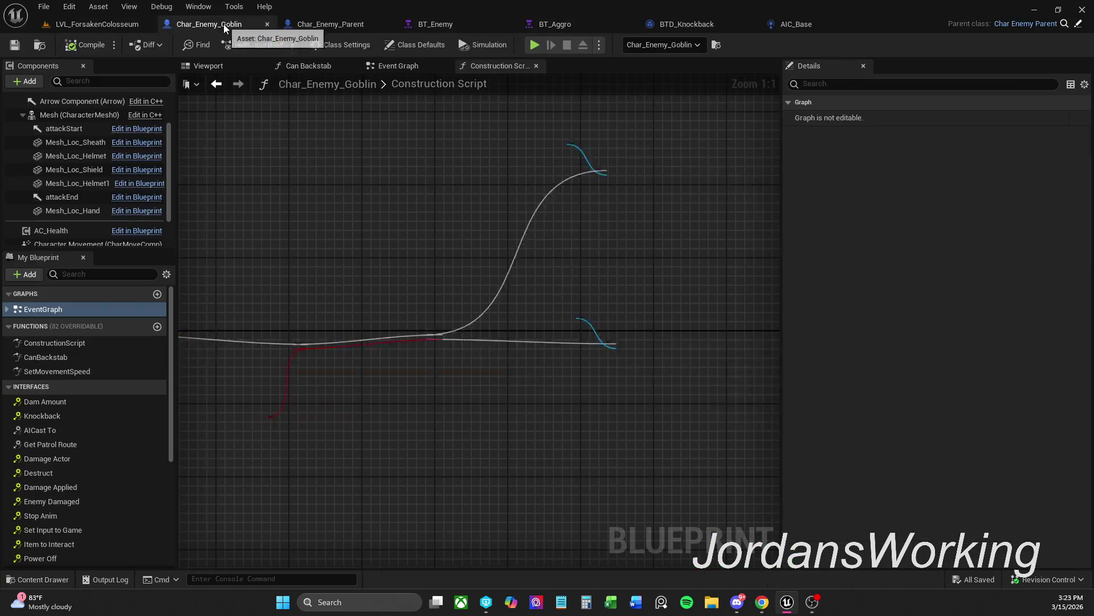
{"action": "left_click_drag", "start_coordinate": [305, 437], "coordinate": [305, 436]}
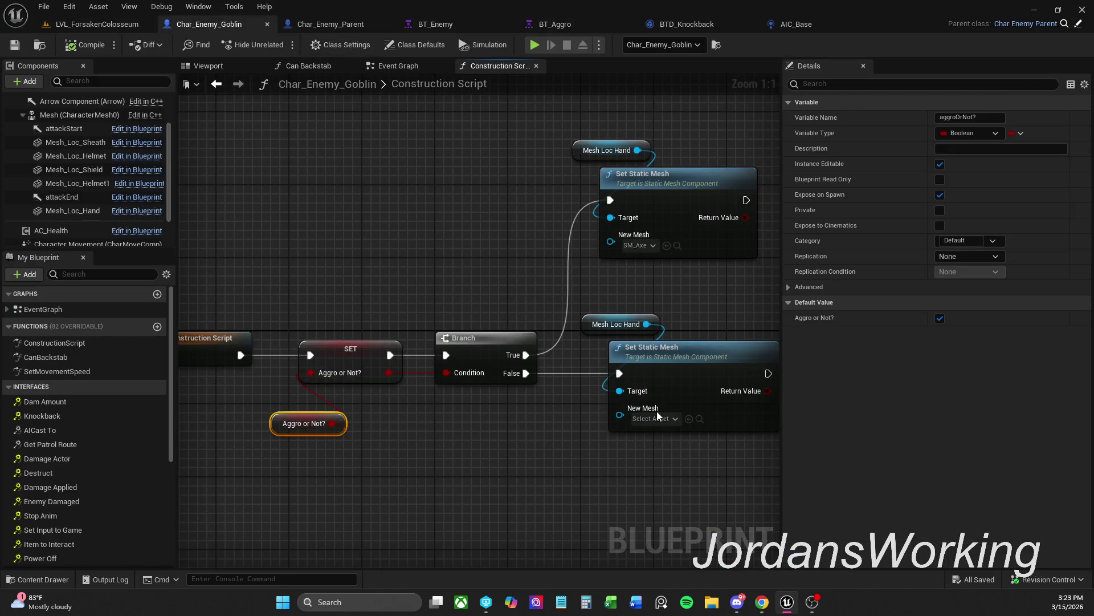
{"action": "left_click", "coordinate": [940, 318]}
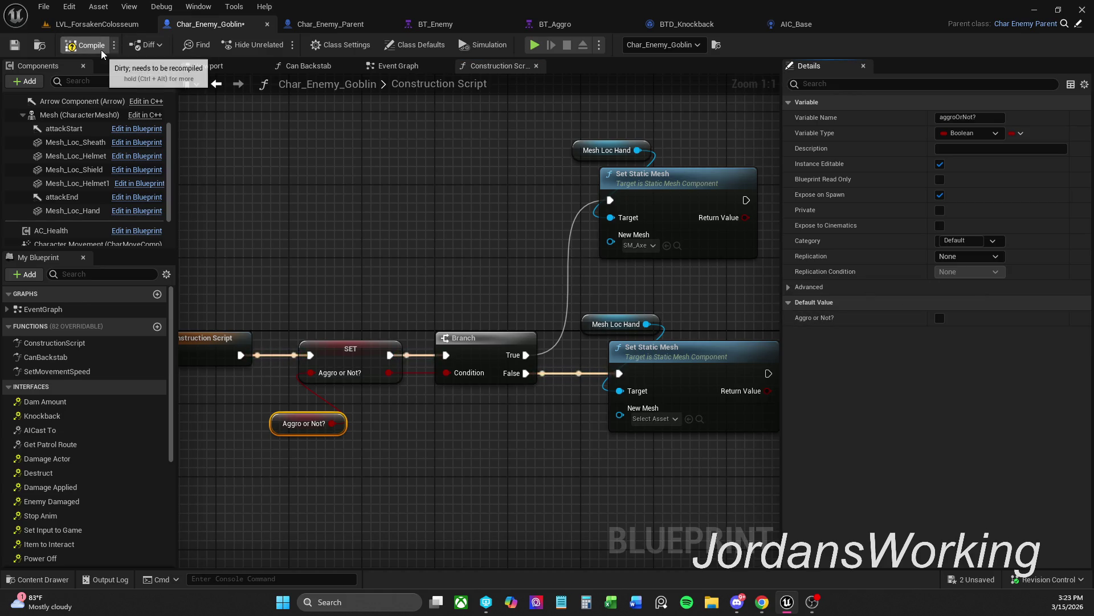
{"action": "left_click", "coordinate": [85, 44]}
Play-test the colosseum, running through the corridor to engage the two enemies
{"action": "left_click", "coordinate": [97, 24]}
{"action": "left_click", "coordinate": [279, 45]}
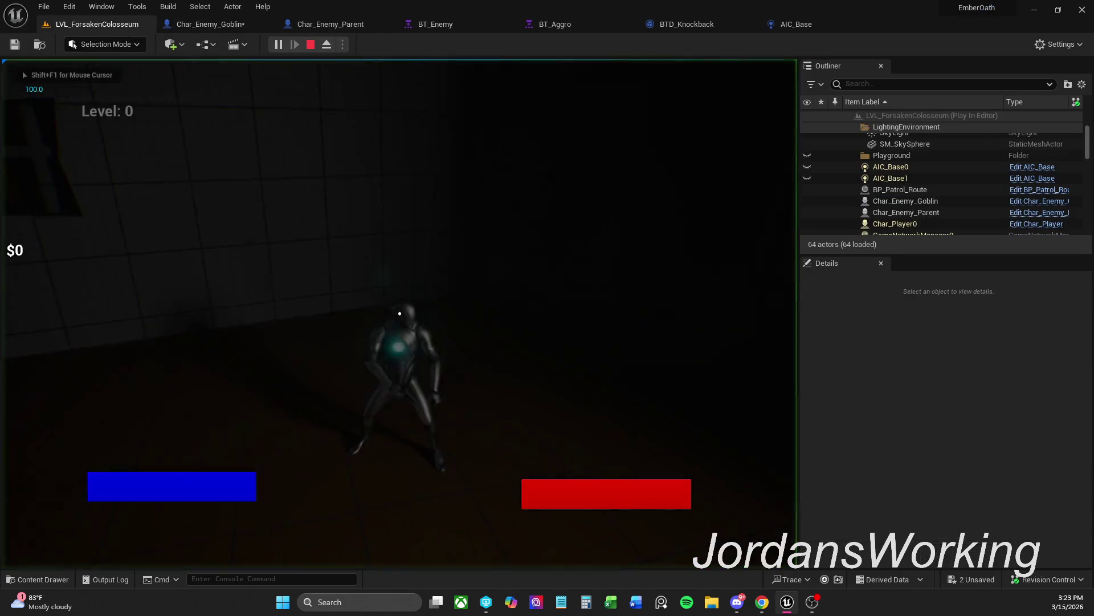
{"action": "key", "text": "w"}
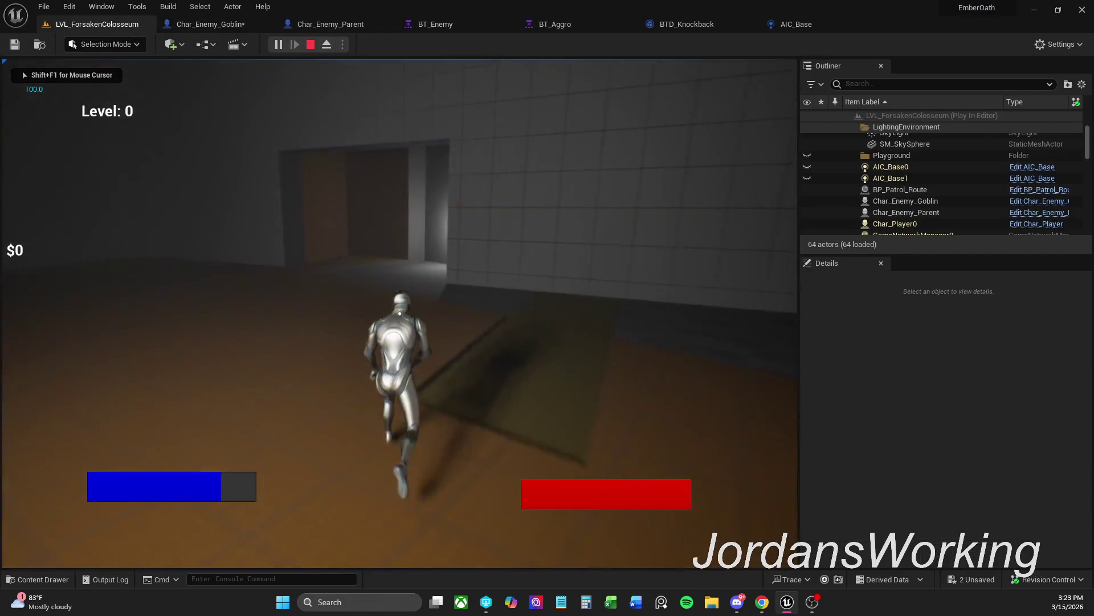
{"action": "key", "text": "w"}
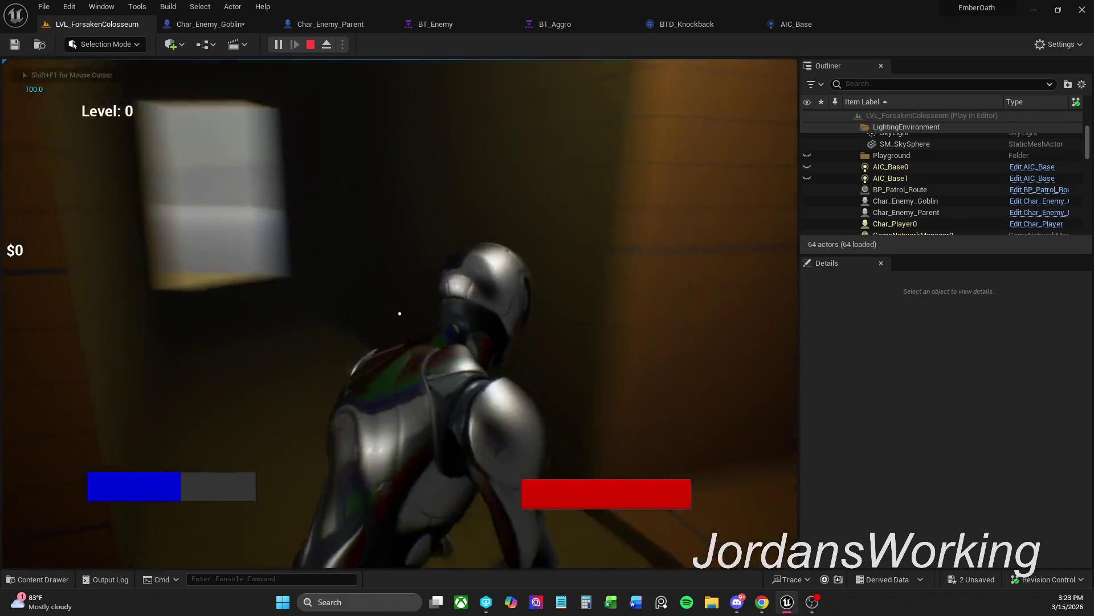
{"action": "key", "text": "w"}
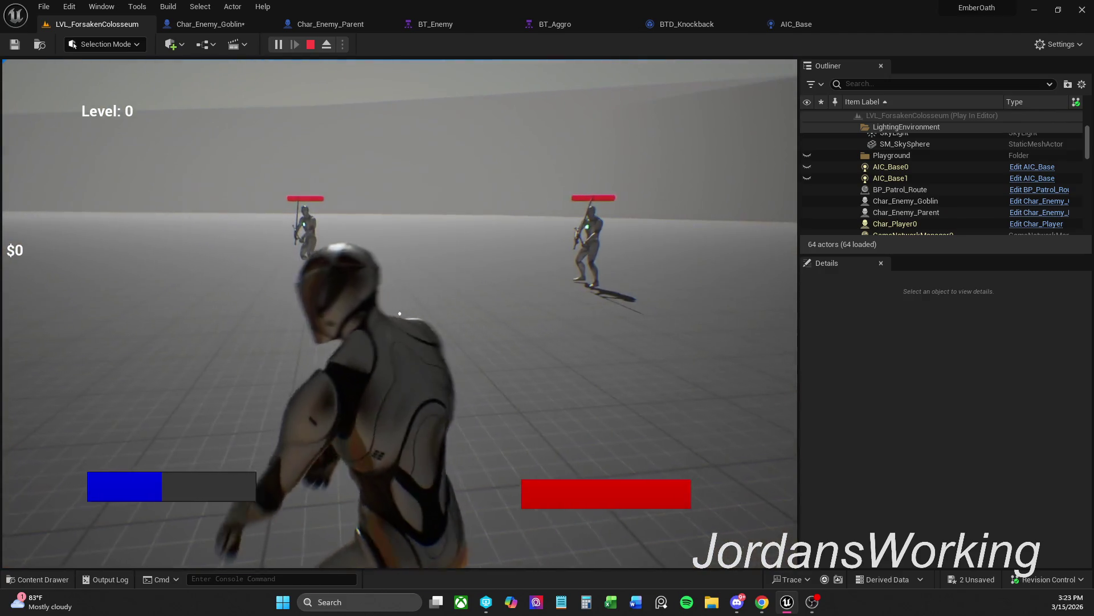
{"action": "key", "text": "w"}
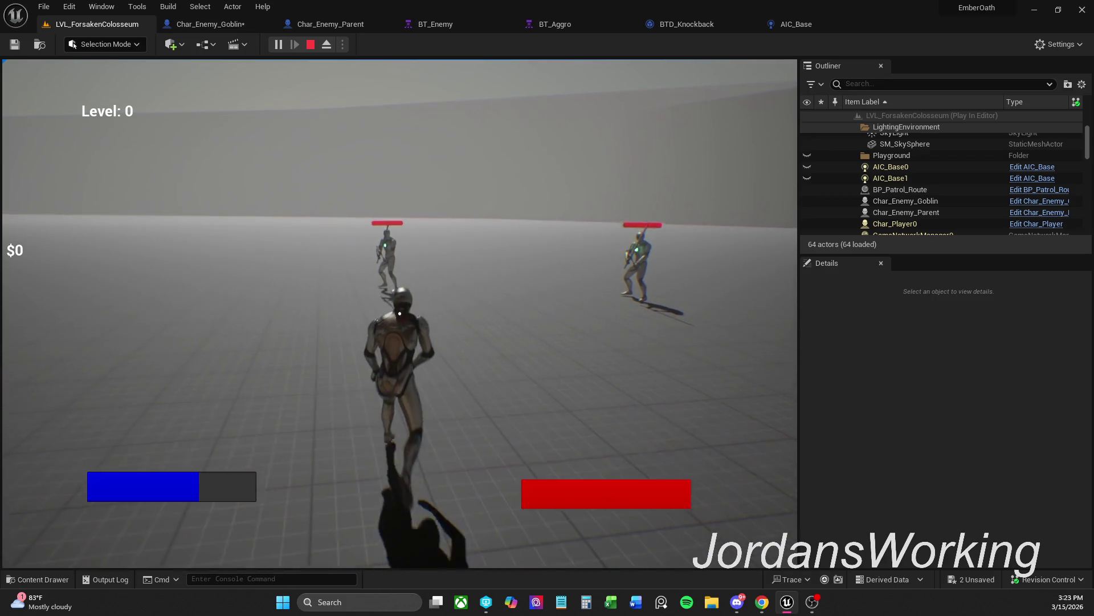
{"action": "key", "text": "w"}
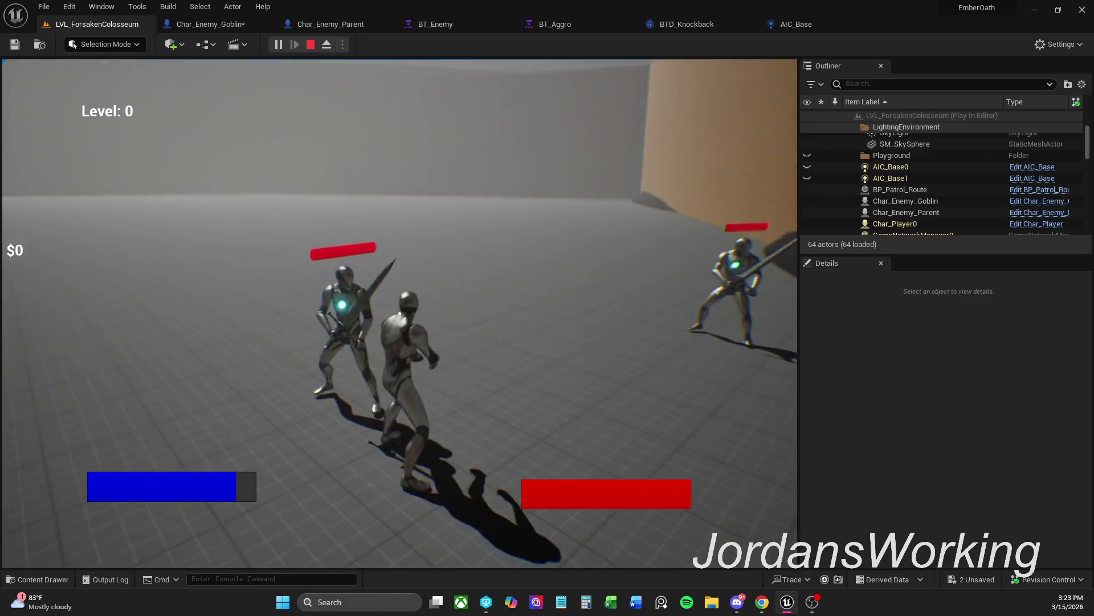
{"action": "key", "text": "w"}
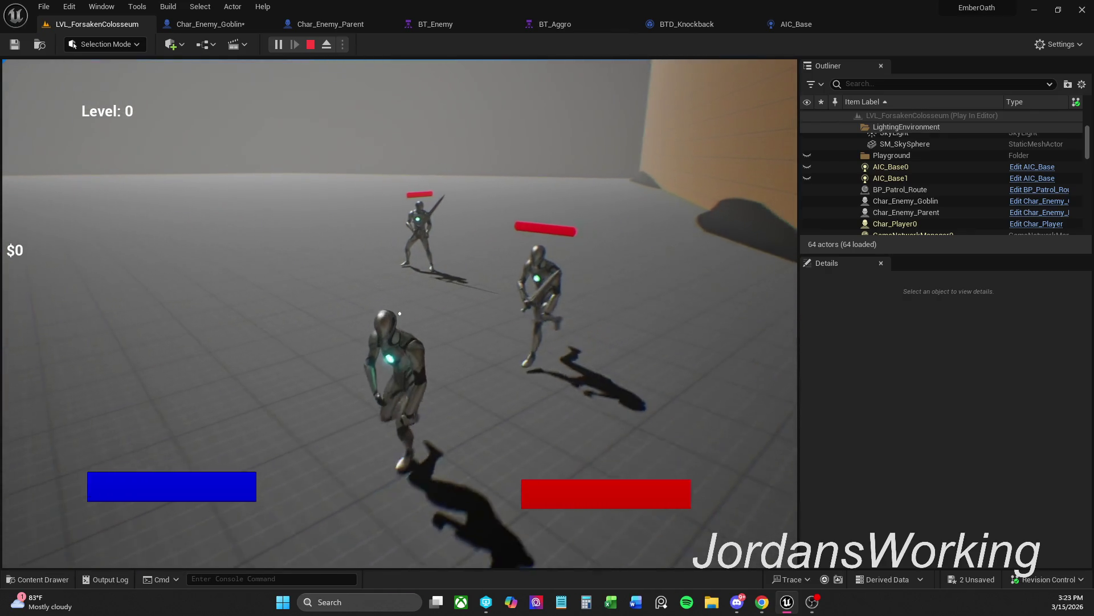
{"action": "key", "text": "Escape"}
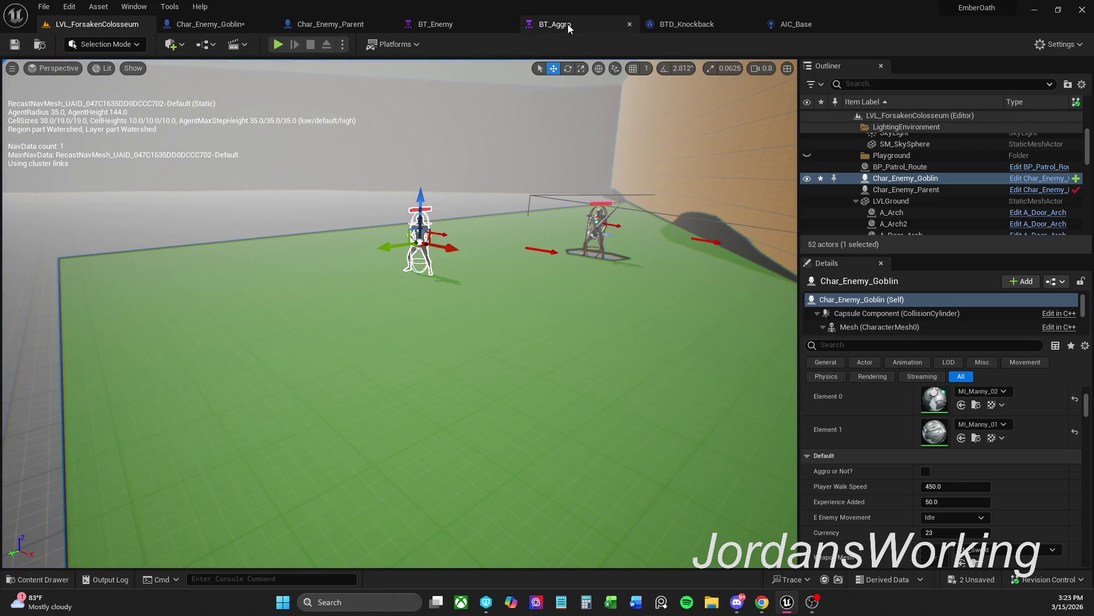
Look over the BT_Aggro behavior tree, then close it
{"action": "left_click", "coordinate": [570, 24]}
{"action": "scroll", "coordinate": [531, 251], "scroll_direction": "down", "scroll_amount": 2}
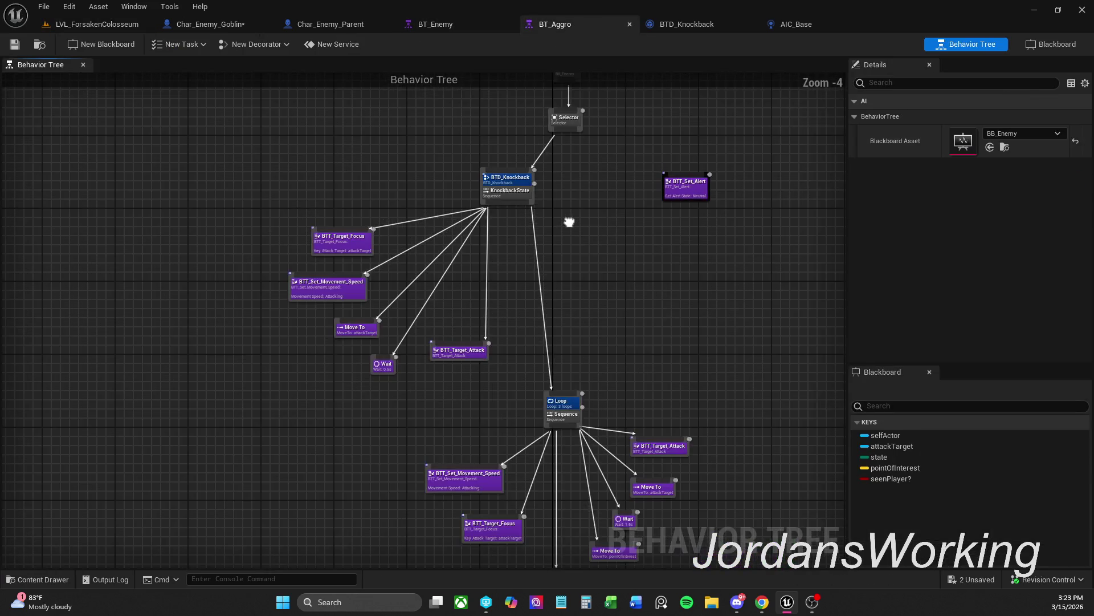
{"action": "left_click", "coordinate": [629, 24]}
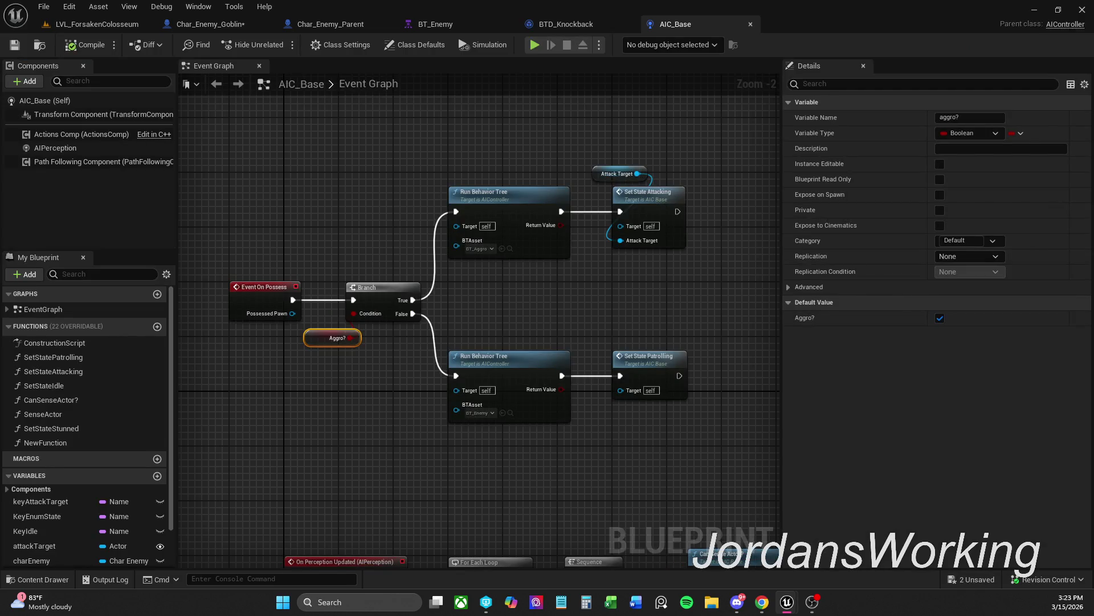
Run a brief play-test of the colosseum and stop it from the pause menu
{"action": "left_click", "coordinate": [134, 24]}
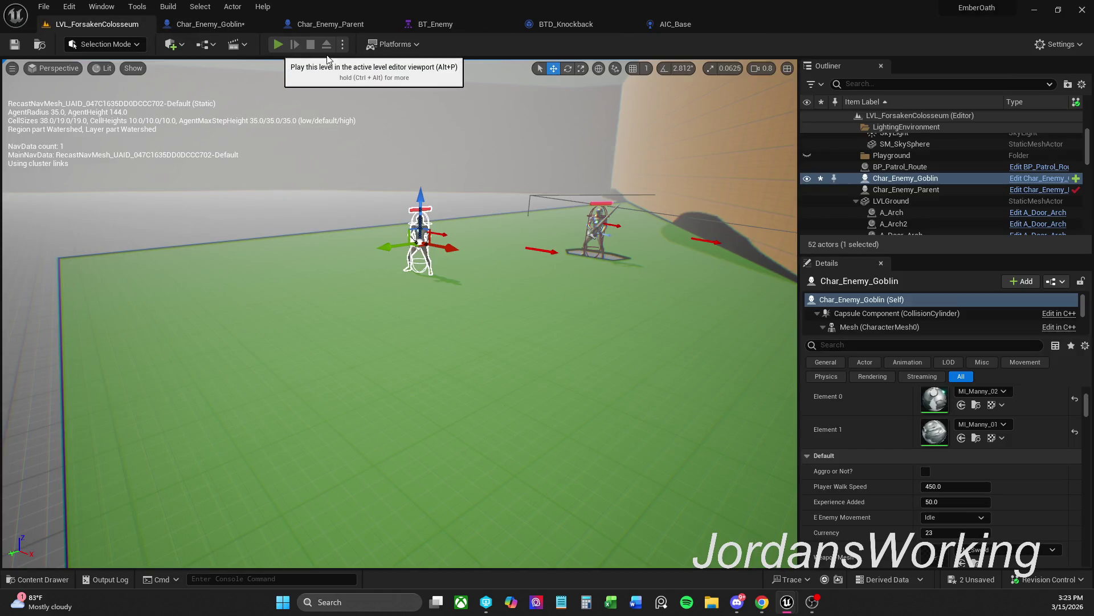
{"action": "left_click", "coordinate": [277, 43]}
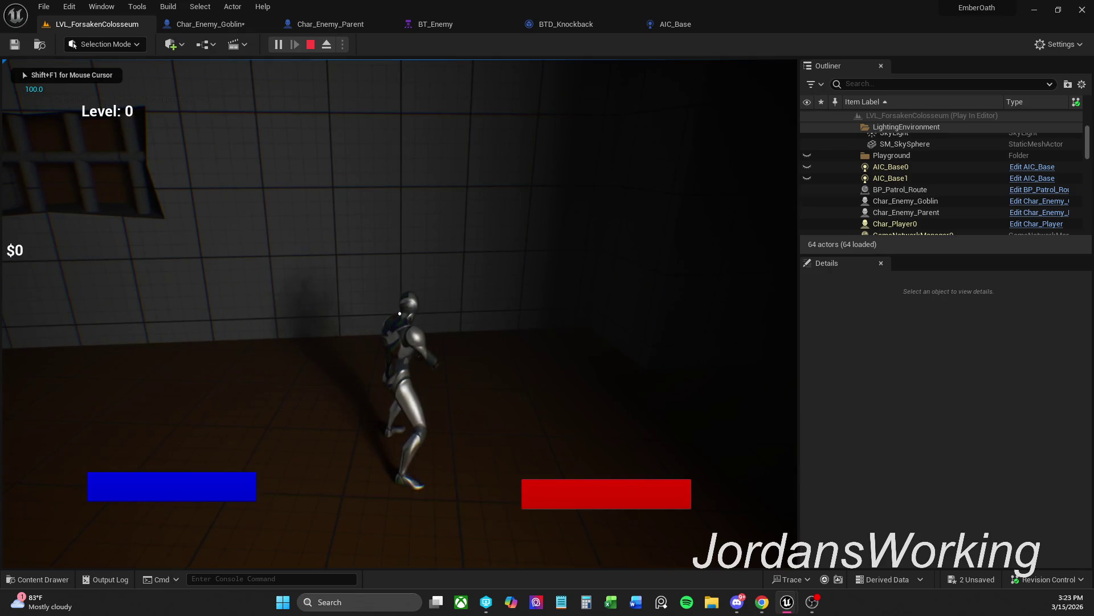
{"action": "key", "text": "w"}
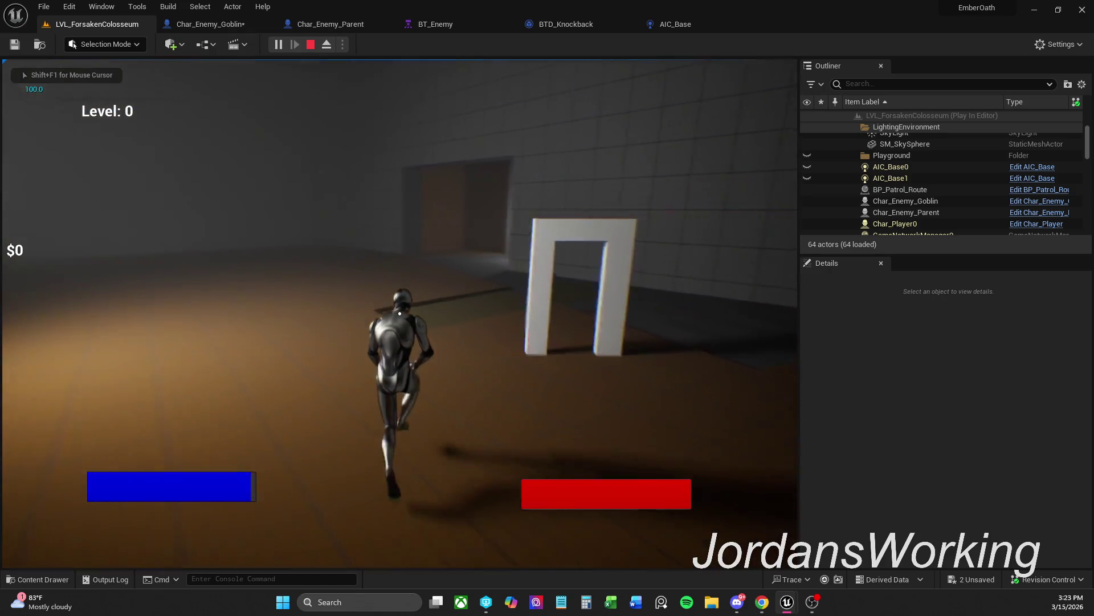
{"action": "key", "text": "w"}
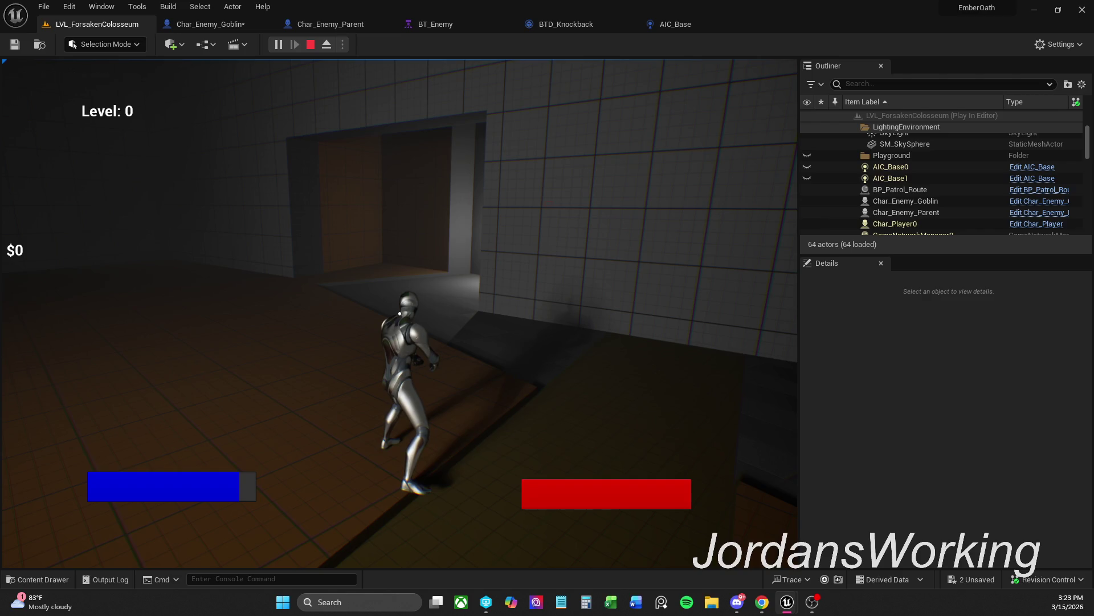
{"action": "key", "text": "p"}
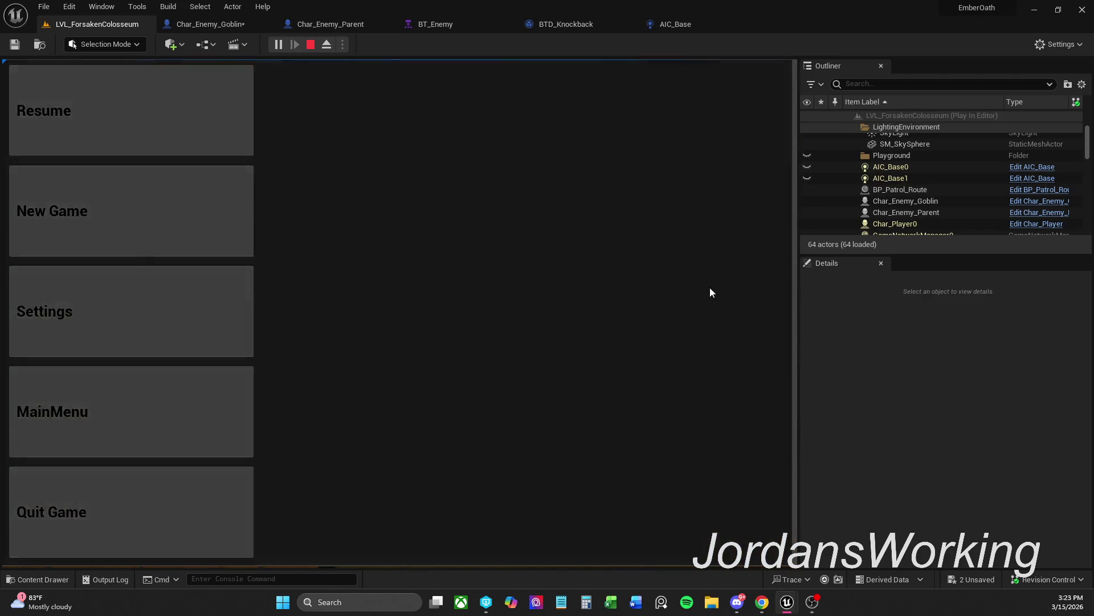
{"action": "key", "text": "Escape"}
{"action": "left_click", "coordinate": [923, 179]}
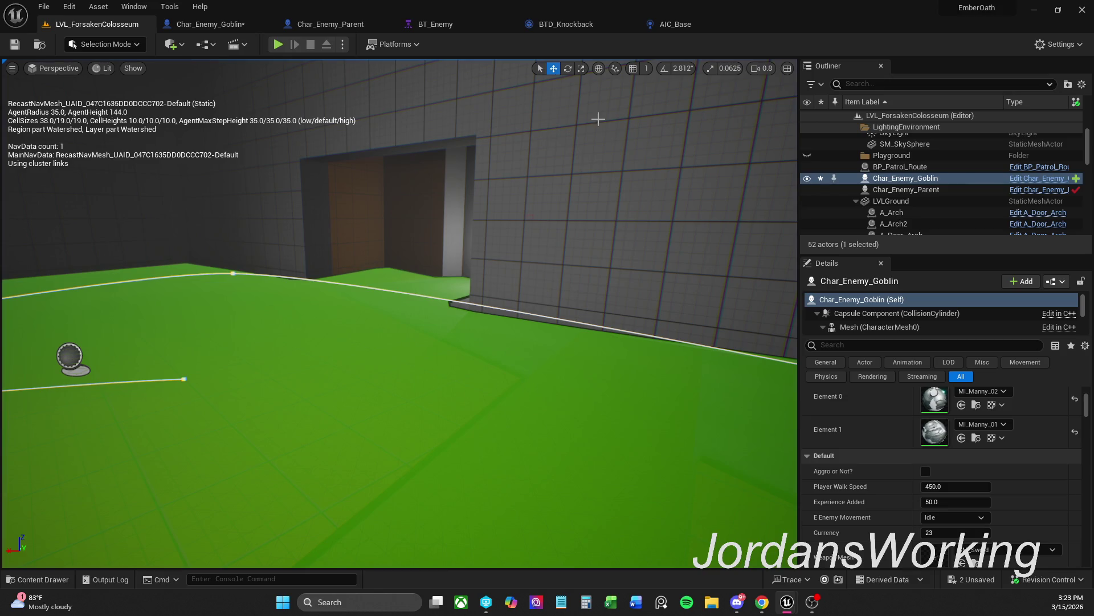
Show AIC_Base's on-possess Branch and select its Aggro? variable
{"action": "left_click", "coordinate": [211, 24]}
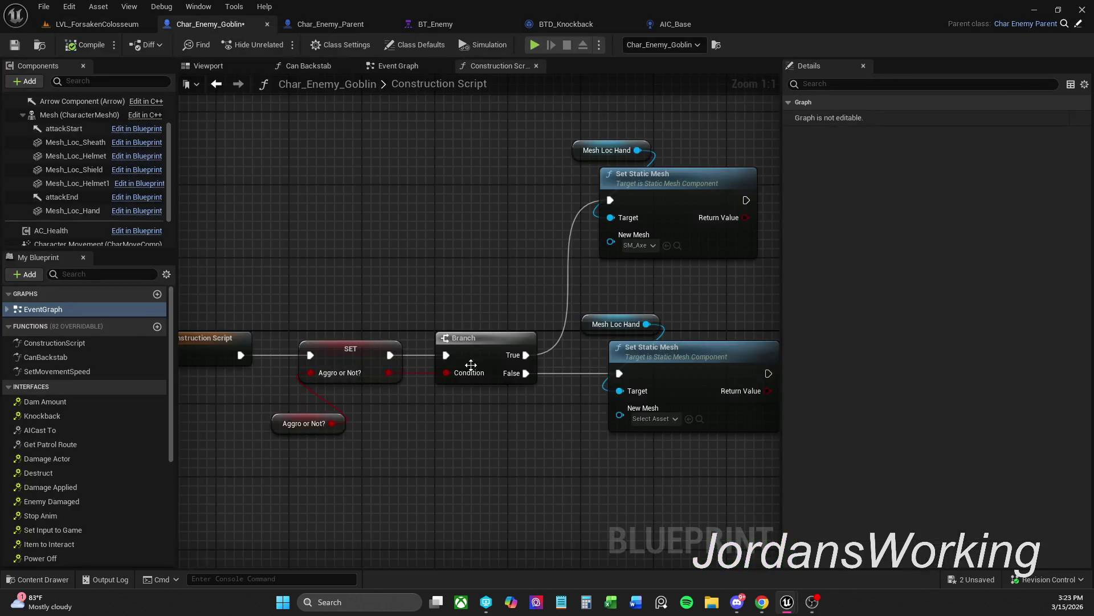
{"action": "scroll", "coordinate": [504, 276], "scroll_direction": "up", "scroll_amount": 2}
{"action": "left_click", "coordinate": [709, 22]}
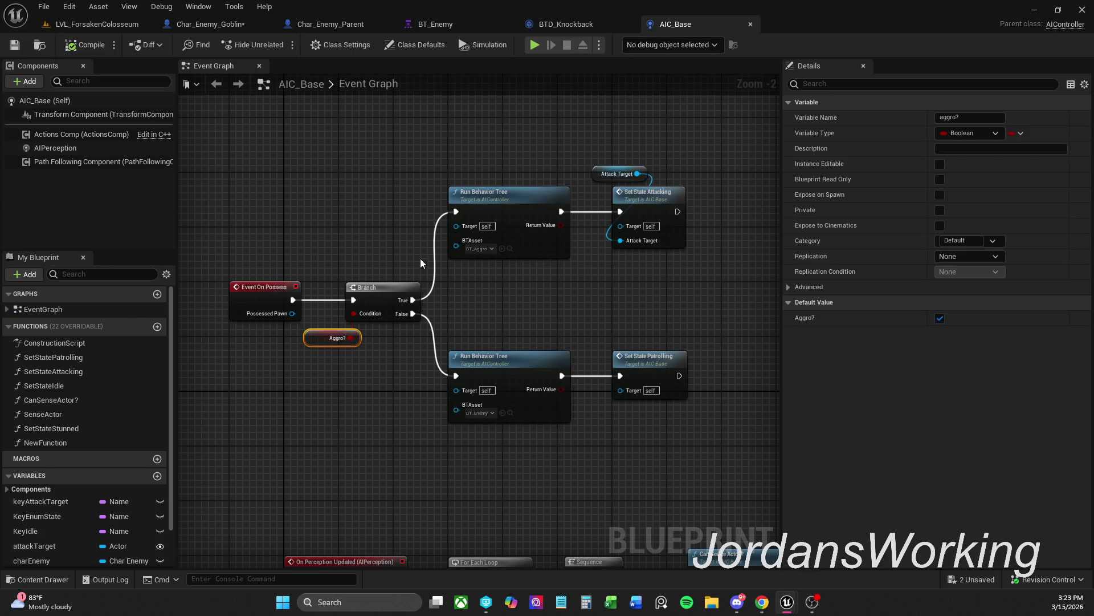
{"action": "left_click_drag", "start_coordinate": [412, 247], "coordinate": [348, 371]}
{"action": "left_click", "coordinate": [313, 381]}
{"action": "left_click", "coordinate": [345, 338]}
Delete the Branch and Aggro? nodes and wire On Possess to the patrolling Run Behavior Tree
{"action": "scroll", "coordinate": [348, 368], "scroll_direction": "down", "scroll_amount": 4}
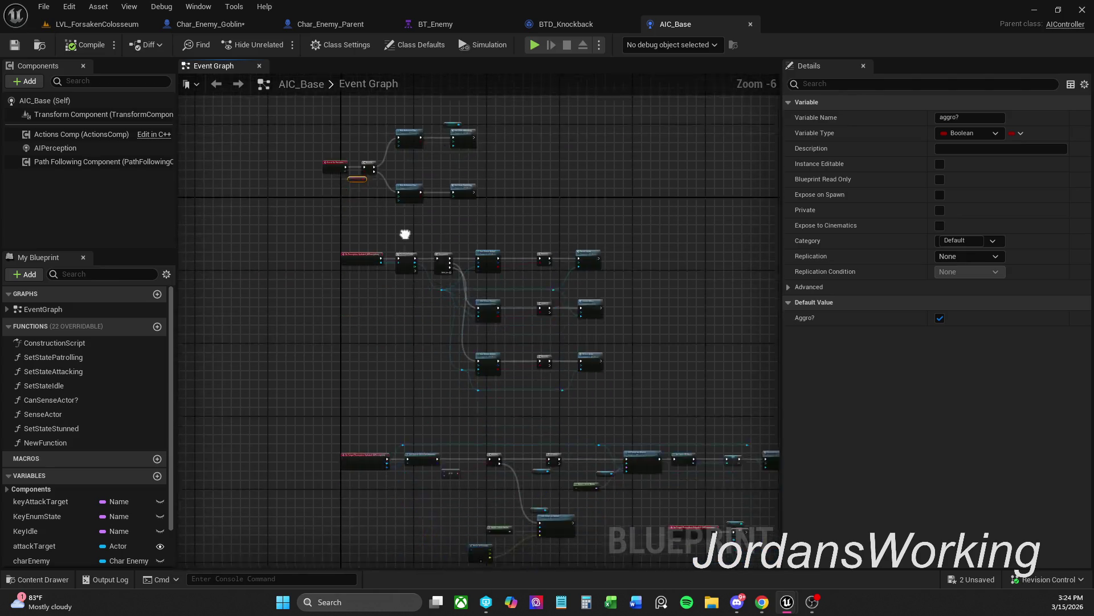
{"action": "scroll", "coordinate": [491, 193], "scroll_direction": "up", "scroll_amount": 4}
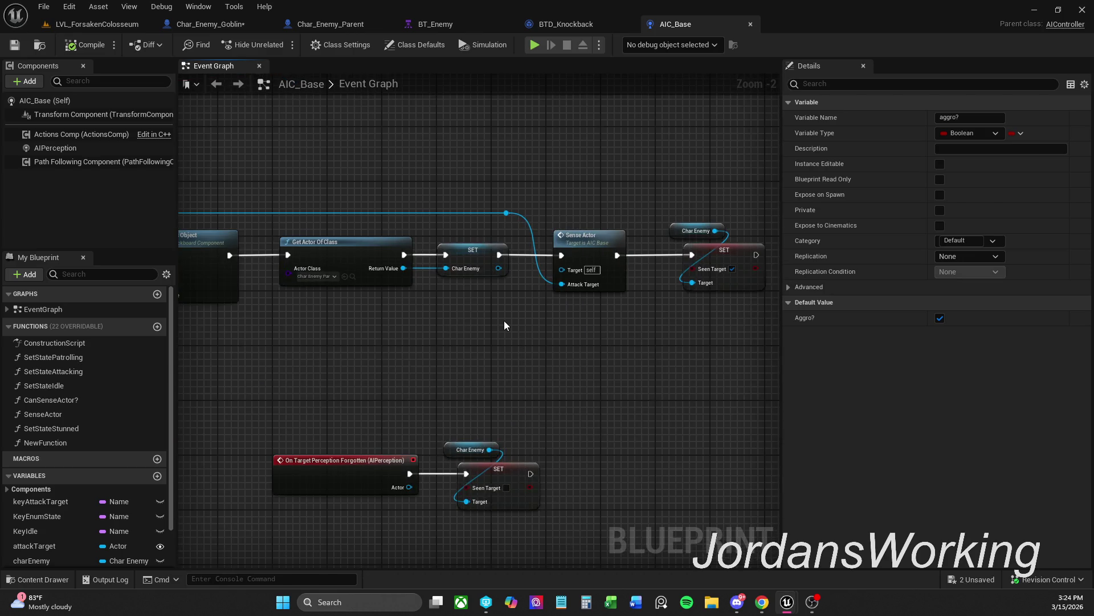
{"action": "scroll", "coordinate": [504, 320], "scroll_direction": "down", "scroll_amount": 2}
{"action": "mouse_move", "coordinate": [504, 319]}
{"action": "left_mouse_down"}
{"action": "mouse_move", "coordinate": [507, 380]}
{"action": "mouse_move", "coordinate": [570, 433]}
{"action": "mouse_move", "coordinate": [644, 483]}
{"action": "mouse_move", "coordinate": [762, 527]}
{"action": "left_mouse_up"}
{"action": "scroll", "coordinate": [416, 338], "scroll_direction": "up", "scroll_amount": 2}
{"action": "left_click_drag", "start_coordinate": [365, 319], "coordinate": [418, 230]}
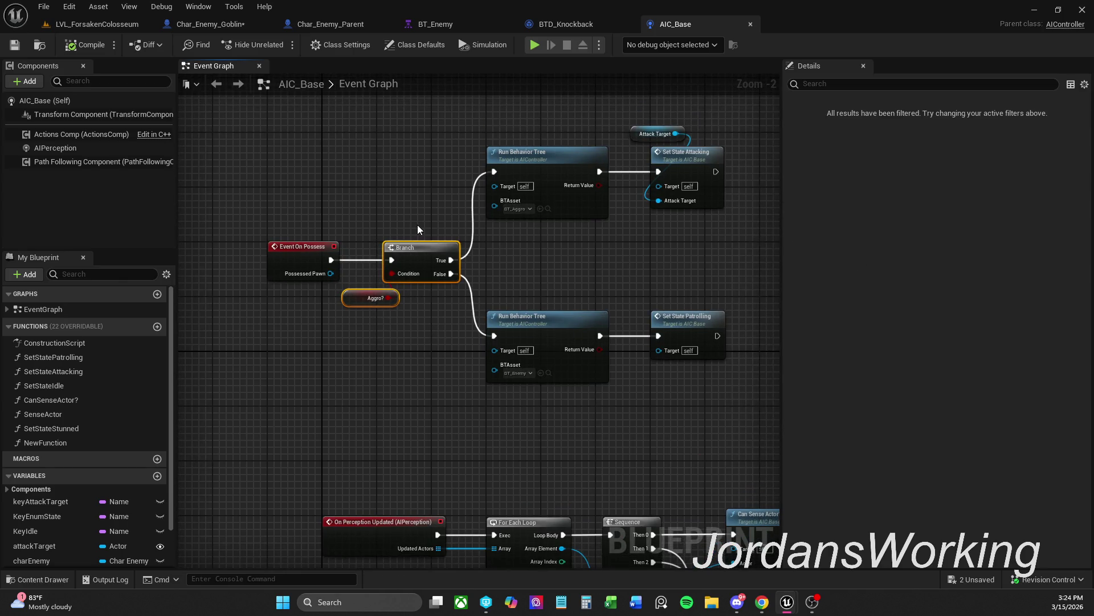
{"action": "key", "text": "Delete"}
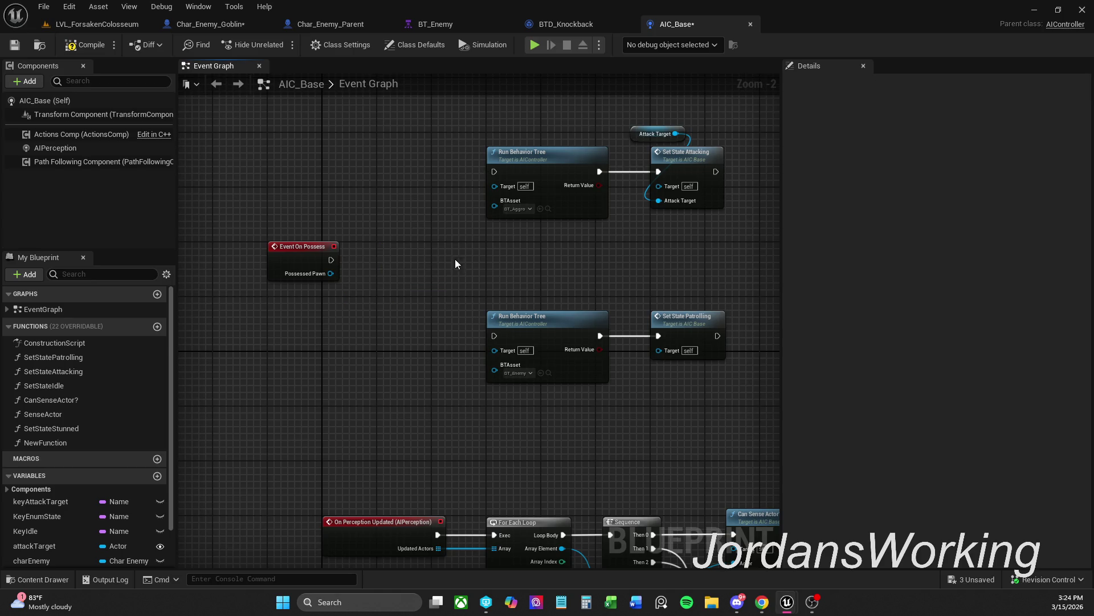
{"action": "left_click_drag", "start_coordinate": [494, 335], "coordinate": [331, 260]}
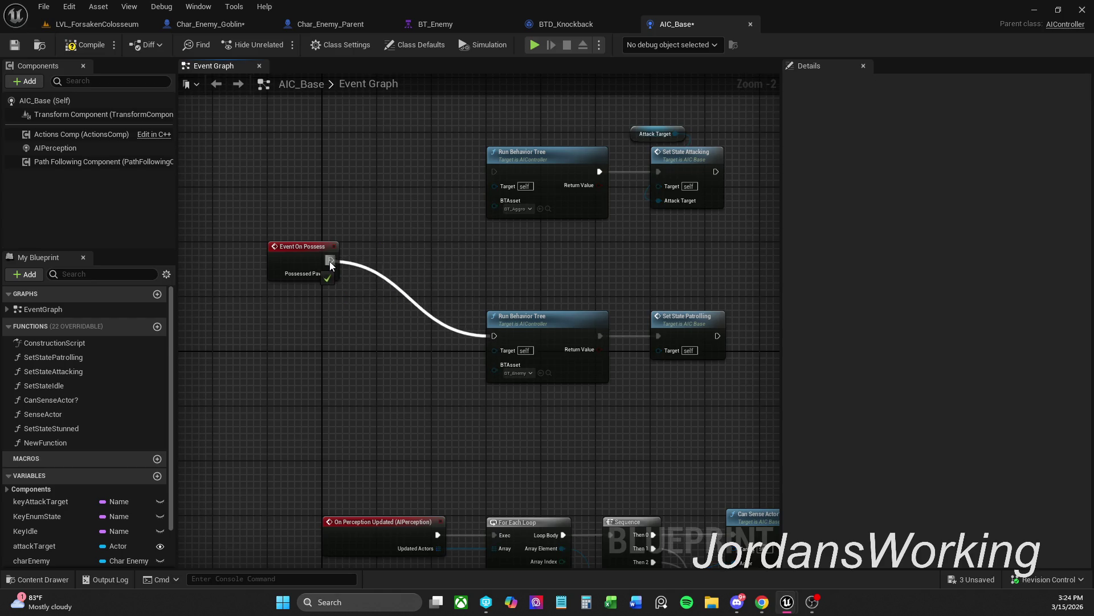
Rearrange the possess and behavior tree nodes in the Event Graph
{"action": "left_click_drag", "start_coordinate": [479, 294], "coordinate": [699, 165]}
{"action": "left_click_drag", "start_coordinate": [479, 477], "coordinate": [731, 127]}
{"action": "mouse_move", "coordinate": [481, 375]}
{"action": "left_mouse_down"}
{"action": "mouse_move", "coordinate": [426, 299]}
{"action": "mouse_move", "coordinate": [379, 299]}
{"action": "left_mouse_up"}
{"action": "left_click_drag", "start_coordinate": [430, 273], "coordinate": [579, 131]}
{"action": "left_click_drag", "start_coordinate": [426, 236], "coordinate": [535, 229]}
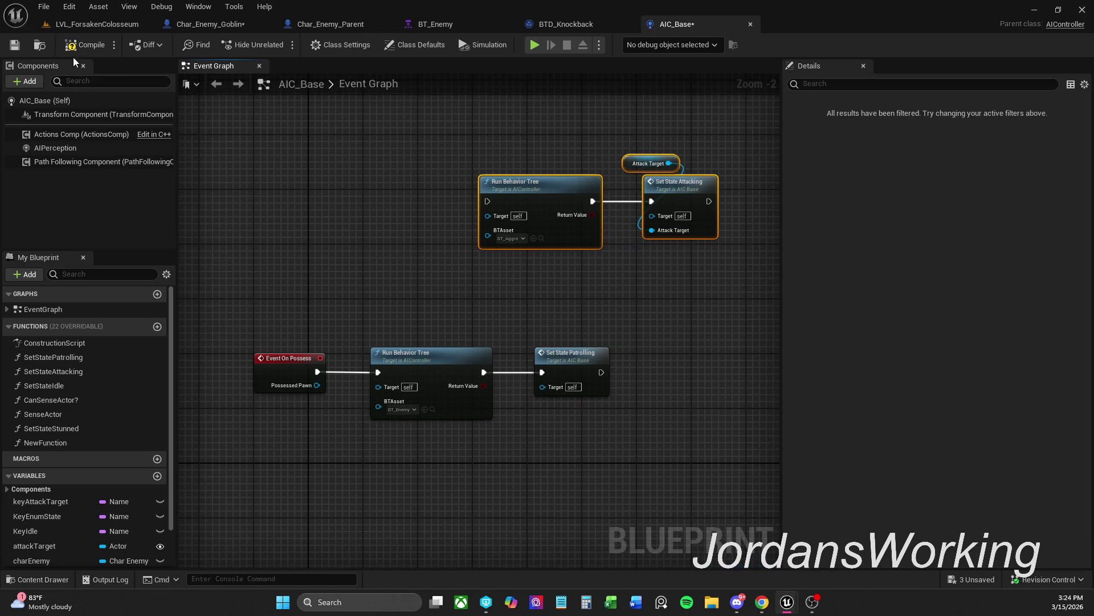
Save AIC_Base and all remaining assets, then go back to the level
{"action": "left_click", "coordinate": [16, 45]}
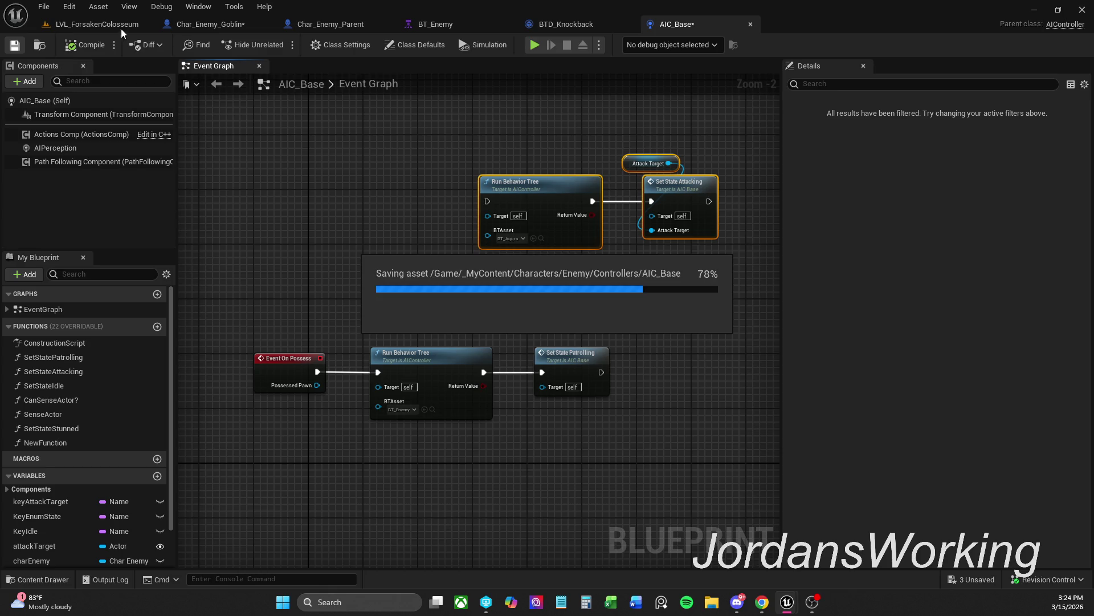
{"action": "left_click", "coordinate": [43, 8]}
{"action": "left_click", "coordinate": [74, 75]}
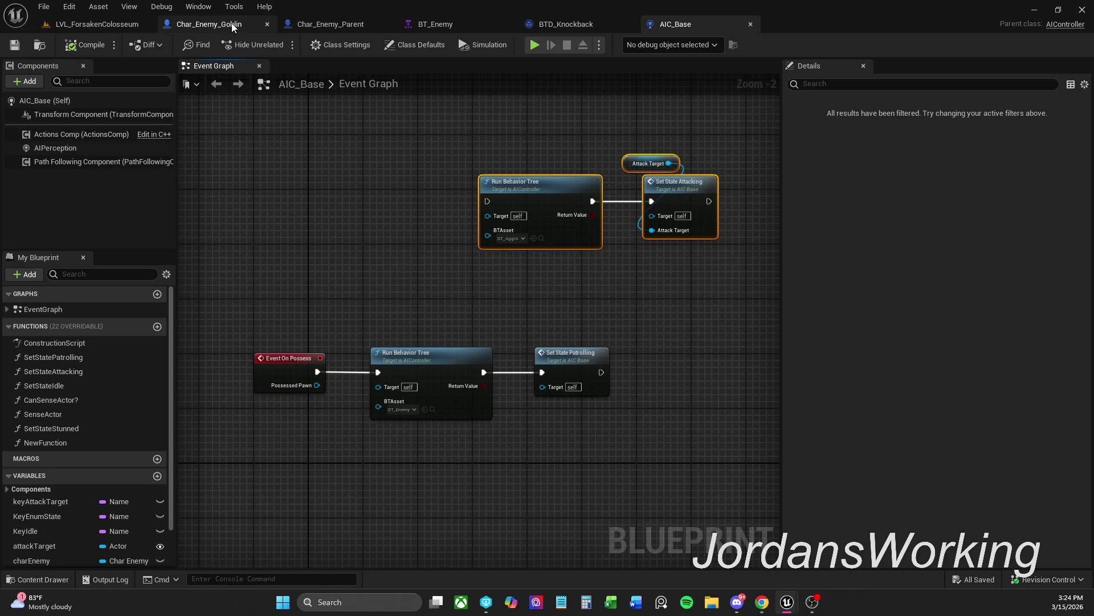
{"action": "left_click", "coordinate": [231, 23]}
{"action": "left_click", "coordinate": [108, 24]}
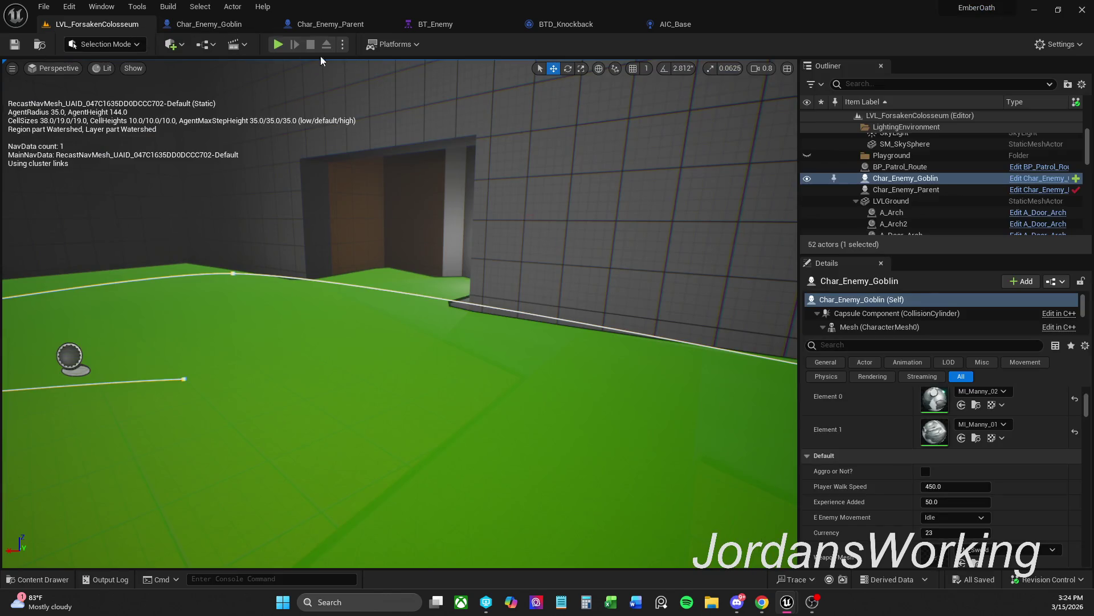
Run into the arena, strike an enemy twice with the sword, then end the session
{"action": "left_click", "coordinate": [278, 44]}
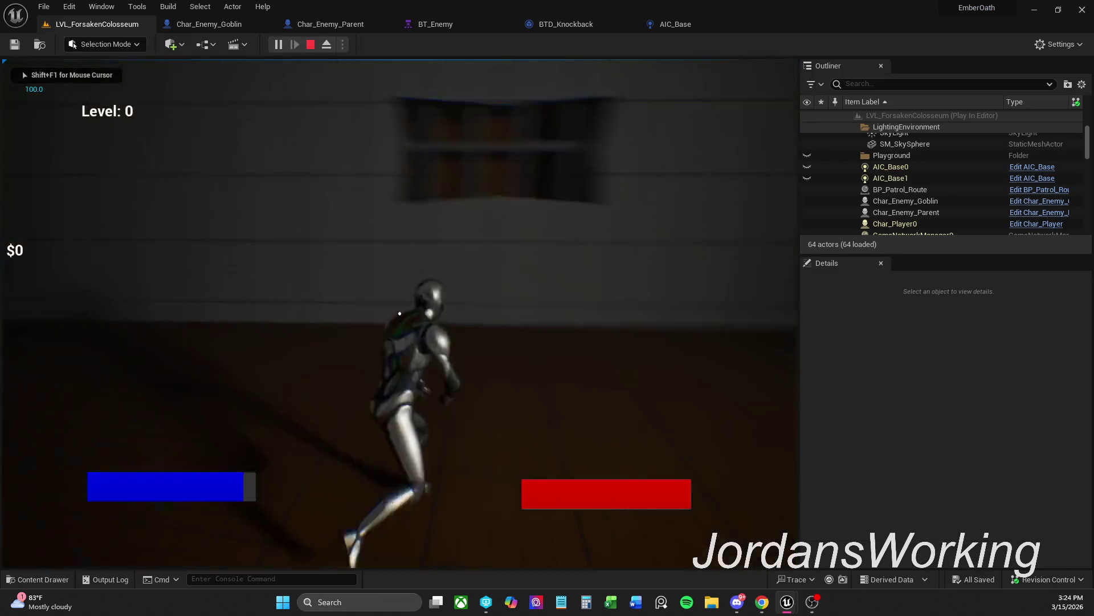
{"action": "key", "text": "w"}
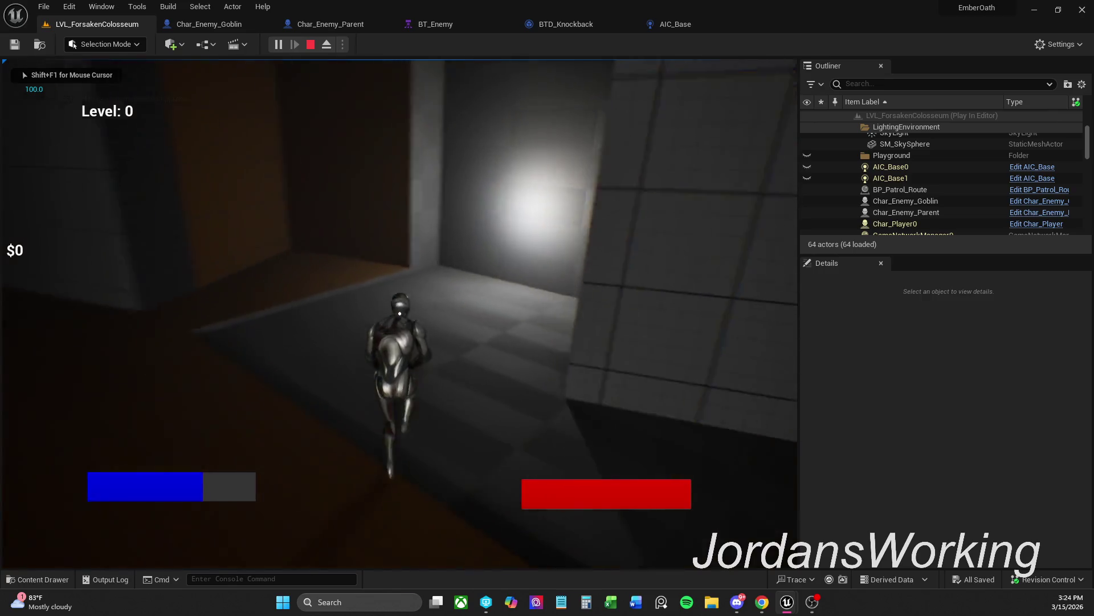
{"action": "key", "text": "w"}
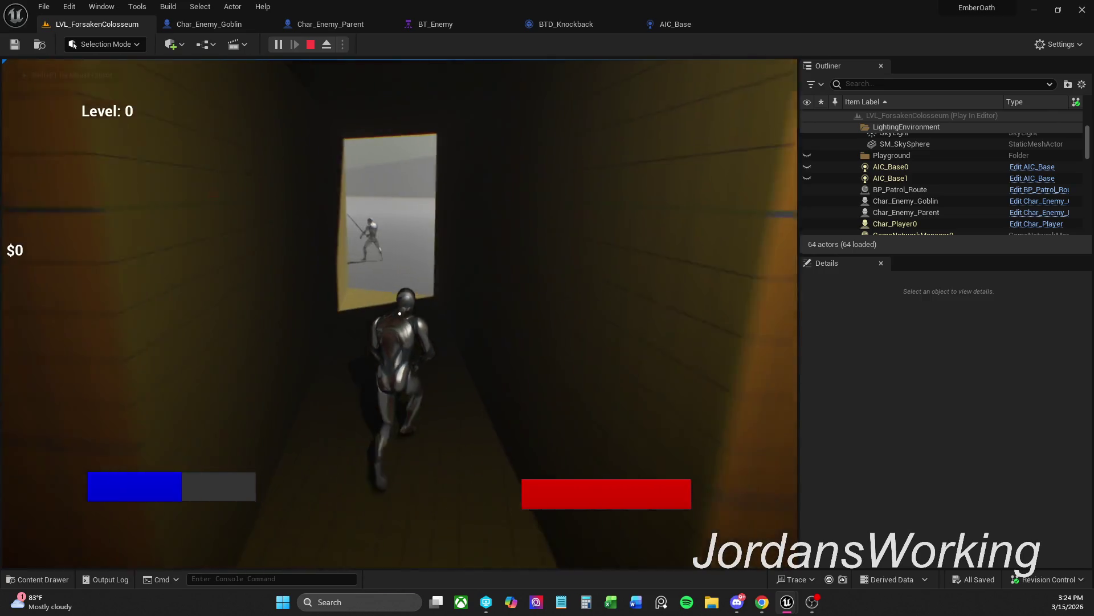
{"action": "key", "text": "w"}
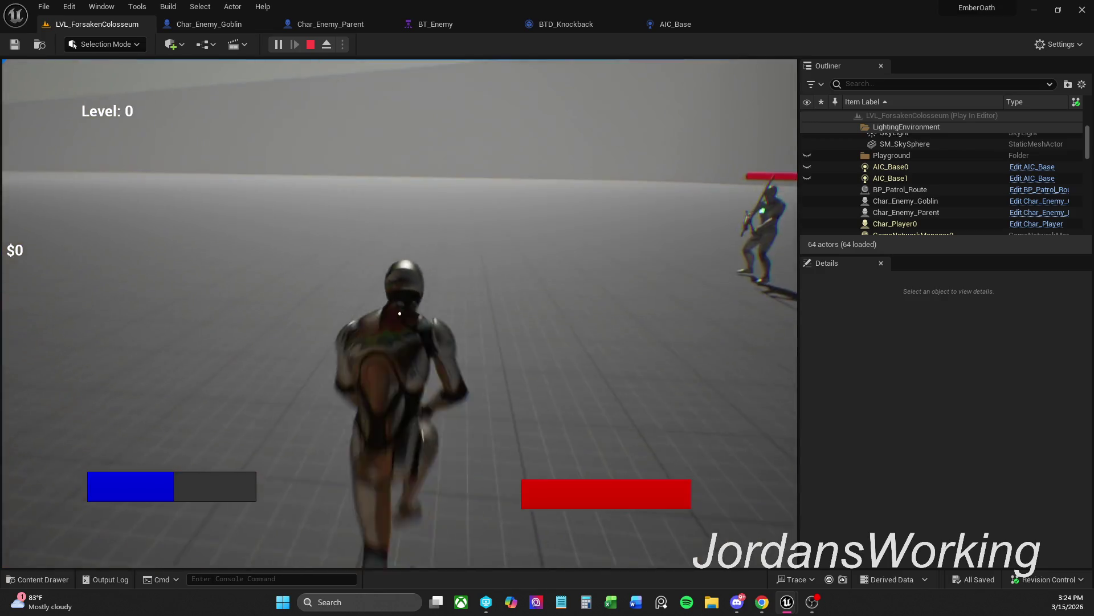
{"action": "key", "text": "w"}
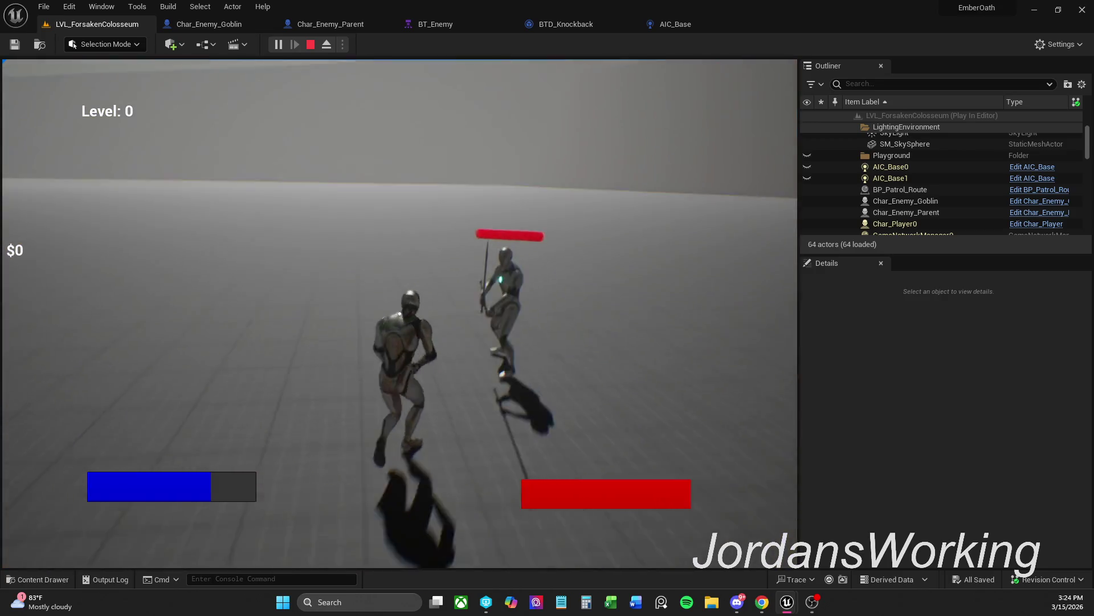
{"action": "key", "text": "w"}
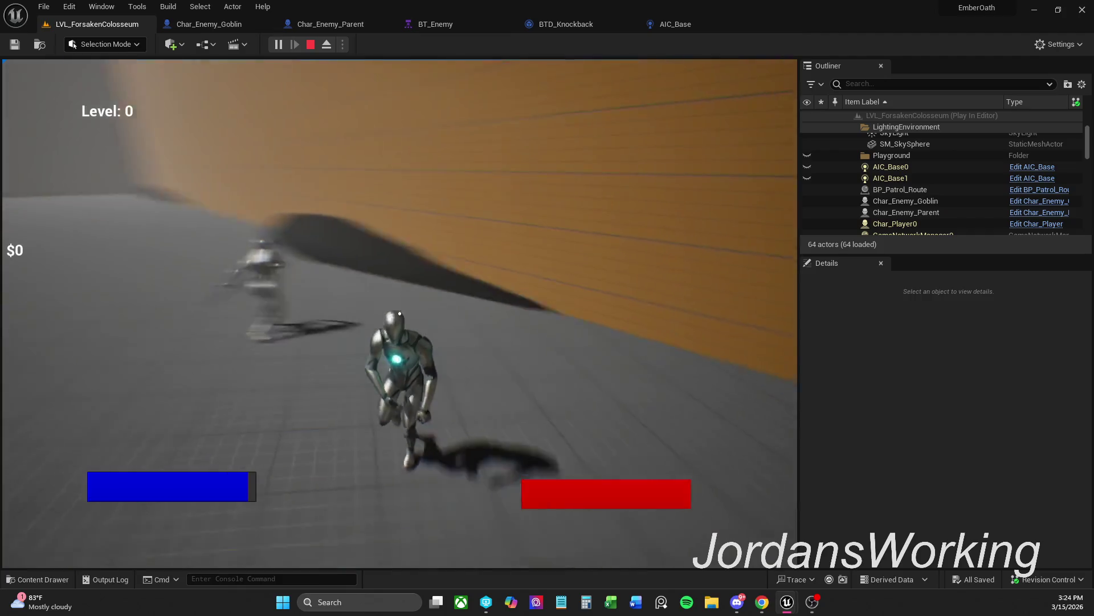
{"action": "key", "text": "w"}
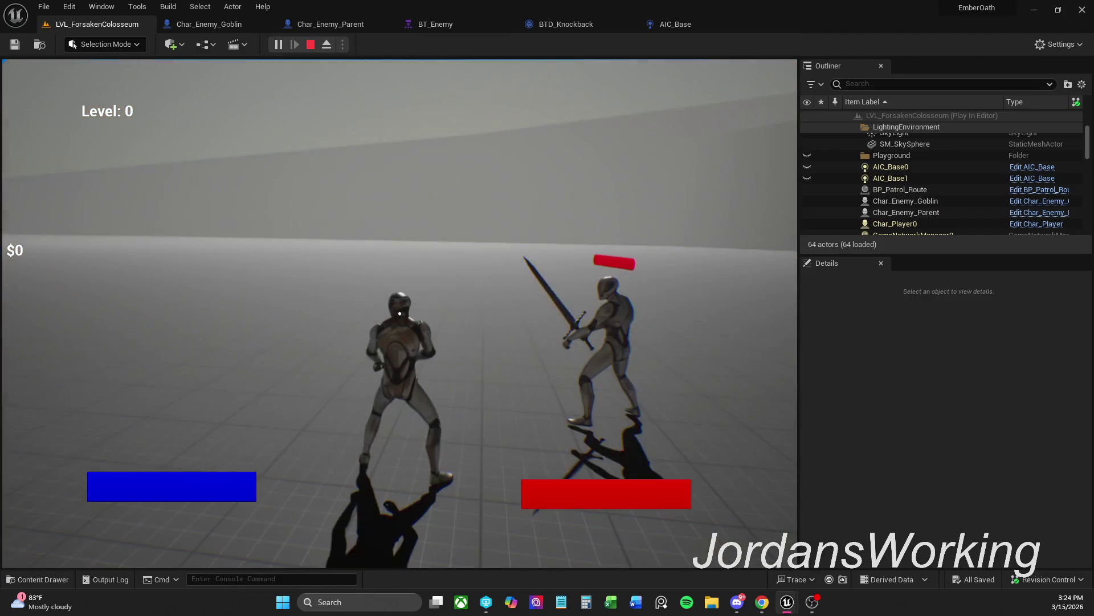
{"action": "left_click", "coordinate": [400, 313]}
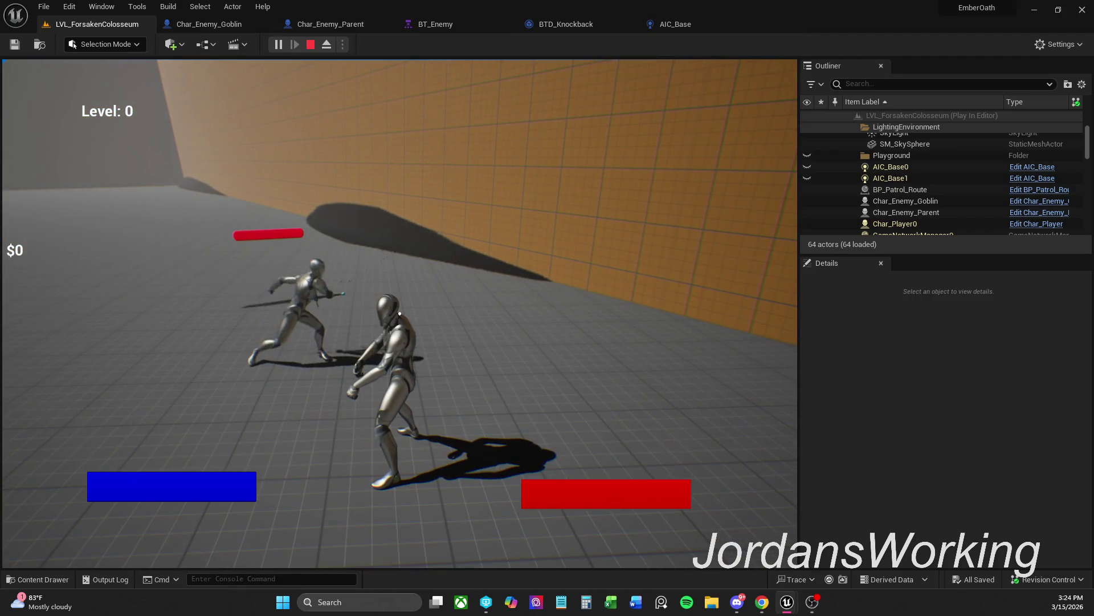
{"action": "left_click", "coordinate": [400, 313]}
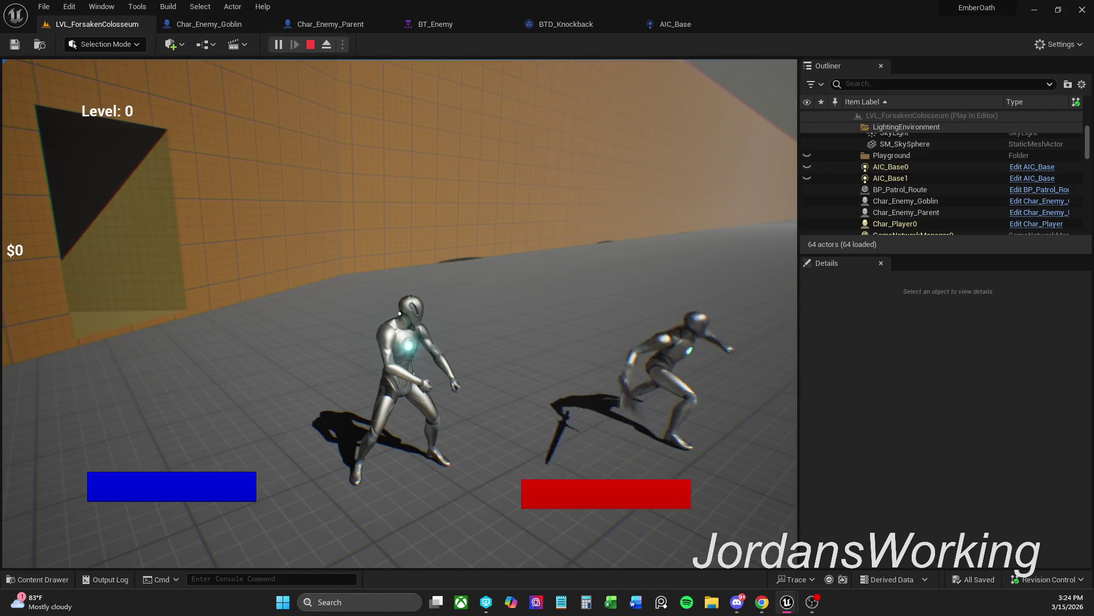
{"action": "key", "text": "w"}
{"action": "key", "text": "w"}
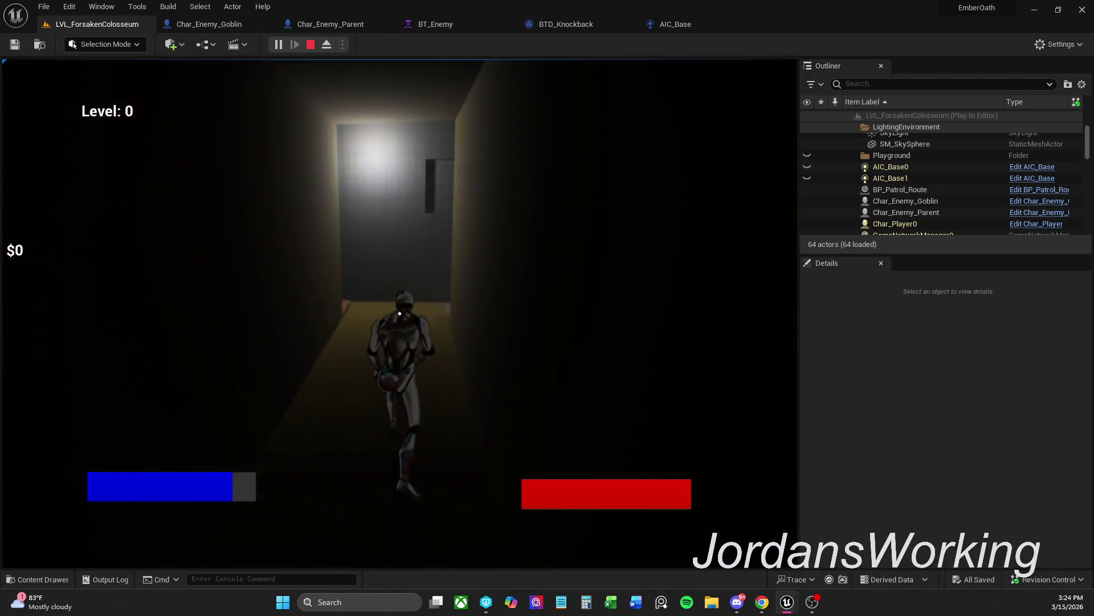
{"action": "key", "text": "w"}
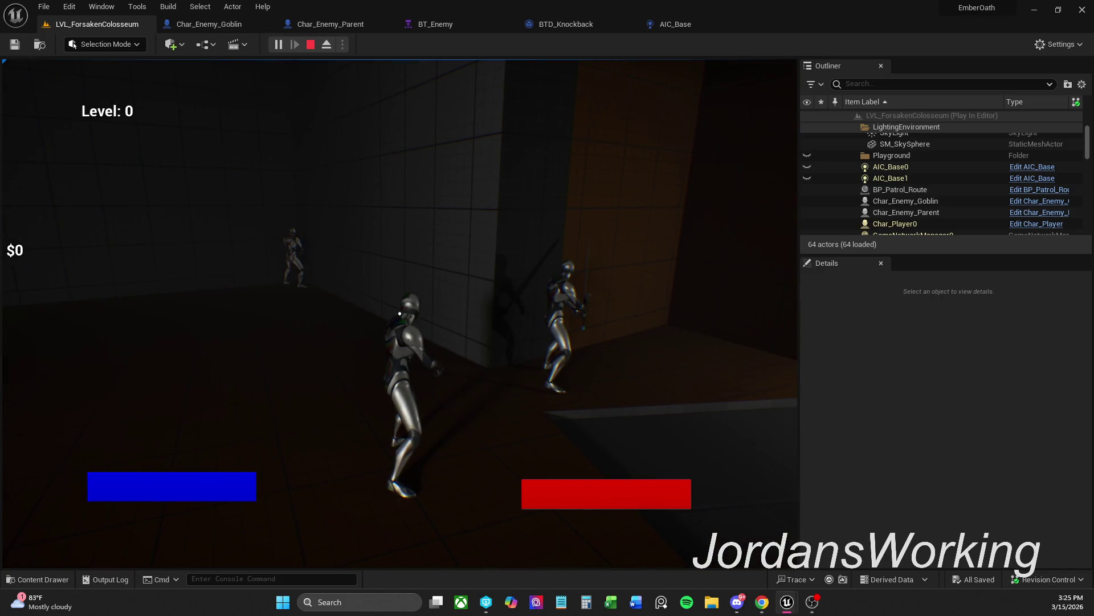
{"action": "key", "text": "shift+F1"}
{"action": "key", "text": "Escape"}
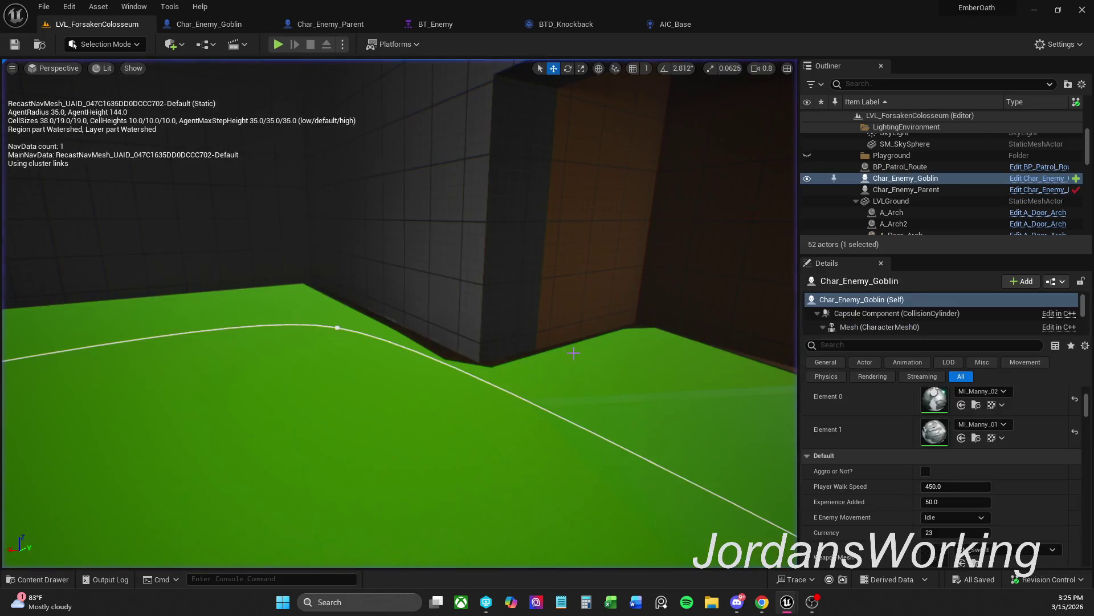
Check the BT_Enemy and Char_Enemy_Parent tabs, then delete the goblin from the level
{"action": "left_click", "coordinate": [437, 27]}
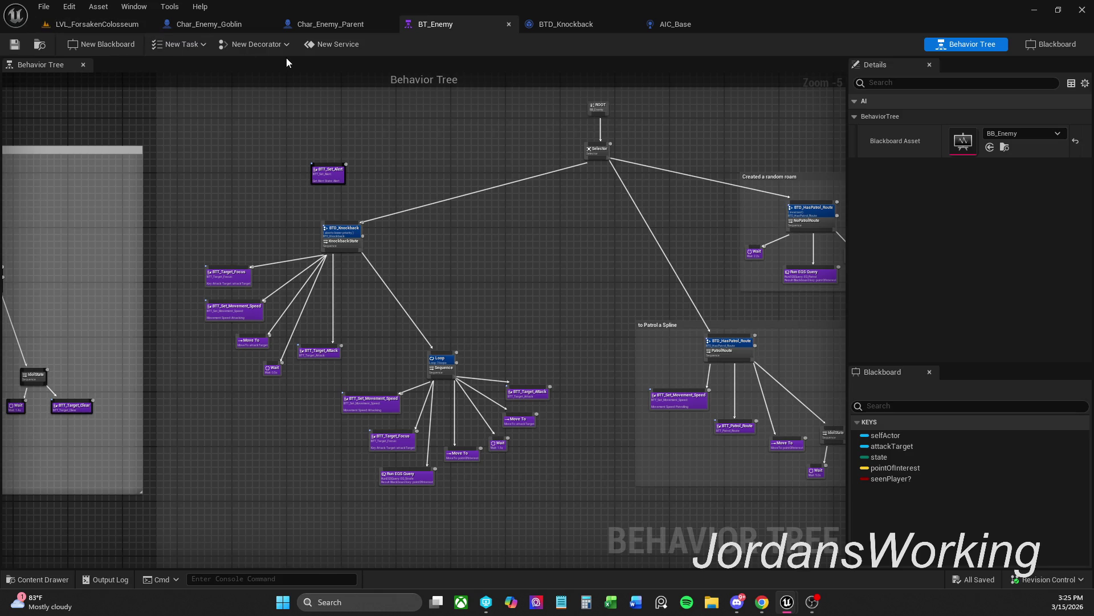
{"action": "left_click", "coordinate": [348, 27]}
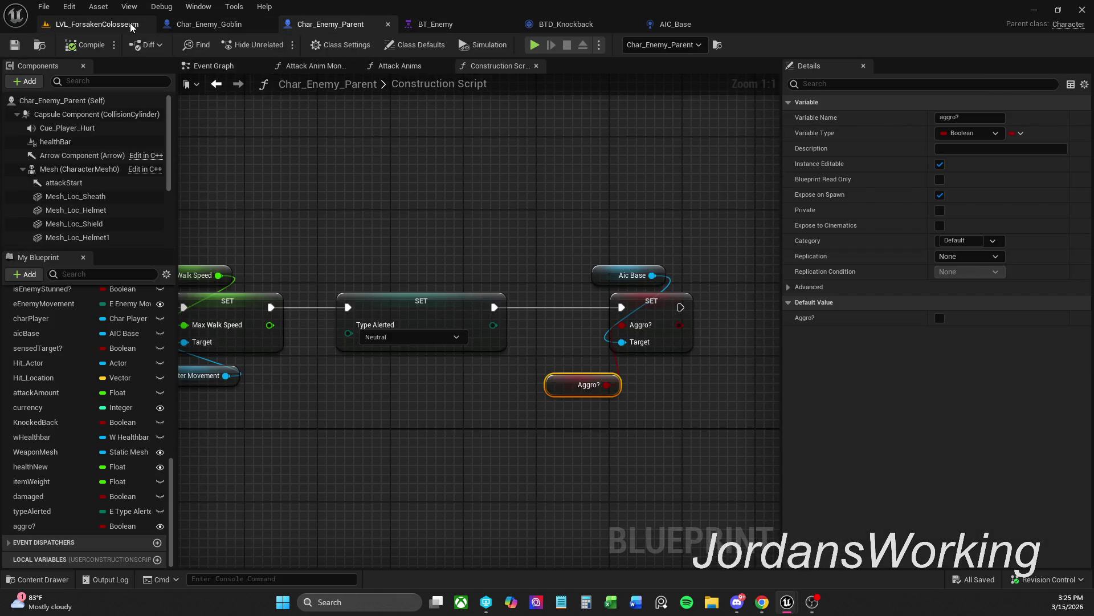
{"action": "left_click", "coordinate": [97, 24]}
{"action": "scroll", "coordinate": [530, 288], "scroll_direction": "up", "scroll_amount": 2}
{"action": "key", "text": "w"}
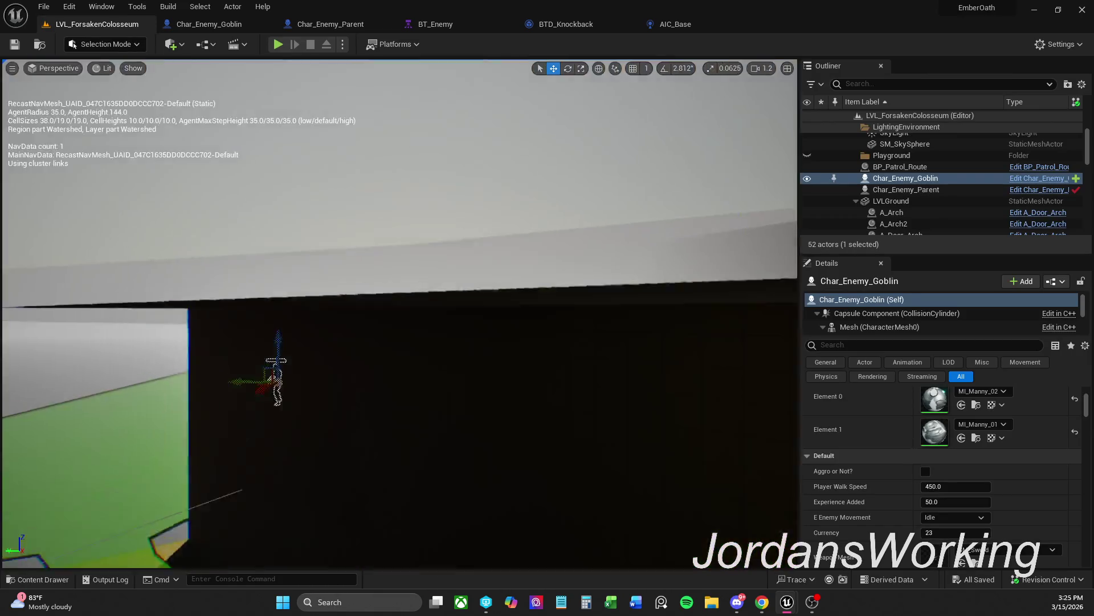
{"action": "key", "text": "s"}
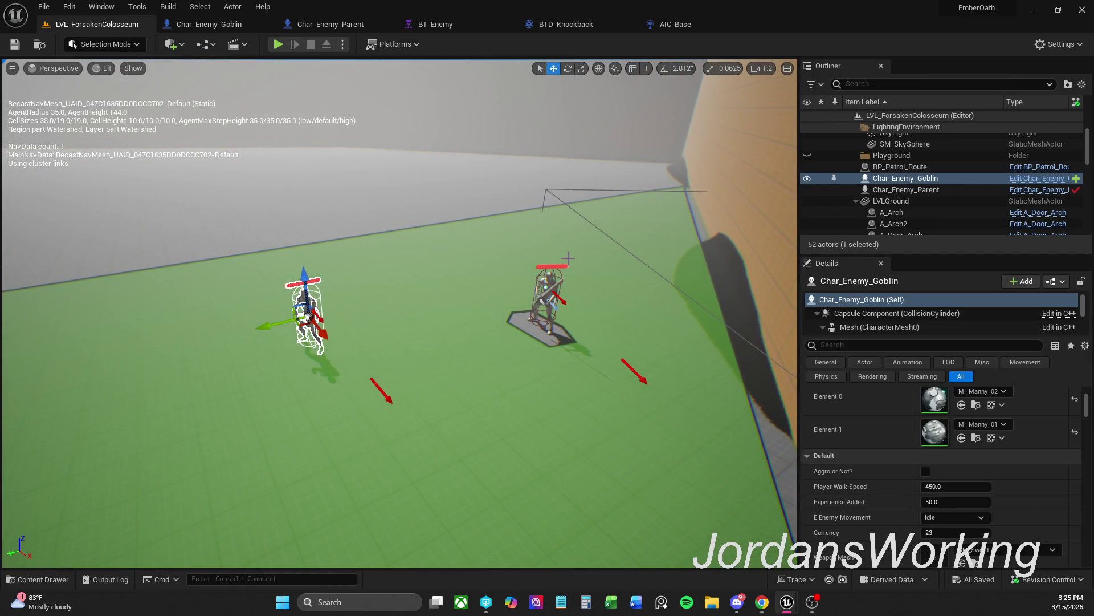
{"action": "key", "text": "Delete"}
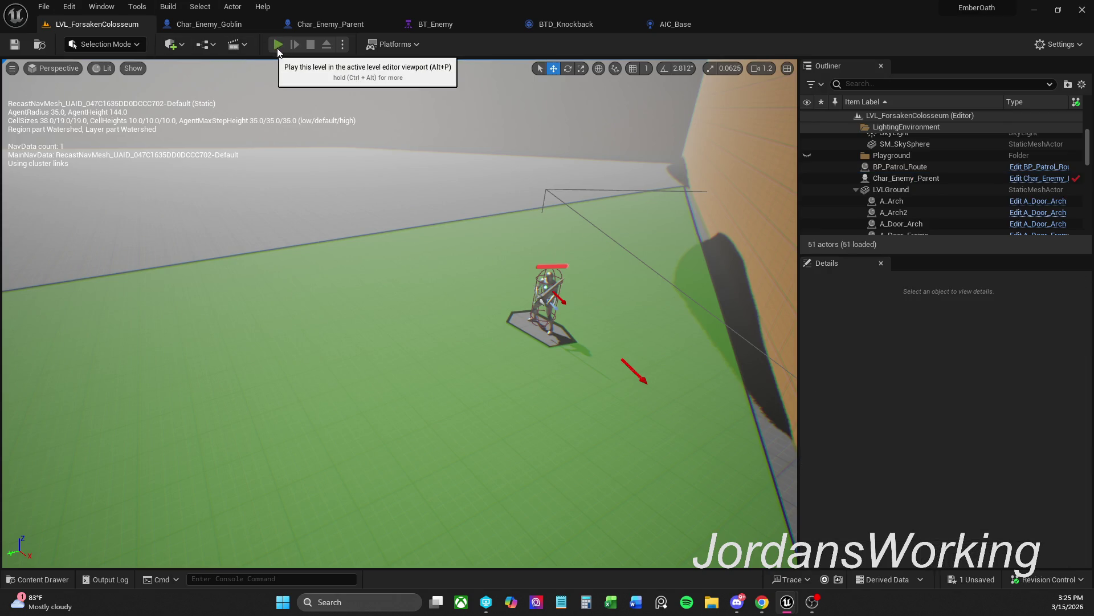
Play-test against only the parent enemy, then undo the goblin deletion and frame it
{"action": "left_click", "coordinate": [278, 45]}
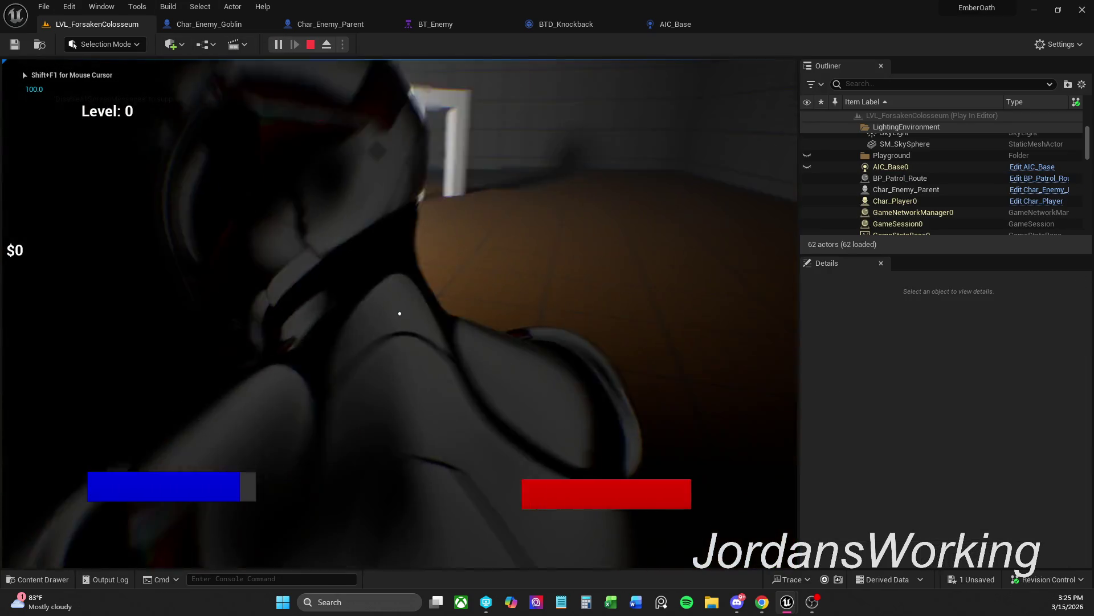
{"action": "key", "text": "w"}
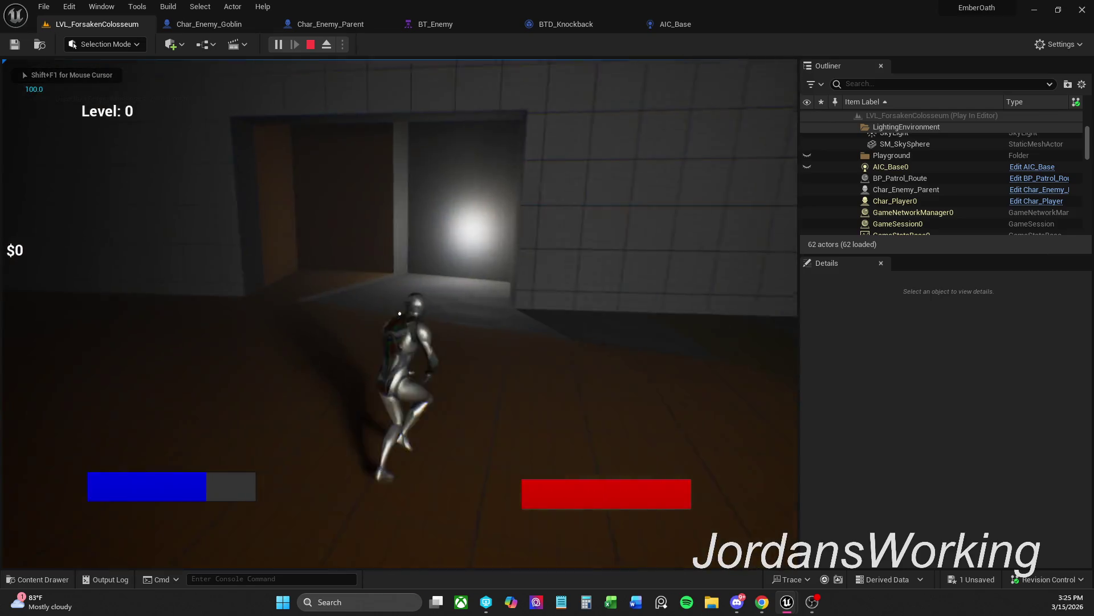
{"action": "key", "text": "w"}
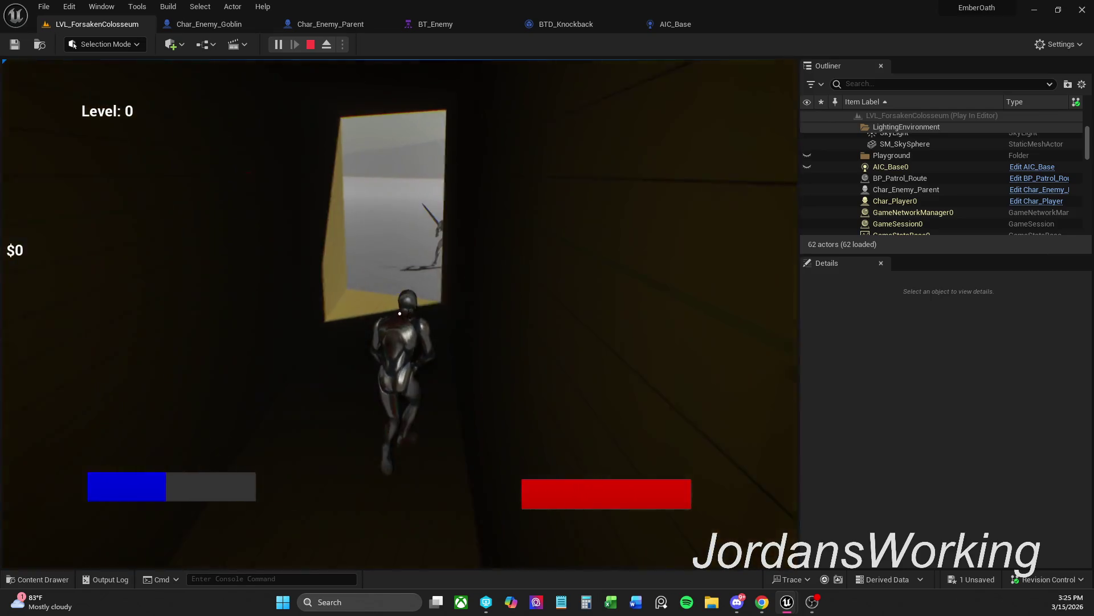
{"action": "key", "text": "w"}
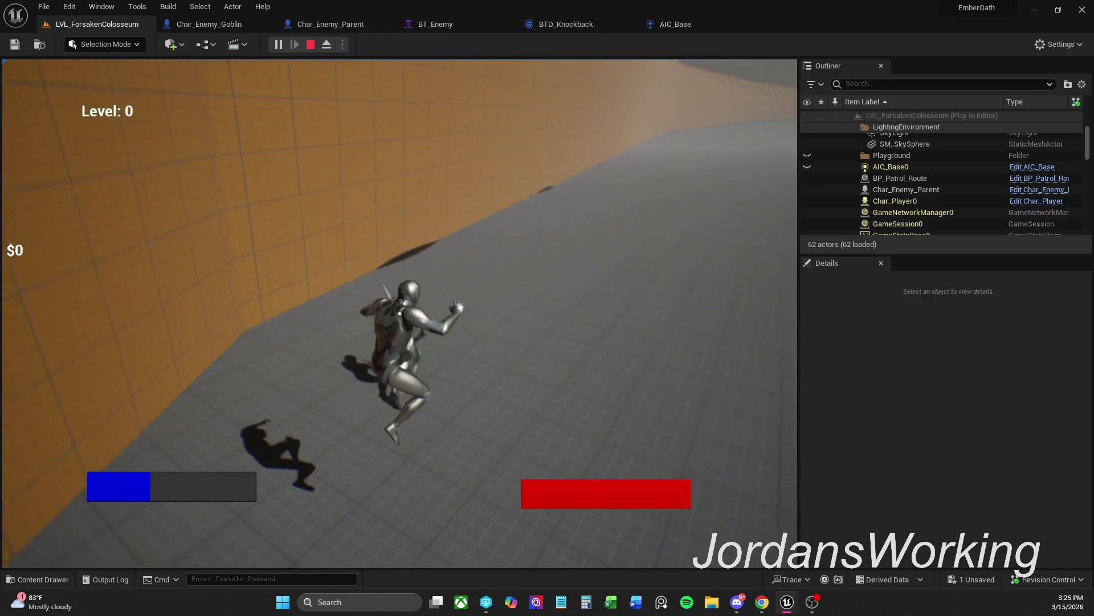
{"action": "key", "text": "w"}
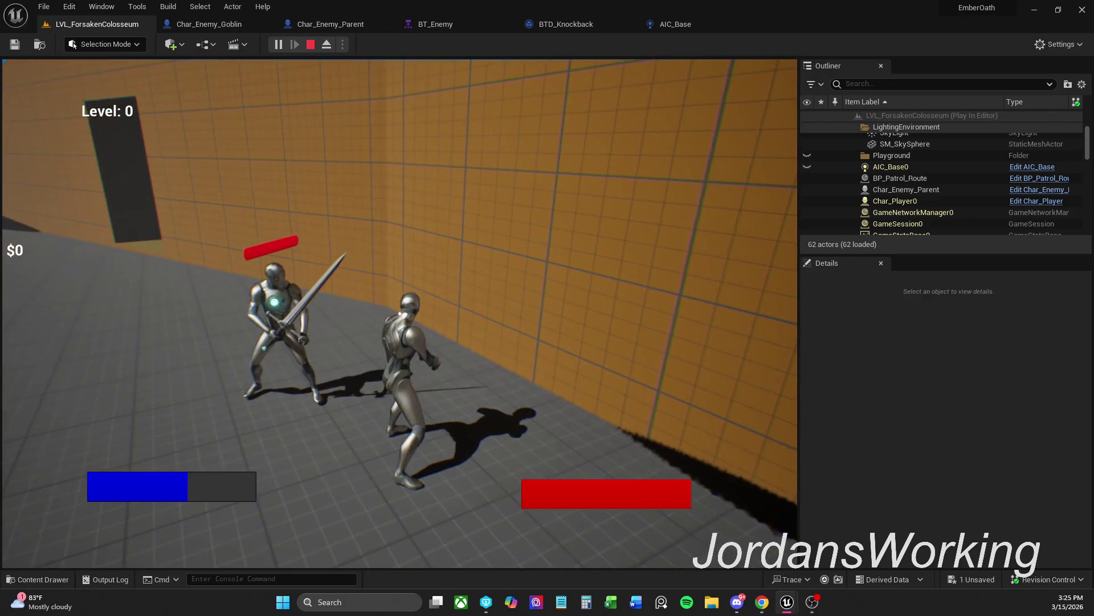
{"action": "key", "text": "Escape"}
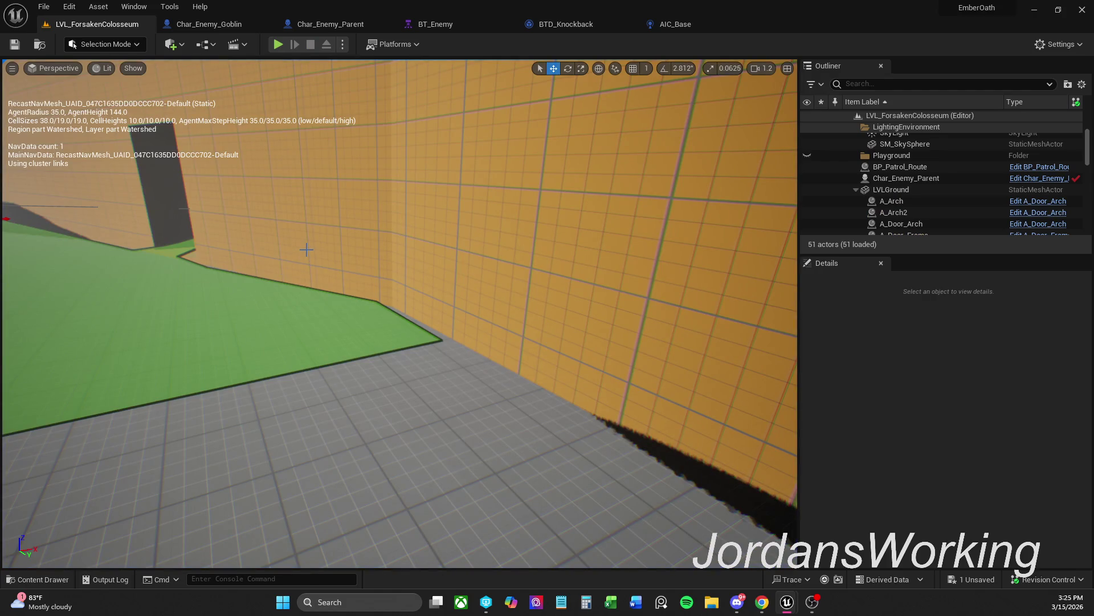
{"action": "key", "text": "ctrl+z"}
{"action": "key", "text": "f"}
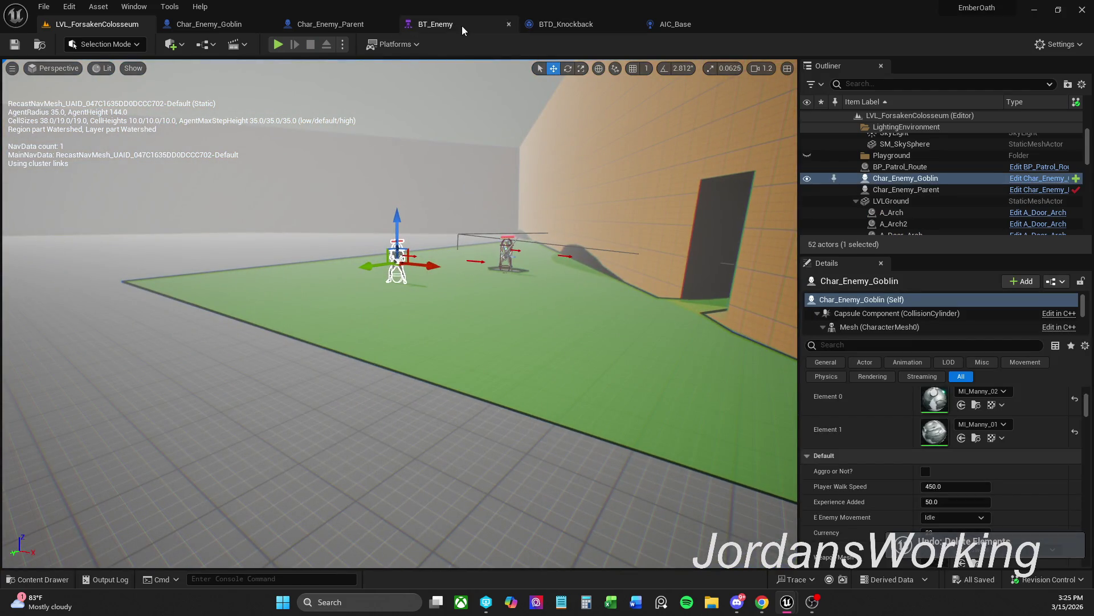
Play-test against both enemies again, then view the BT_Enemy behavior tree
{"action": "left_click", "coordinate": [278, 44]}
{"action": "key", "text": "w"}
{"action": "key", "text": "w"}
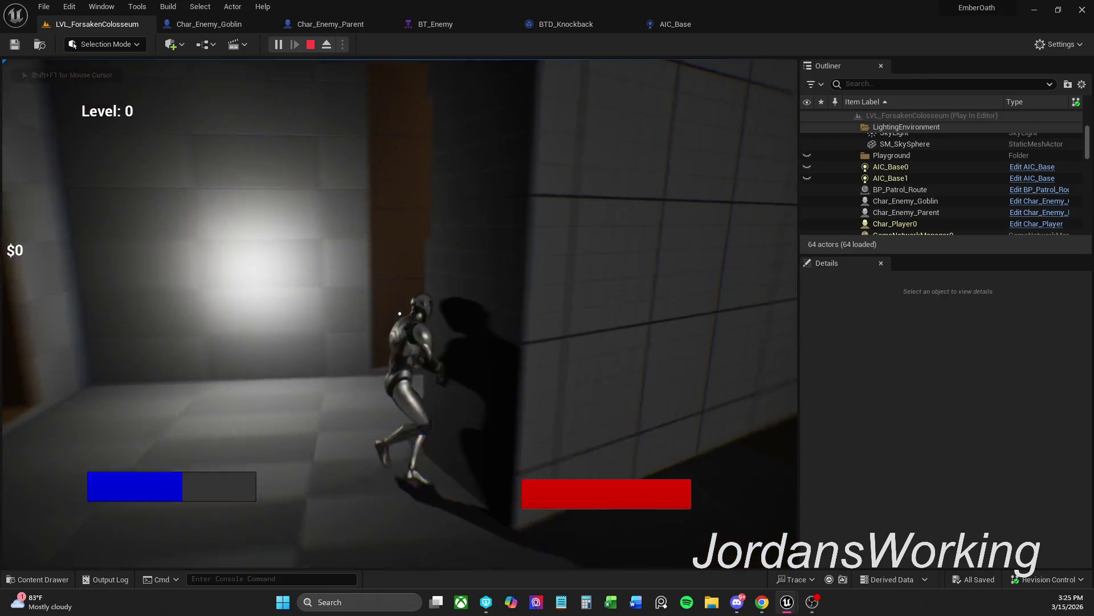
{"action": "key", "text": "w"}
{"action": "key", "text": "w"}
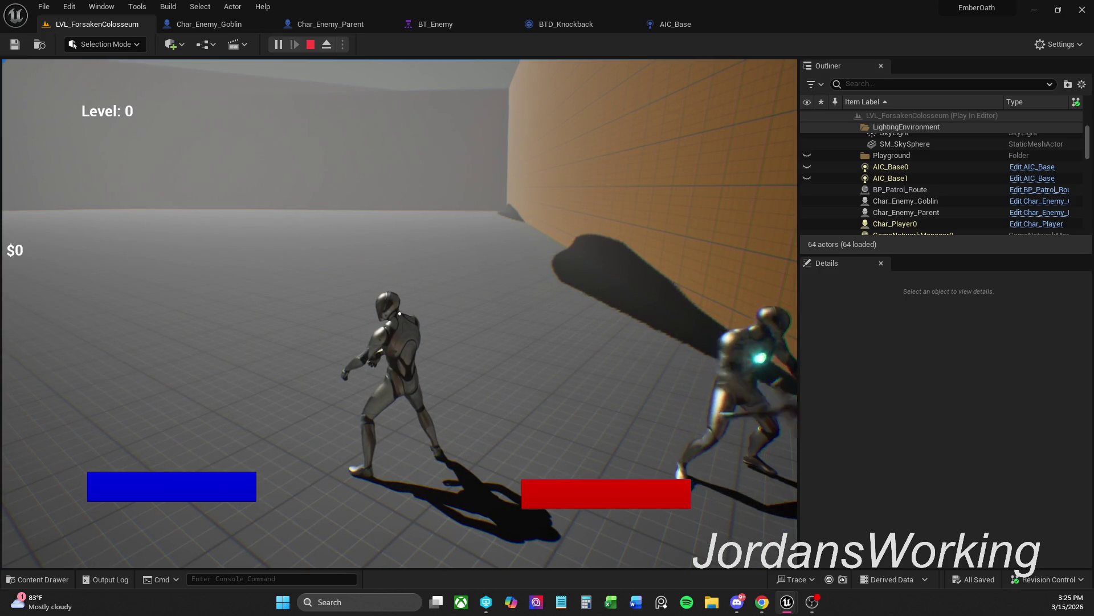
{"action": "key", "text": "Escape"}
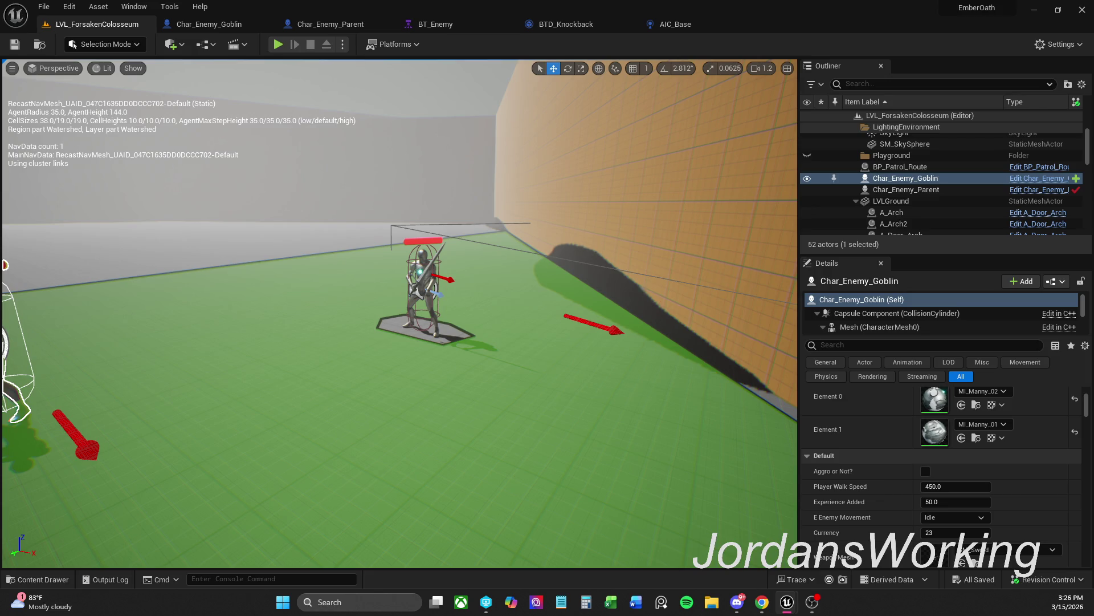
{"action": "left_click", "coordinate": [423, 29]}
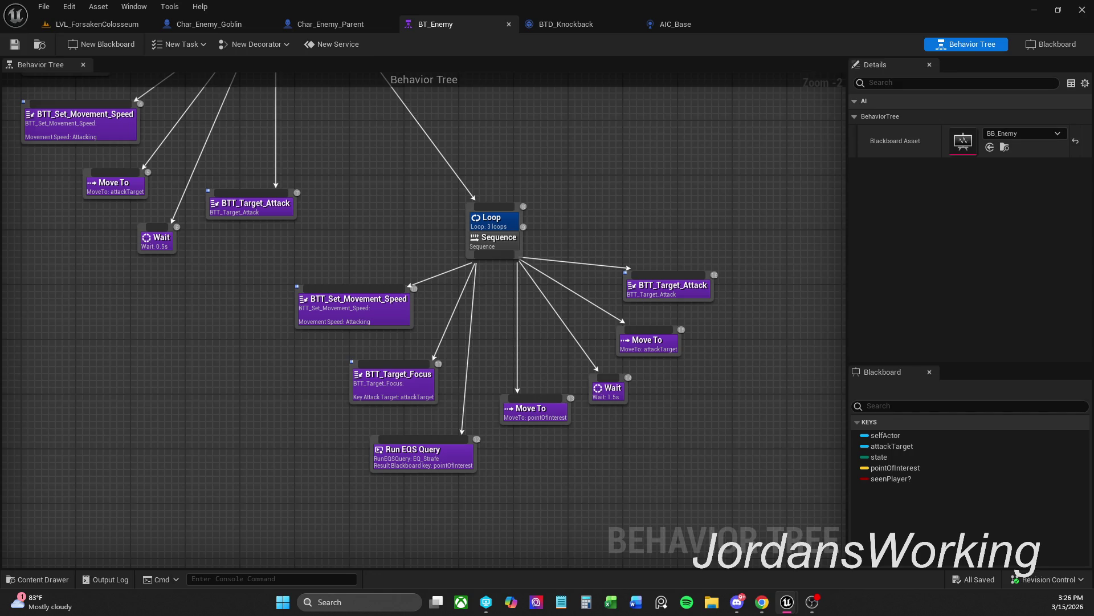
Pan BT_Enemy to view the KnockbackState branch, then go back to LVL_ForsakenColosseum
{"action": "mouse_move", "coordinate": [248, 243]}
{"action": "left_mouse_down"}
{"action": "mouse_move", "coordinate": [407, 334]}
{"action": "mouse_move", "coordinate": [399, 367]}
{"action": "left_mouse_up"}
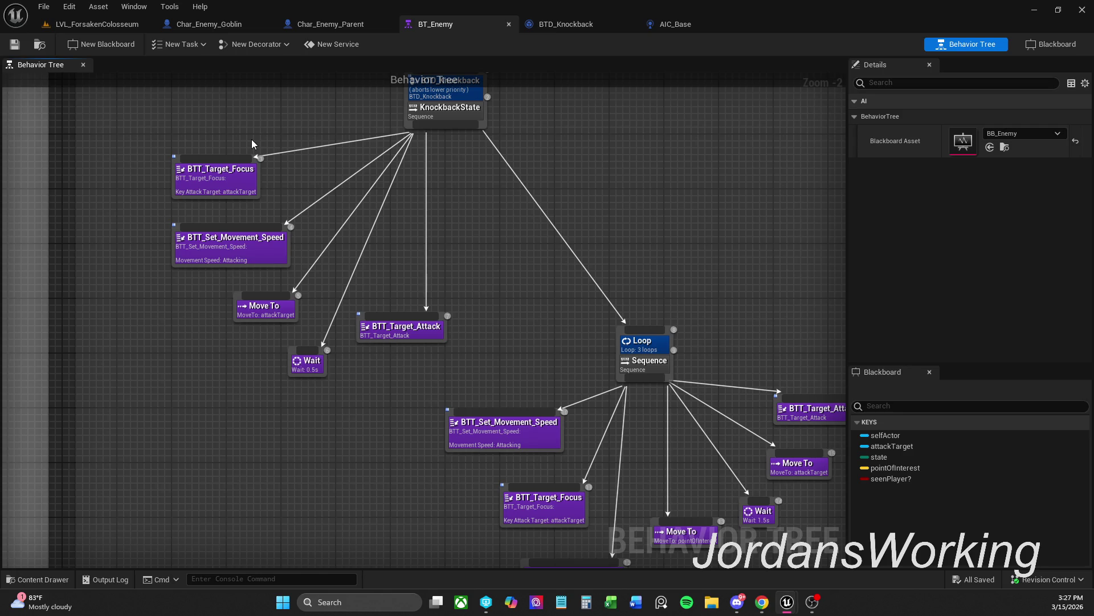
{"action": "left_click", "coordinate": [120, 25]}
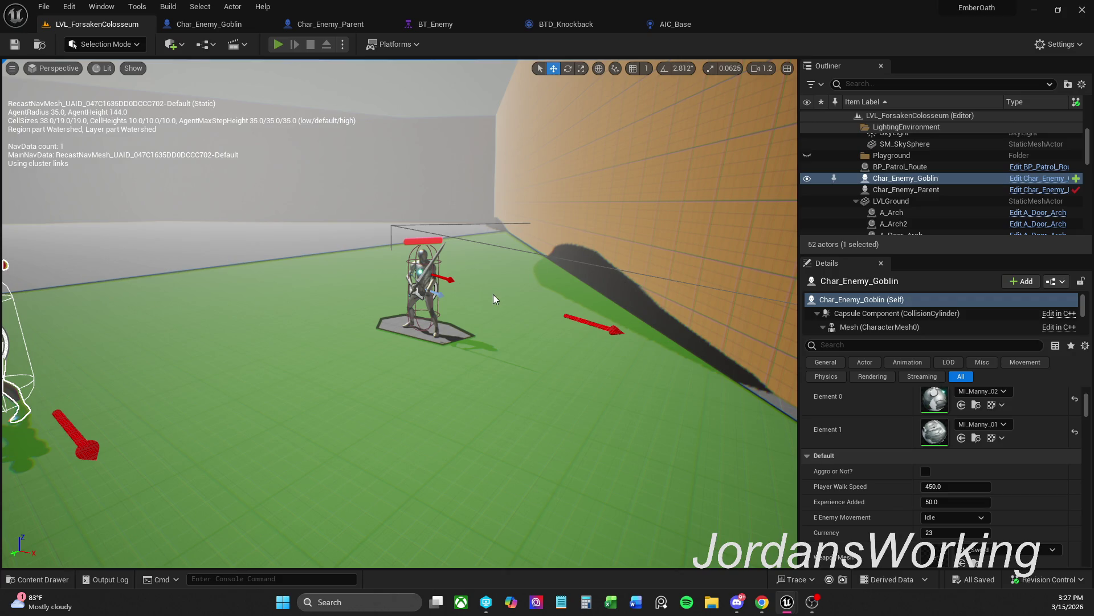
Start Play In Editor and run the character through the corridors into the arena
{"action": "key", "text": "alt+p"}
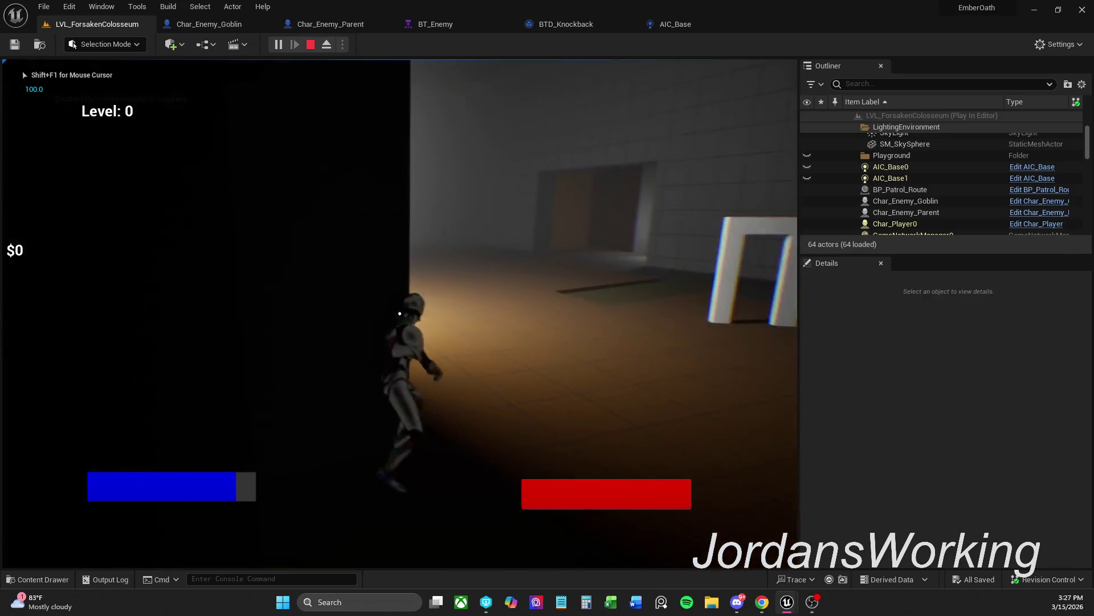
{"action": "key", "text": "w"}
{"action": "key", "text": "w"}
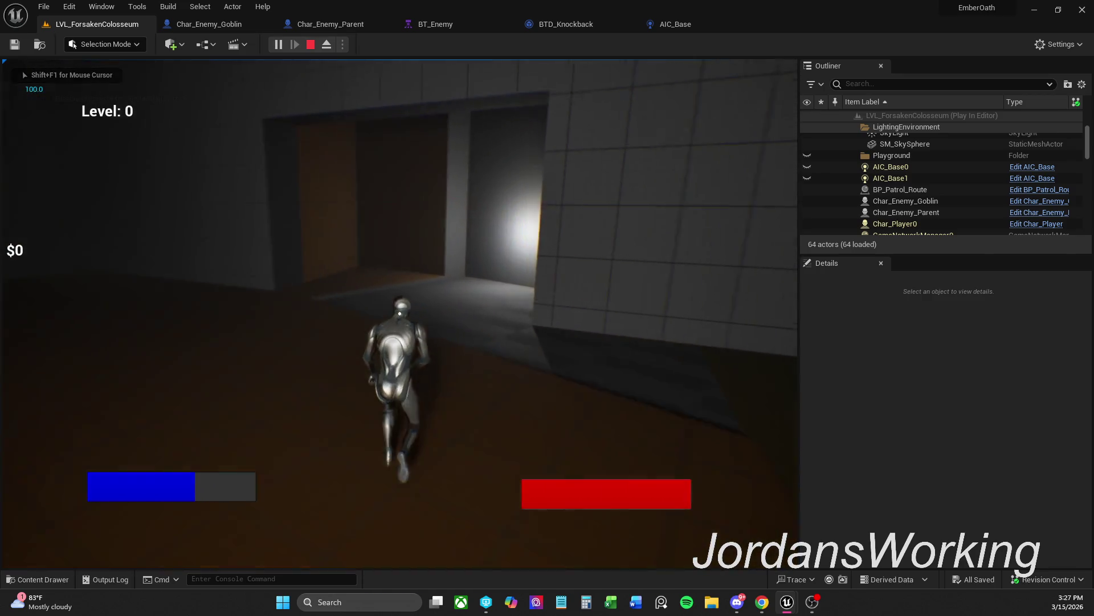
{"action": "key", "text": "w"}
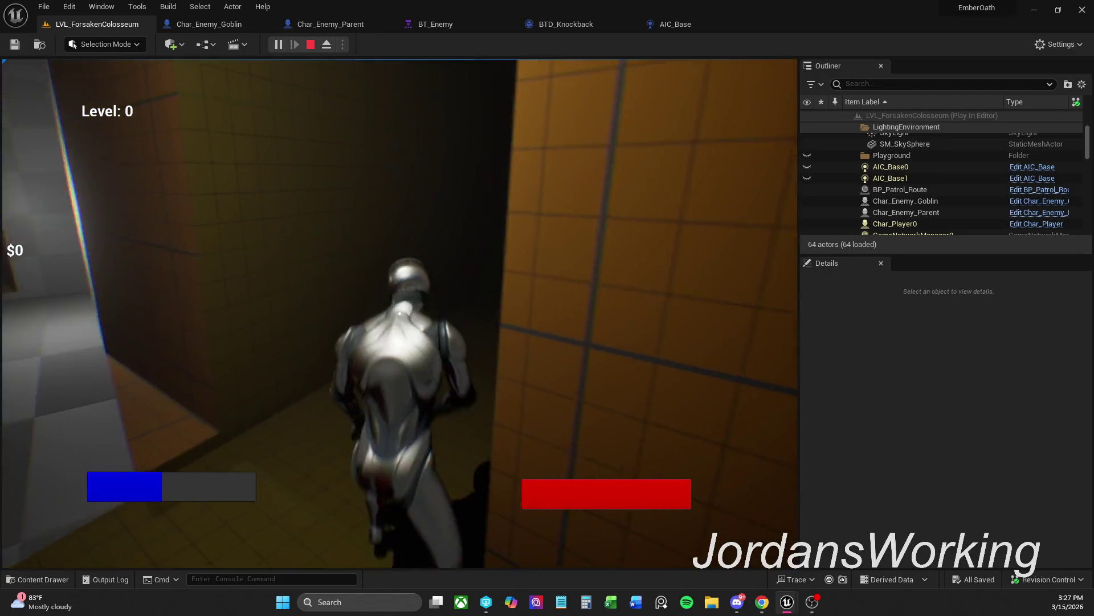
{"action": "key", "text": "w"}
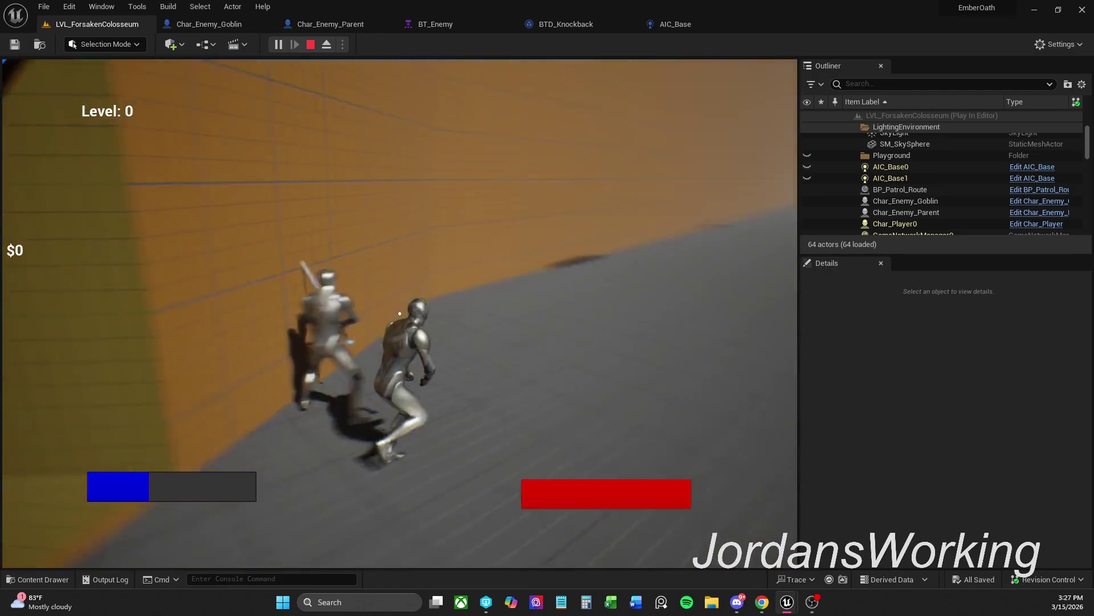
{"action": "key", "text": "w"}
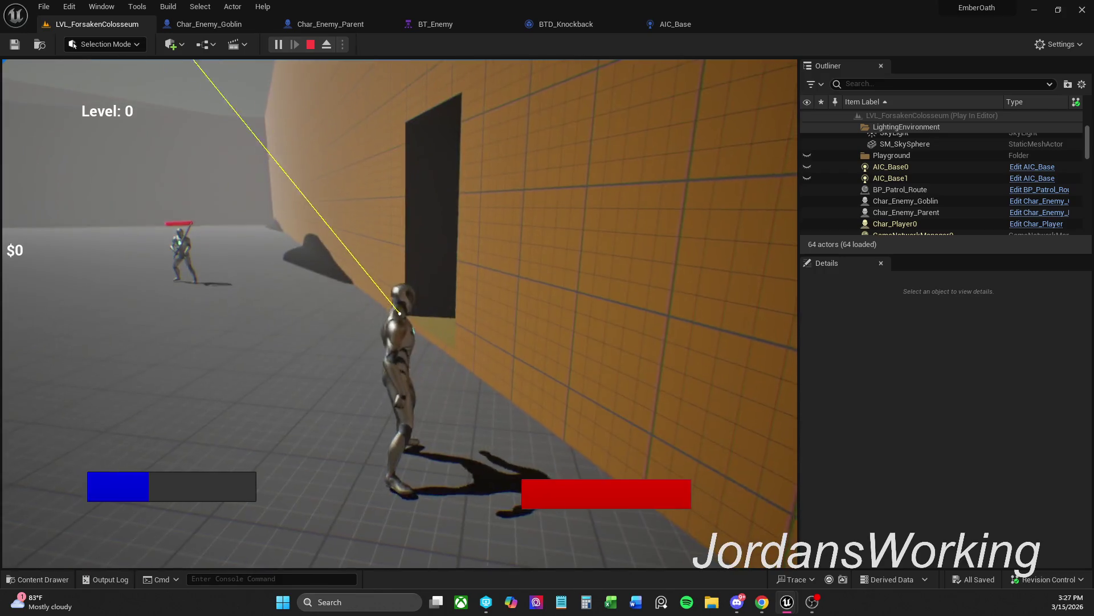
{"action": "key", "text": "w"}
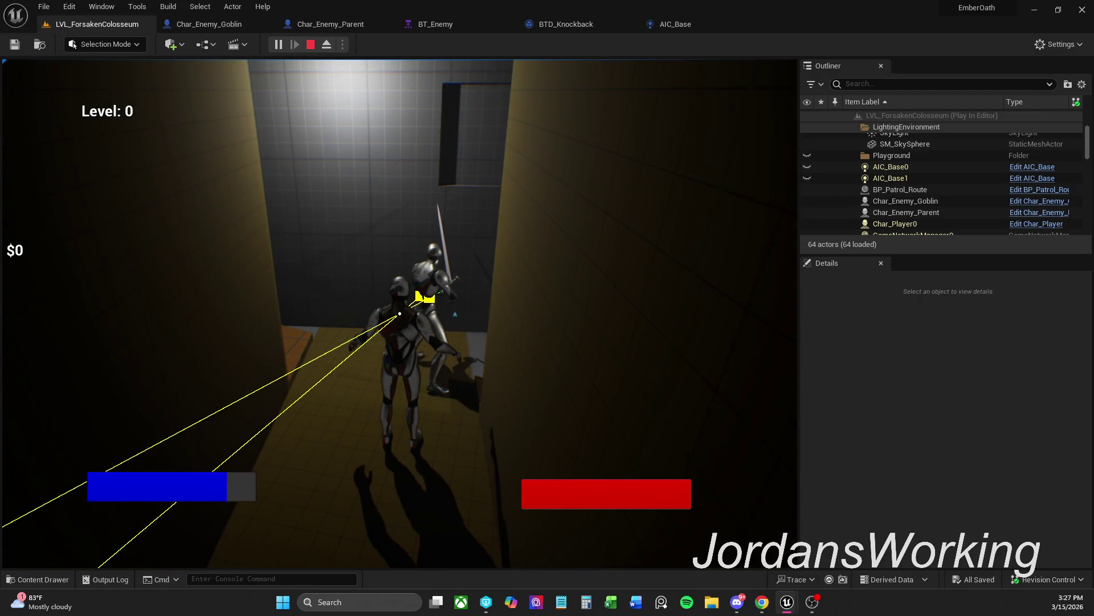
Pause, close the BT_Enemy editor, resume, kill the goblin with the sword, and stop
{"action": "key", "text": "Escape"}
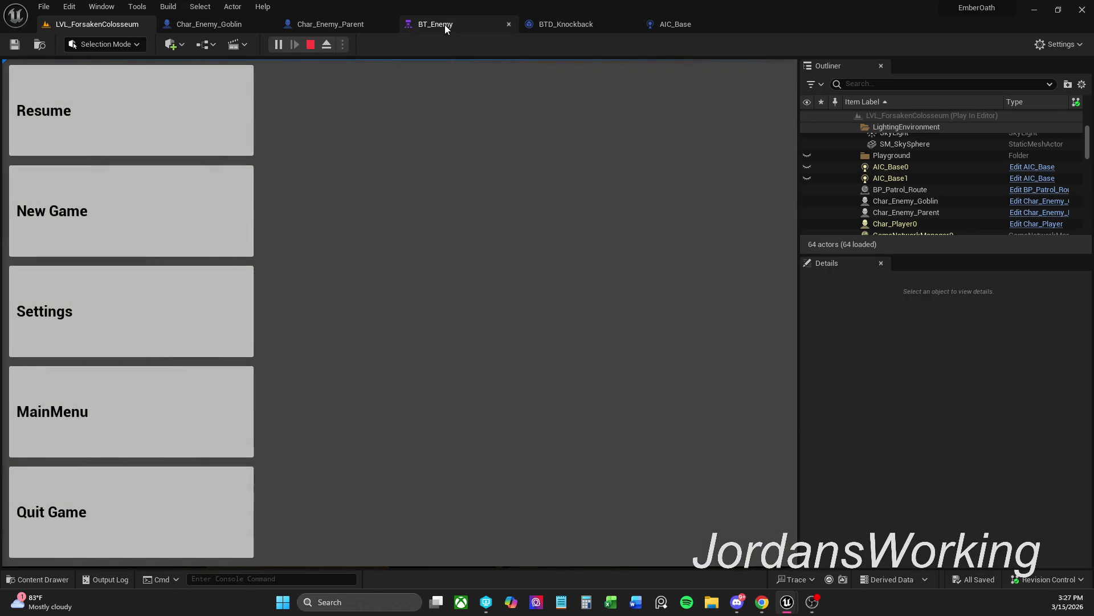
{"action": "middle_click", "coordinate": [445, 25]}
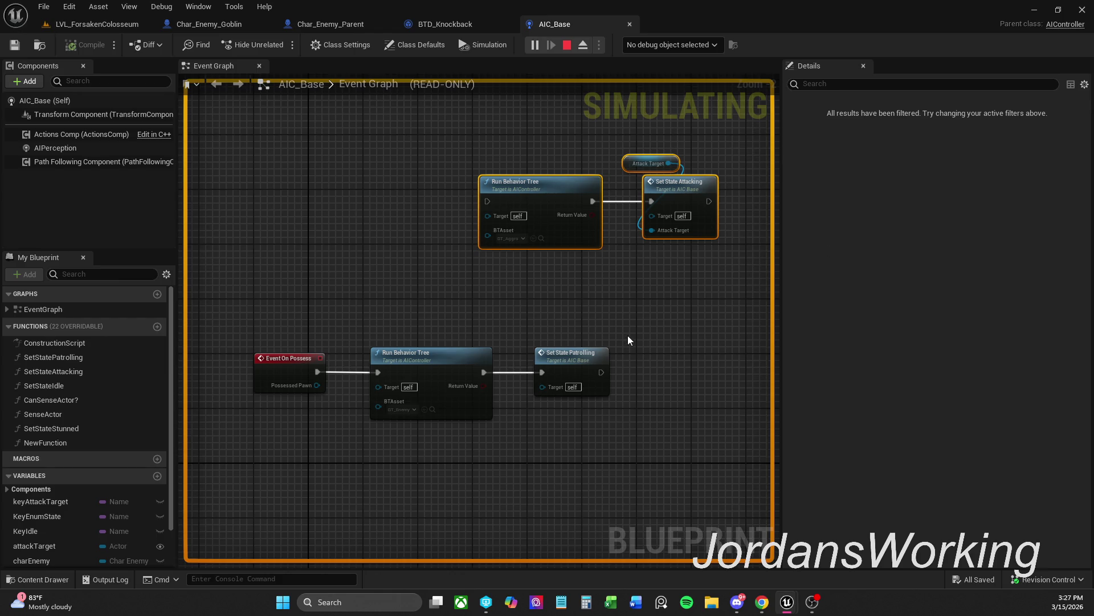
{"action": "left_click", "coordinate": [111, 26]}
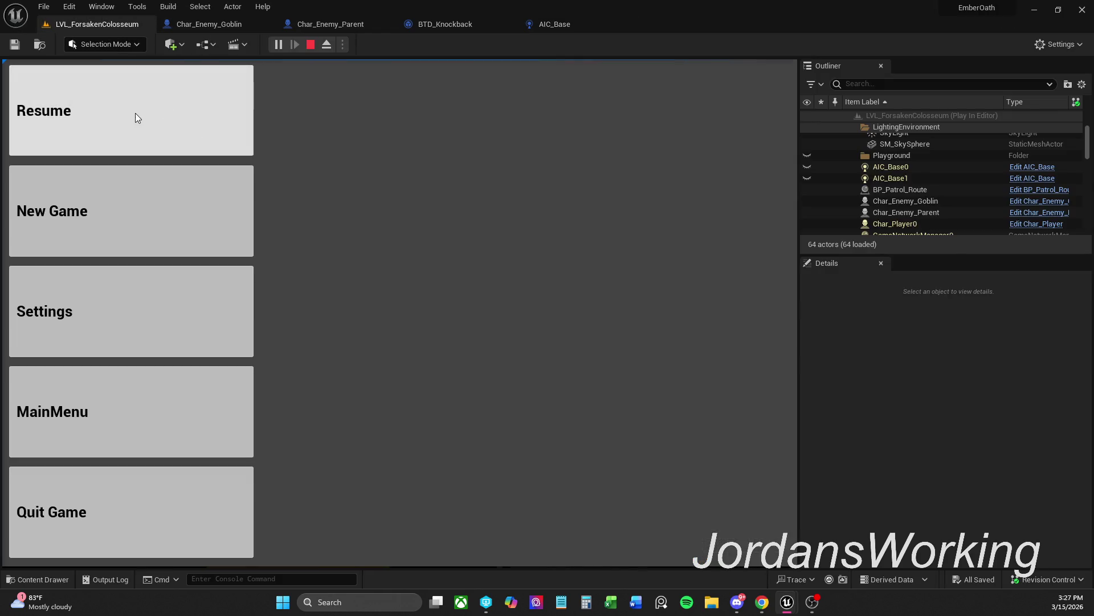
{"action": "left_click", "coordinate": [135, 113]}
{"action": "left_click", "coordinate": [399, 313]}
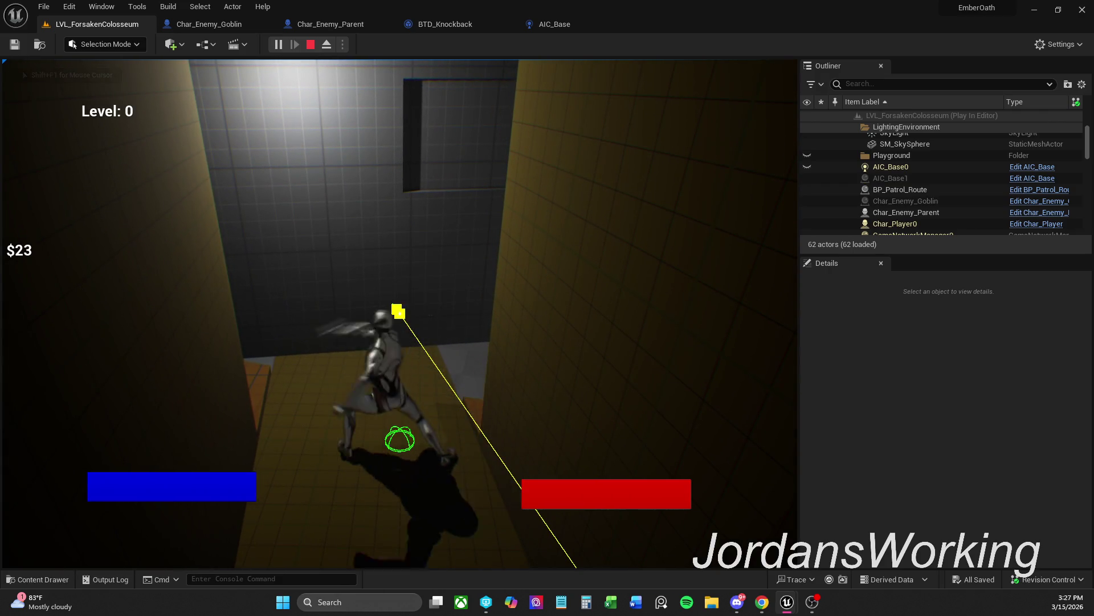
{"action": "key", "text": "Escape"}
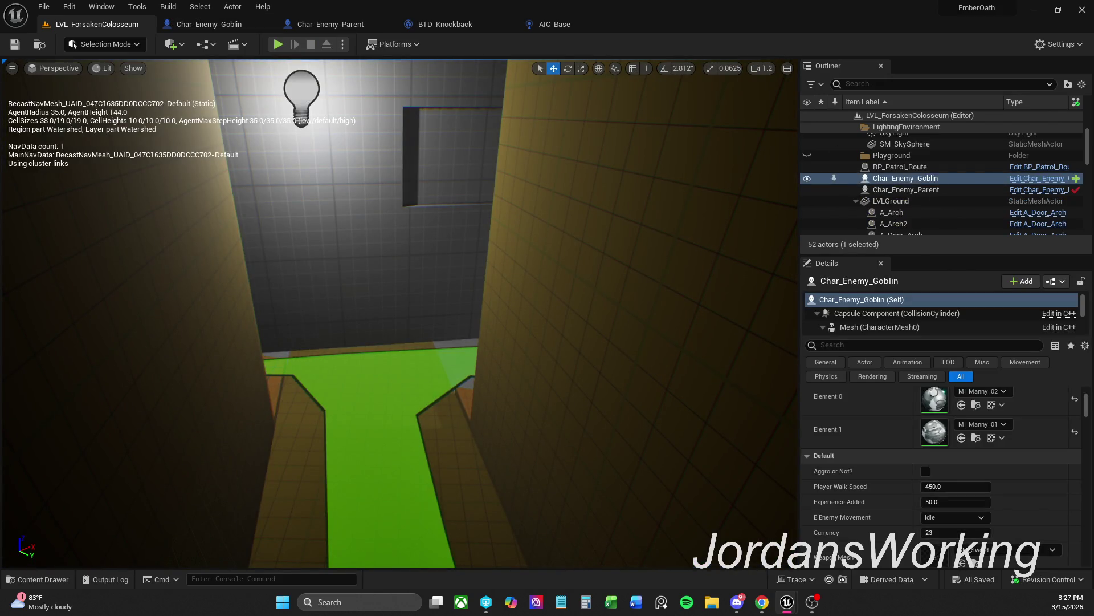
Start a new play session of the level, pausing and resuming it once
{"action": "key", "text": "super+d"}
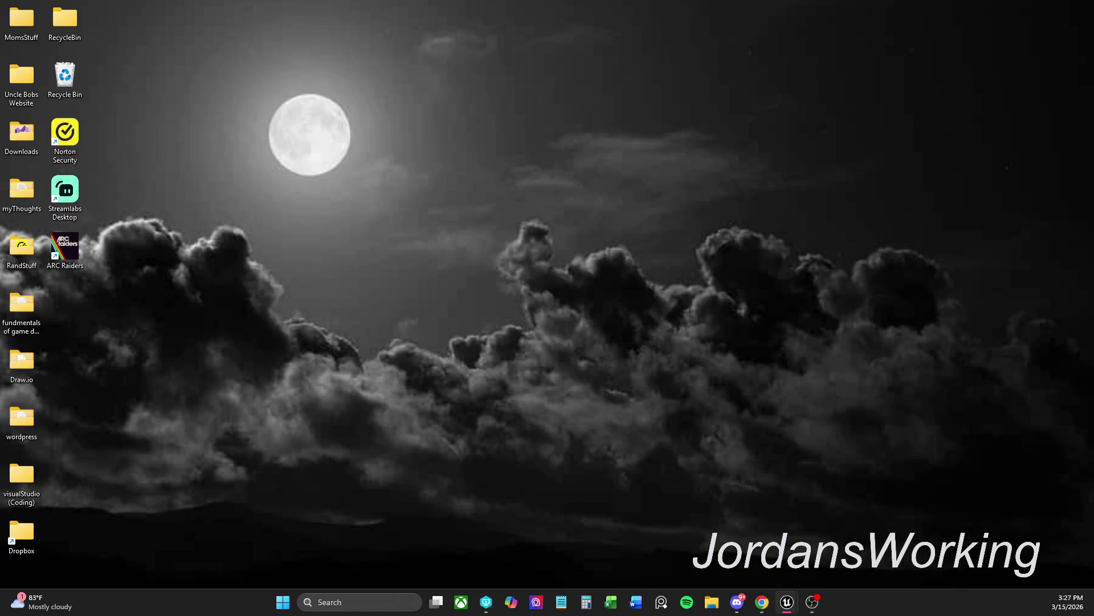
{"action": "key", "text": "super+d"}
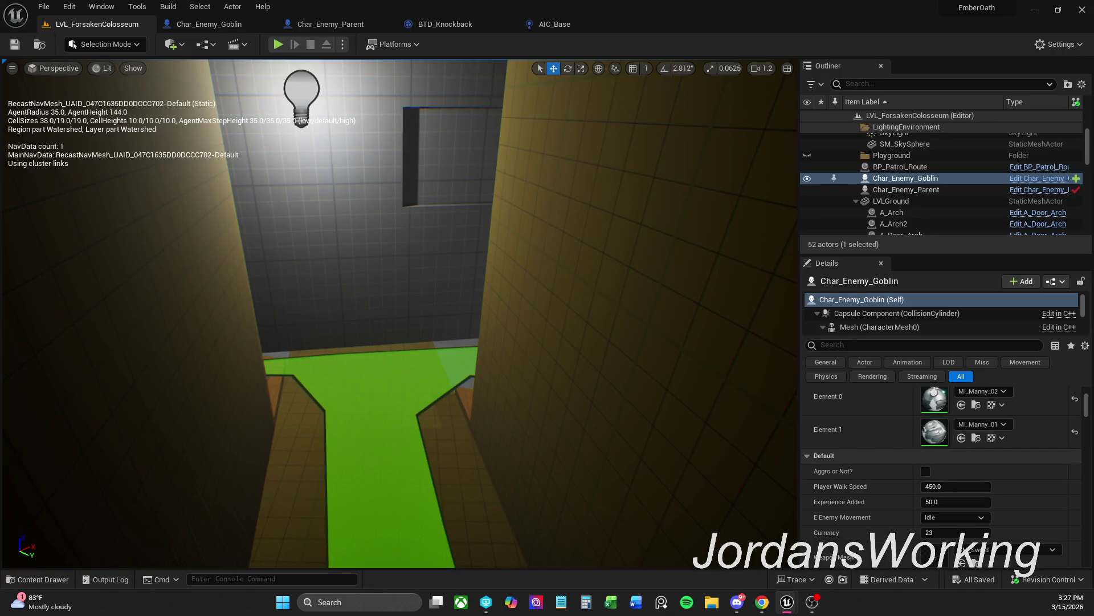
{"action": "left_click", "coordinate": [278, 44]}
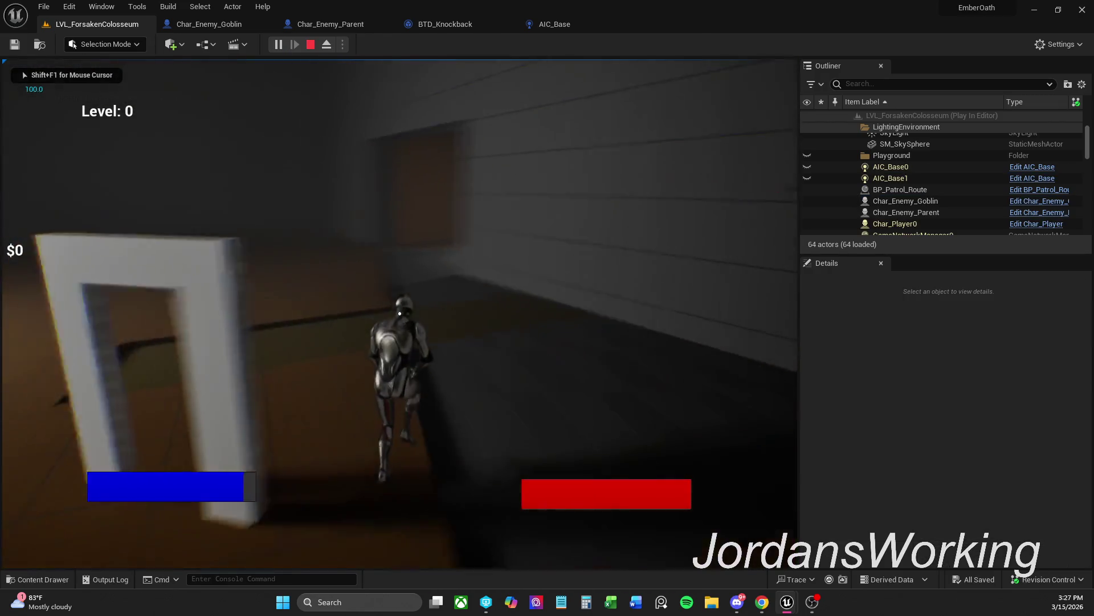
{"action": "key", "text": "Escape"}
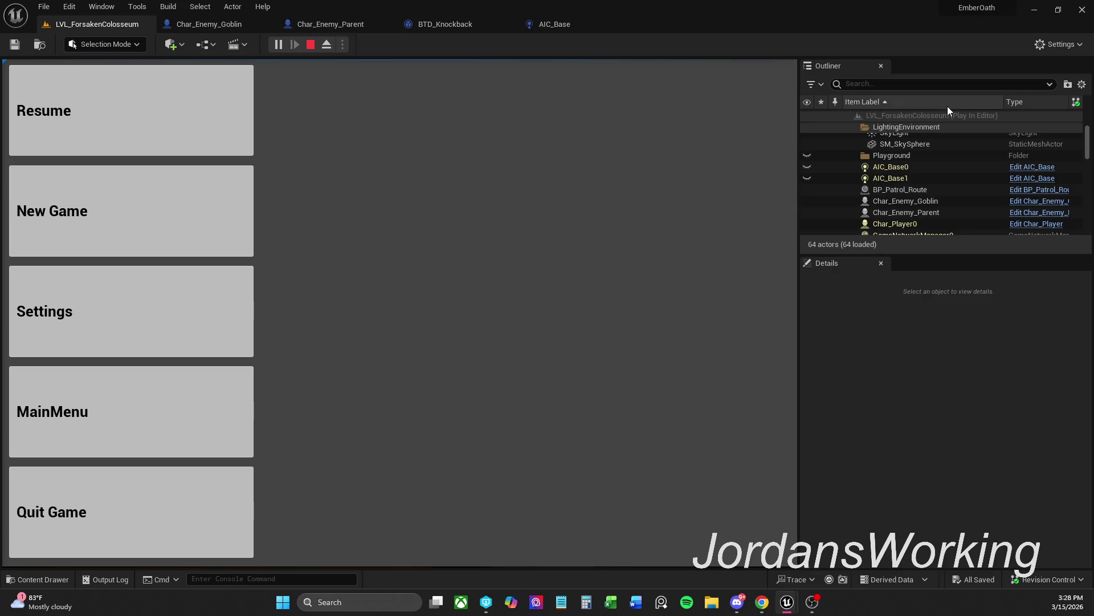
{"action": "left_click", "coordinate": [48, 111]}
Run into the arena, pause, and bring up Char_Enemy_Parent's Construction Script
{"action": "key", "text": "w"}
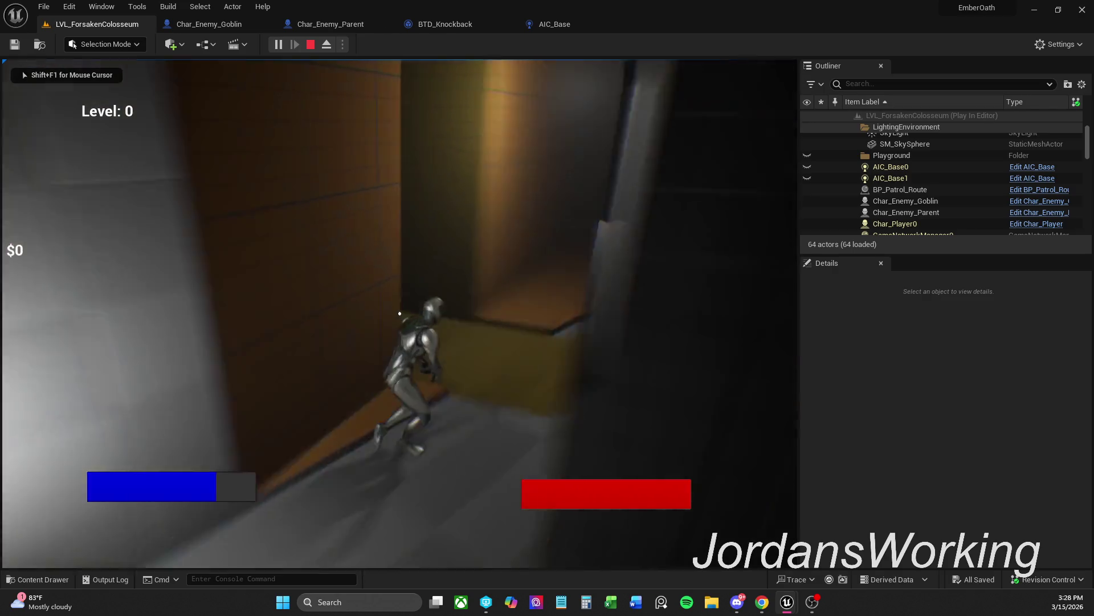
{"action": "key", "text": "p"}
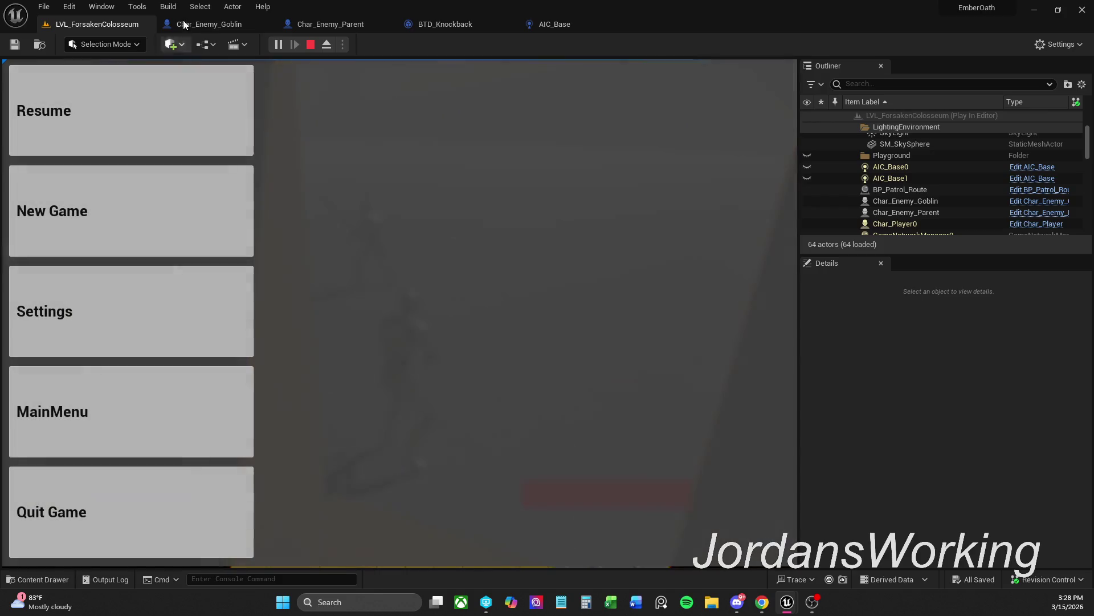
{"action": "left_click", "coordinate": [321, 26]}
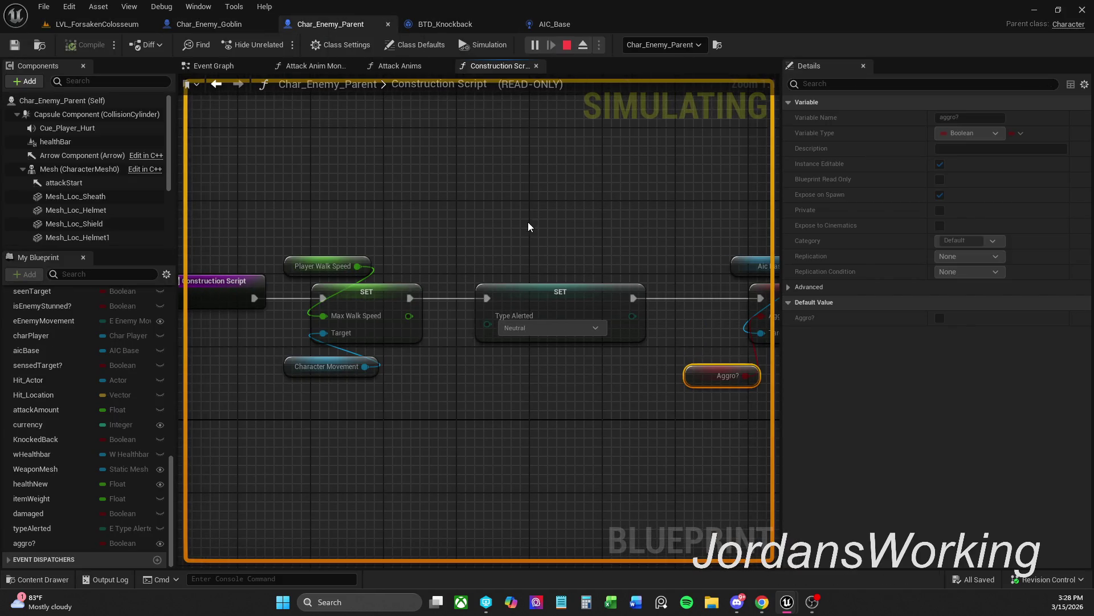
Browse Char_Enemy_Parent's Attack Anims, Event Graph and Construction Script graphs
{"action": "left_click", "coordinate": [400, 68]}
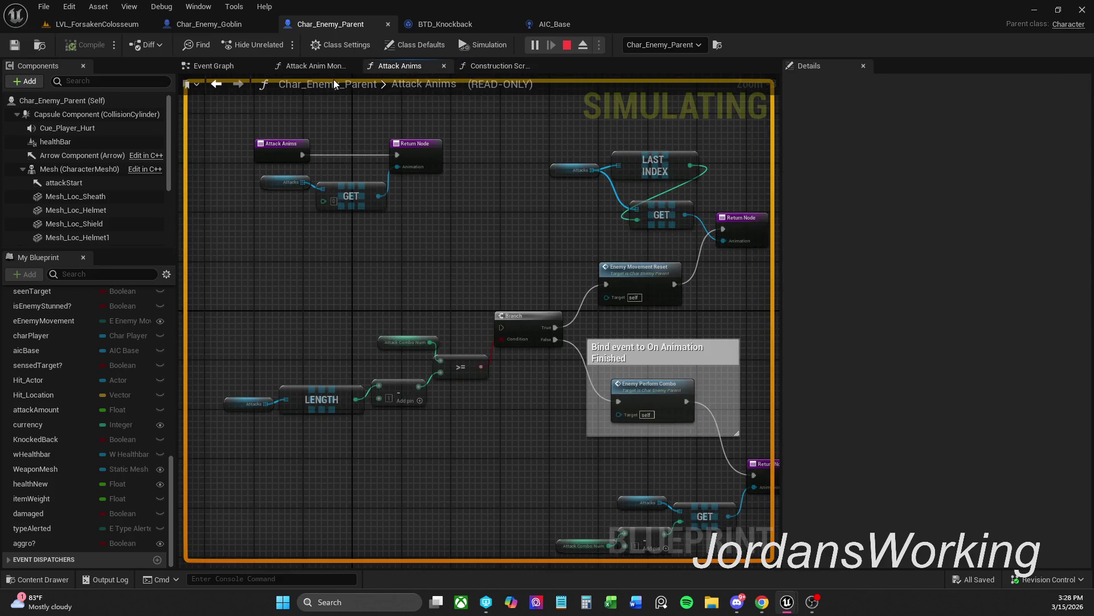
{"action": "left_click", "coordinate": [244, 69]}
{"action": "mouse_move", "coordinate": [414, 267]}
{"action": "left_mouse_down"}
{"action": "mouse_move", "coordinate": [570, 250]}
{"action": "mouse_move", "coordinate": [456, 245]}
{"action": "mouse_move", "coordinate": [520, 232]}
{"action": "mouse_move", "coordinate": [403, 219]}
{"action": "mouse_move", "coordinate": [538, 213]}
{"action": "left_mouse_up"}
{"action": "left_click", "coordinate": [498, 66]}
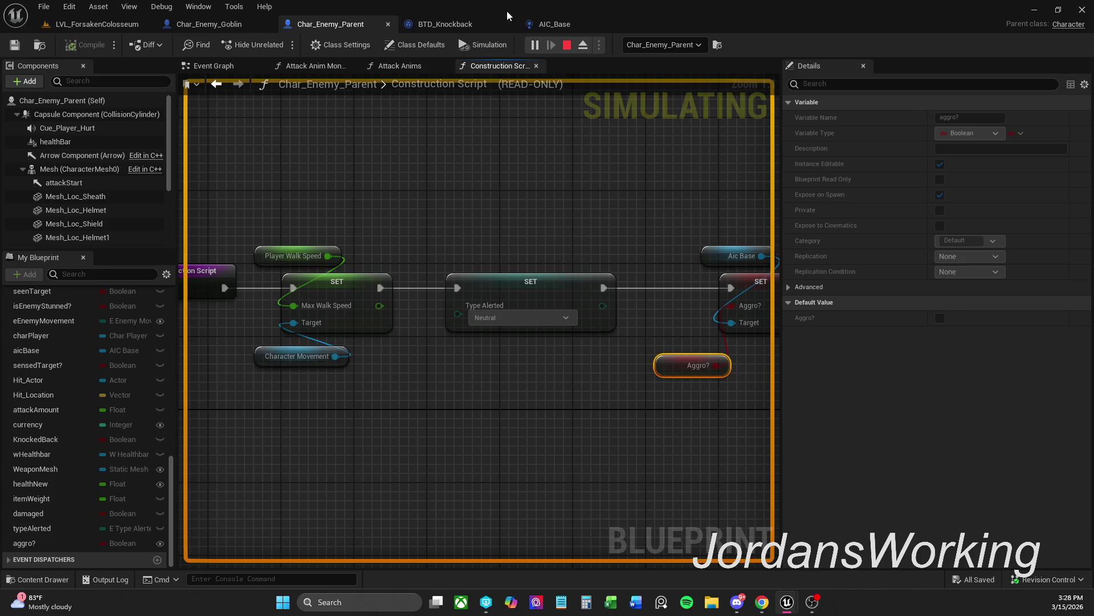
Inspect both Run Behavior Tree nodes in AIC_Base's Event Graph and stop the simulation
{"action": "left_click", "coordinate": [573, 24]}
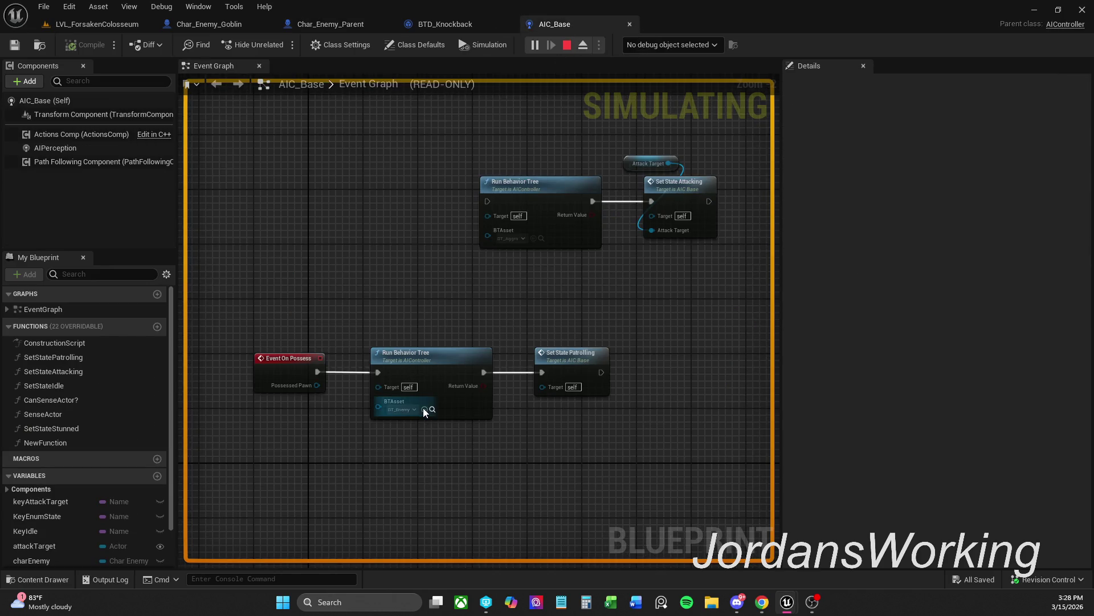
{"action": "scroll", "coordinate": [424, 411], "scroll_direction": "up", "scroll_amount": 2}
{"action": "left_click_drag", "start_coordinate": [458, 259], "coordinate": [392, 303]}
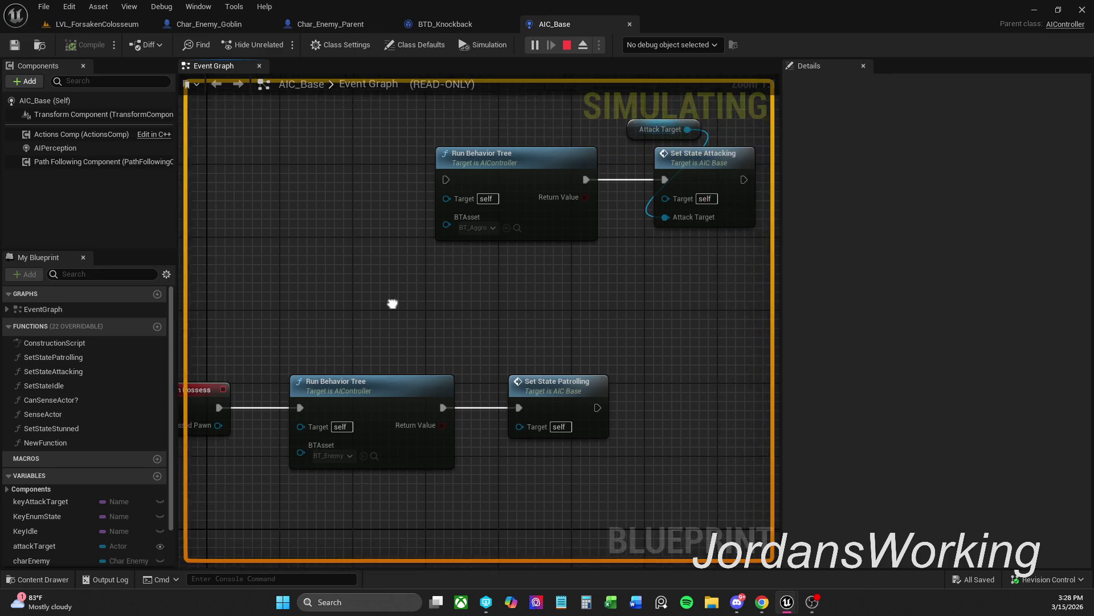
{"action": "scroll", "coordinate": [384, 321], "scroll_direction": "down", "scroll_amount": 1}
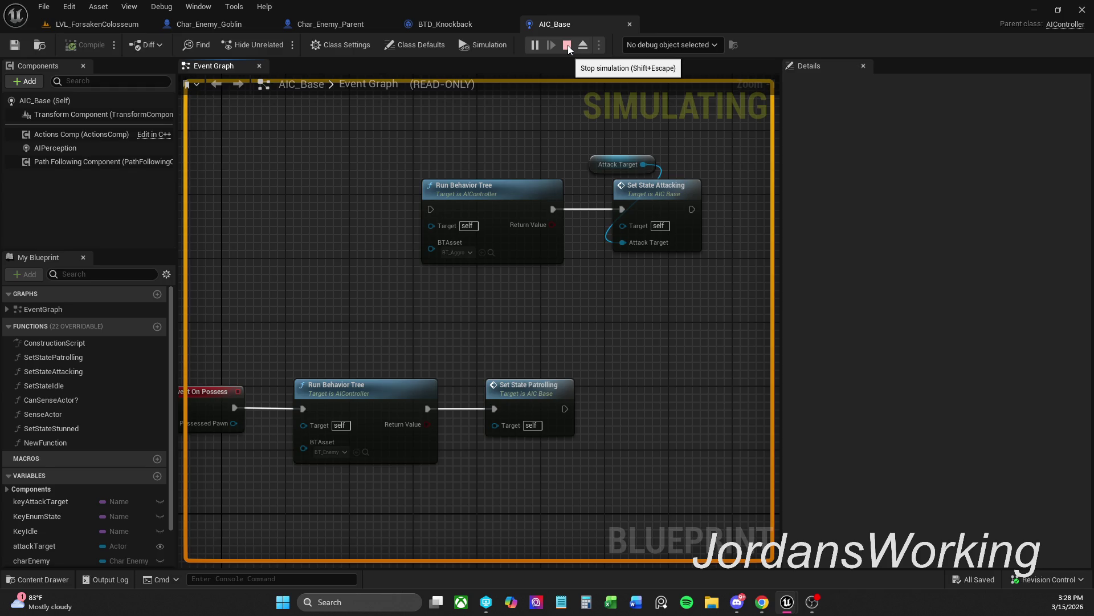
{"action": "left_click", "coordinate": [567, 46]}
Check BTD_Knockback and Char_Enemy_Goblin's Construction Script, then return to AIC_Base
{"action": "left_click", "coordinate": [302, 29]}
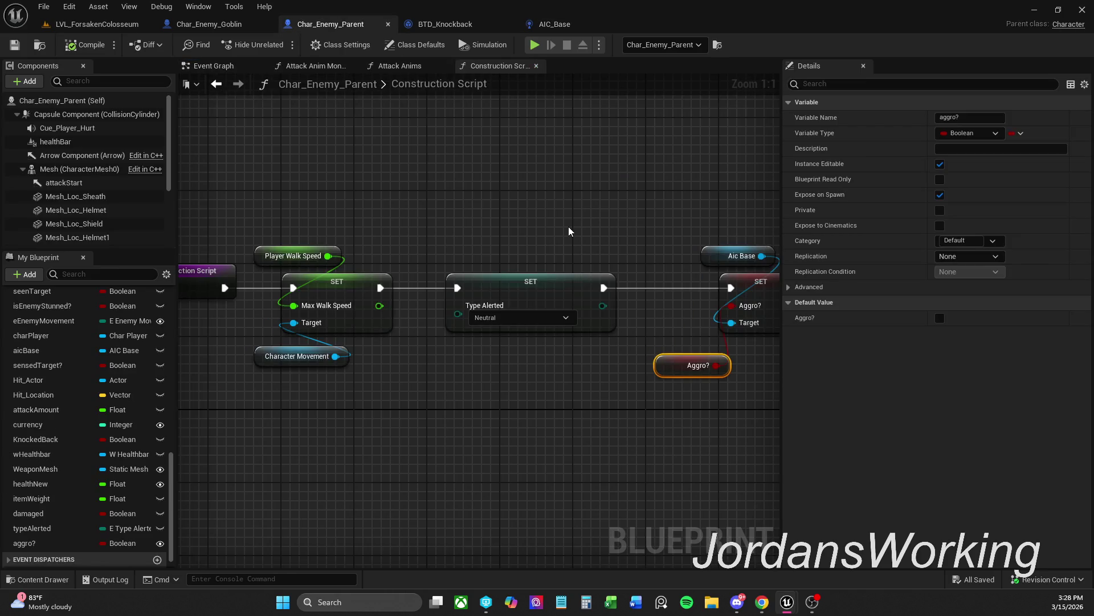
{"action": "left_click", "coordinate": [444, 24]}
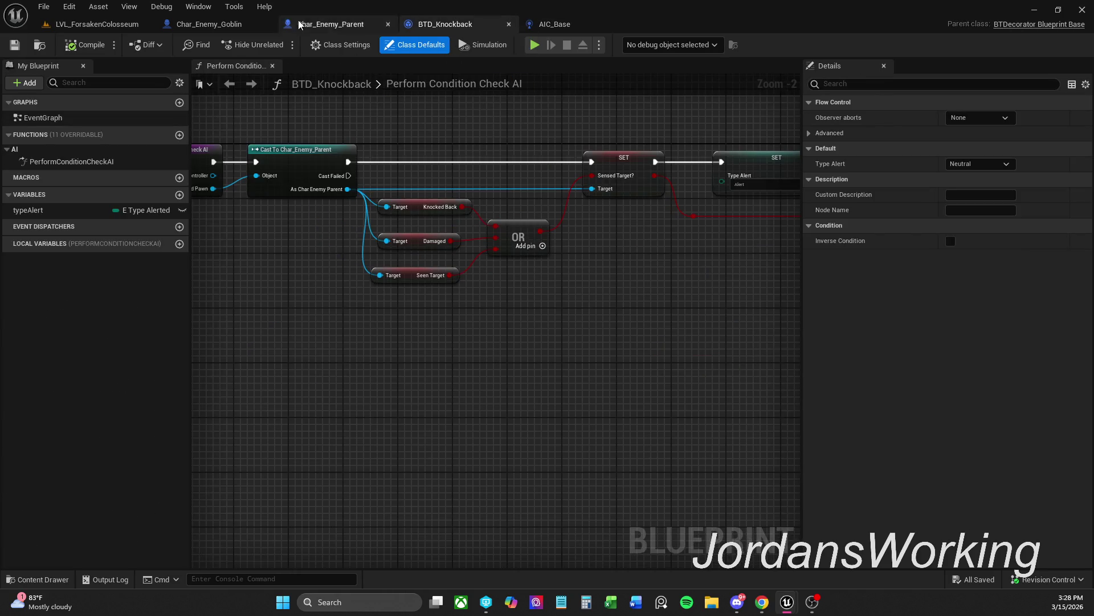
{"action": "left_click", "coordinate": [210, 26]}
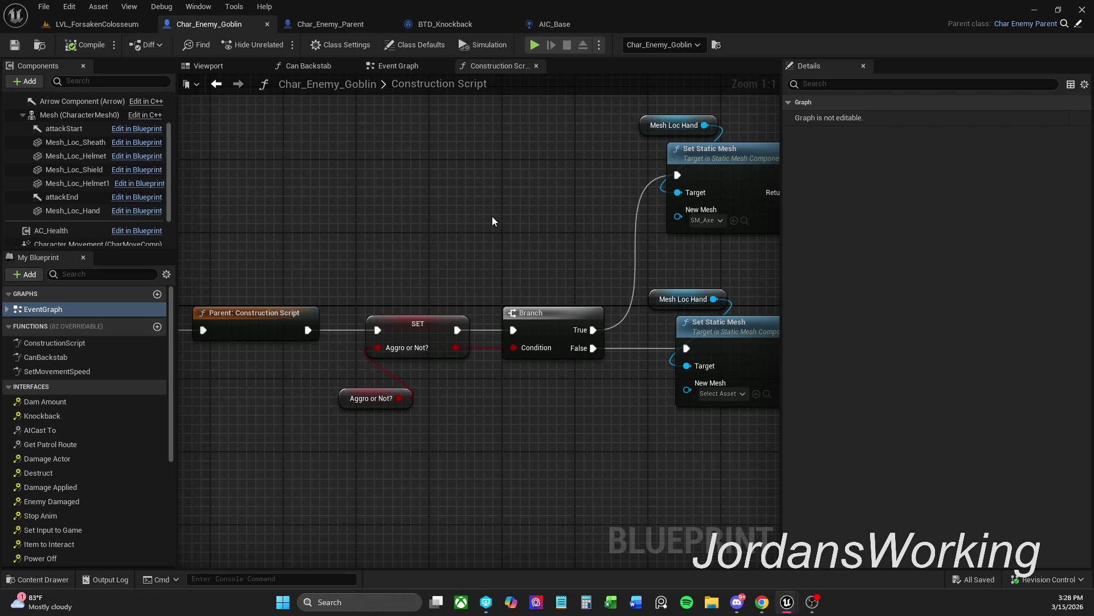
{"action": "left_click_drag", "start_coordinate": [493, 221], "coordinate": [577, 213]}
{"action": "scroll", "coordinate": [606, 217], "scroll_direction": "down", "scroll_amount": 1}
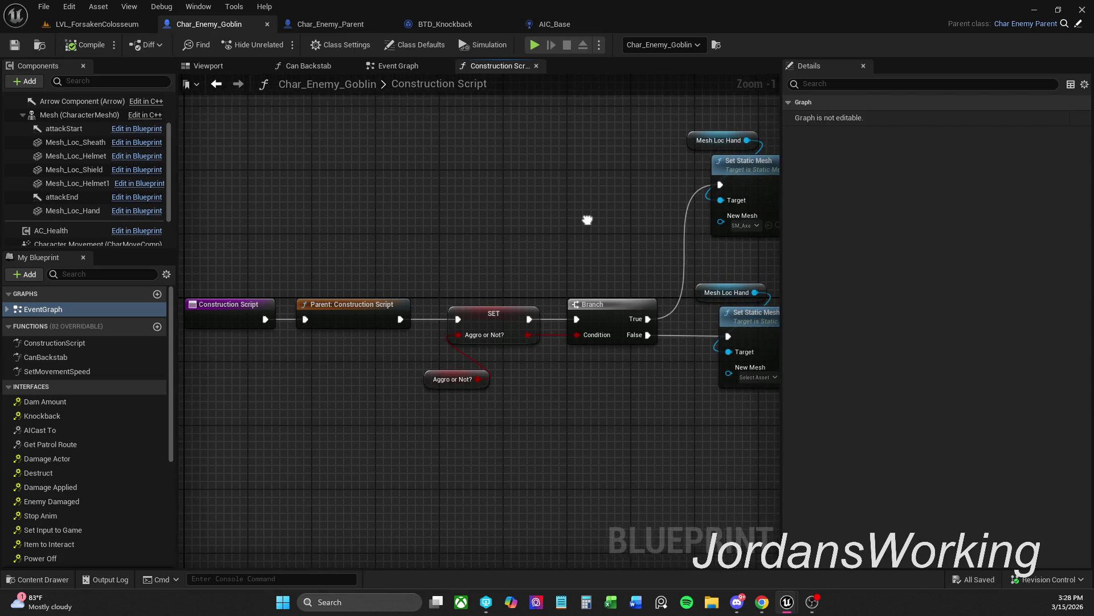
{"action": "left_click", "coordinate": [548, 22]}
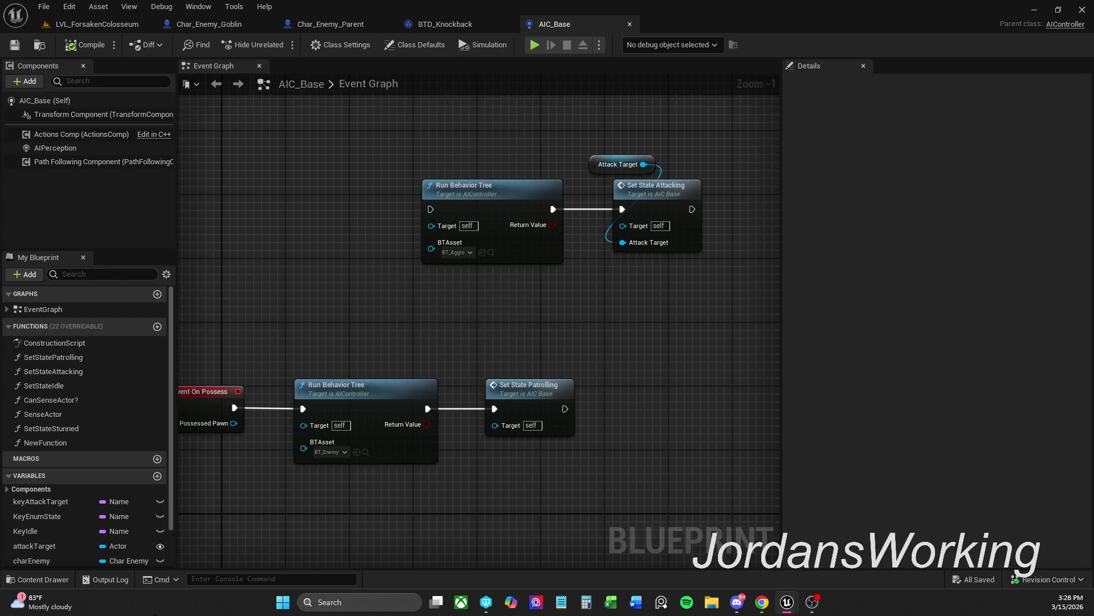
Duplicate the AIC_Base controller in the Controllers folder as AIC_Aggro
{"action": "left_click", "coordinate": [54, 578]}
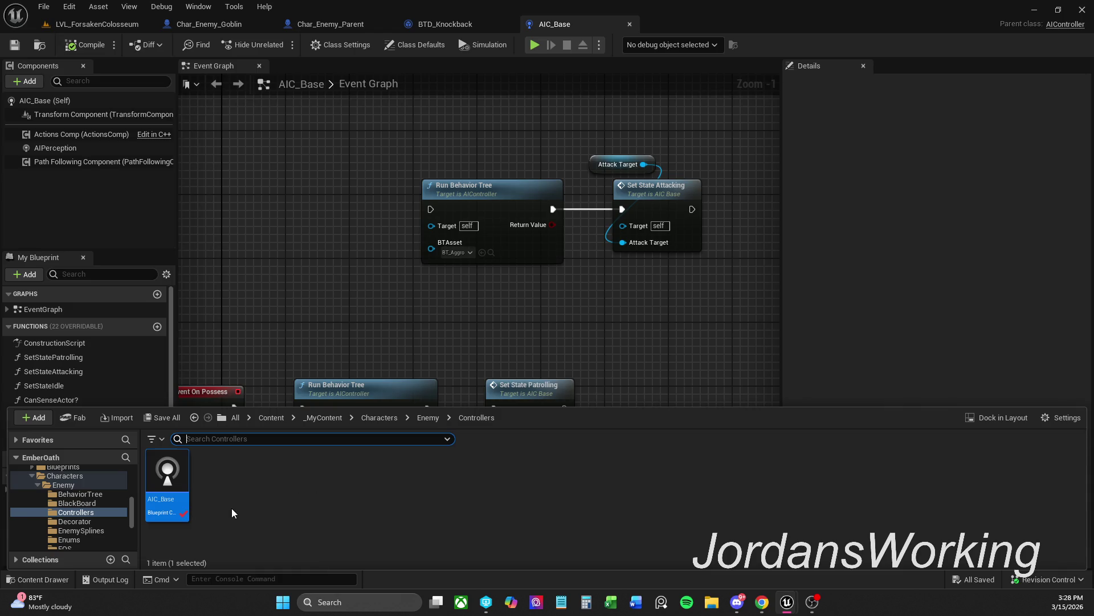
{"action": "right_click", "coordinate": [167, 501]}
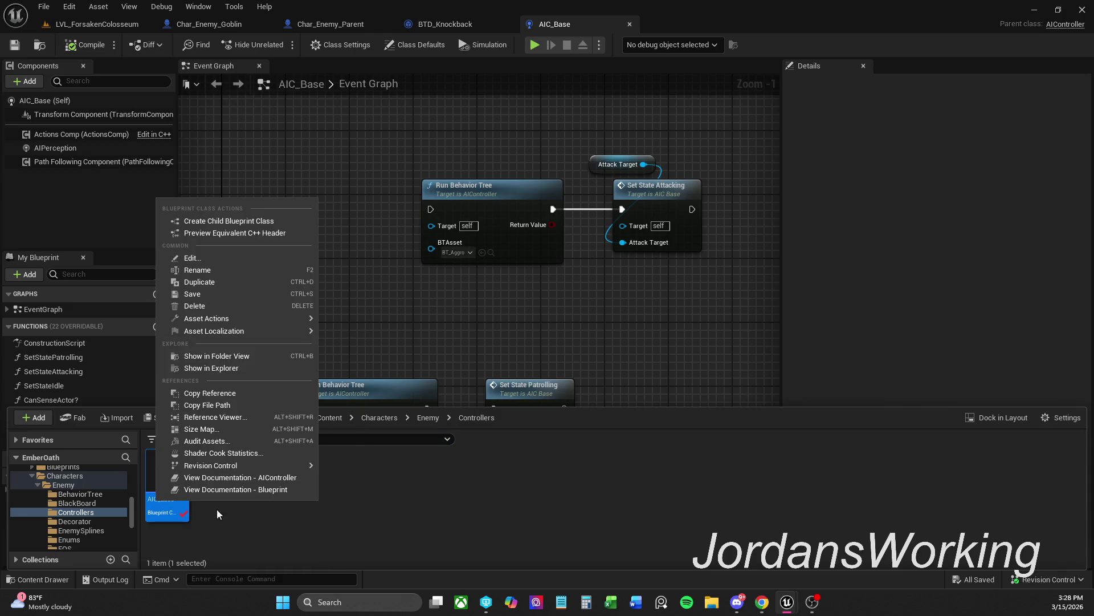
{"action": "left_click", "coordinate": [220, 282]}
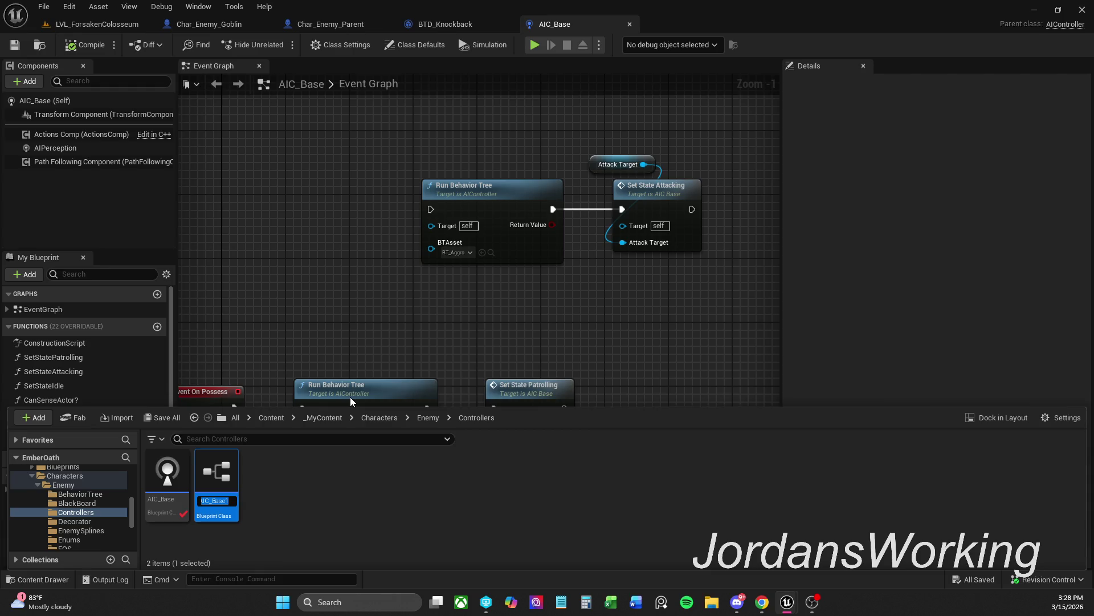
{"action": "key", "text": "BackSpace"}
{"action": "type", "text": "AIC_"}
{"action": "type", "text": "Aggro"}
{"action": "key", "text": "Return"}
{"action": "left_click", "coordinate": [410, 507]}
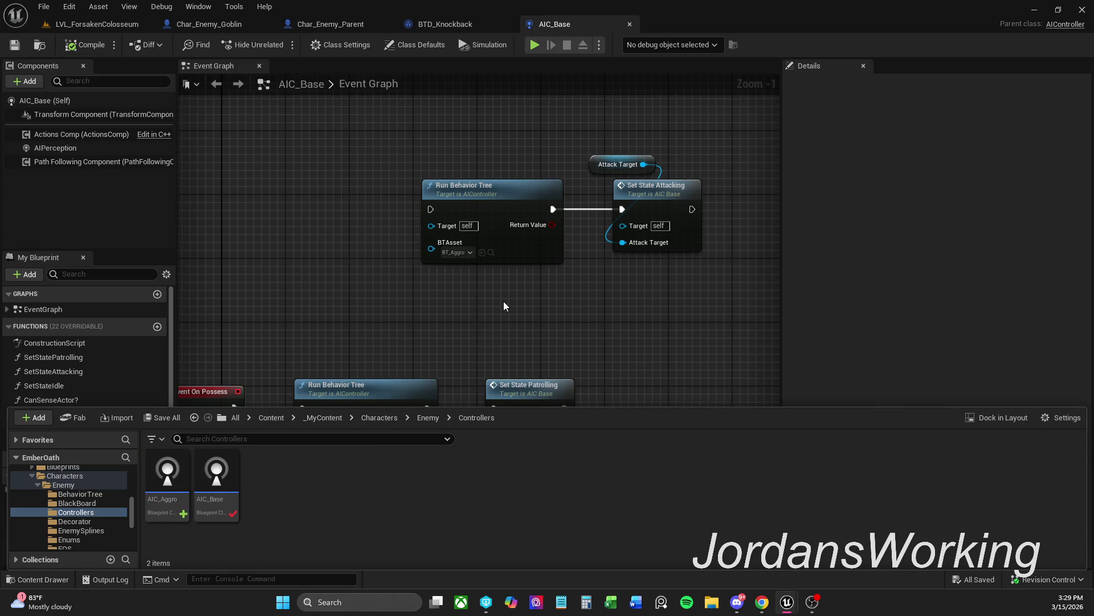
Delete the BT_Aggro attack branch nodes from AIC_Base and save it
{"action": "left_click_drag", "start_coordinate": [468, 325], "coordinate": [669, 140]}
{"action": "key", "text": "Delete"}
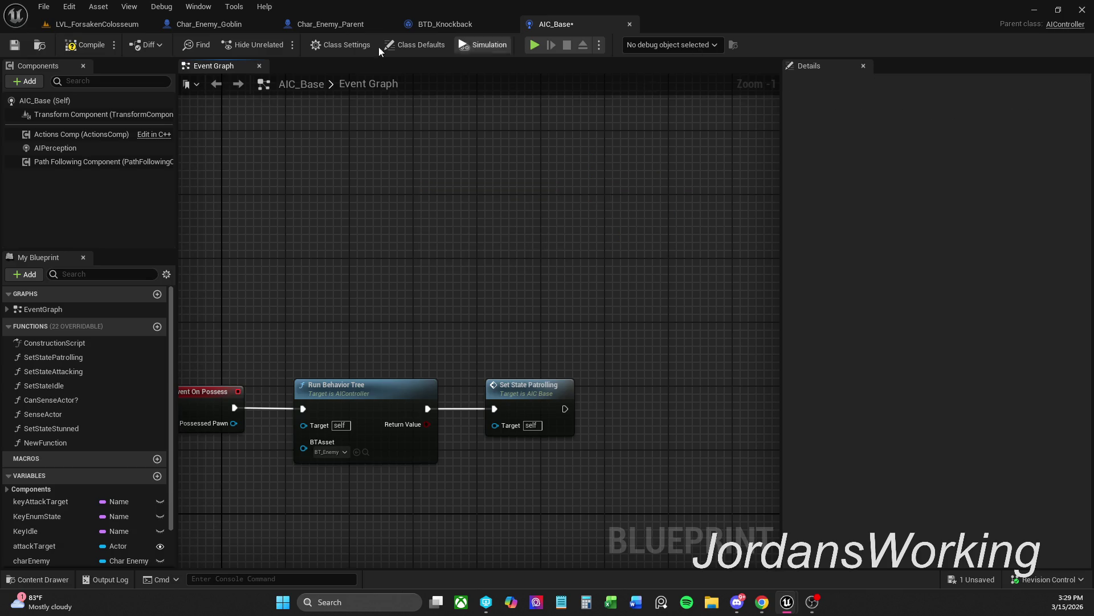
{"action": "left_click", "coordinate": [14, 45]}
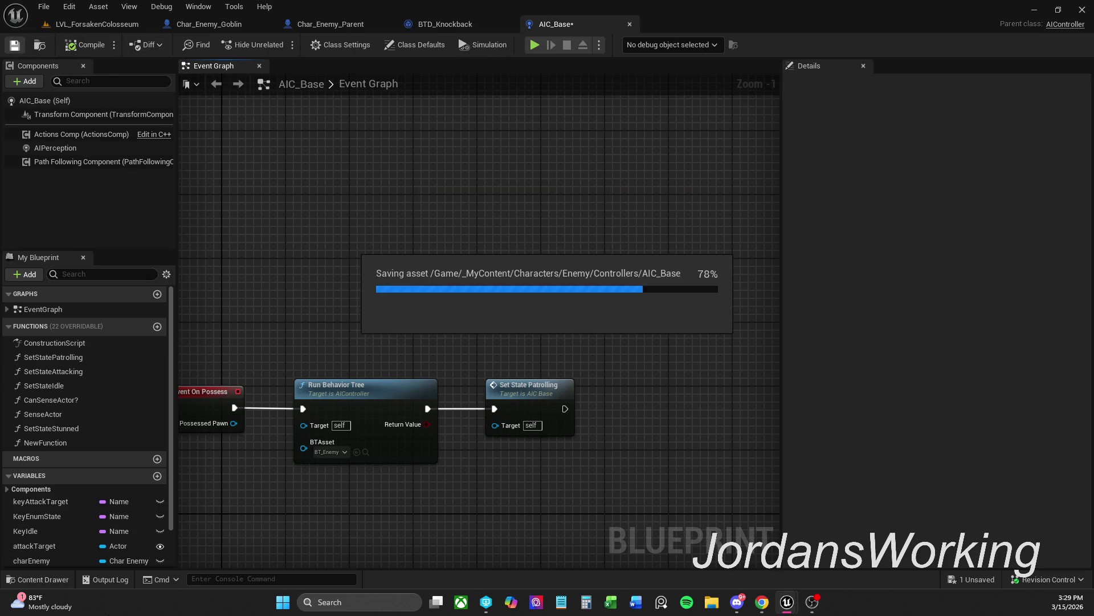
{"action": "mouse_move", "coordinate": [38, 600]}
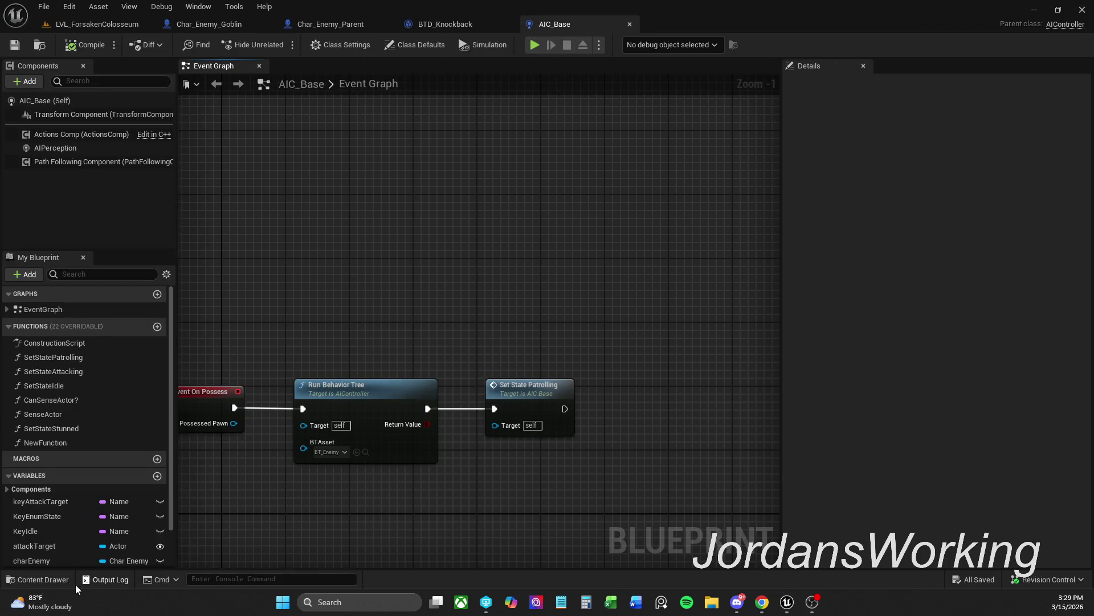
{"action": "left_click", "coordinate": [43, 580]}
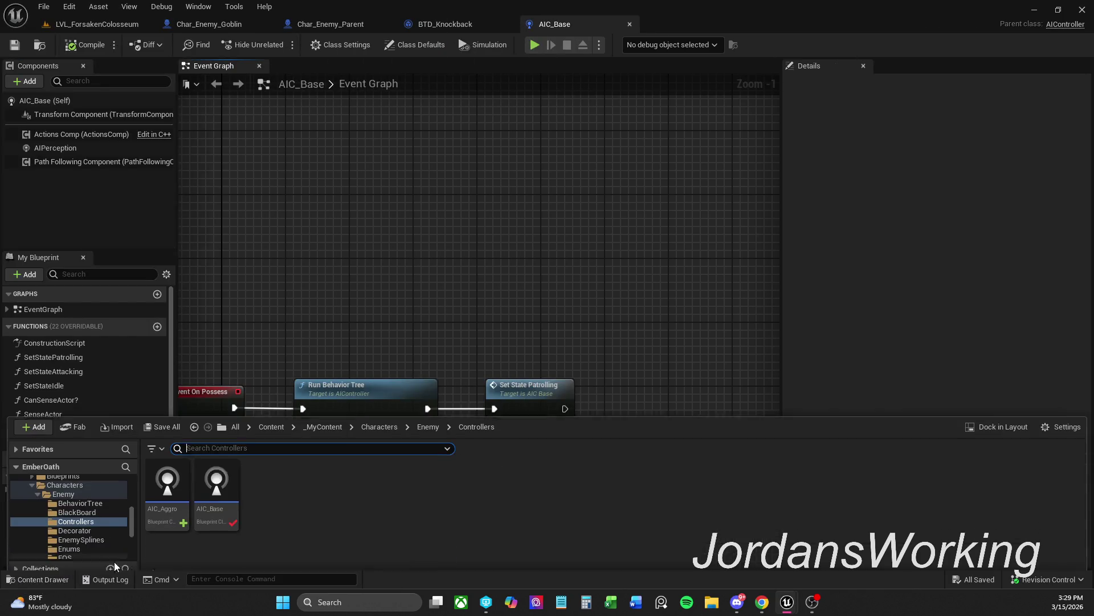
Delete the patrol Run Behavior Tree and Set State Patrolling nodes in AIC_Aggro
{"action": "double_click", "coordinate": [158, 507]}
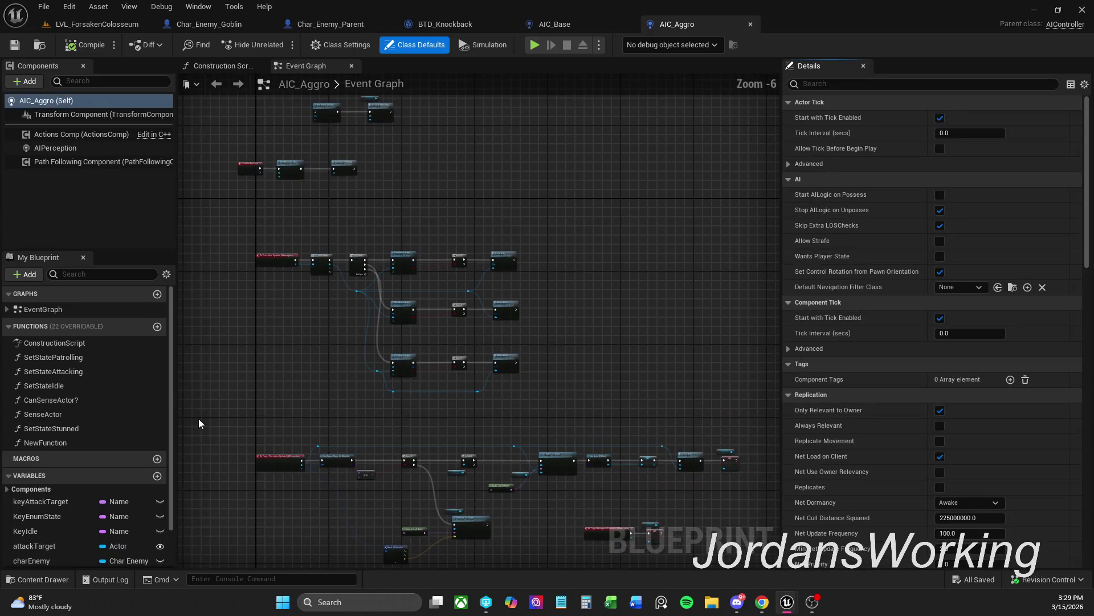
{"action": "scroll", "coordinate": [492, 244], "scroll_direction": "up", "scroll_amount": 4}
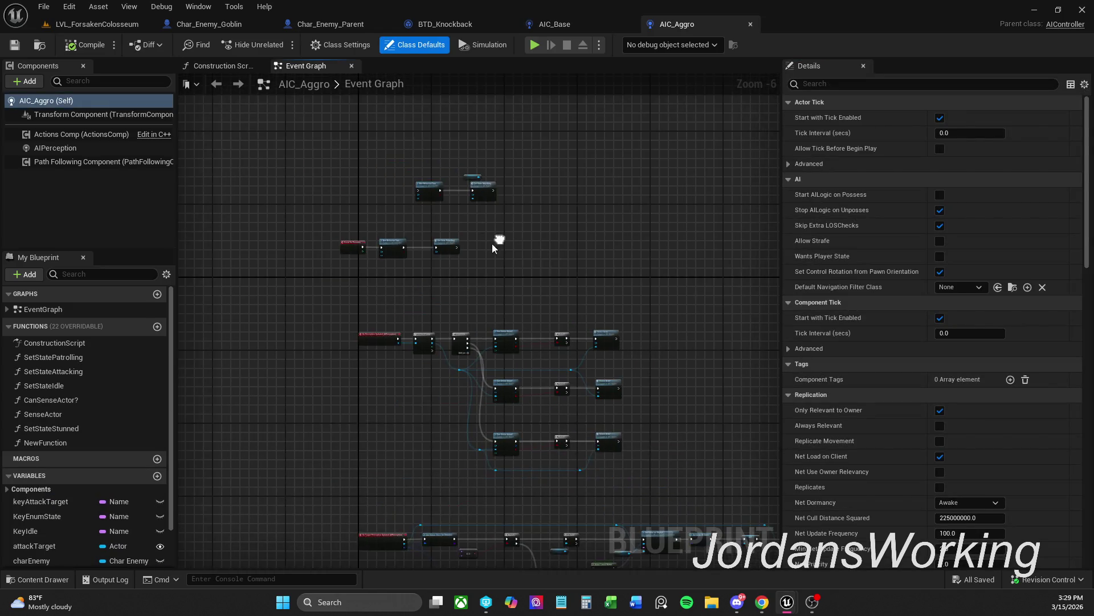
{"action": "left_click_drag", "start_coordinate": [368, 297], "coordinate": [527, 202]}
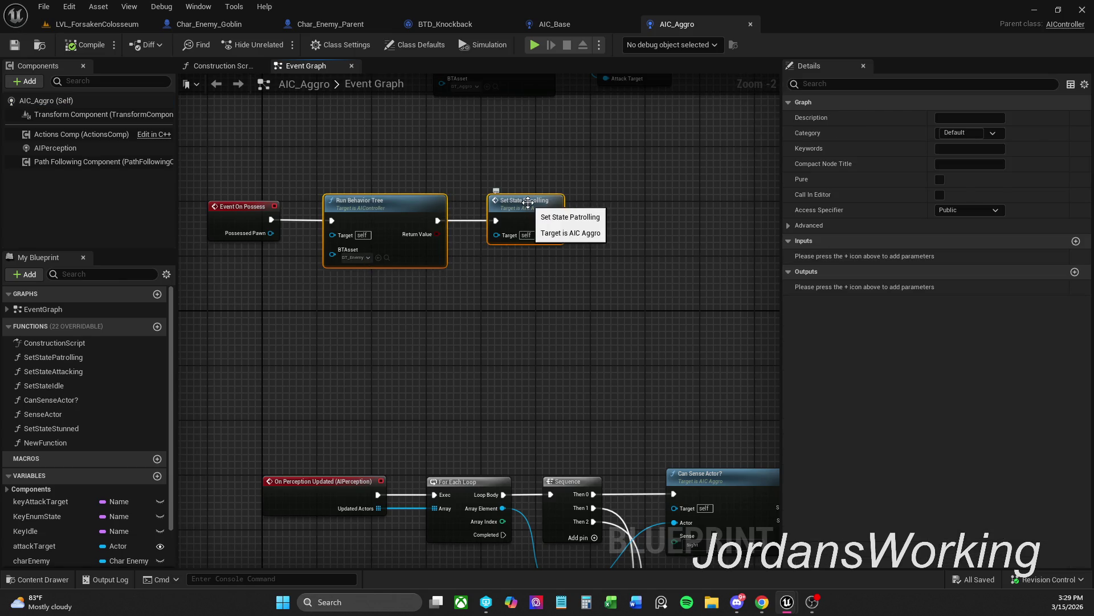
{"action": "key", "text": "Delete"}
Wire Event On Possess to the BT_Aggro attack branch, then compile and save AIC_Aggro
{"action": "left_click_drag", "start_coordinate": [399, 297], "coordinate": [594, 169]}
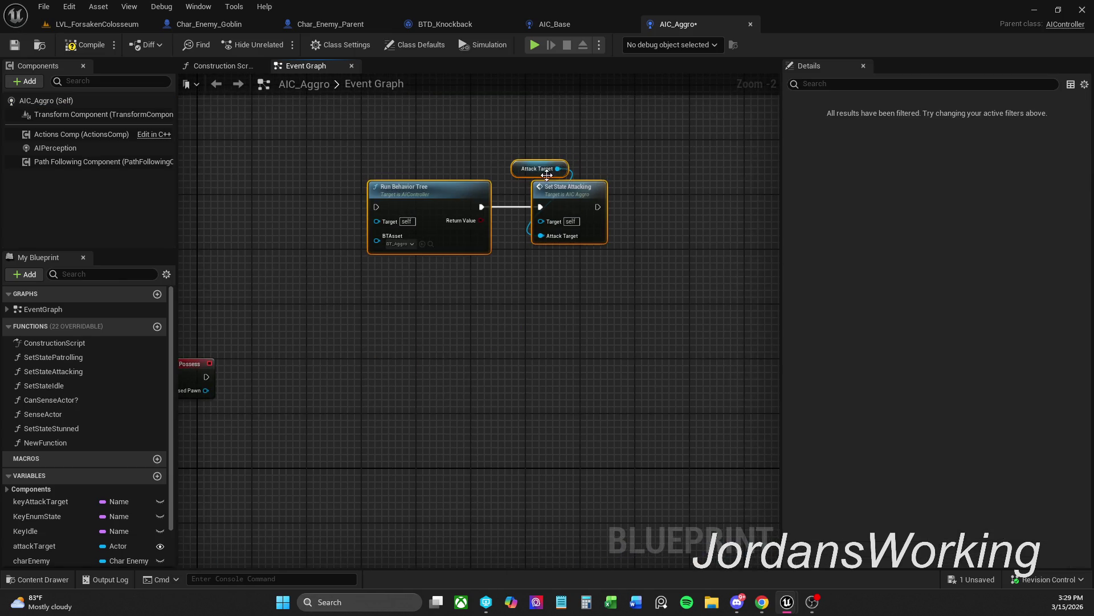
{"action": "mouse_move", "coordinate": [655, 147]}
{"action": "left_mouse_down"}
{"action": "mouse_move", "coordinate": [539, 286]}
{"action": "mouse_move", "coordinate": [536, 318]}
{"action": "left_mouse_up"}
{"action": "left_click_drag", "start_coordinate": [466, 316], "coordinate": [419, 316]}
{"action": "left_click_drag", "start_coordinate": [486, 304], "coordinate": [493, 304]}
{"action": "left_click", "coordinate": [541, 275]}
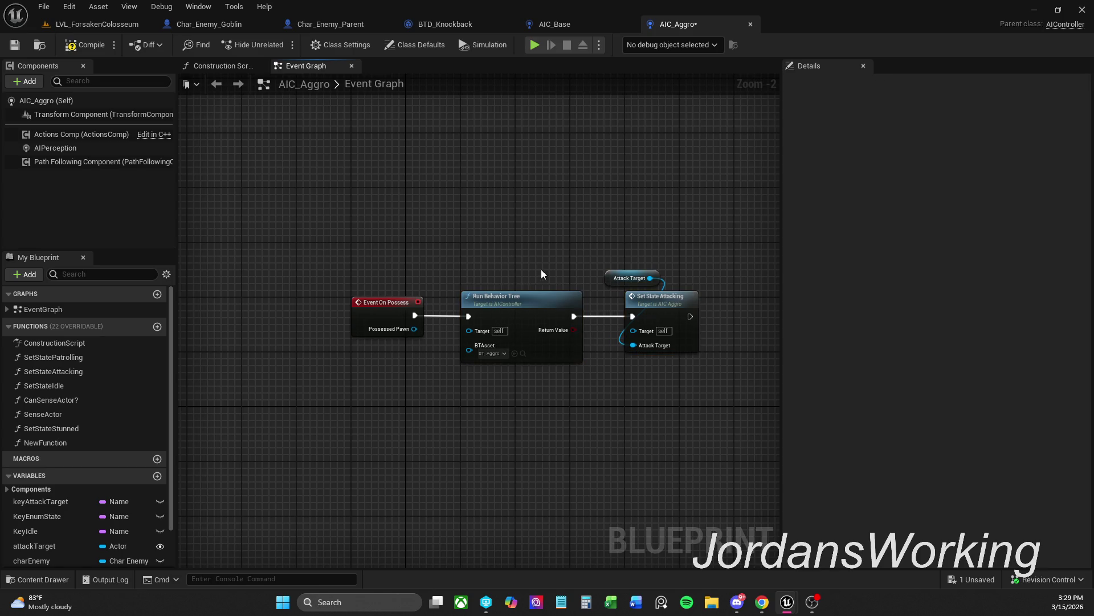
{"action": "left_click", "coordinate": [85, 44]}
{"action": "left_click", "coordinate": [15, 44]}
Filter Char_Enemy_Parent's Class Defaults for 'contr', then clear the filter
{"action": "left_click", "coordinate": [325, 23]}
{"action": "left_click", "coordinate": [341, 45]}
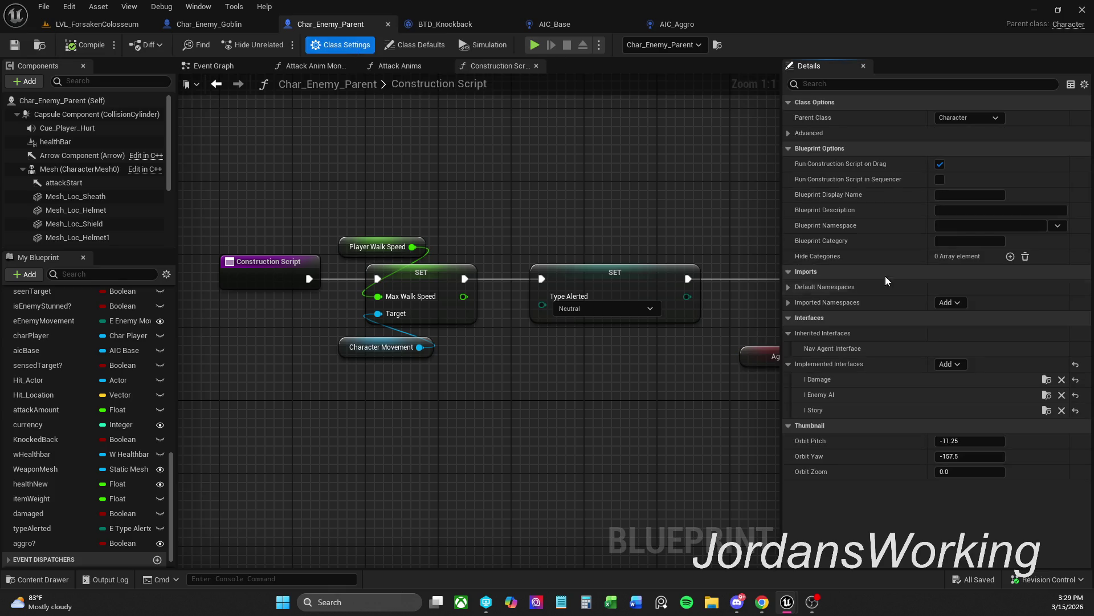
{"action": "left_click", "coordinate": [415, 44]}
{"action": "left_click", "coordinate": [931, 83]}
{"action": "type", "text": "contr"}
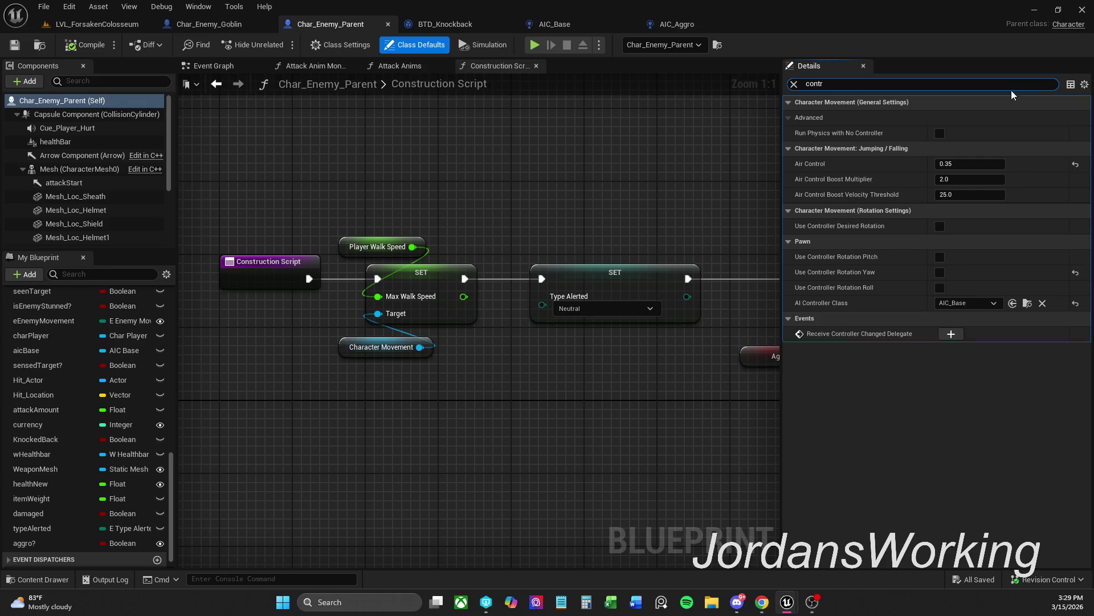
{"action": "left_click", "coordinate": [868, 85]}
{"action": "key", "text": "BackSpace"}
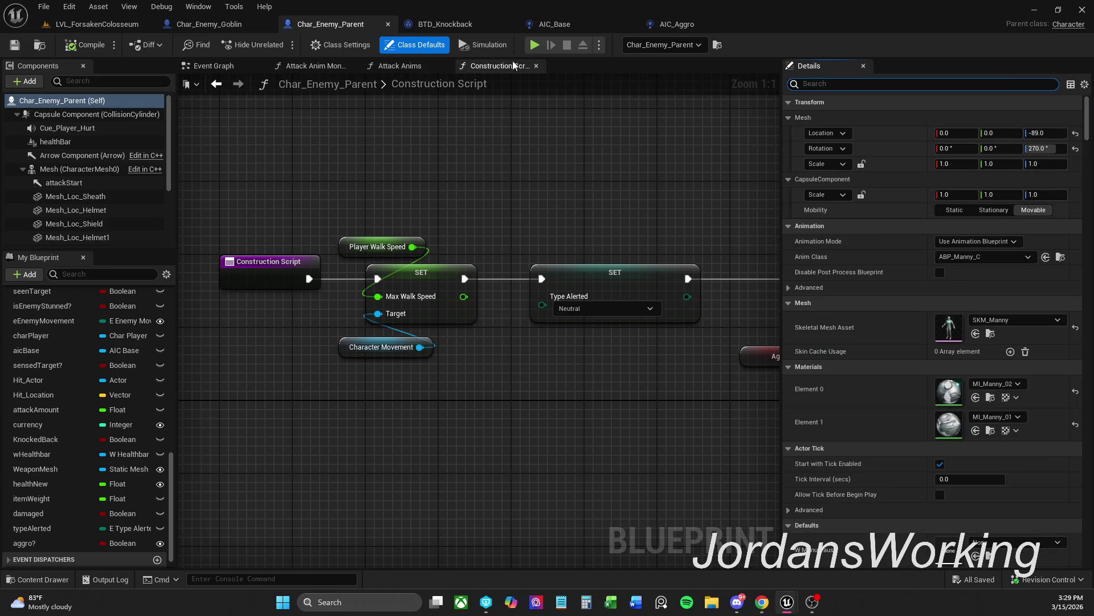
Set Char_Enemy_Goblin's AI Controller Class to AIC_Aggro and compile
{"action": "left_click", "coordinate": [209, 24]}
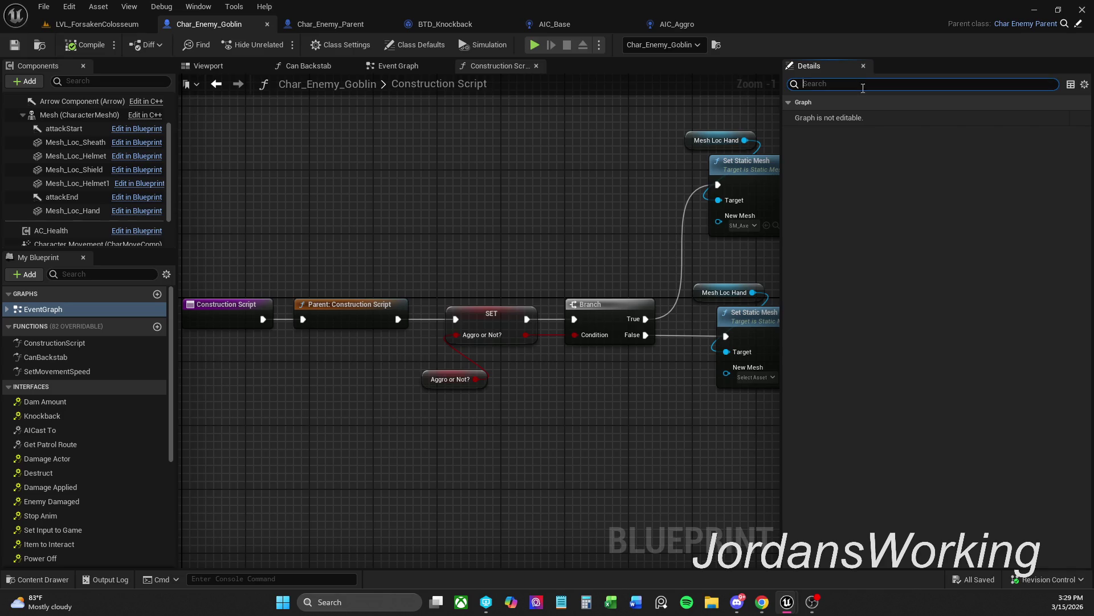
{"action": "type", "text": "contr"}
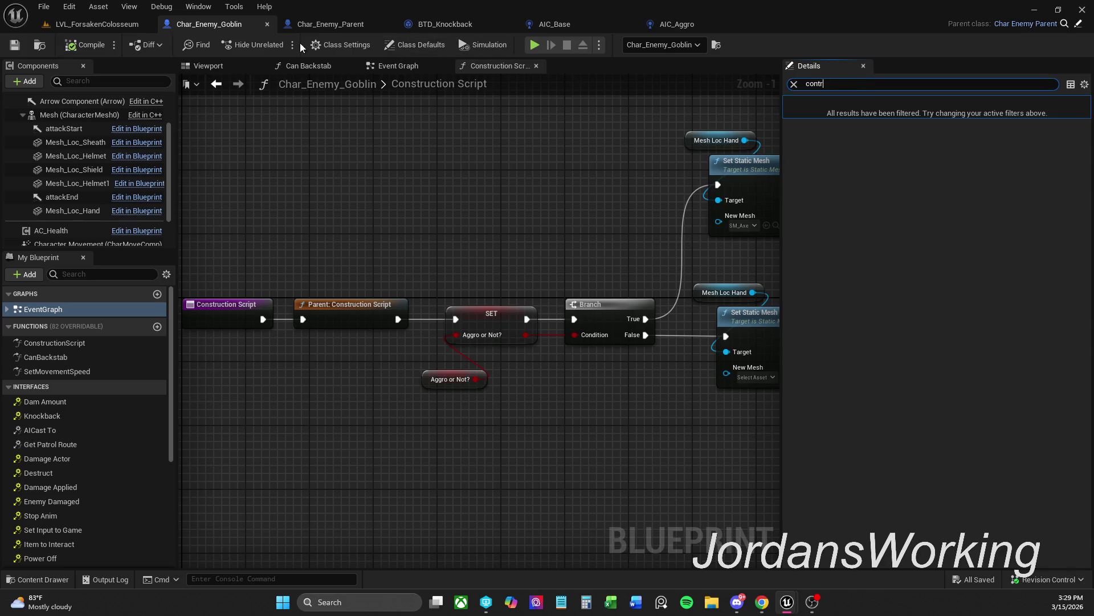
{"action": "left_click", "coordinate": [420, 45]}
{"action": "left_click", "coordinate": [967, 302]}
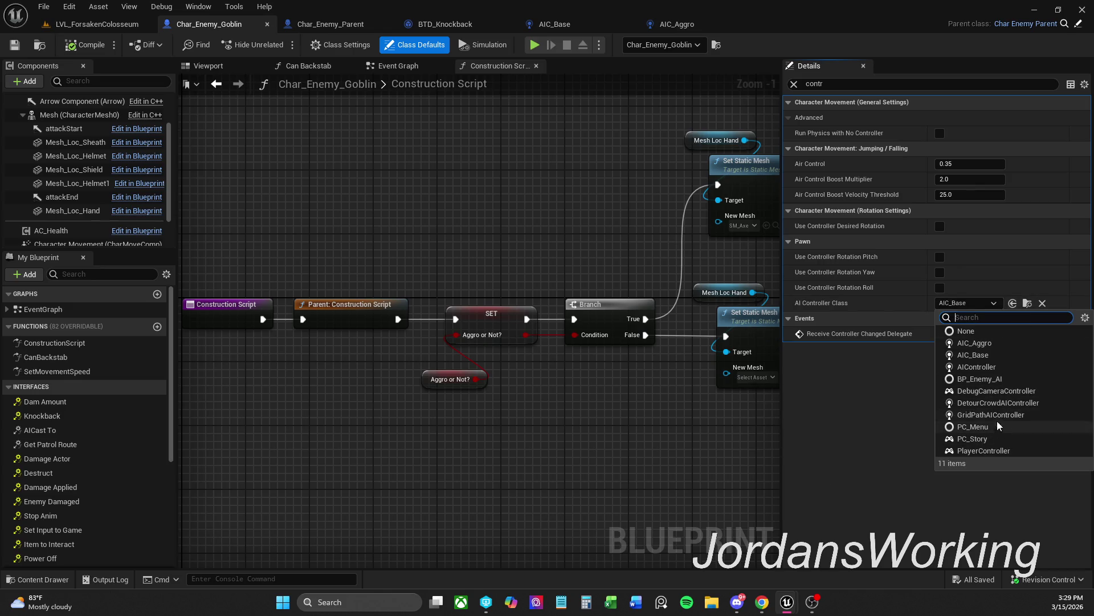
{"action": "left_click", "coordinate": [998, 343]}
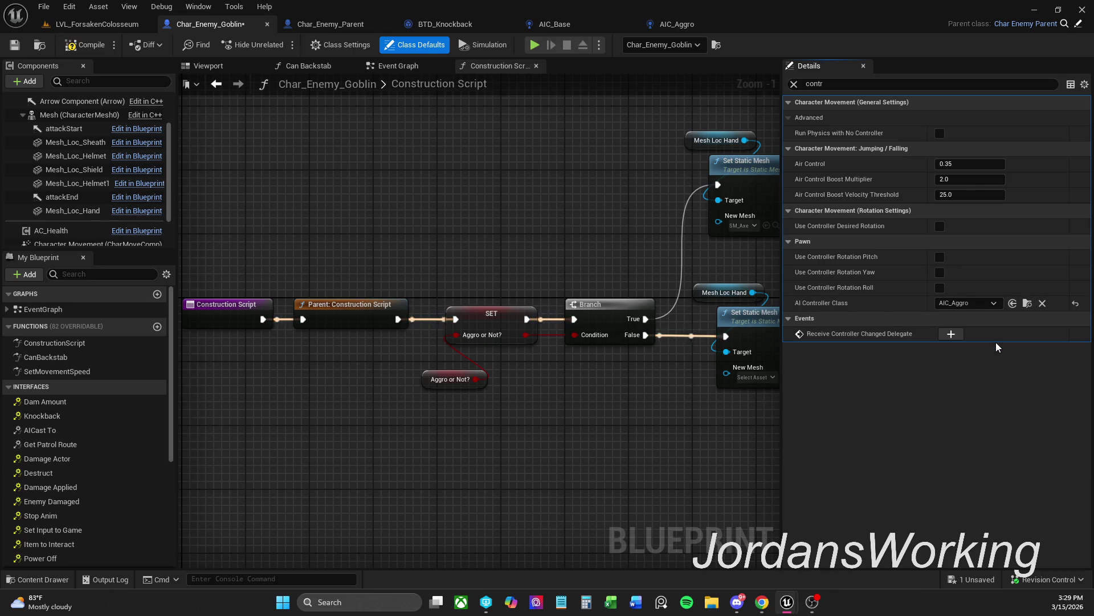
{"action": "left_click", "coordinate": [86, 44]}
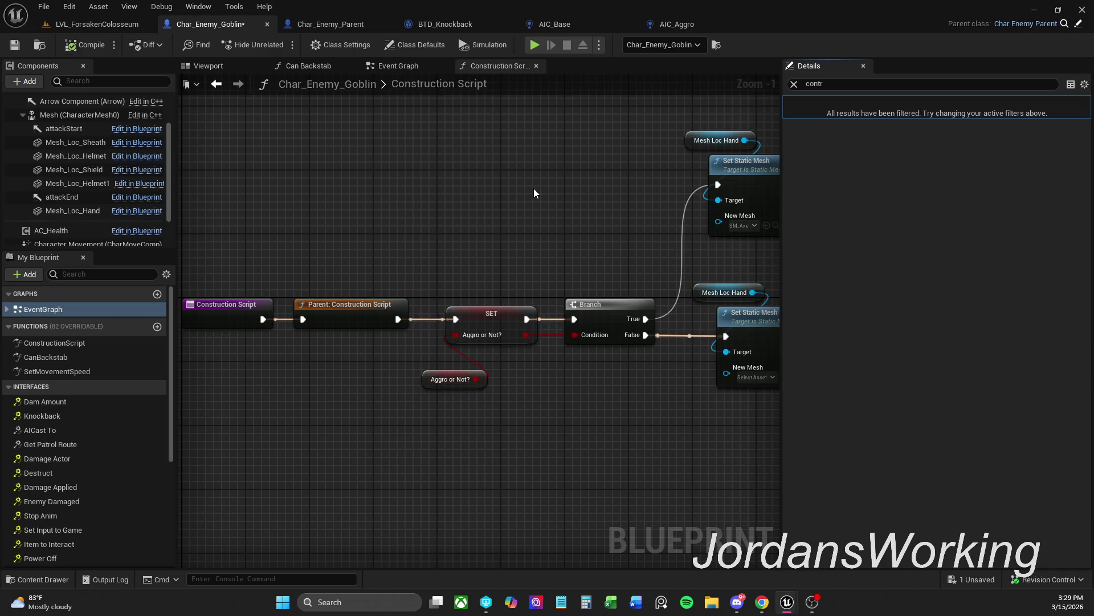
Make the goblin's Aggro or Not? variable default to true and recompile
{"action": "left_click", "coordinate": [449, 373]}
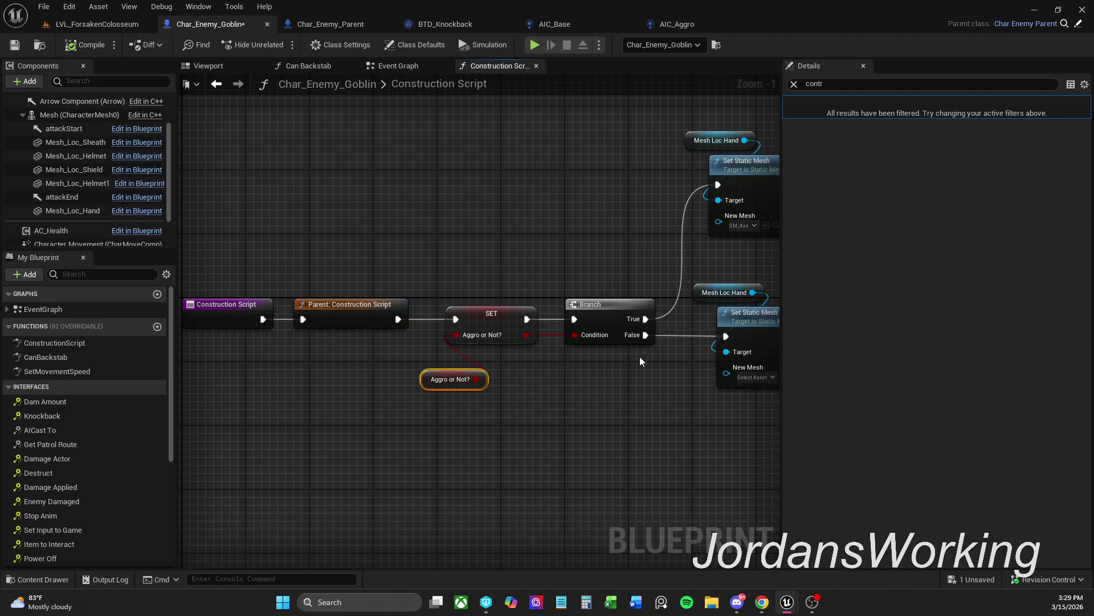
{"action": "left_click", "coordinate": [794, 84]}
{"action": "left_click", "coordinate": [787, 117]}
{"action": "left_click", "coordinate": [940, 132]}
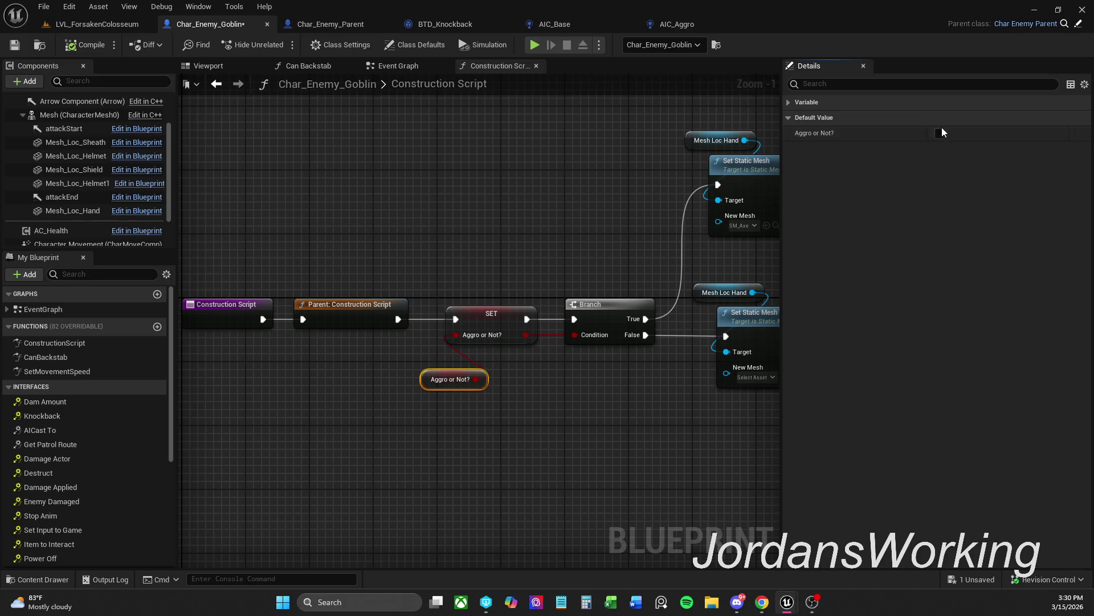
{"action": "left_click", "coordinate": [789, 102]}
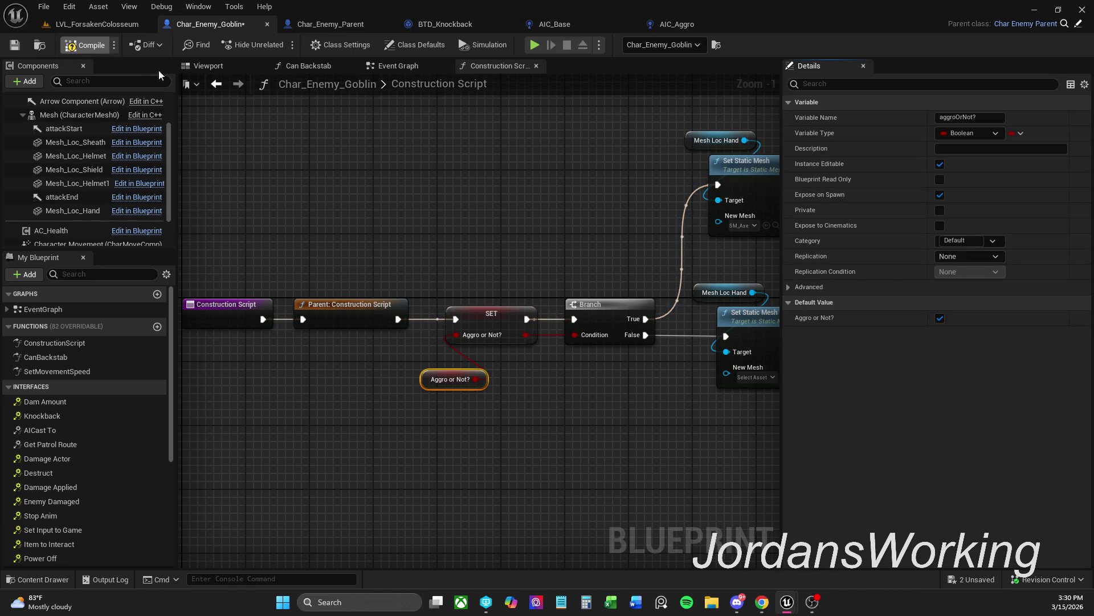
{"action": "key", "text": "F7"}
{"action": "left_click", "coordinate": [208, 65]}
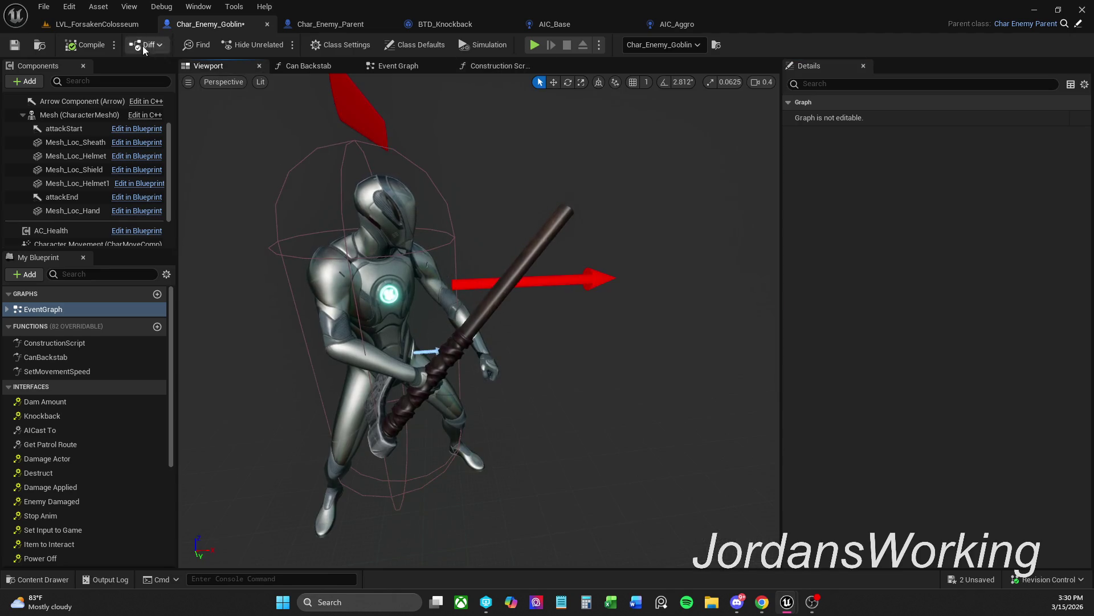
Start a quick play session in LVL_ForsakenColosseum, run forward, then stop it
{"action": "left_click", "coordinate": [119, 23]}
{"action": "left_click", "coordinate": [281, 44]}
{"action": "key", "text": "w"}
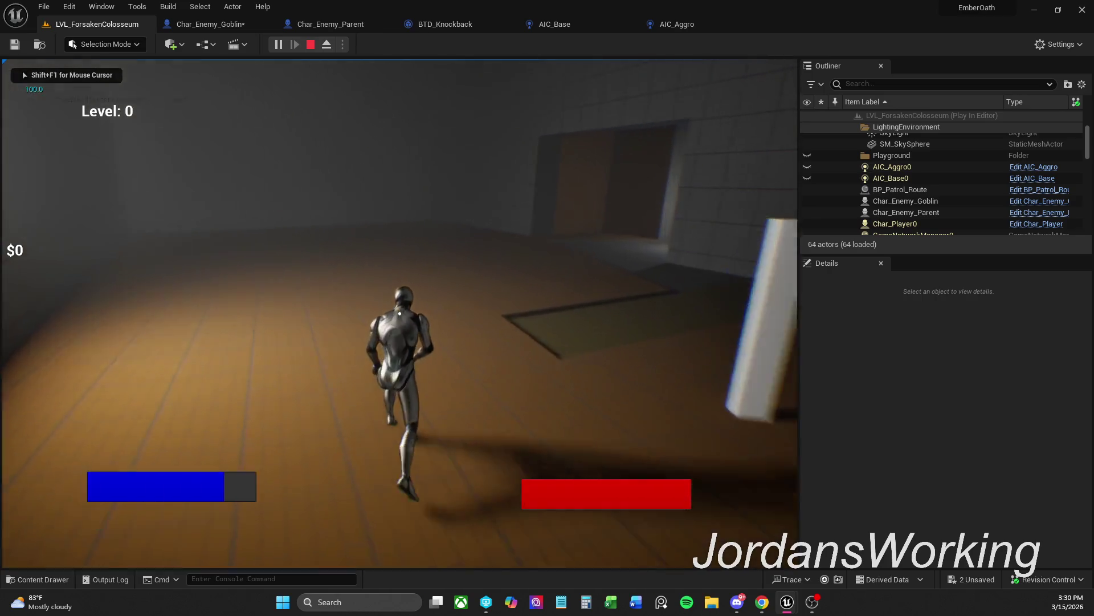
{"action": "key", "text": "Escape"}
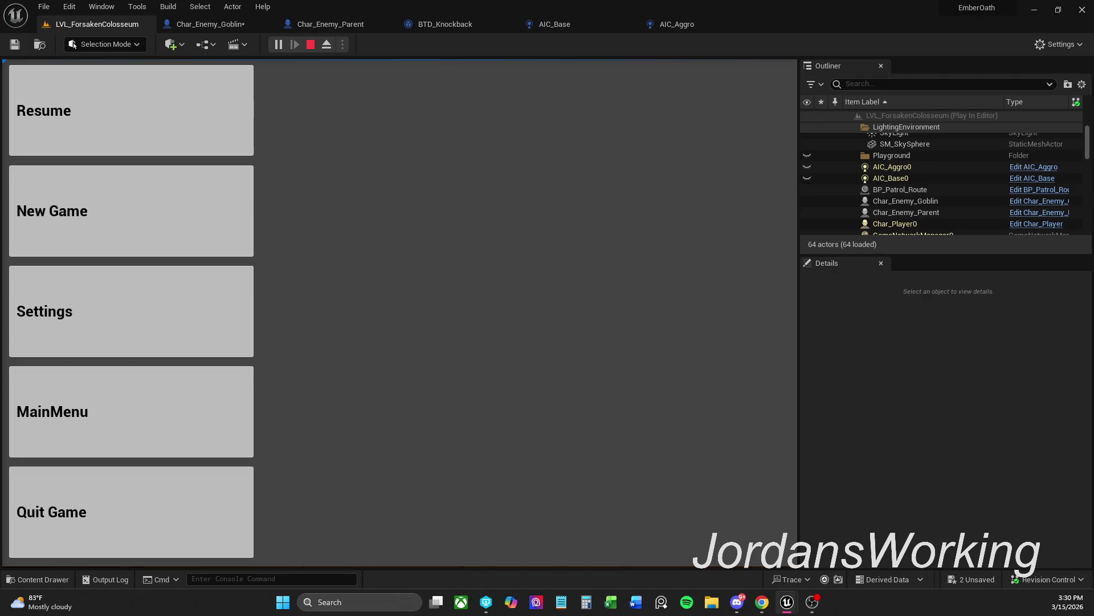
{"action": "key", "text": "Escape"}
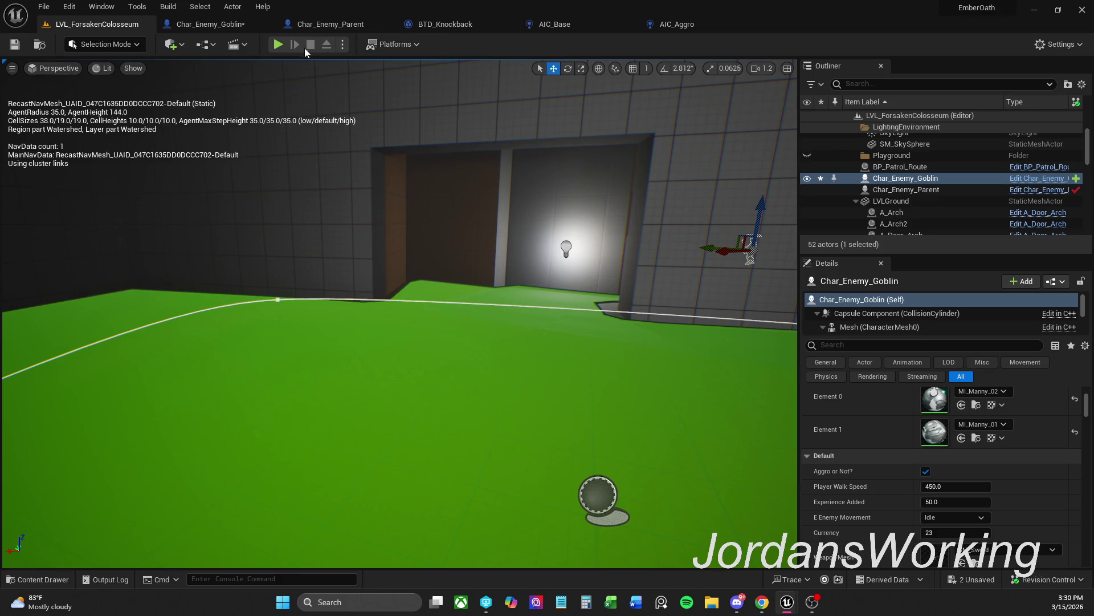
Replay, run into the arena, engage the sword enemies to test aggro, then stop
{"action": "left_click", "coordinate": [278, 46]}
{"action": "key", "text": "w"}
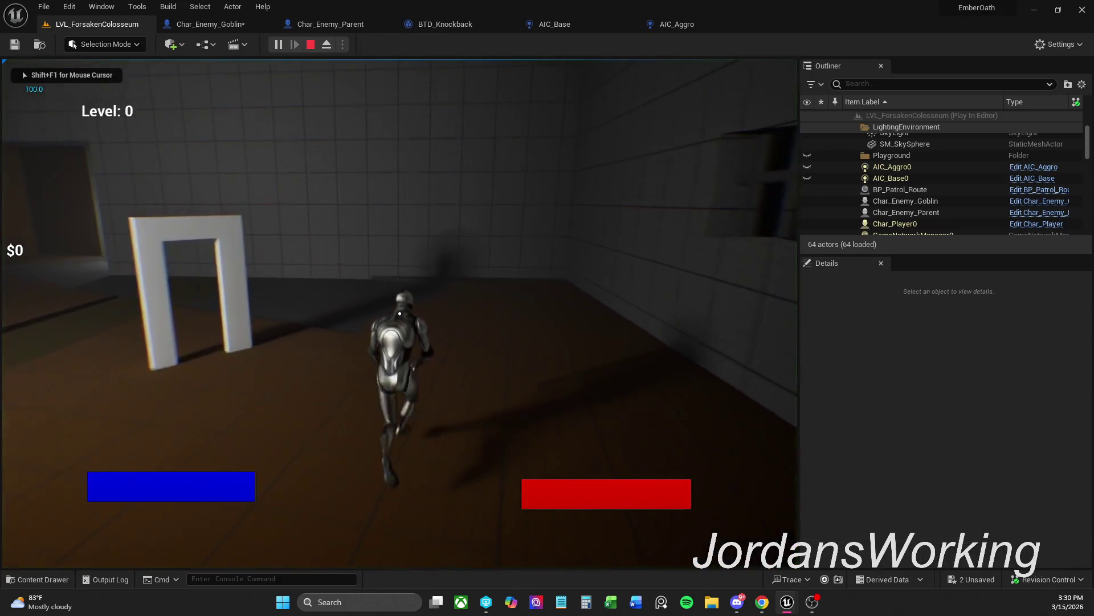
{"action": "key", "text": "w"}
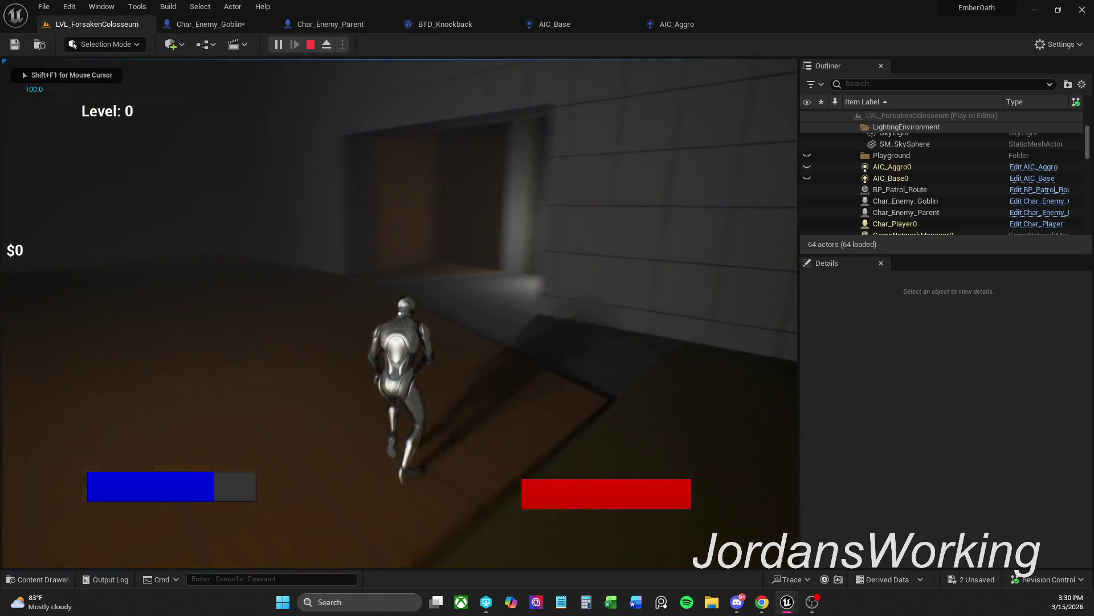
{"action": "key", "text": "w"}
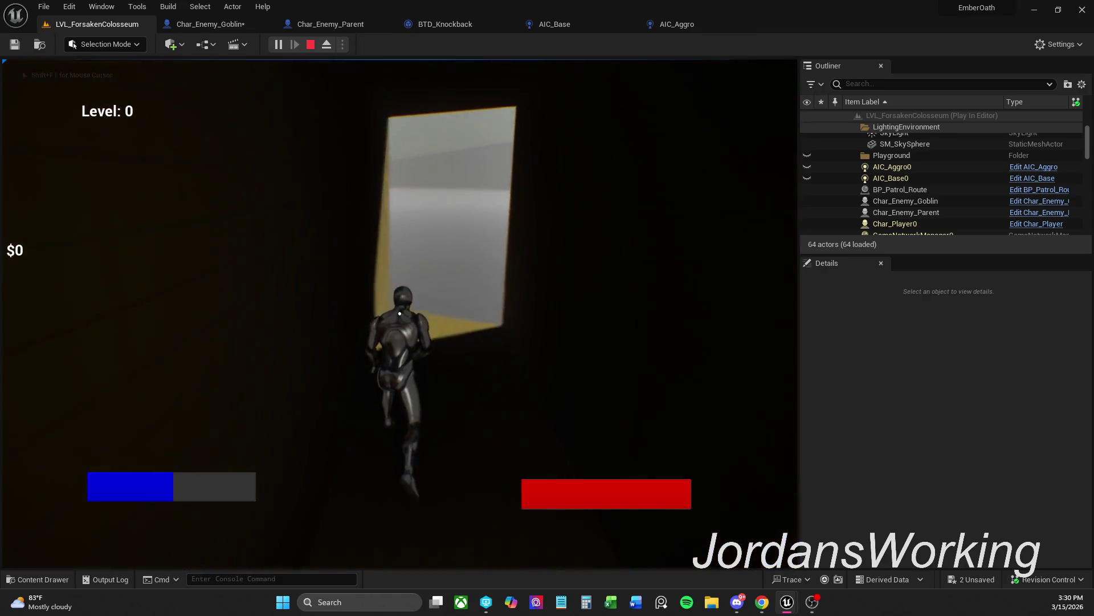
{"action": "key", "text": "w"}
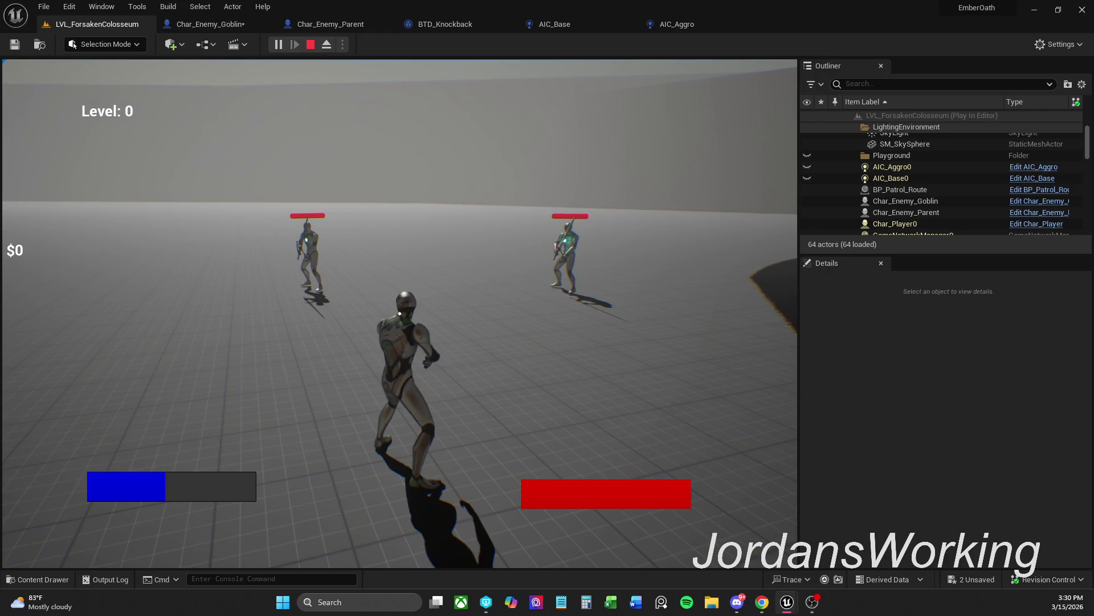
{"action": "key", "text": "w"}
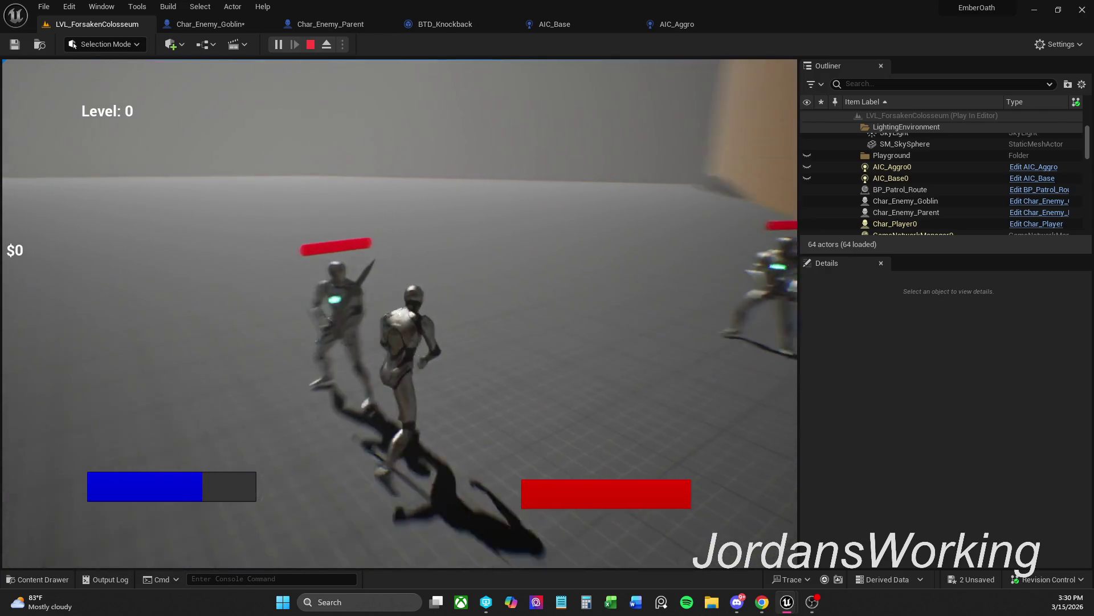
{"action": "key", "text": "w"}
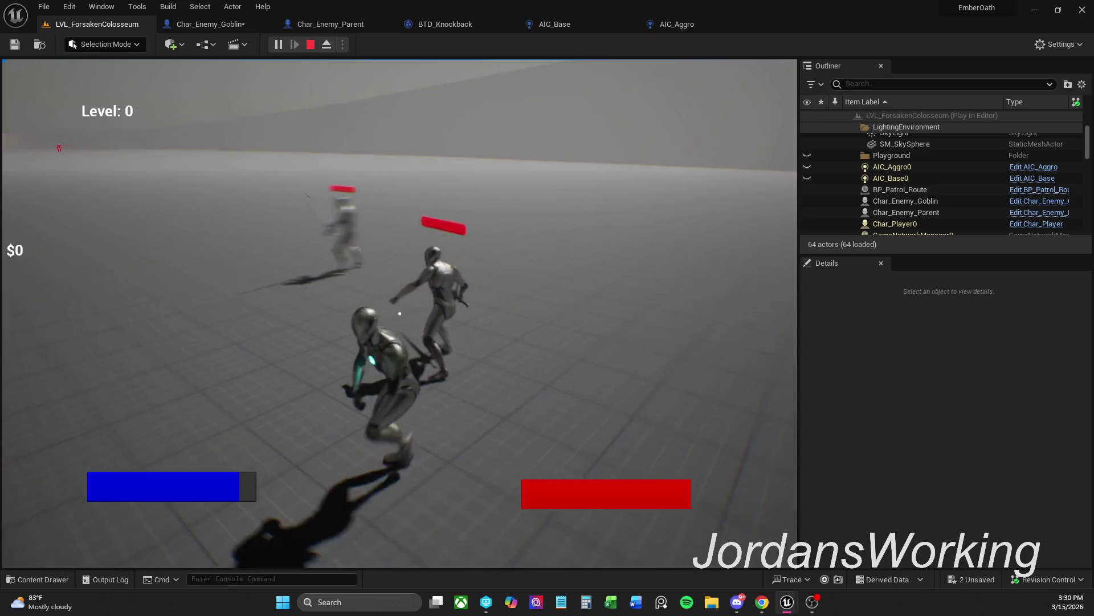
{"action": "key", "text": "w"}
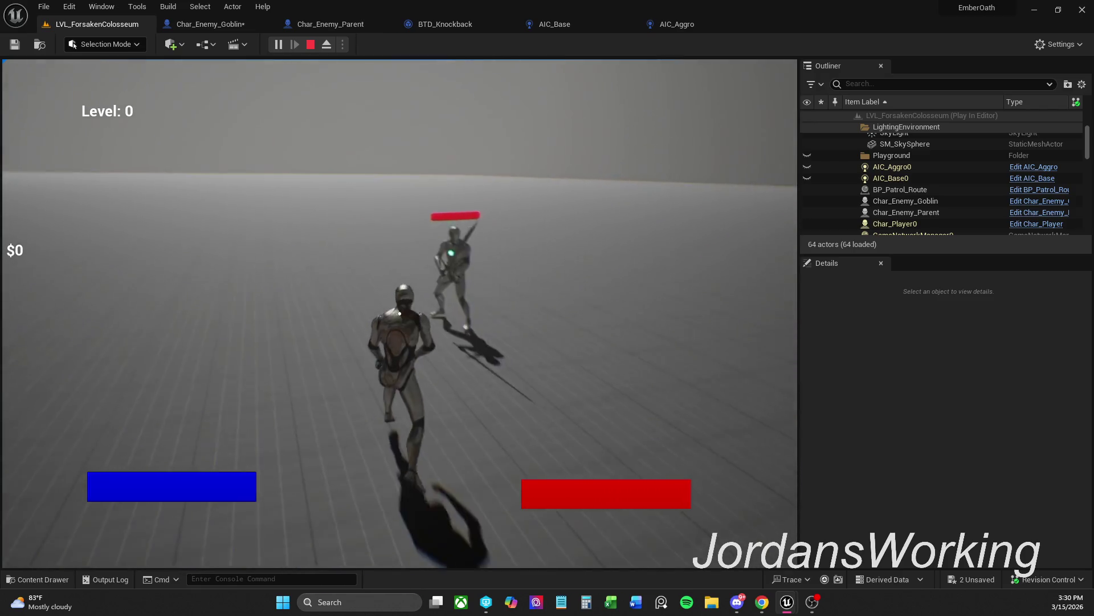
{"action": "key", "text": "w"}
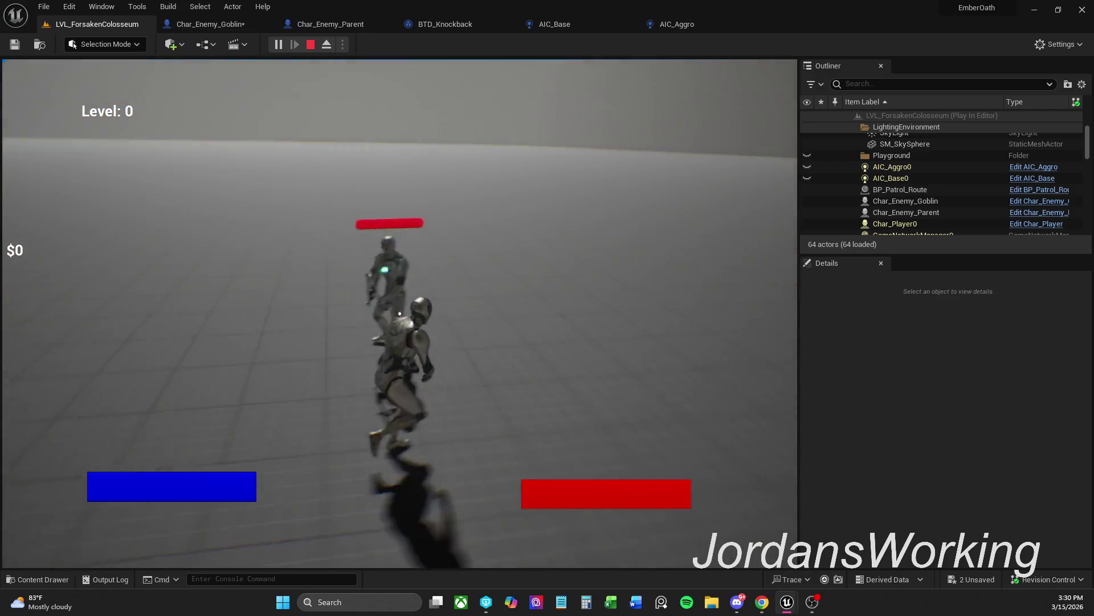
{"action": "key", "text": "w"}
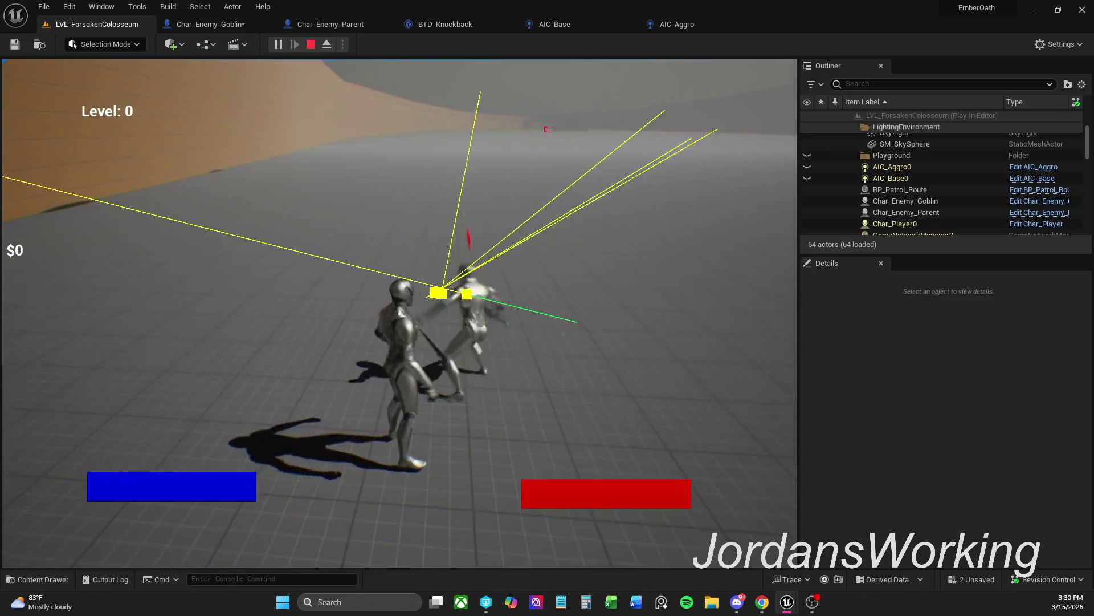
{"action": "key", "text": "w"}
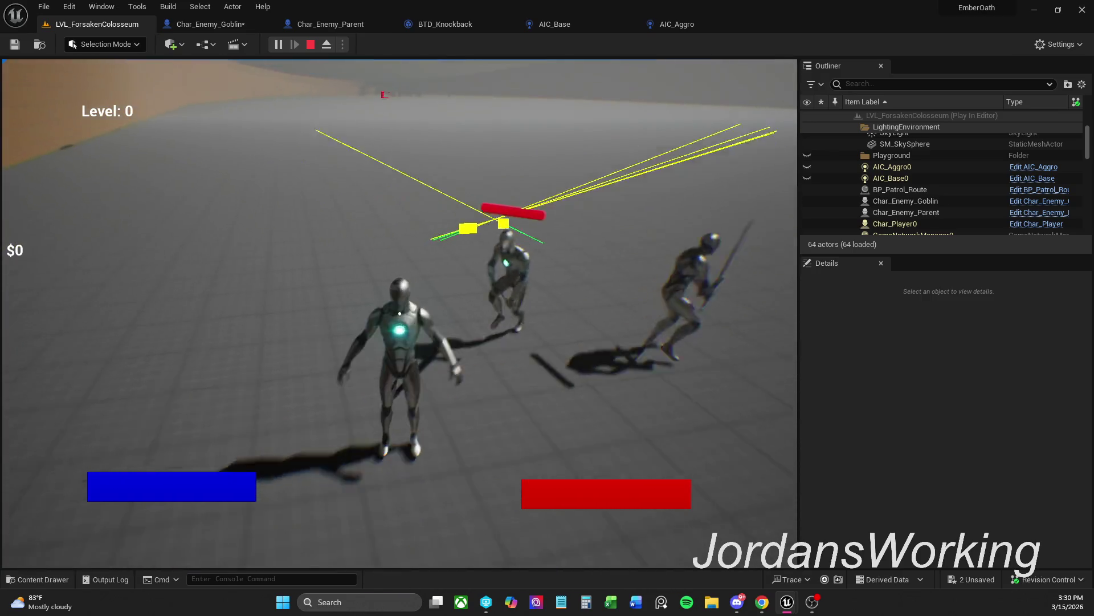
{"action": "key", "text": "w"}
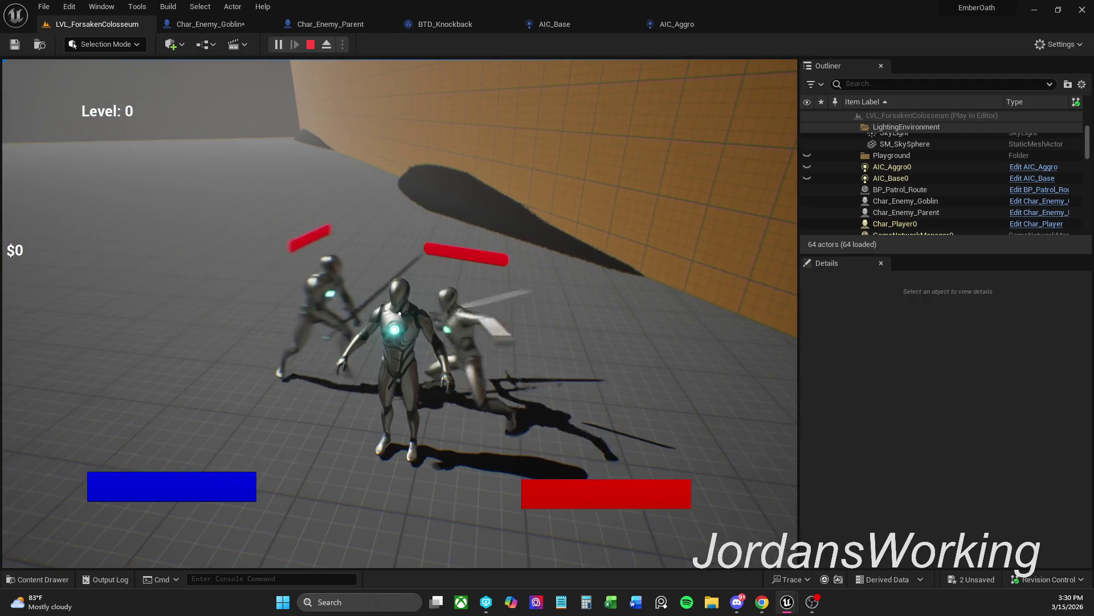
{"action": "key", "text": "Escape"}
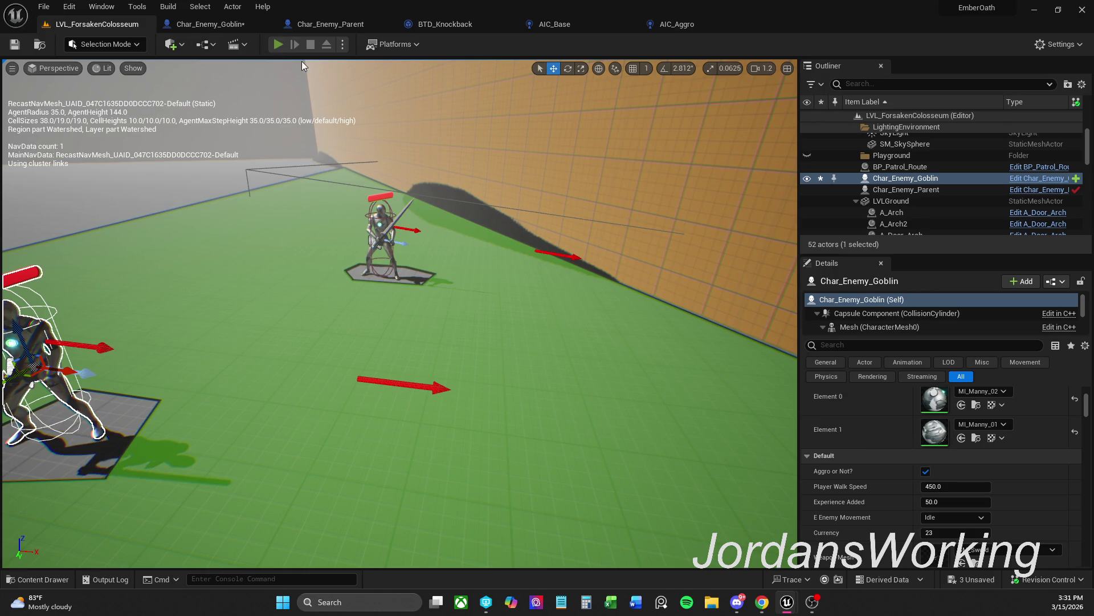
{"action": "key", "text": "alt+p"}
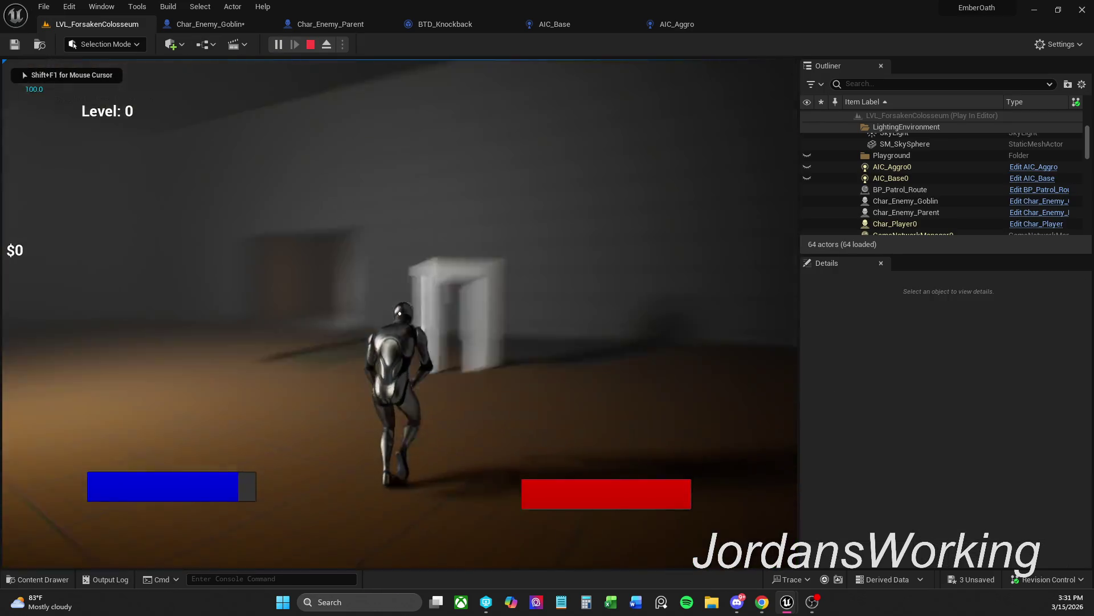
{"action": "key", "text": "shift+w"}
{"action": "key", "text": "shift+w"}
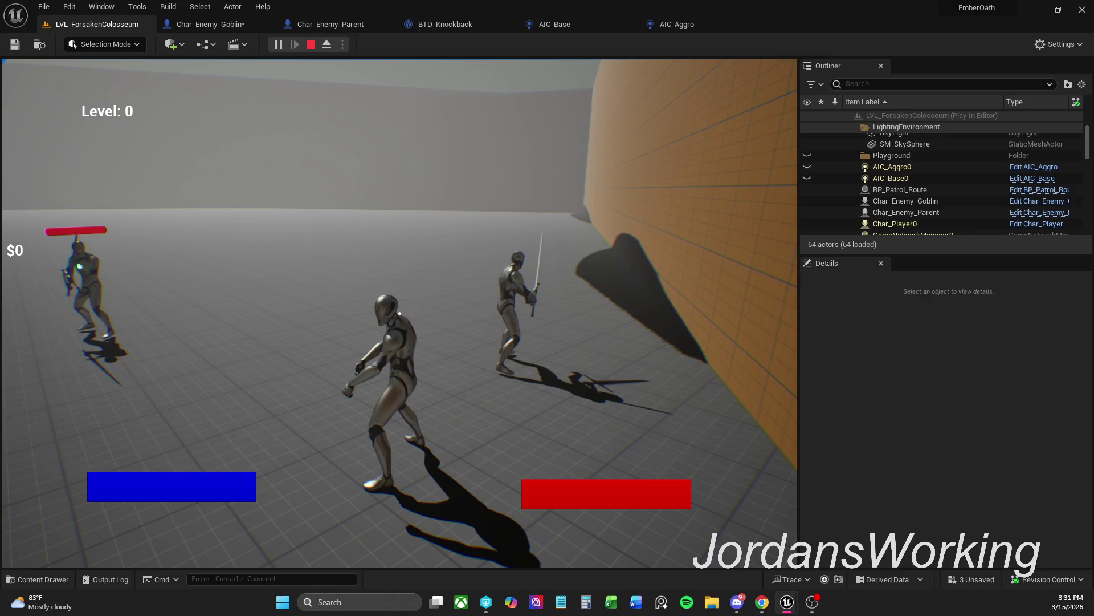
{"action": "key", "text": "Escape"}
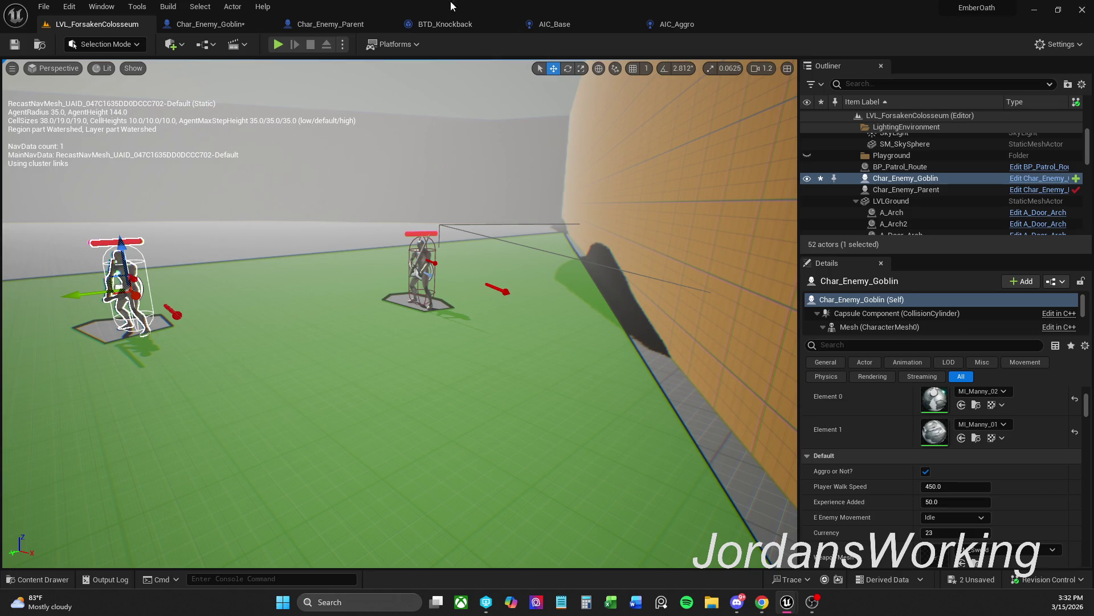
Sprint into the arena, face the two sword enemies, then stop and bring up AIC_Aggro
{"action": "left_click", "coordinate": [277, 46]}
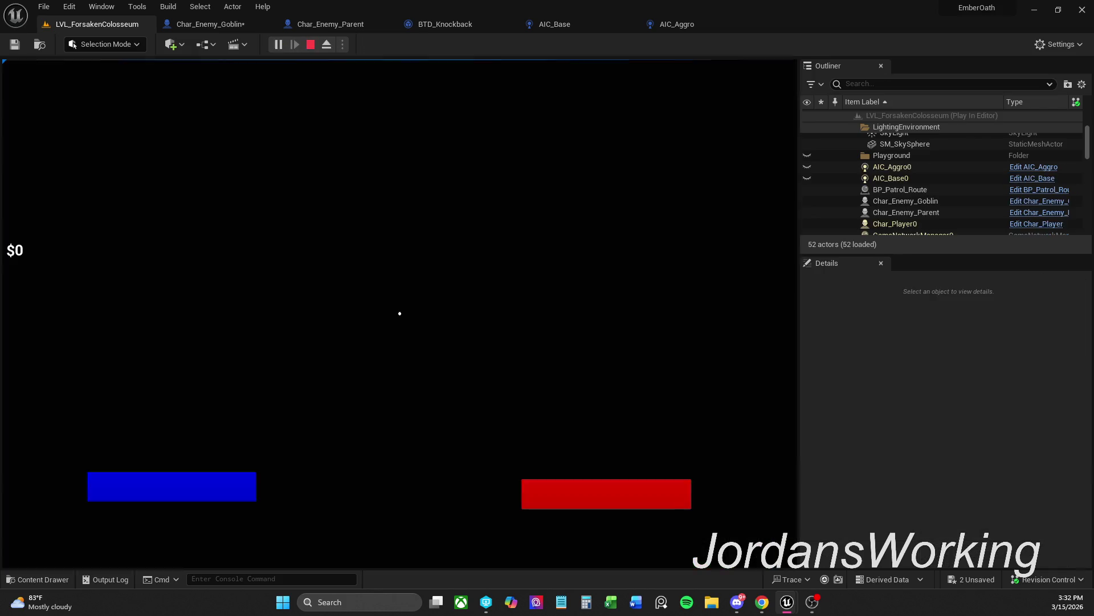
{"action": "key", "text": "shift+w"}
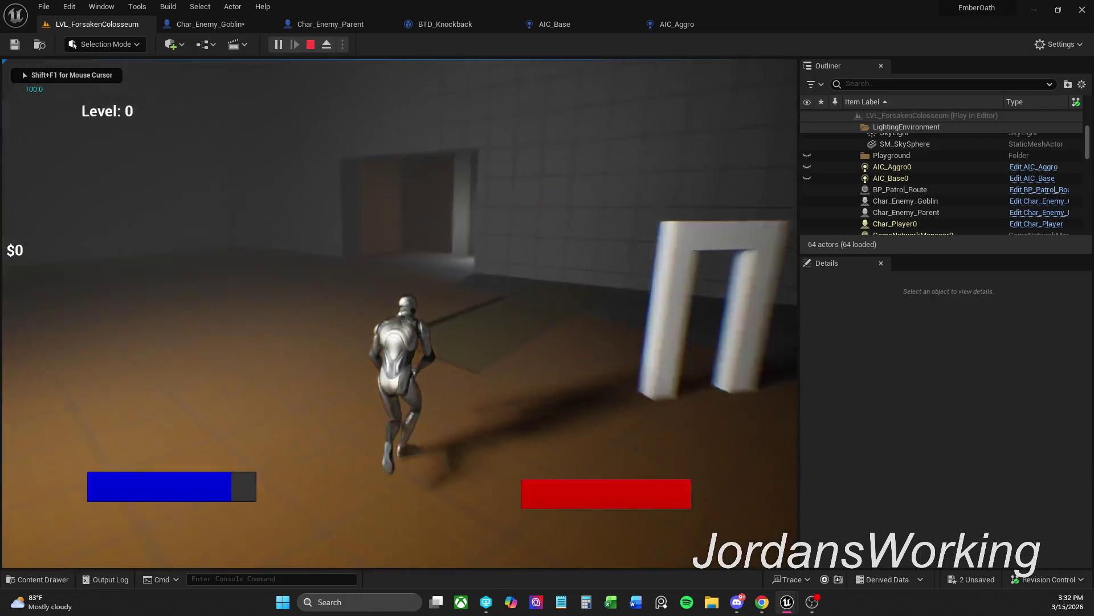
{"action": "key", "text": "shift+w"}
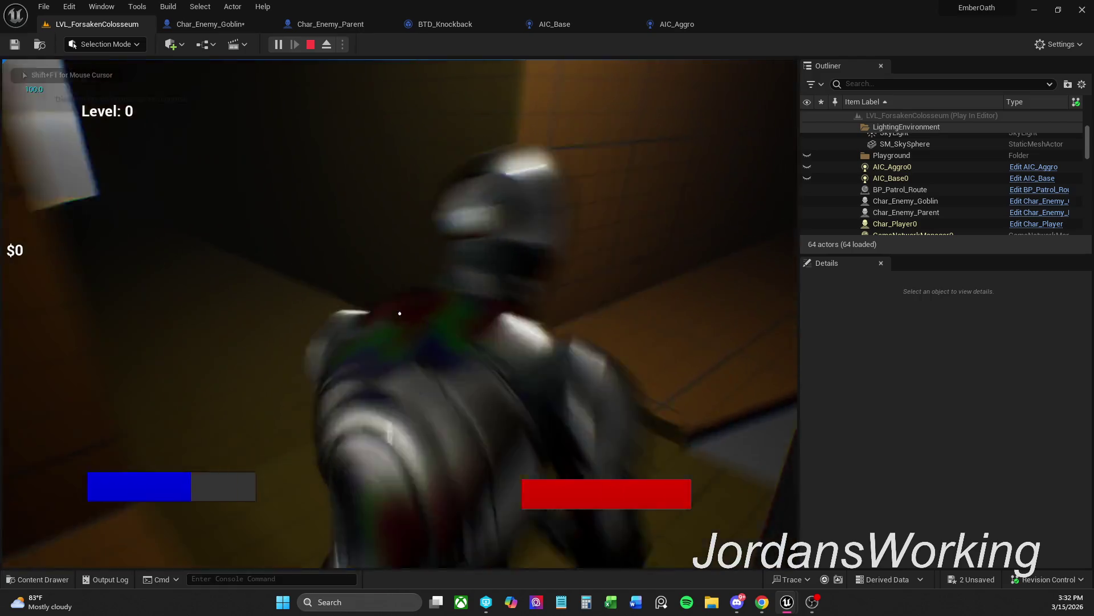
{"action": "key", "text": "shift+w"}
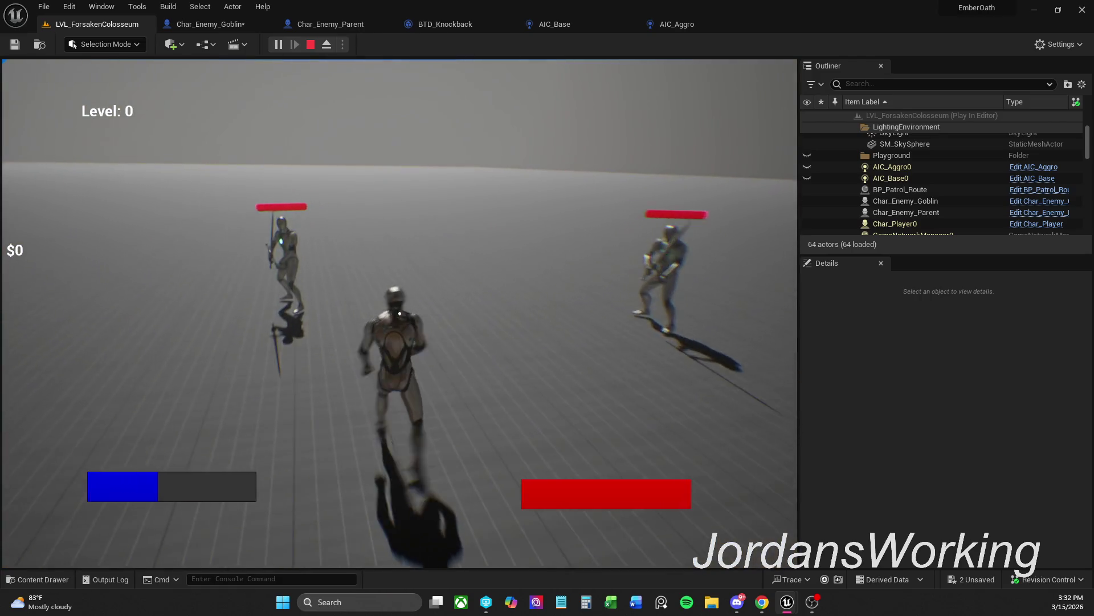
{"action": "key", "text": "w"}
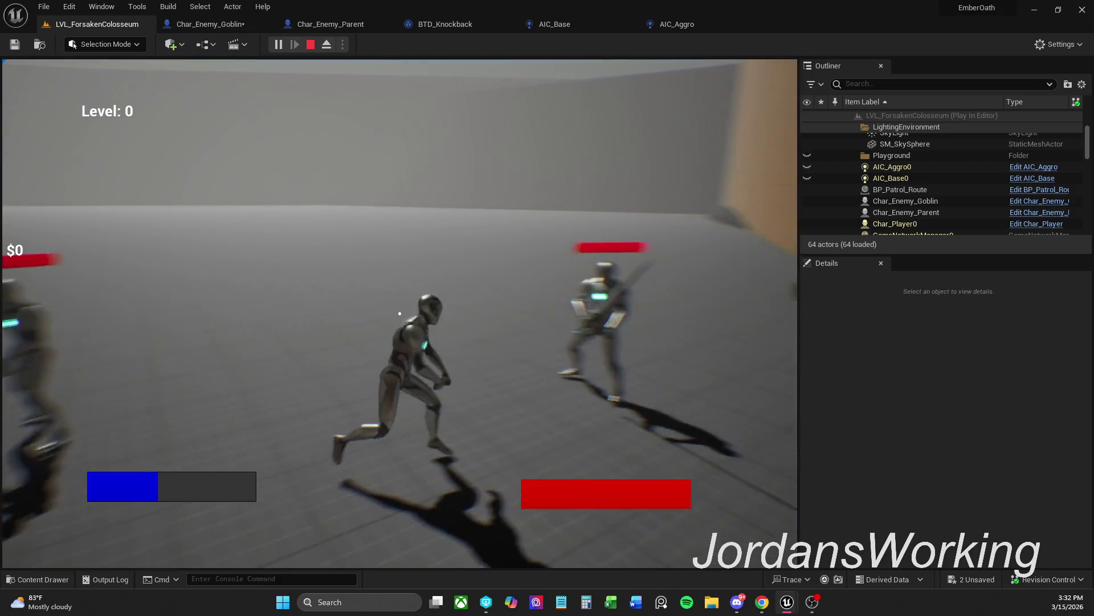
{"action": "key", "text": "w"}
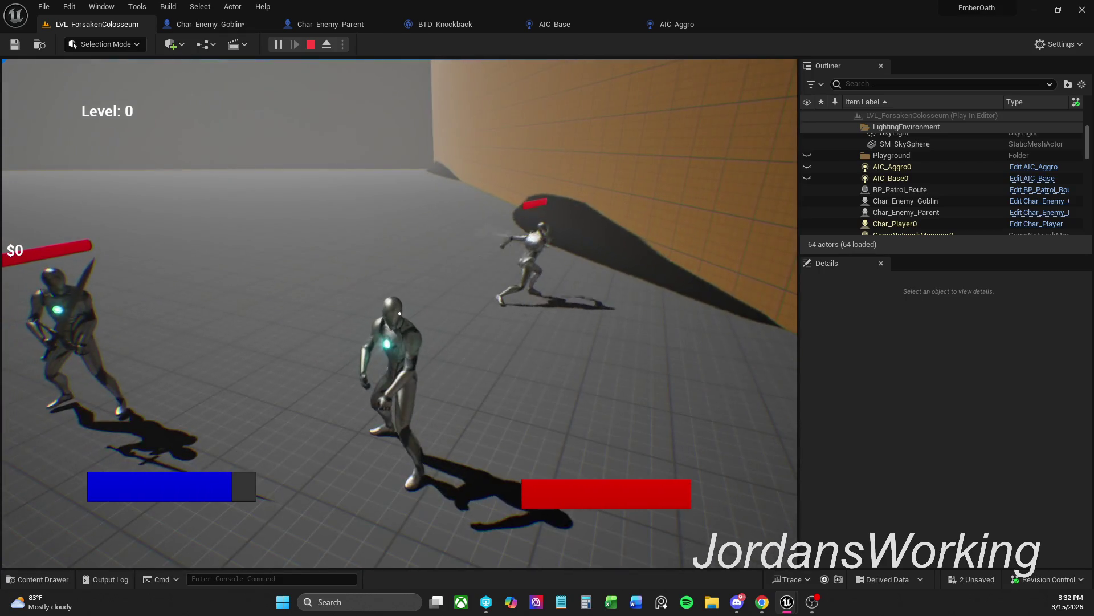
{"action": "key", "text": "w"}
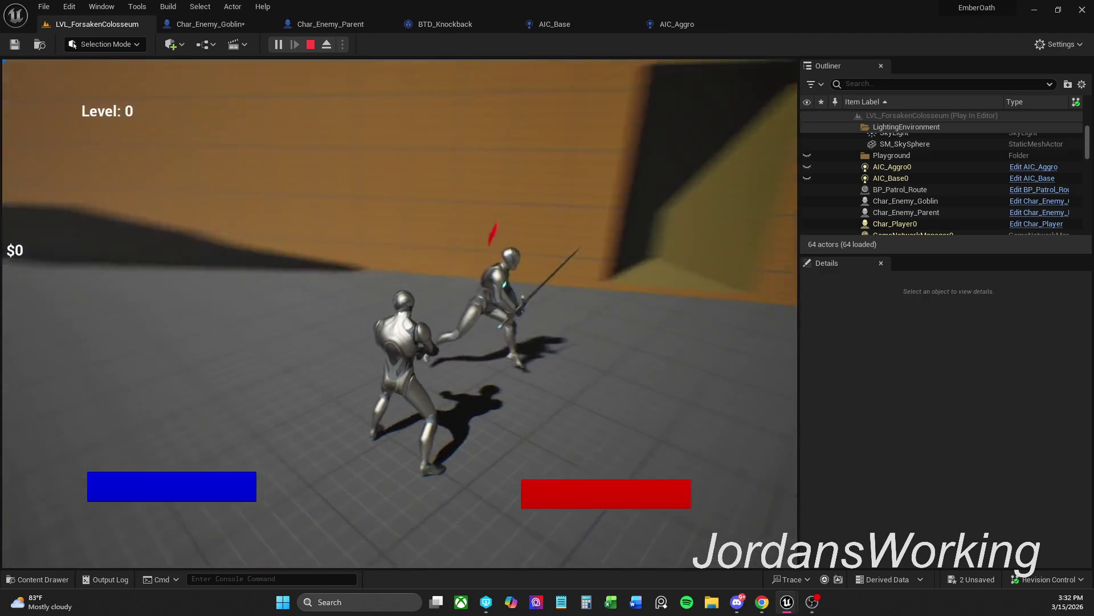
{"action": "key", "text": "w"}
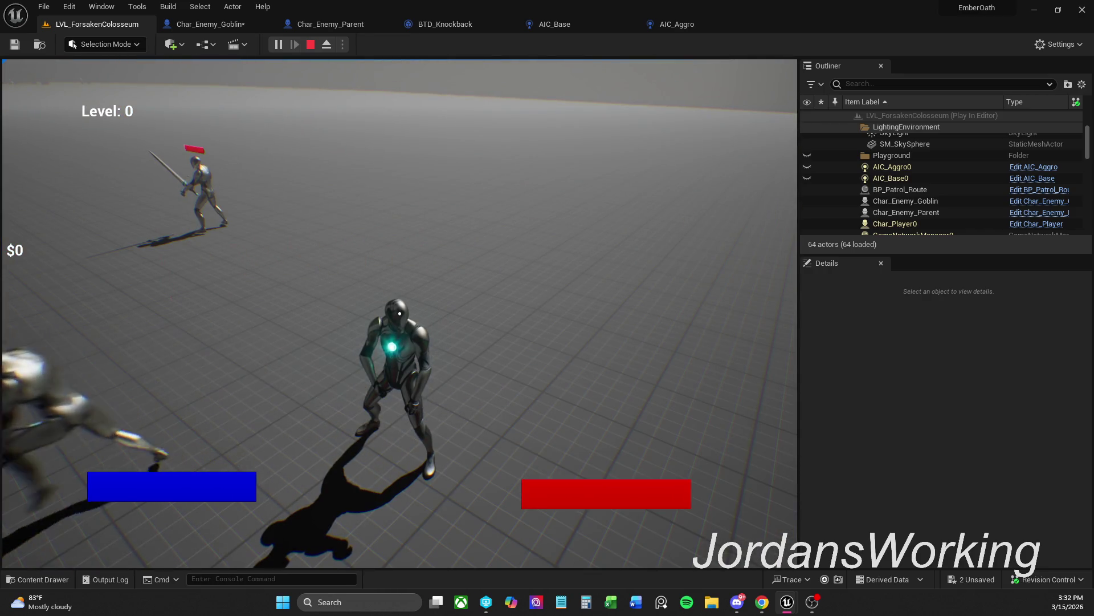
{"action": "key", "text": "Escape"}
{"action": "left_click", "coordinate": [684, 25]}
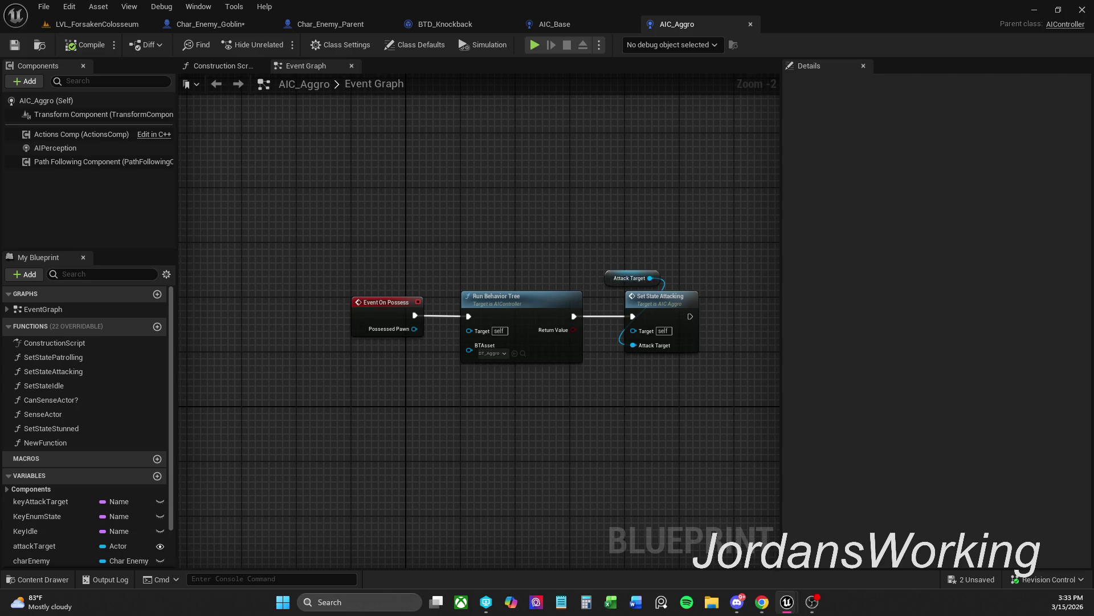
Dock the BT_Enemy and BT_Aggro behavior tree windows into the main editor
{"action": "mouse_move", "coordinate": [1093, 57]}
{"action": "left_mouse_down"}
{"action": "mouse_move", "coordinate": [402, 19]}
{"action": "mouse_move", "coordinate": [391, 109]}
{"action": "left_mouse_up"}
{"action": "mouse_move", "coordinate": [509, 128]}
{"action": "left_mouse_down"}
{"action": "mouse_move", "coordinate": [696, 24]}
{"action": "mouse_move", "coordinate": [820, 14]}
{"action": "mouse_move", "coordinate": [812, 21]}
{"action": "left_mouse_up"}
{"action": "mouse_move", "coordinate": [336, 123]}
{"action": "left_mouse_down"}
{"action": "mouse_move", "coordinate": [890, 16]}
{"action": "mouse_move", "coordinate": [874, 23]}
{"action": "left_mouse_up"}
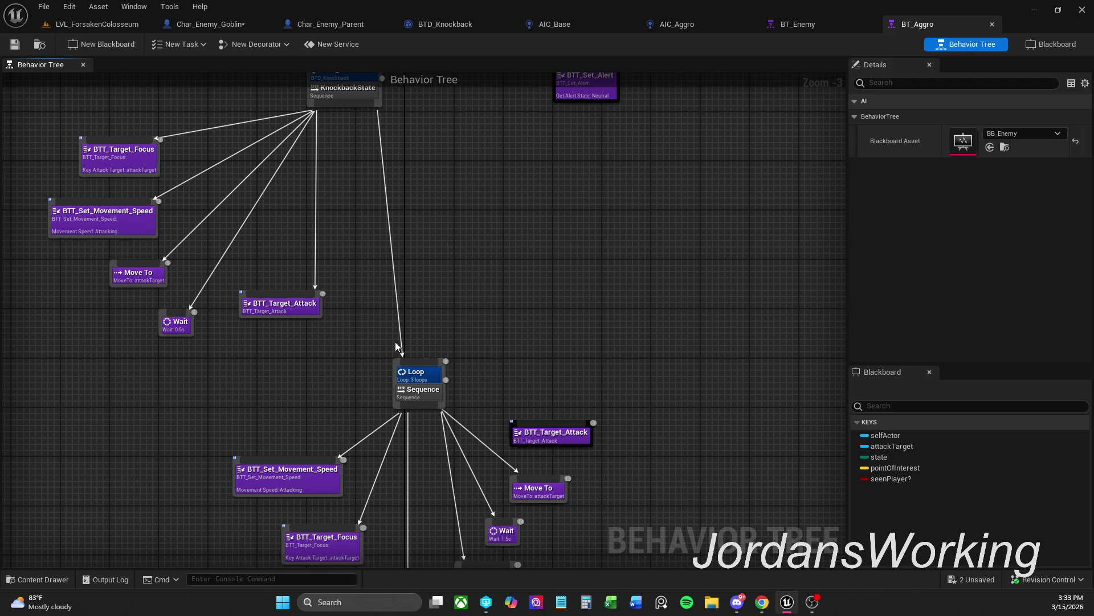
Move the loose BTT_Target_Attack node aside in BT_Aggro and frame the Loop subtree
{"action": "mouse_move", "coordinate": [395, 341]}
{"action": "left_mouse_down"}
{"action": "mouse_move", "coordinate": [418, 311]}
{"action": "mouse_move", "coordinate": [459, 349]}
{"action": "left_mouse_up"}
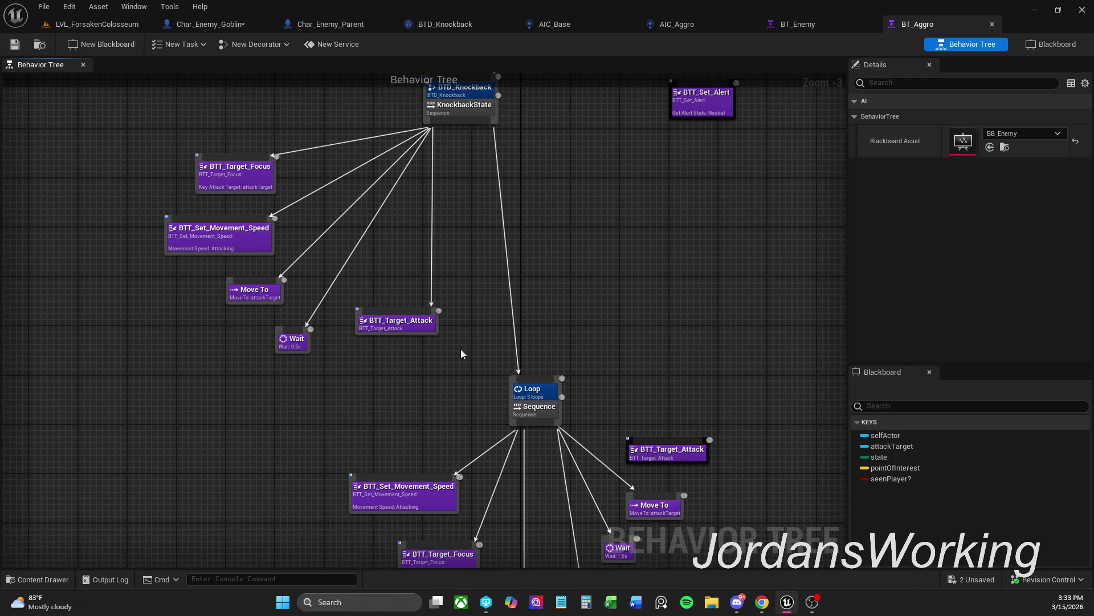
{"action": "scroll", "coordinate": [434, 352], "scroll_direction": "down", "scroll_amount": 1}
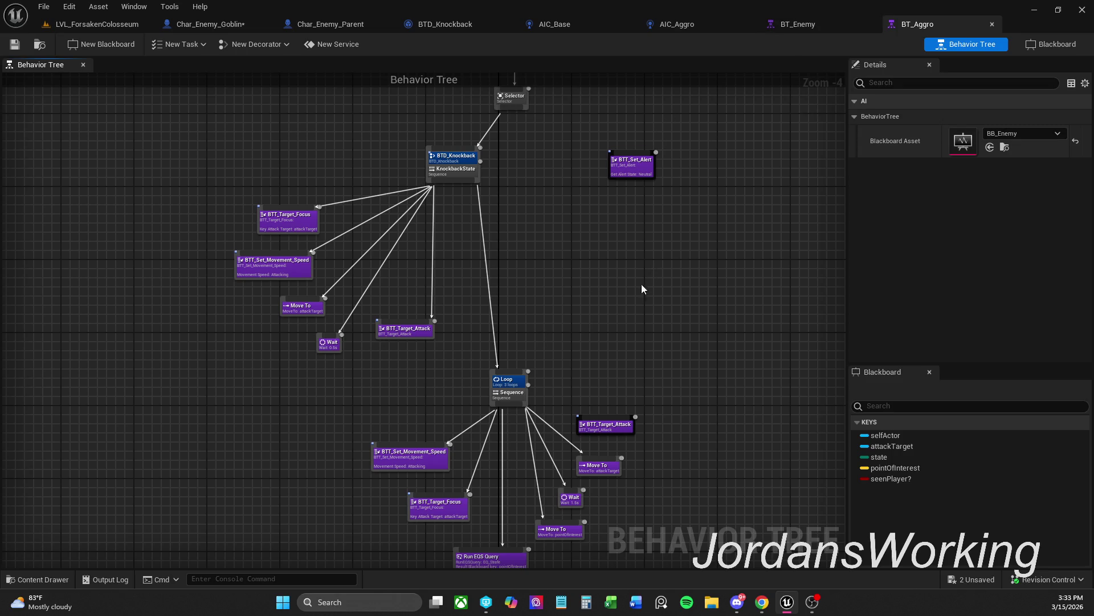
{"action": "left_click_drag", "start_coordinate": [603, 431], "coordinate": [635, 389]}
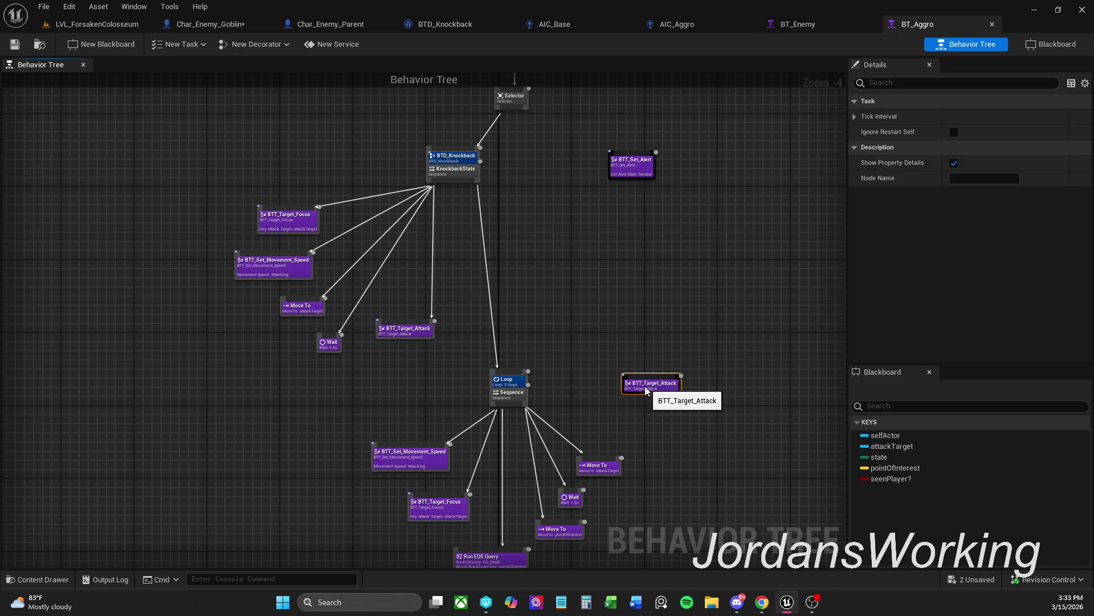
{"action": "scroll", "coordinate": [607, 451], "scroll_direction": "up", "scroll_amount": 1}
{"action": "mouse_move", "coordinate": [609, 445]}
{"action": "left_mouse_down"}
{"action": "mouse_move", "coordinate": [623, 430]}
{"action": "mouse_move", "coordinate": [598, 366]}
{"action": "left_mouse_up"}
{"action": "scroll", "coordinate": [598, 366], "scroll_direction": "down", "scroll_amount": 1}
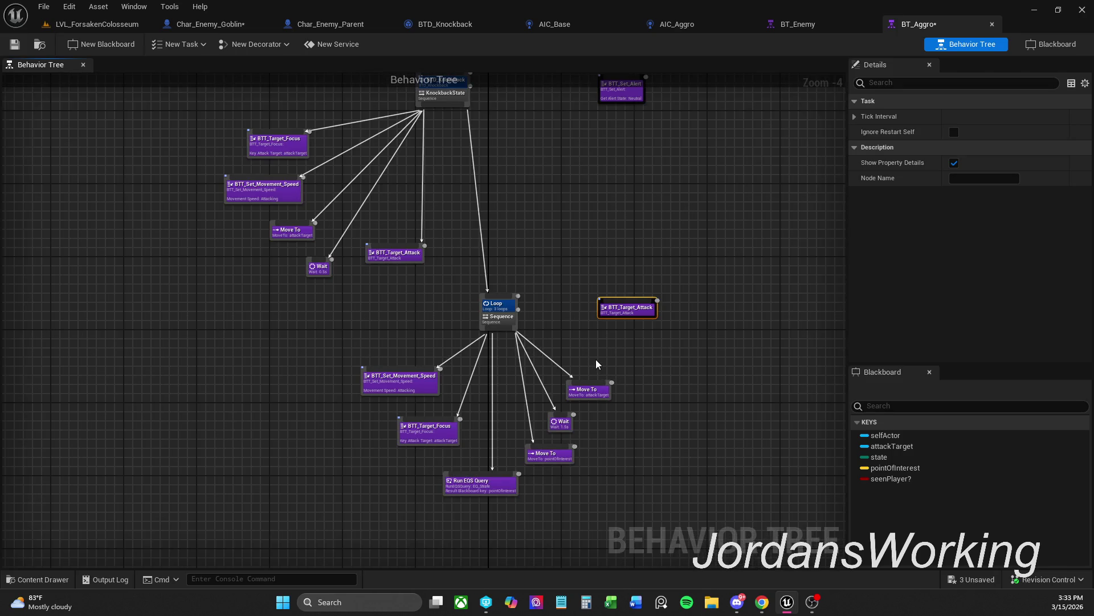
Change the BT_Aggro Loop decorator's Num Loops from 3 to 1
{"action": "left_click", "coordinate": [97, 24]}
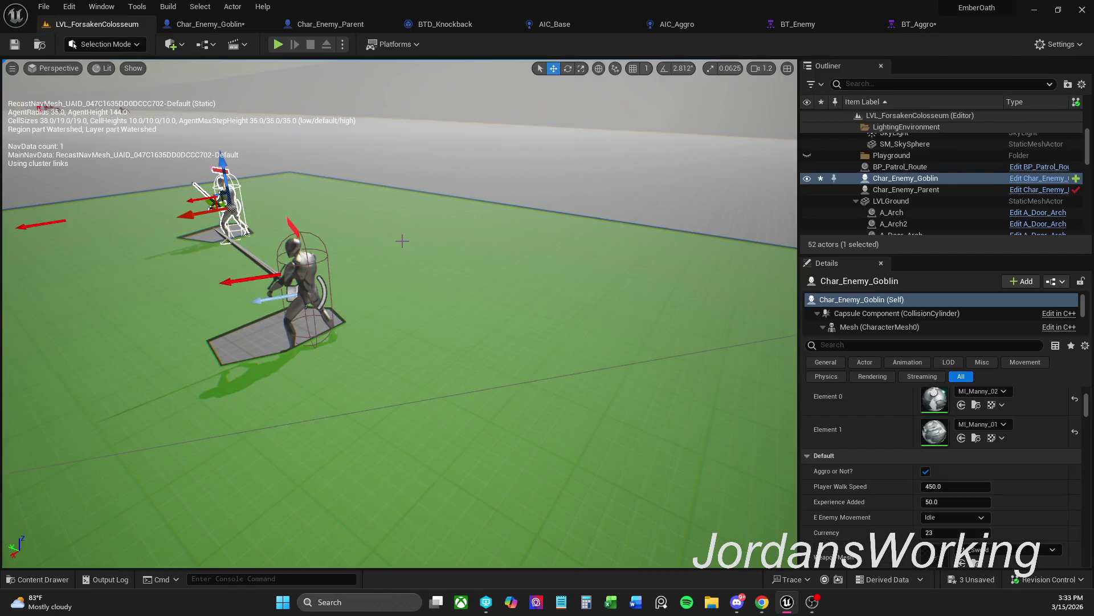
{"action": "left_click", "coordinate": [917, 24]}
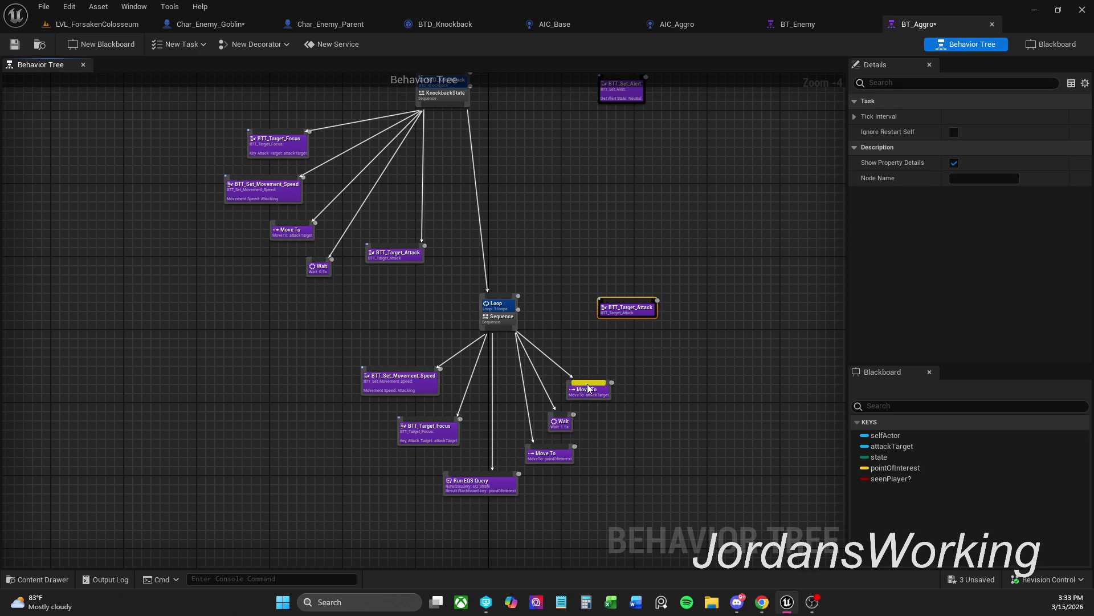
{"action": "scroll", "coordinate": [600, 363], "scroll_direction": "up", "scroll_amount": 1}
{"action": "left_click_drag", "start_coordinate": [600, 362], "coordinate": [665, 337]}
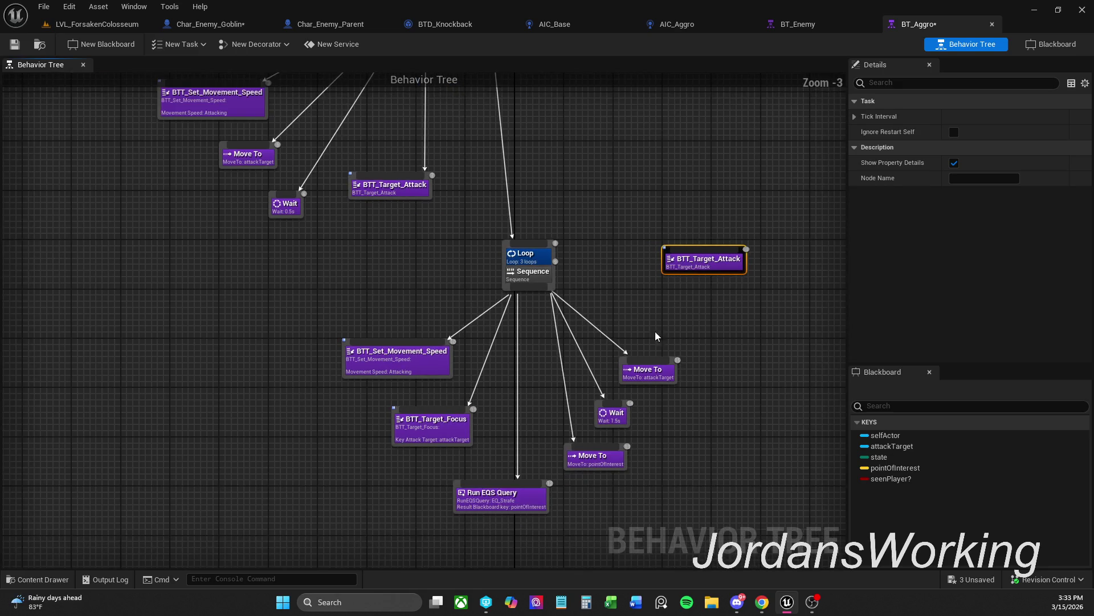
{"action": "left_click", "coordinate": [525, 254]}
{"action": "left_click", "coordinate": [993, 117]}
{"action": "type", "text": "1"}
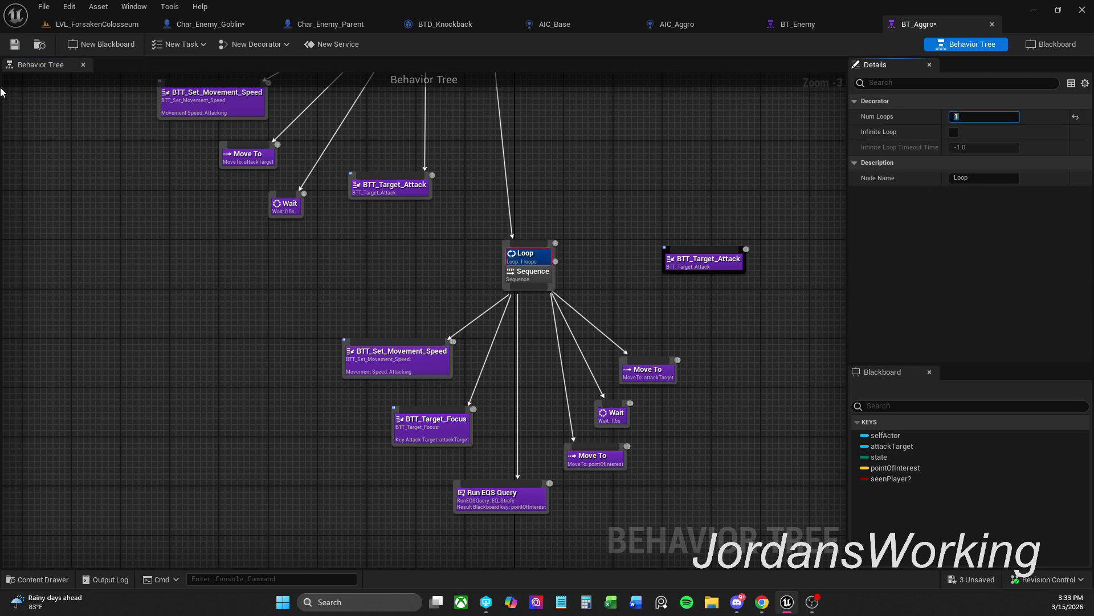
{"action": "left_click", "coordinate": [102, 26]}
Restart the play test and sprint the character through the lit corridor and doorway
{"action": "left_click", "coordinate": [278, 44]}
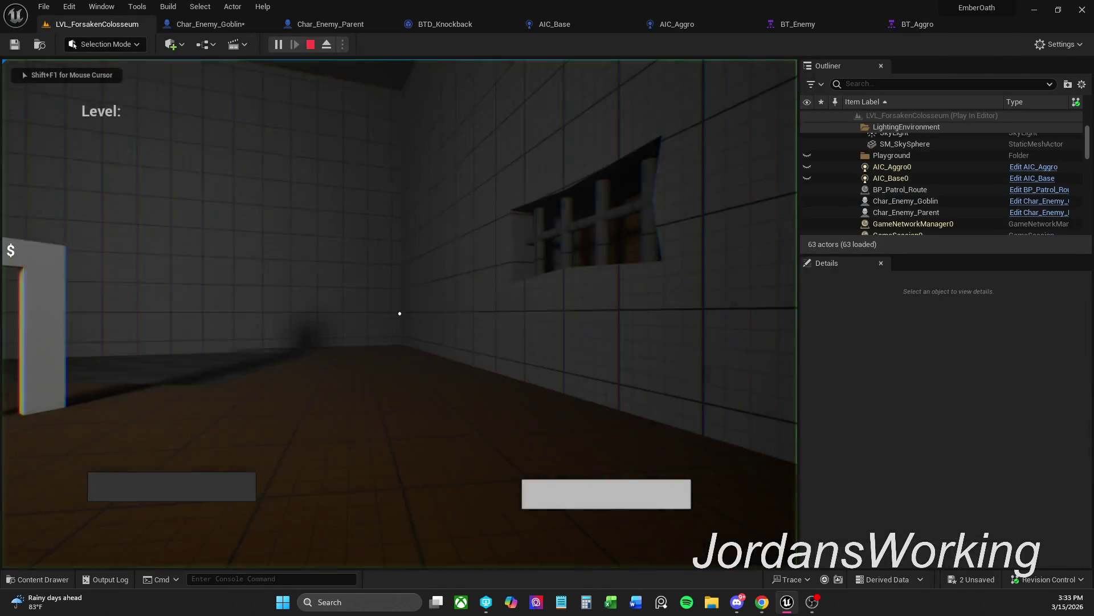
{"action": "left_click", "coordinate": [311, 44]}
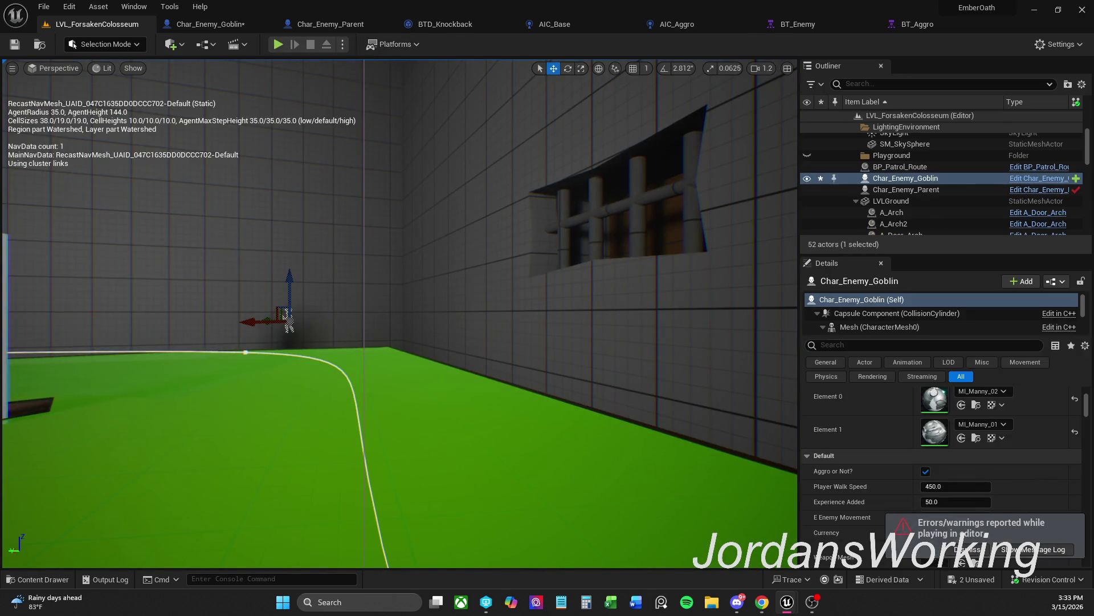
{"action": "left_click", "coordinate": [279, 43]}
{"action": "key", "text": "shift+w"}
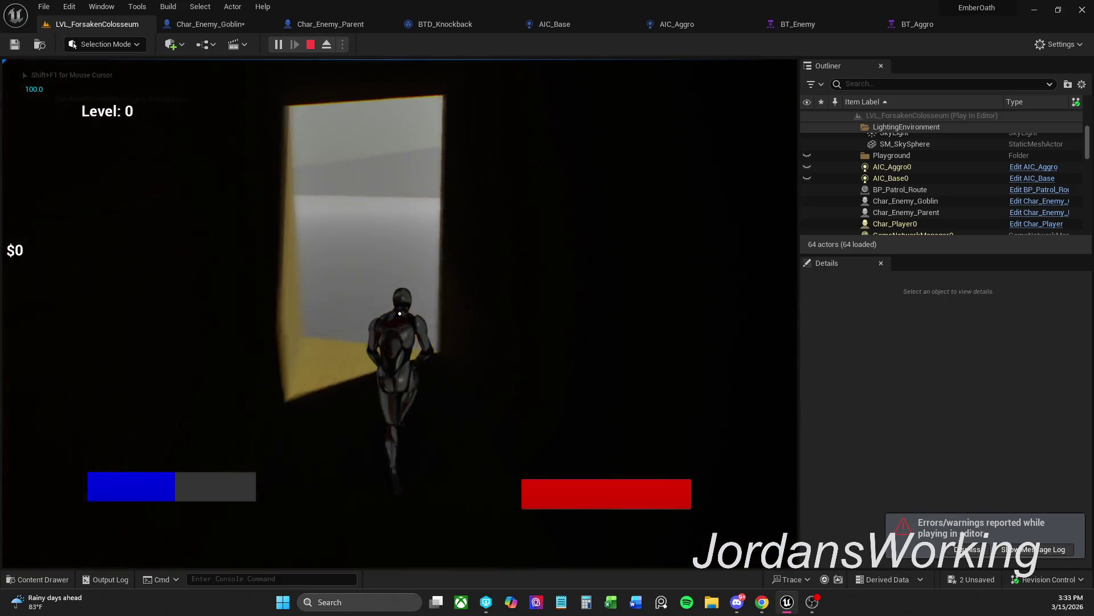
{"action": "left_click", "coordinate": [399, 313]}
{"action": "key", "text": "w"}
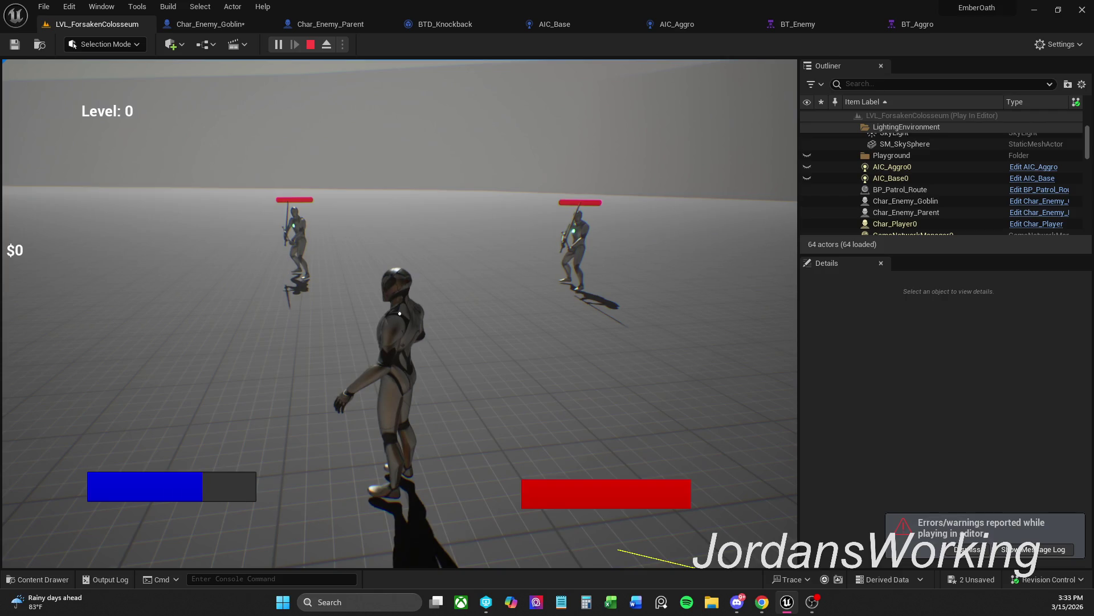
Fight the approaching enemies in the arena, then stop playing and view BT_Enemy
{"action": "key", "text": "s"}
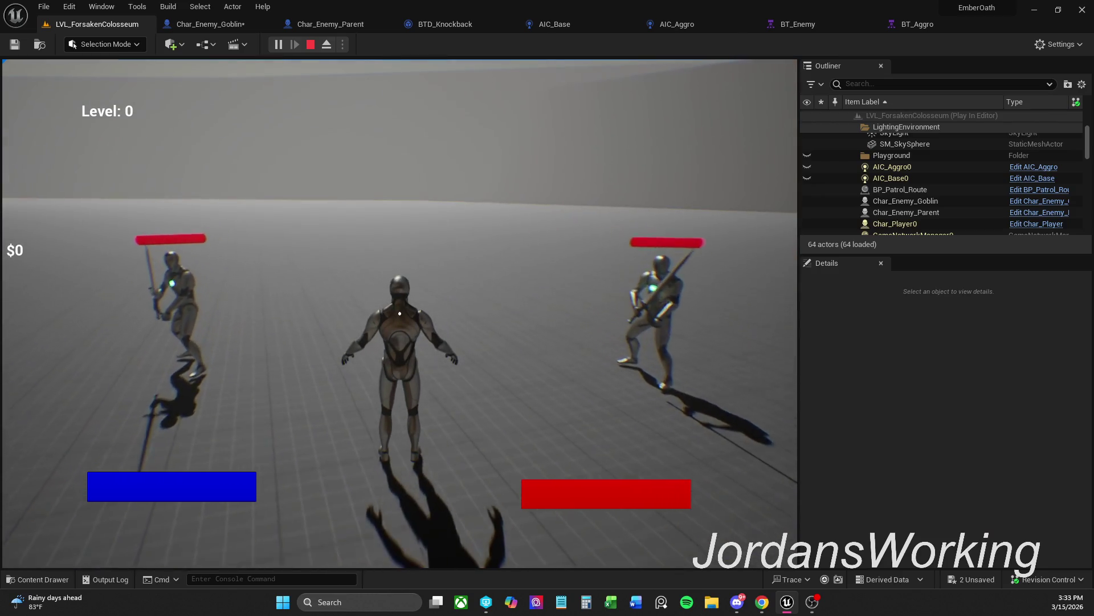
{"action": "key", "text": "a"}
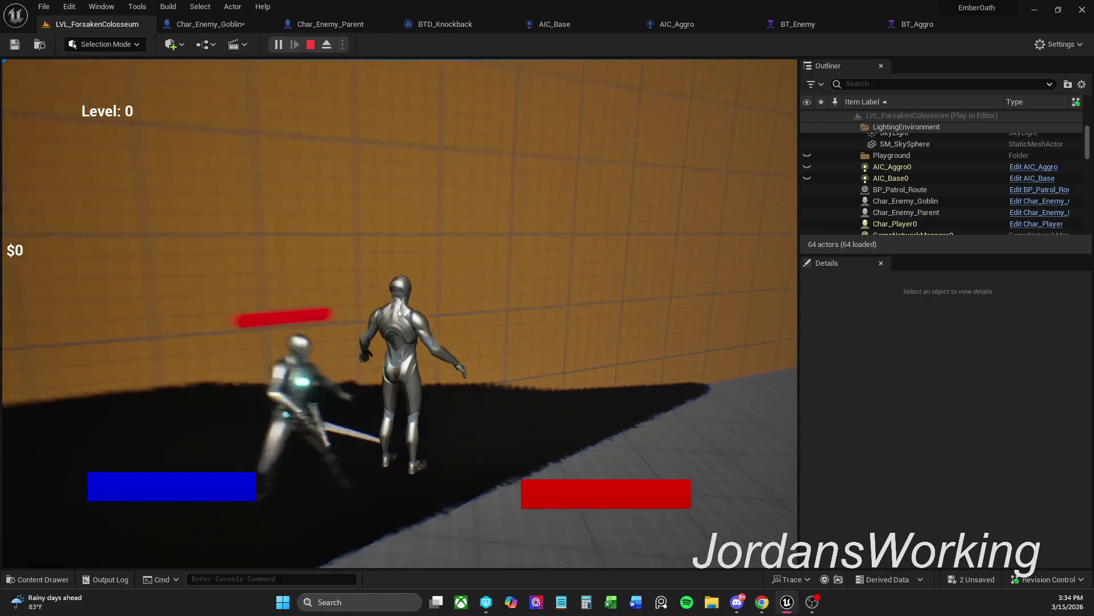
{"action": "key", "text": "Escape"}
{"action": "left_click", "coordinate": [823, 23]}
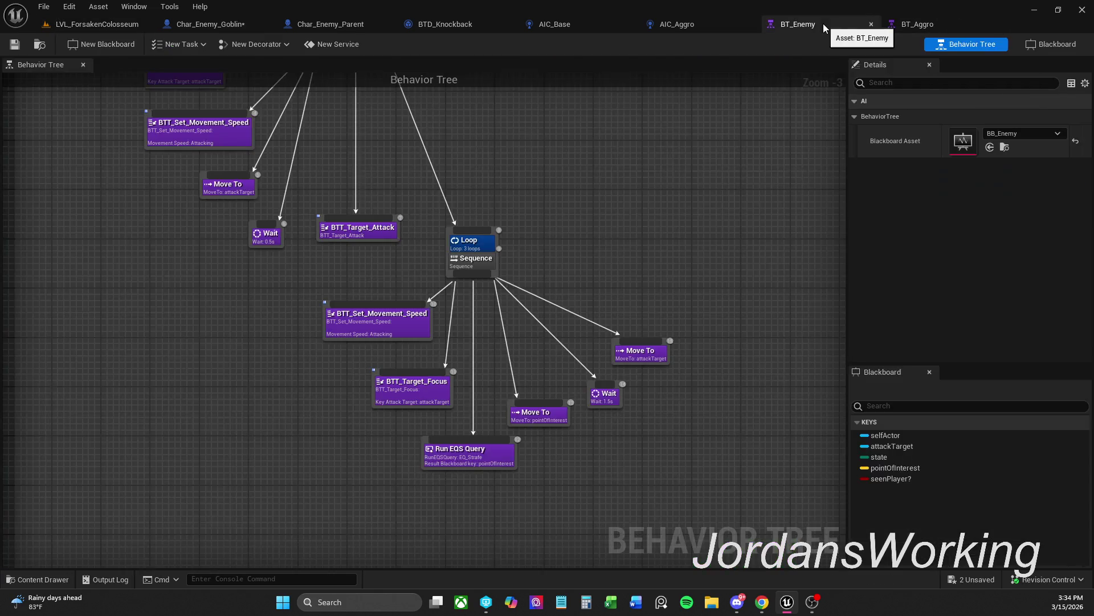
After scanning BT_Enemy, disconnect BTD_Knockback from the Selector in BT_Aggro and save it
{"action": "scroll", "coordinate": [633, 347], "scroll_direction": "down", "scroll_amount": 1}
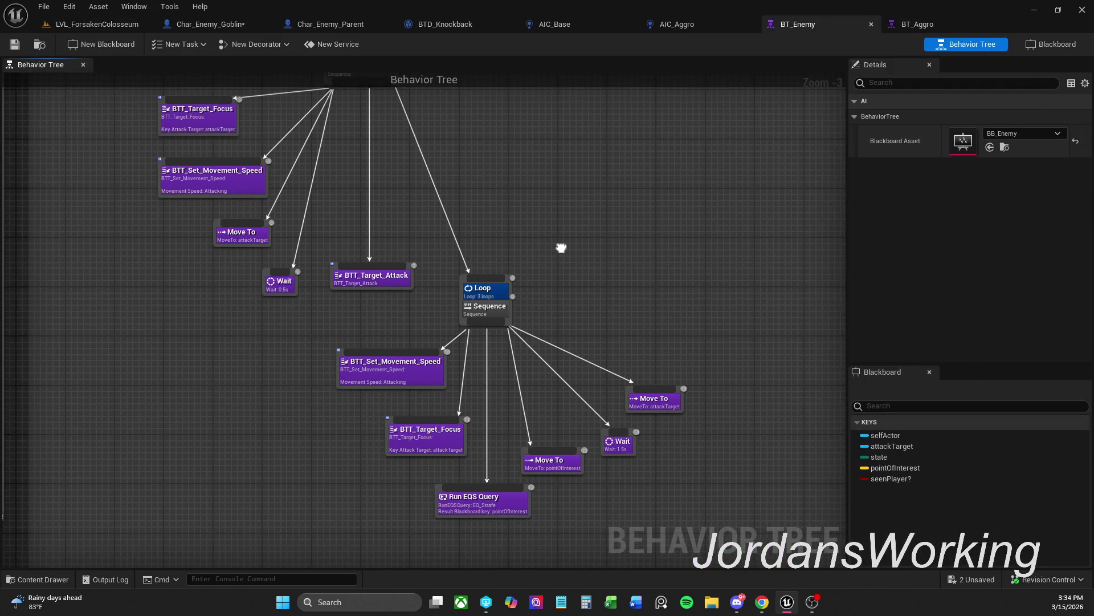
{"action": "left_click_drag", "start_coordinate": [569, 276], "coordinate": [557, 398]}
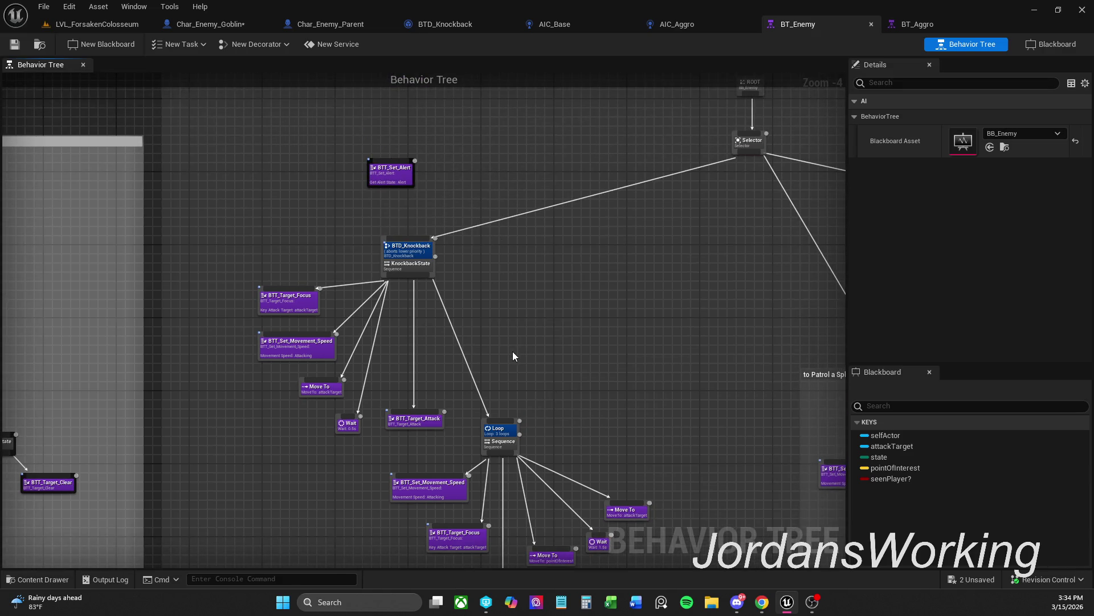
{"action": "left_click_drag", "start_coordinate": [513, 352], "coordinate": [520, 286]}
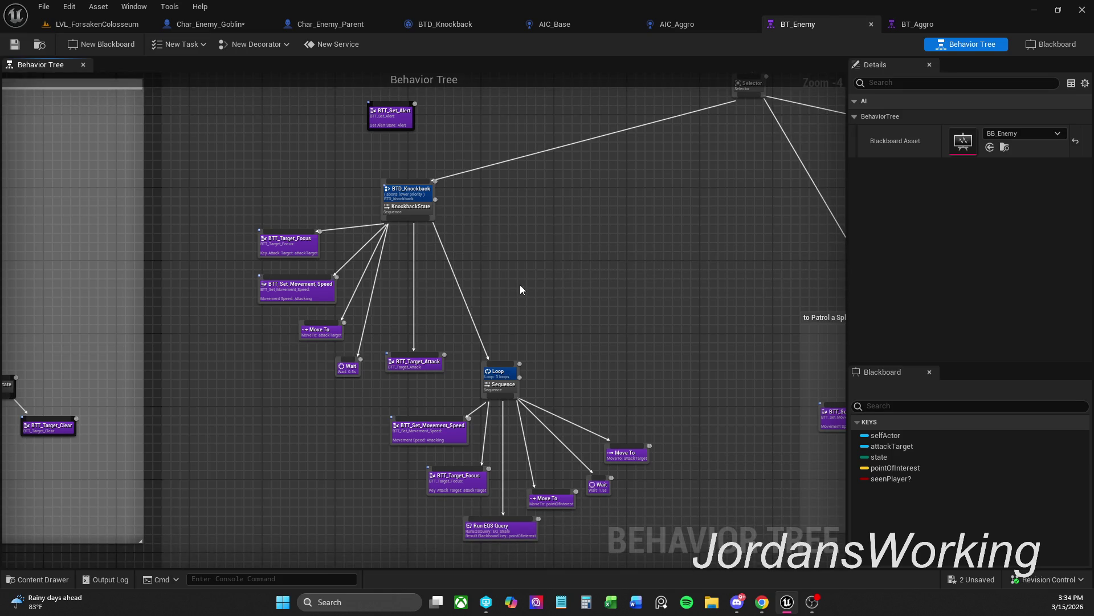
{"action": "left_click", "coordinate": [948, 21]}
{"action": "mouse_move", "coordinate": [590, 252]}
{"action": "left_mouse_down"}
{"action": "mouse_move", "coordinate": [615, 274]}
{"action": "mouse_move", "coordinate": [609, 285]}
{"action": "mouse_move", "coordinate": [489, 286]}
{"action": "mouse_move", "coordinate": [500, 182]}
{"action": "left_mouse_up"}
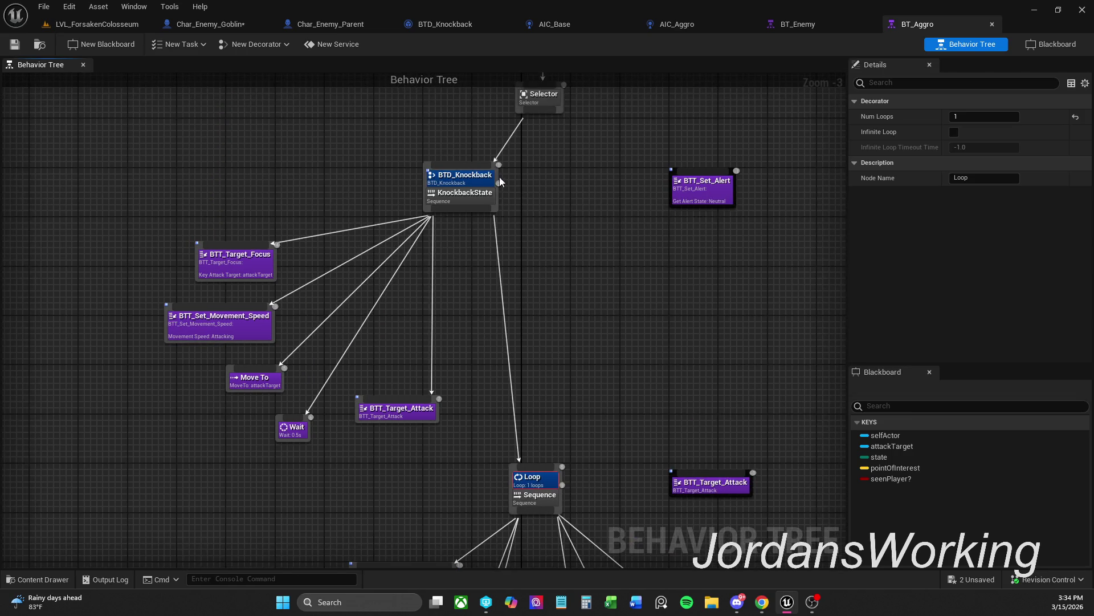
{"action": "left_click", "coordinate": [506, 143], "text": "alt"}
{"action": "left_click", "coordinate": [13, 45]}
{"action": "left_click", "coordinate": [205, 24]}
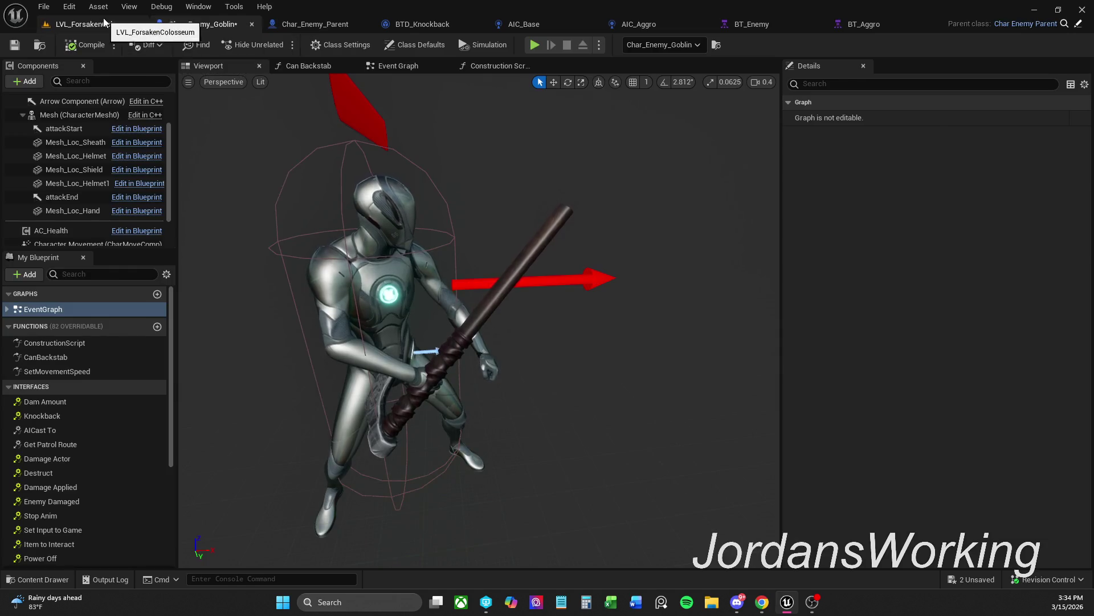
Play LVL_ForsakenColosseum, running into the arena and around the goblin enemy to test pursuit, then stop
{"action": "left_click", "coordinate": [105, 21]}
{"action": "left_click", "coordinate": [282, 45]}
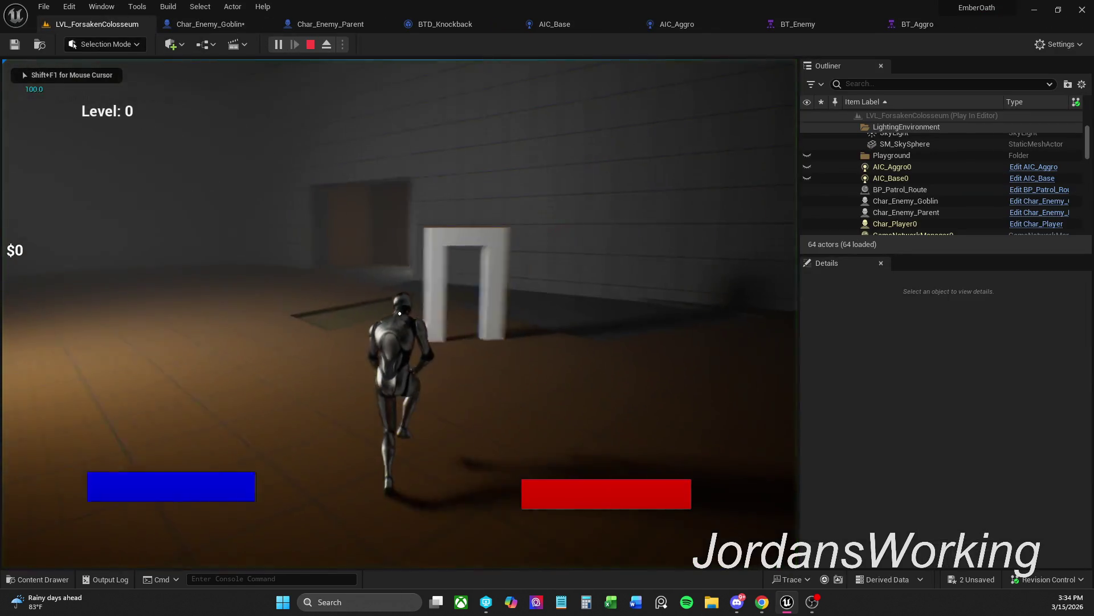
{"action": "key", "text": "w"}
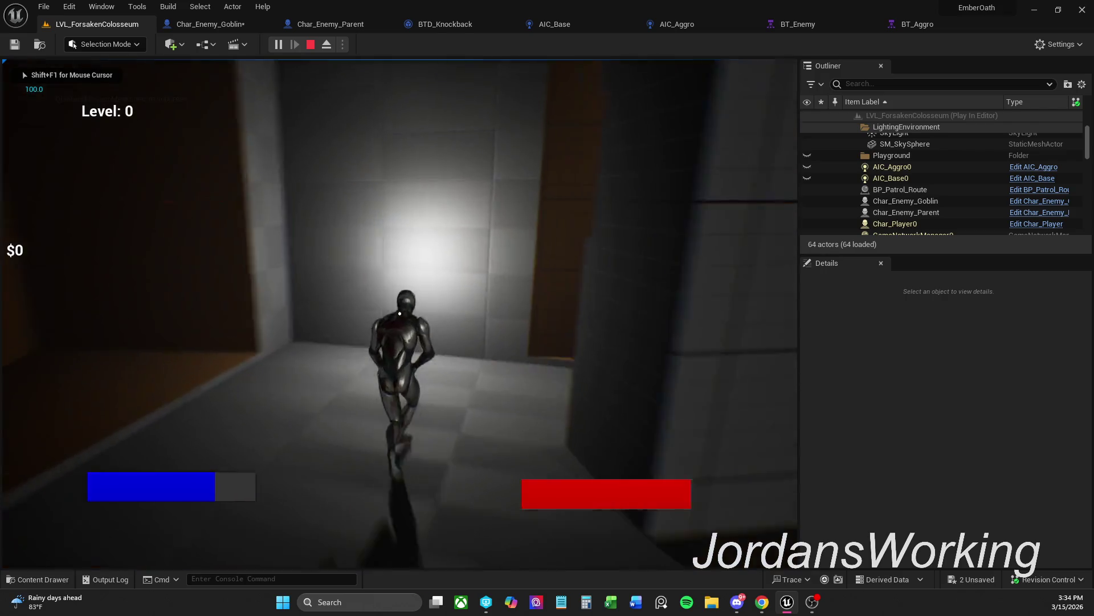
{"action": "key", "text": "w"}
{"action": "key", "text": "w"}
{"action": "key", "text": "w"}
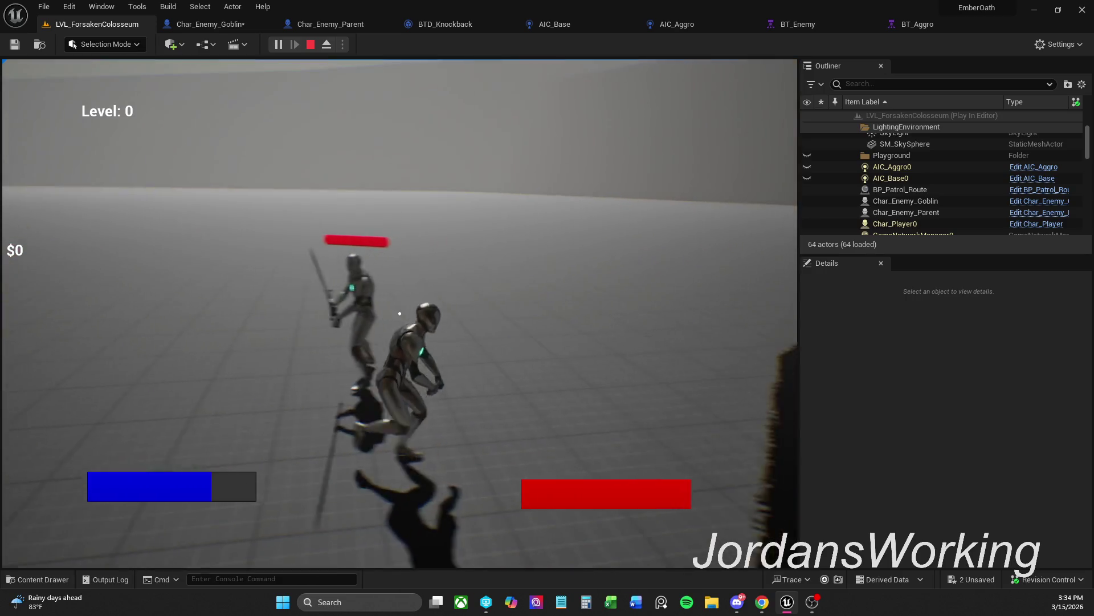
{"action": "key", "text": "w"}
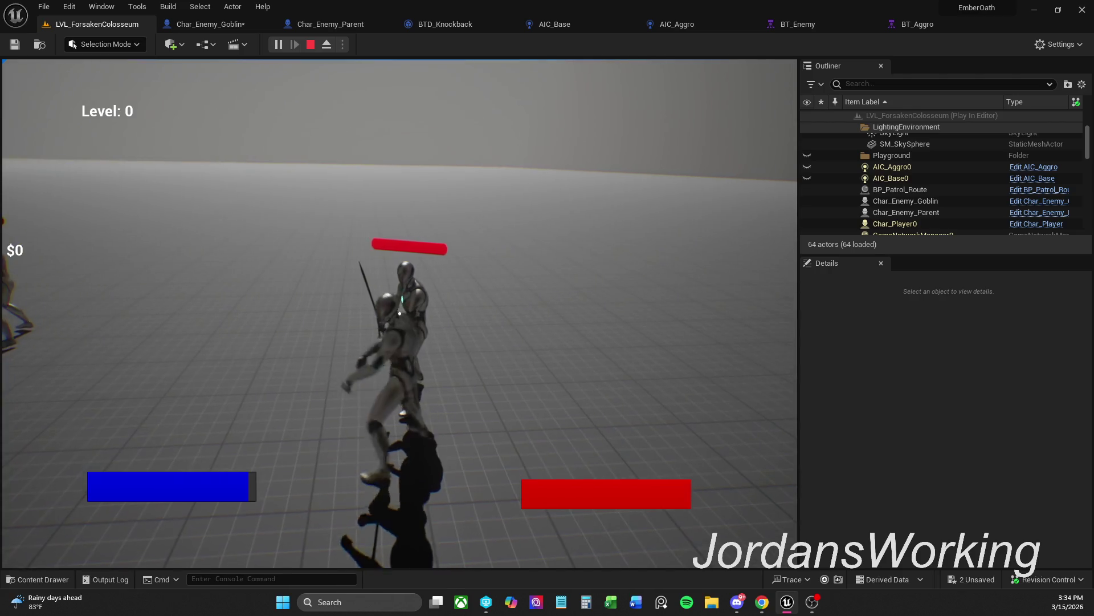
{"action": "key", "text": "w"}
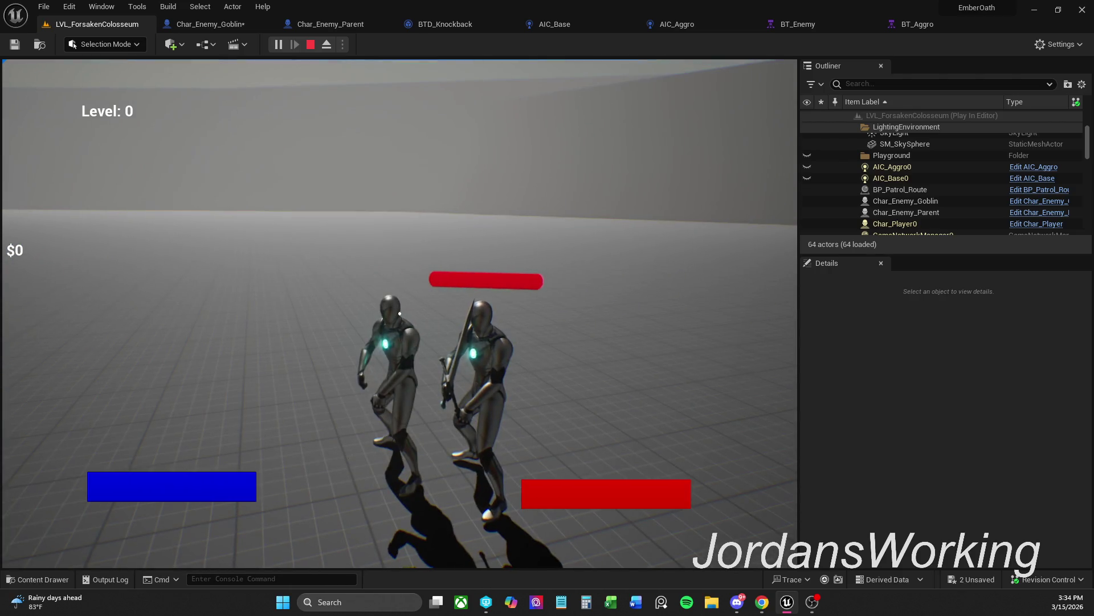
{"action": "key", "text": "w"}
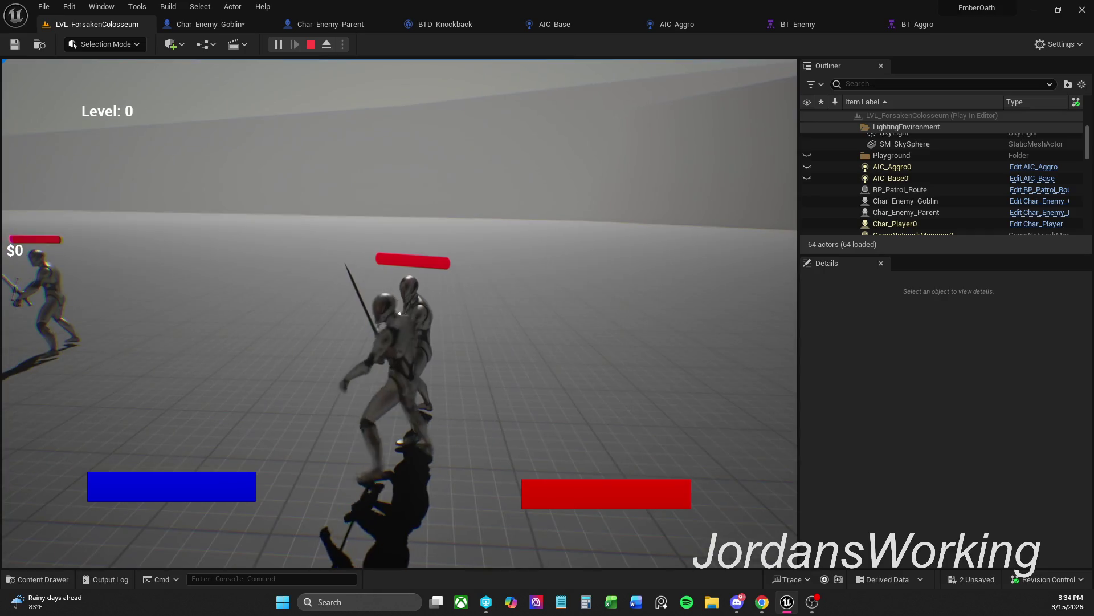
{"action": "key", "text": "w"}
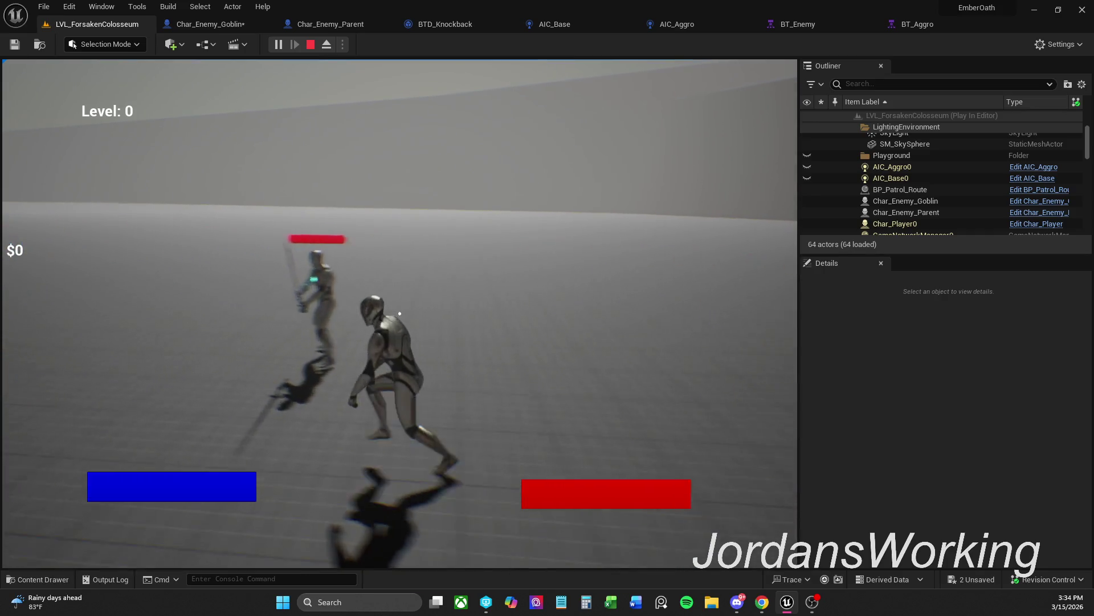
{"action": "key", "text": "Escape"}
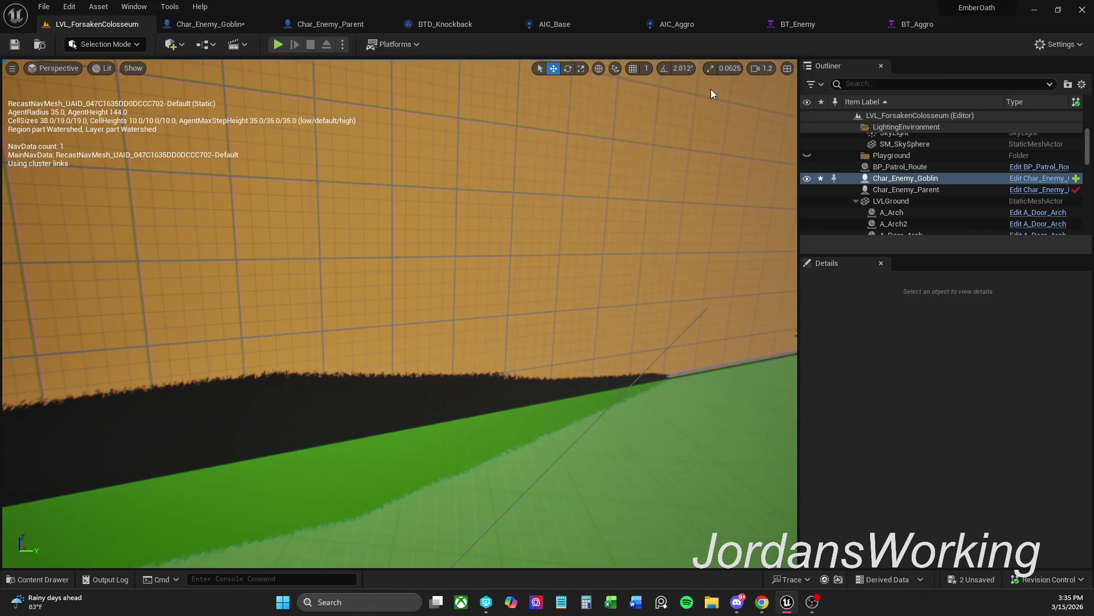
Reconnect the Selector to BTD_Knockback in BT_Aggro and save the tree
{"action": "left_click", "coordinate": [912, 24]}
{"action": "left_click_drag", "start_coordinate": [571, 207], "coordinate": [530, 314]}
{"action": "left_click_drag", "start_coordinate": [431, 272], "coordinate": [427, 282]}
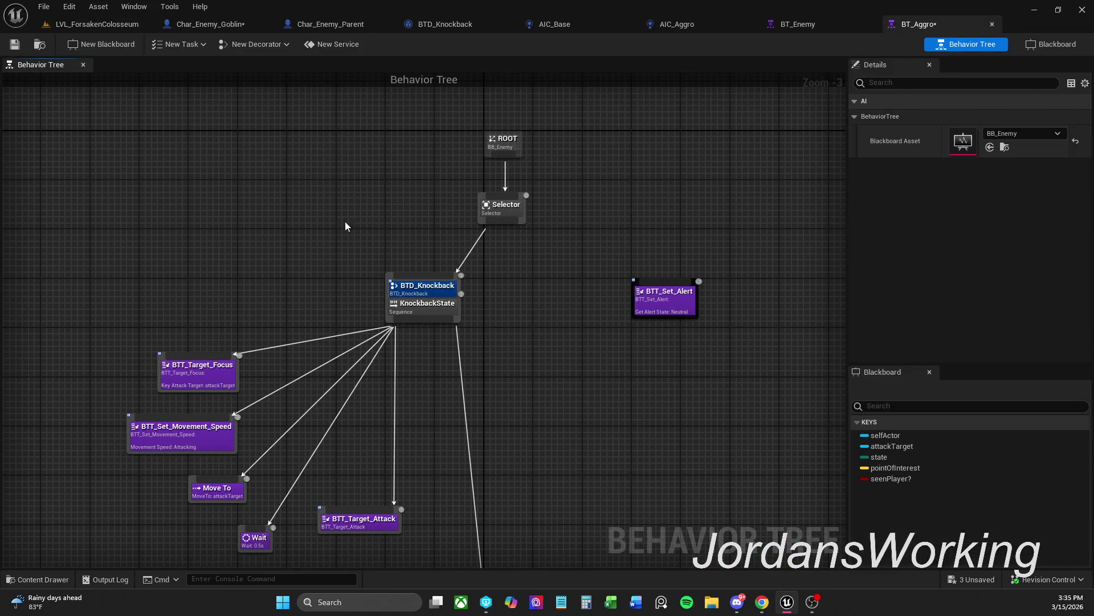
{"action": "left_click", "coordinate": [15, 45]}
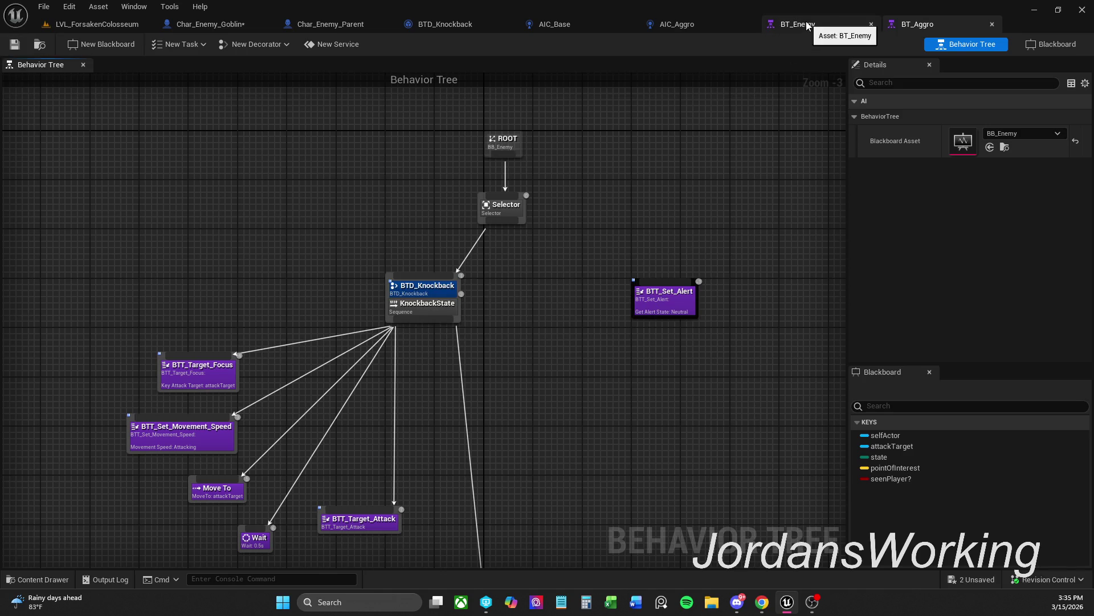
In BT_Enemy, shift the knockback branch and BTT_Set_Alert left, save, and select BTT_Target_Clear
{"action": "left_click", "coordinate": [798, 24]}
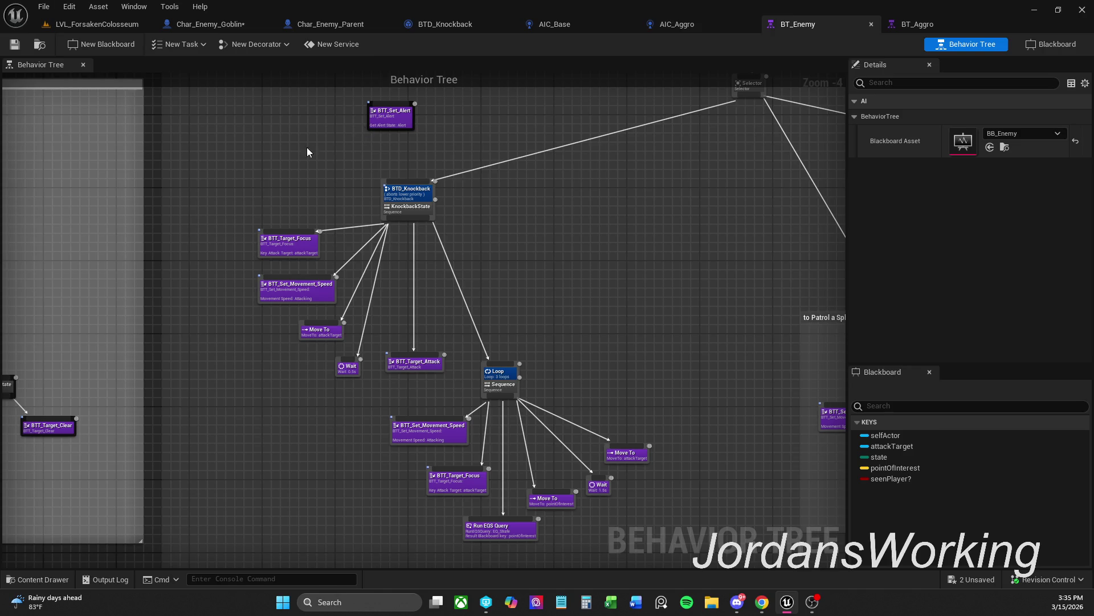
{"action": "left_click_drag", "start_coordinate": [425, 390], "coordinate": [263, 193]}
{"action": "left_click_drag", "start_coordinate": [393, 221], "coordinate": [363, 211]}
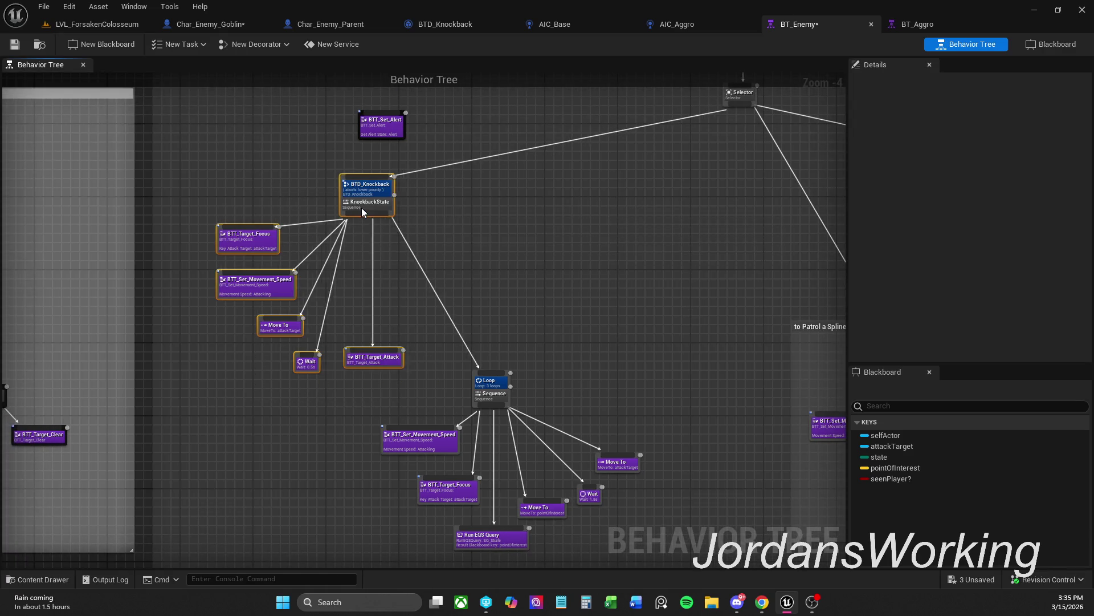
{"action": "left_click", "coordinate": [459, 222]}
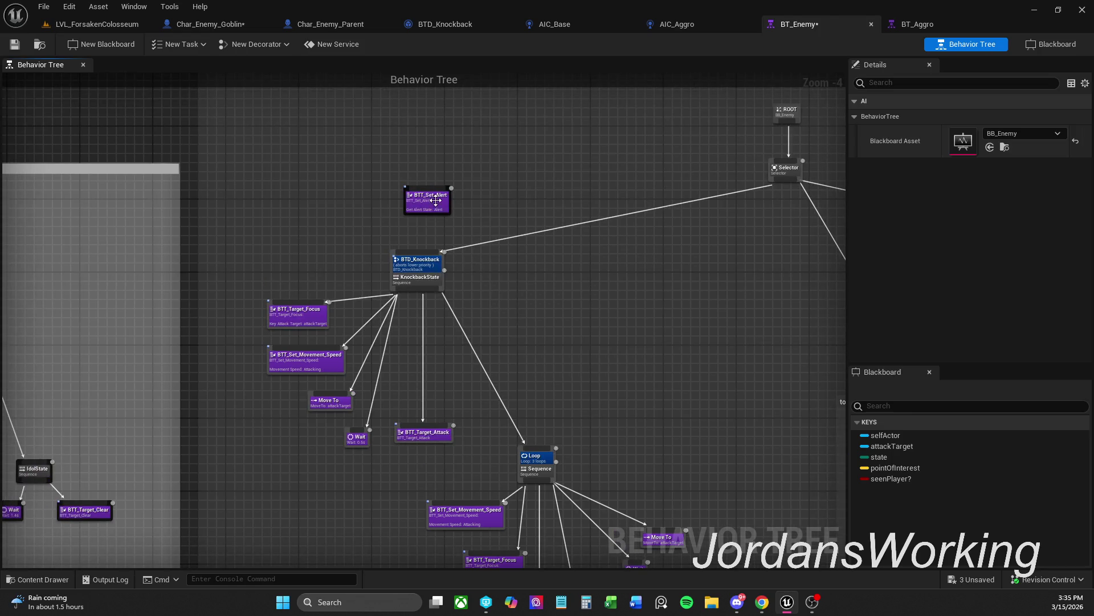
{"action": "left_click_drag", "start_coordinate": [441, 210], "coordinate": [342, 205]}
{"action": "left_click", "coordinate": [473, 193]}
{"action": "left_click", "coordinate": [402, 192]}
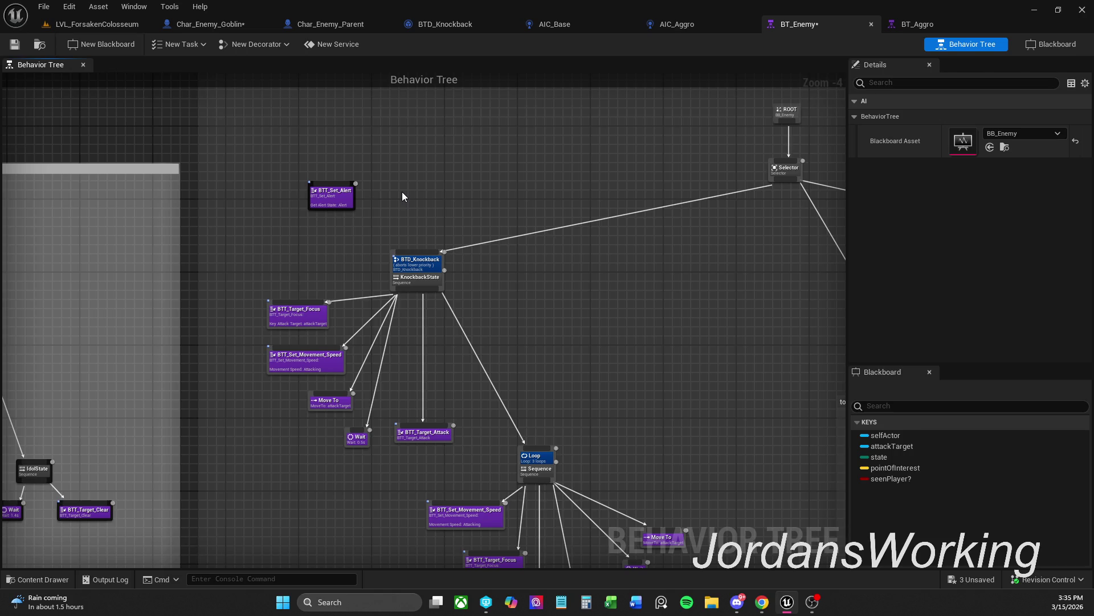
{"action": "left_click", "coordinate": [14, 44]}
{"action": "mouse_move", "coordinate": [474, 374]}
{"action": "left_mouse_down"}
{"action": "mouse_move", "coordinate": [586, 282]}
{"action": "mouse_move", "coordinate": [620, 277]}
{"action": "left_mouse_up"}
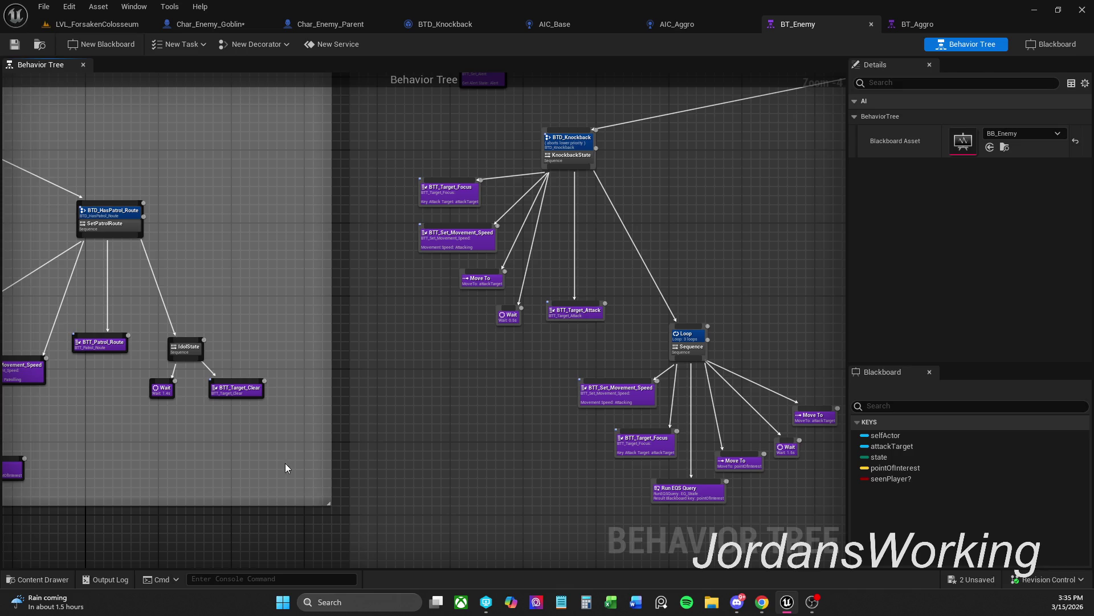
{"action": "left_click", "coordinate": [238, 389]}
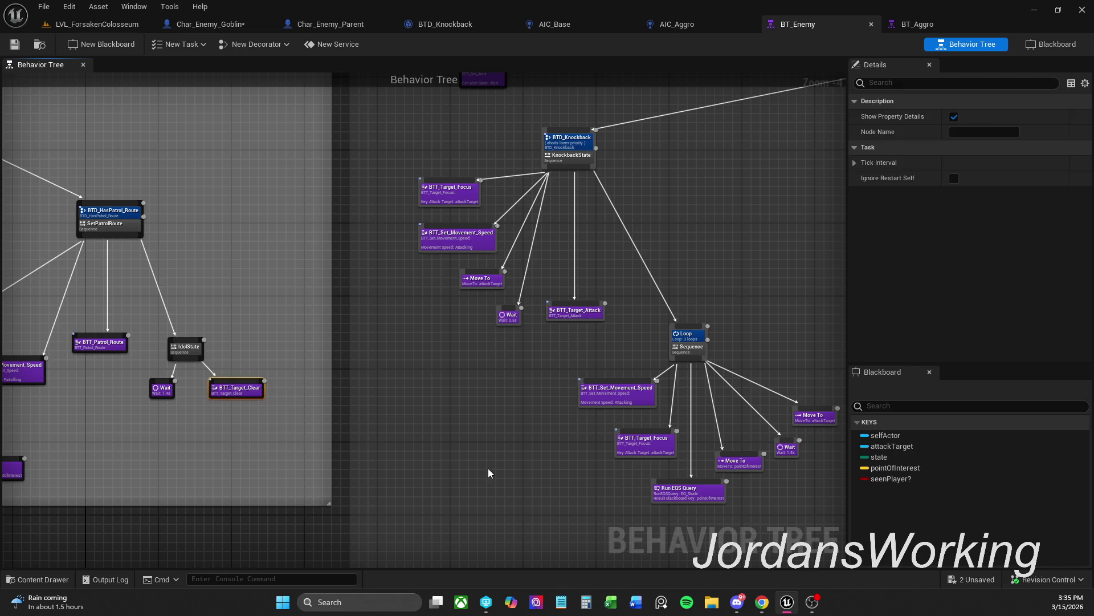
Paste a copy of BTT_Target_Clear under the Loop sequence in BT_Enemy and save
{"action": "left_click_drag", "start_coordinate": [539, 355], "coordinate": [439, 360]}
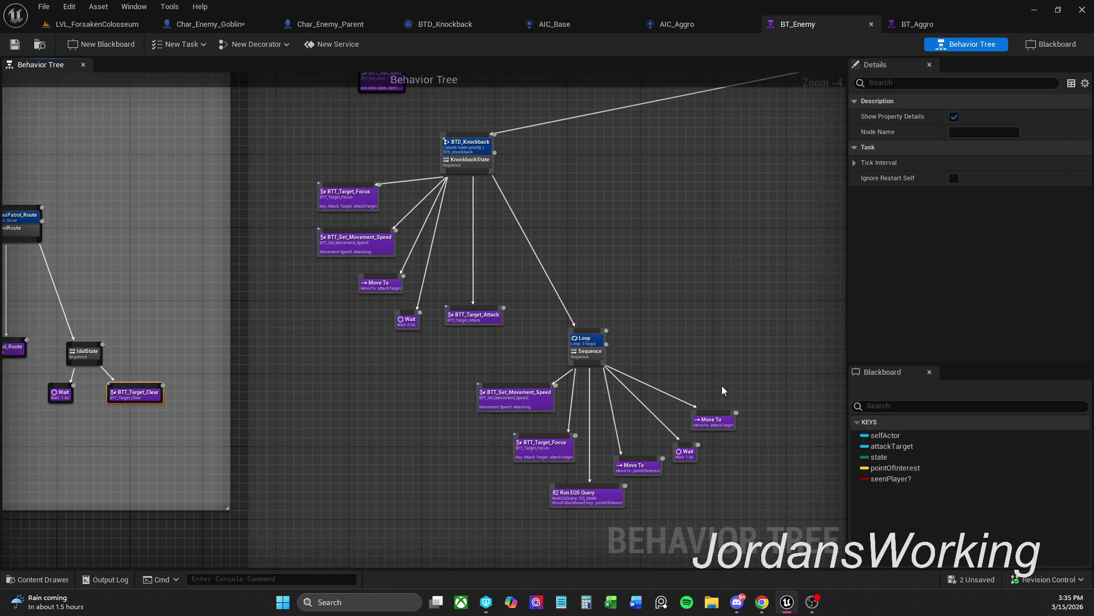
{"action": "key", "text": "ctrl+v"}
{"action": "left_click_drag", "start_coordinate": [745, 384], "coordinate": [598, 367]}
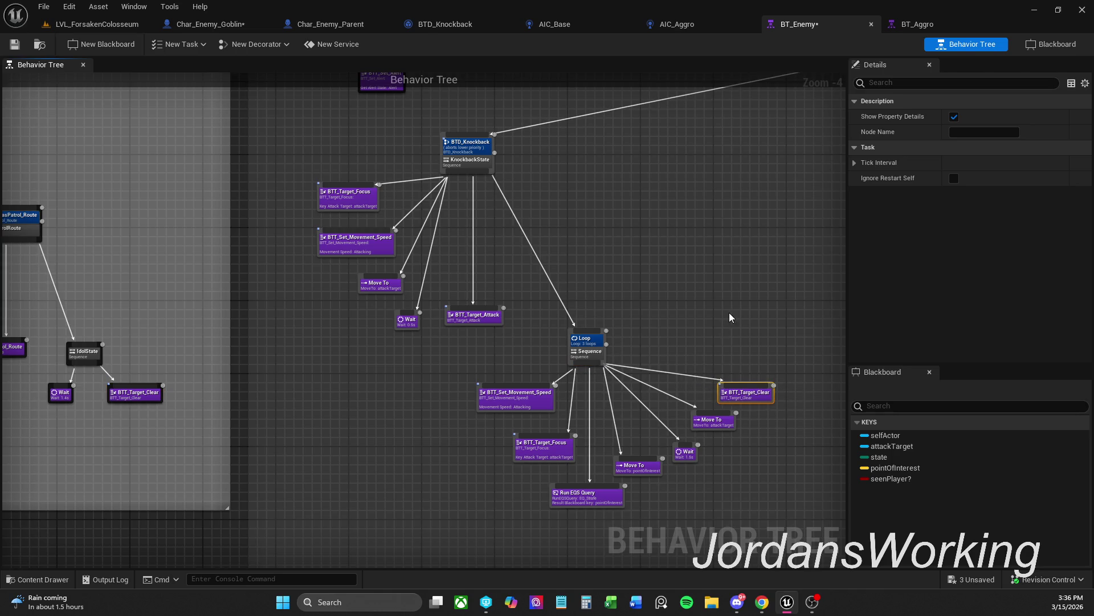
{"action": "left_click", "coordinate": [15, 44]}
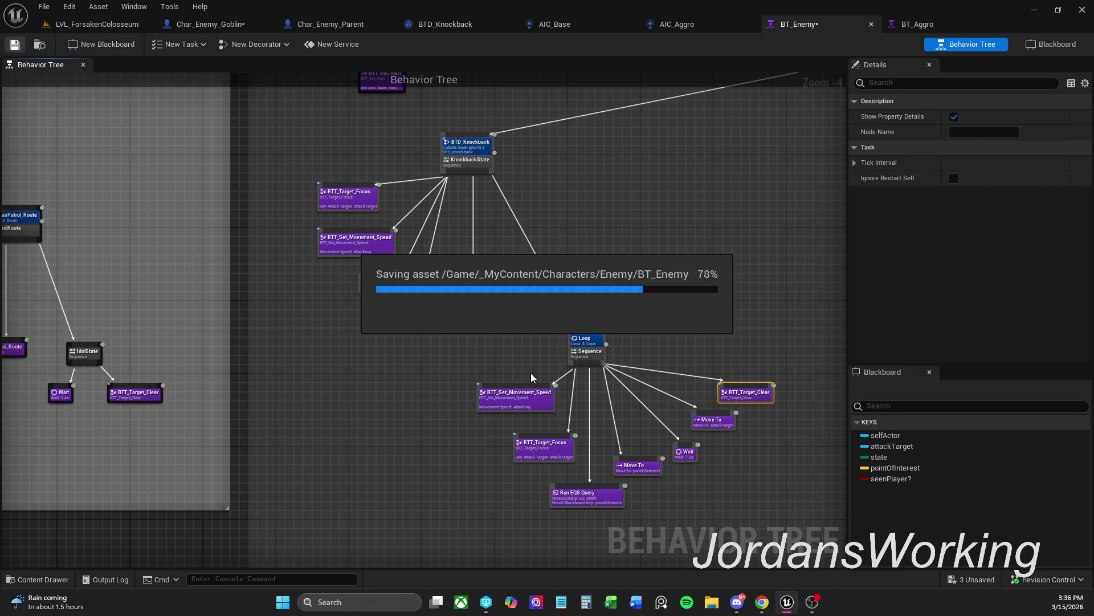
Rearrange BTT_Target_Attack, the Loop subtree and BTT_Target_Clear lower-left, then save BT_Enemy
{"action": "mouse_move", "coordinate": [478, 320]}
{"action": "left_mouse_down"}
{"action": "mouse_move", "coordinate": [432, 367]}
{"action": "mouse_move", "coordinate": [405, 364]}
{"action": "mouse_move", "coordinate": [417, 364]}
{"action": "left_mouse_up"}
{"action": "mouse_move", "coordinate": [514, 534]}
{"action": "left_mouse_down"}
{"action": "mouse_move", "coordinate": [636, 485]}
{"action": "mouse_move", "coordinate": [770, 346]}
{"action": "left_mouse_up"}
{"action": "left_click_drag", "start_coordinate": [590, 353], "coordinate": [544, 377]}
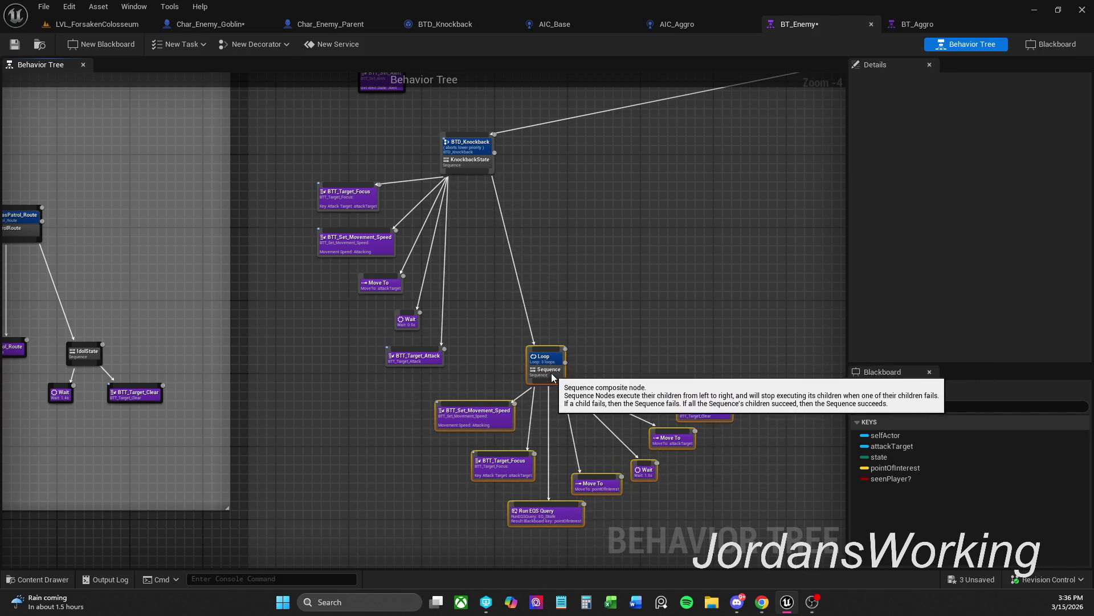
{"action": "left_click", "coordinate": [588, 369]}
{"action": "left_click_drag", "start_coordinate": [707, 416], "coordinate": [685, 397]}
{"action": "left_click", "coordinate": [630, 327]}
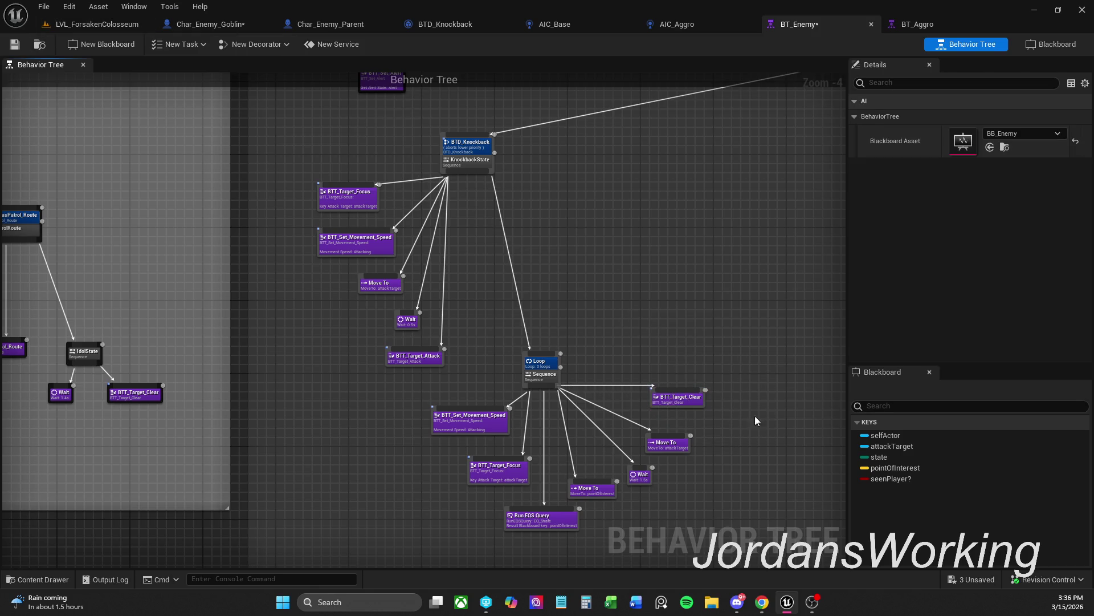
{"action": "left_click", "coordinate": [686, 405]}
{"action": "left_click_drag", "start_coordinate": [686, 405], "coordinate": [692, 407]}
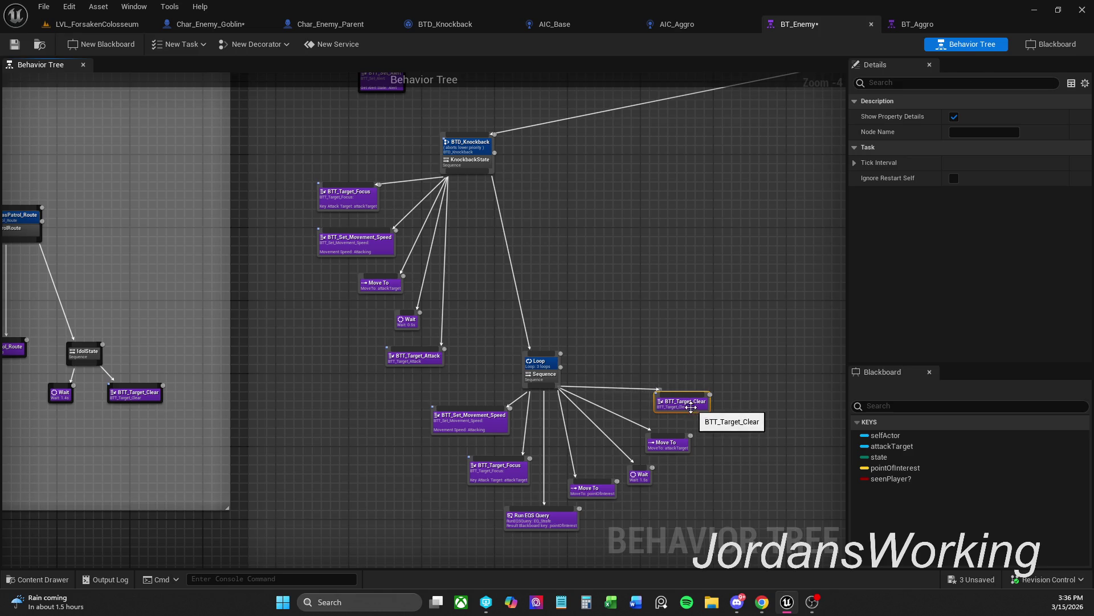
{"action": "key", "text": "ctrl+s"}
Inspect BTT_Set_Alert and the TagetHeard branch across the whole tree, then view AIC_Base's event graph
{"action": "scroll", "coordinate": [549, 346], "scroll_direction": "down", "scroll_amount": 1}
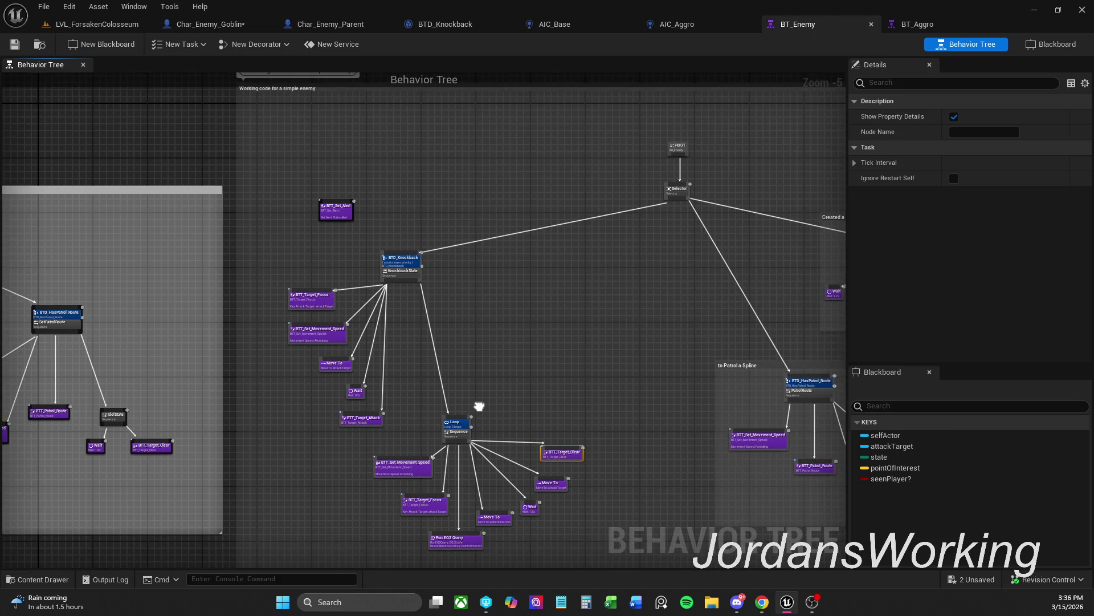
{"action": "left_click", "coordinate": [337, 210]}
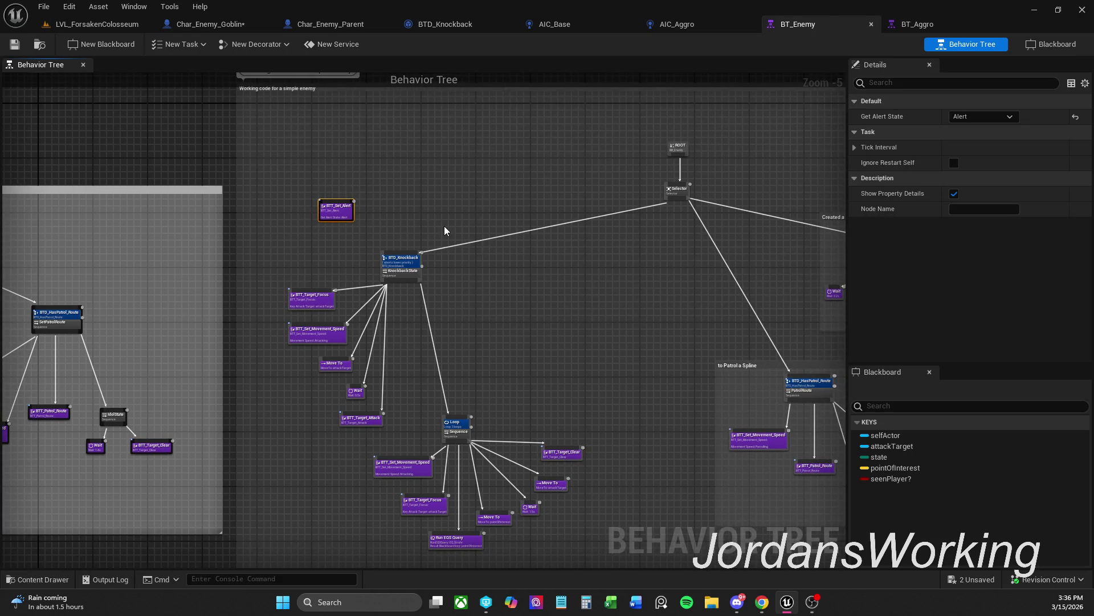
{"action": "key", "text": "Home"}
{"action": "left_click_drag", "start_coordinate": [518, 478], "coordinate": [572, 422]}
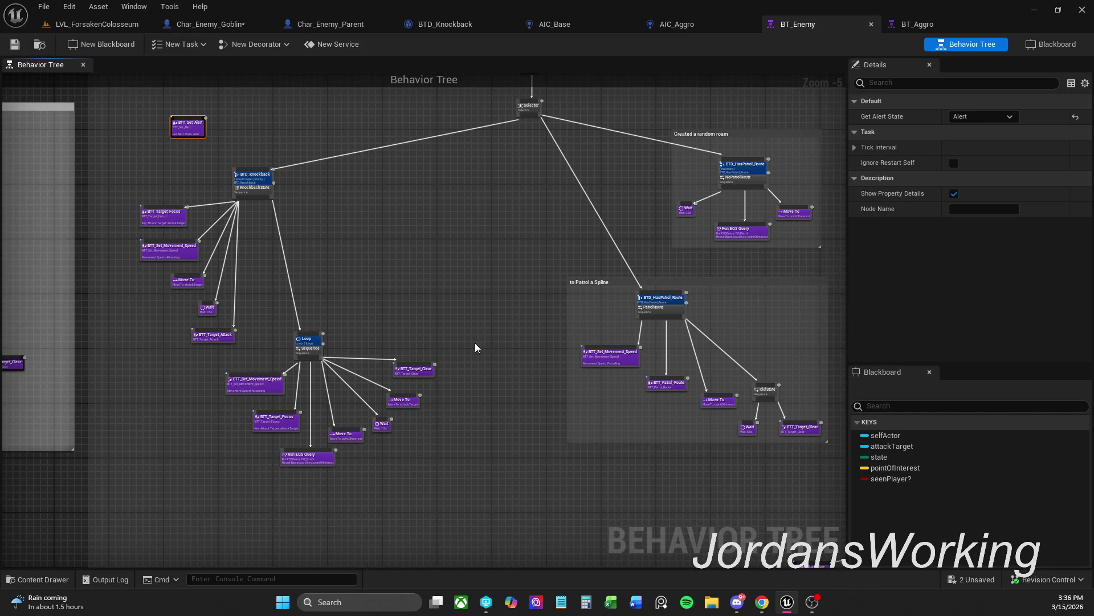
{"action": "mouse_move", "coordinate": [613, 466]}
{"action": "left_mouse_down"}
{"action": "mouse_move", "coordinate": [623, 256]}
{"action": "mouse_move", "coordinate": [380, 292]}
{"action": "left_mouse_up"}
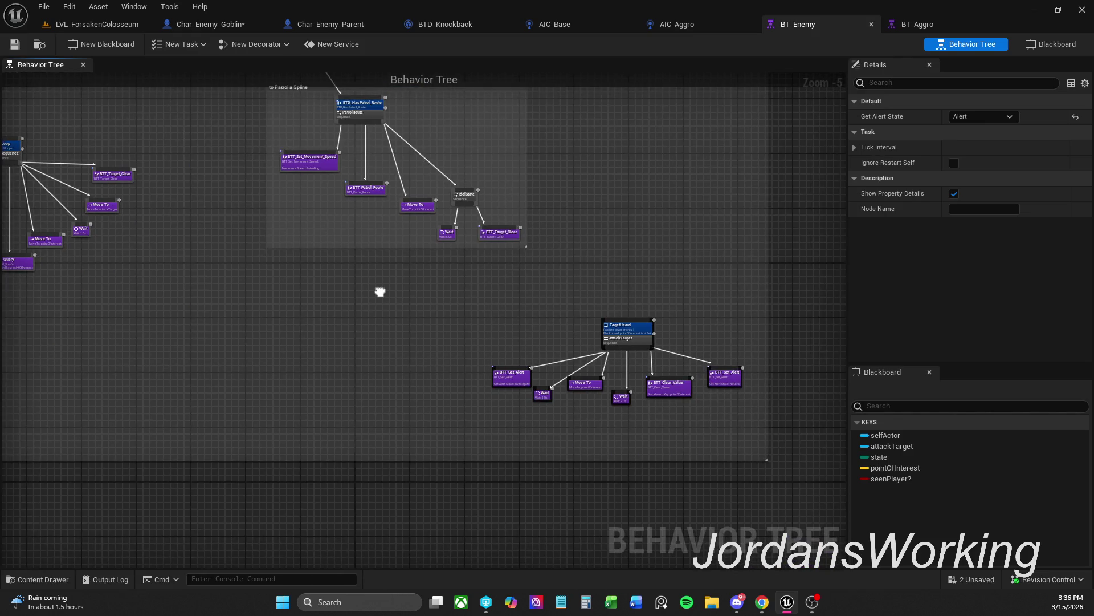
{"action": "scroll", "coordinate": [417, 313], "scroll_direction": "up", "scroll_amount": 3}
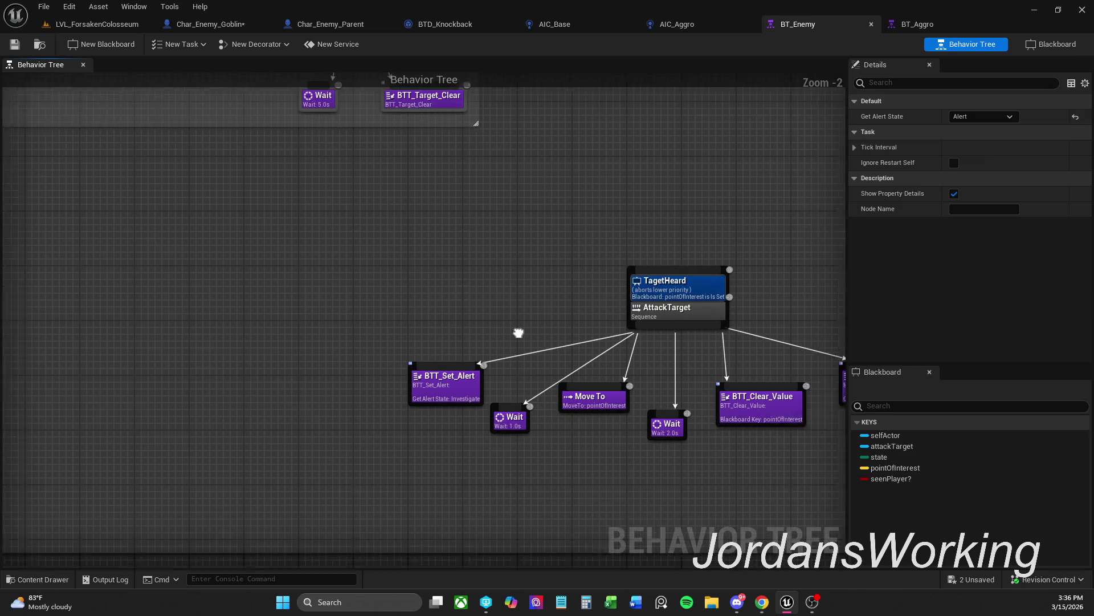
{"action": "scroll", "coordinate": [414, 318], "scroll_direction": "down", "scroll_amount": 1}
{"action": "mouse_move", "coordinate": [418, 317]}
{"action": "left_mouse_down"}
{"action": "mouse_move", "coordinate": [462, 315]}
{"action": "mouse_move", "coordinate": [507, 290]}
{"action": "mouse_move", "coordinate": [723, 344]}
{"action": "mouse_move", "coordinate": [349, 342]}
{"action": "mouse_move", "coordinate": [386, 302]}
{"action": "left_mouse_up"}
{"action": "scroll", "coordinate": [508, 291], "scroll_direction": "down", "scroll_amount": 1}
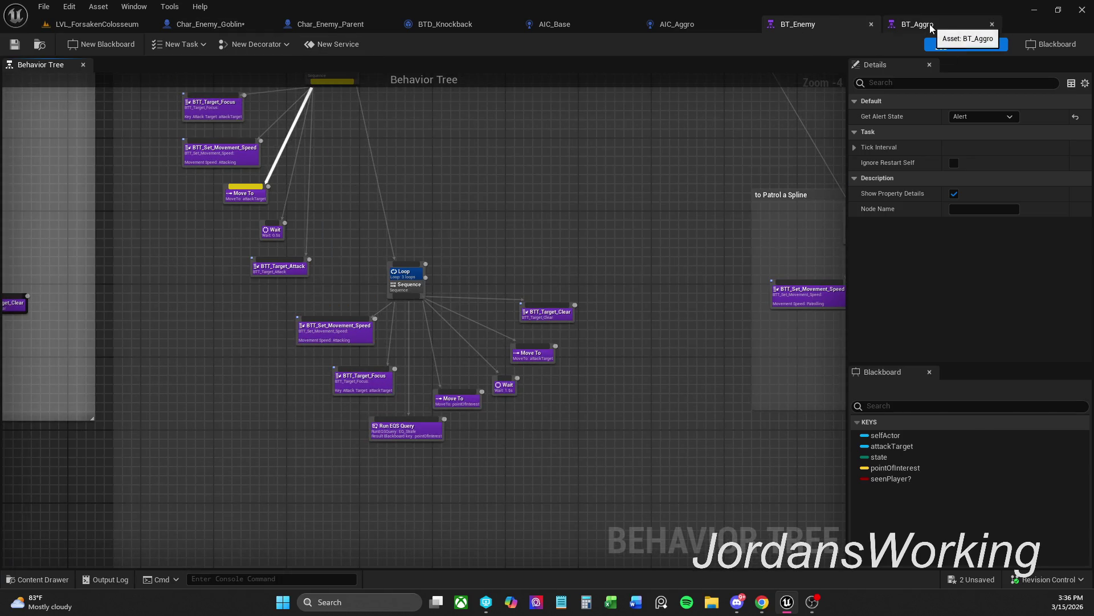
{"action": "left_click", "coordinate": [567, 25]}
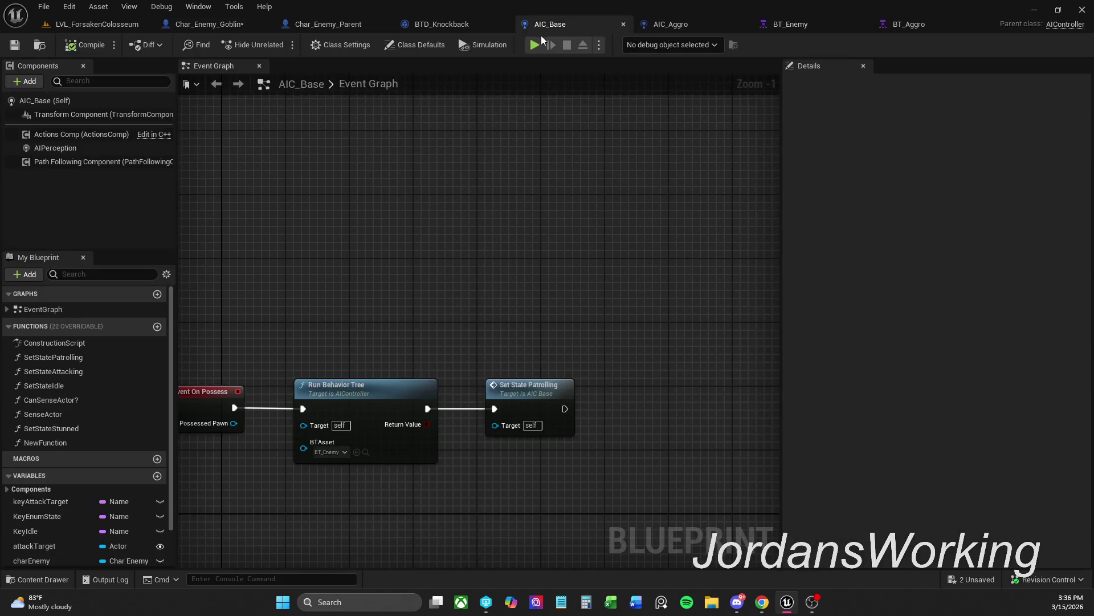
Review Char_Enemy_Parent's Aggro? setters and BeginPlay chain, filtering its details for 'contr'
{"action": "left_click", "coordinate": [317, 24]}
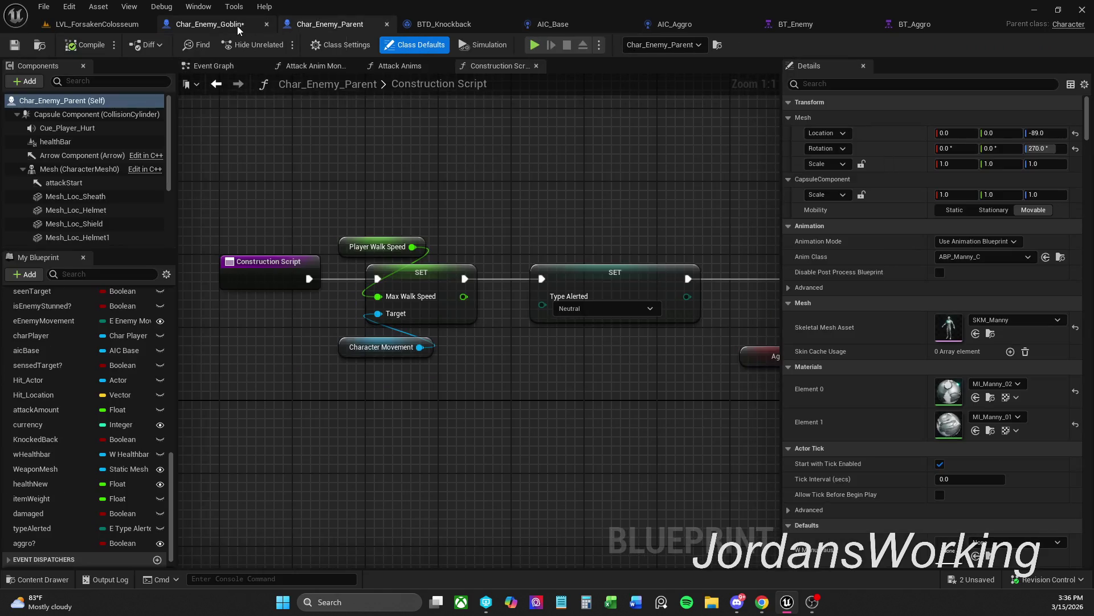
{"action": "scroll", "coordinate": [433, 210], "scroll_direction": "down", "scroll_amount": 1}
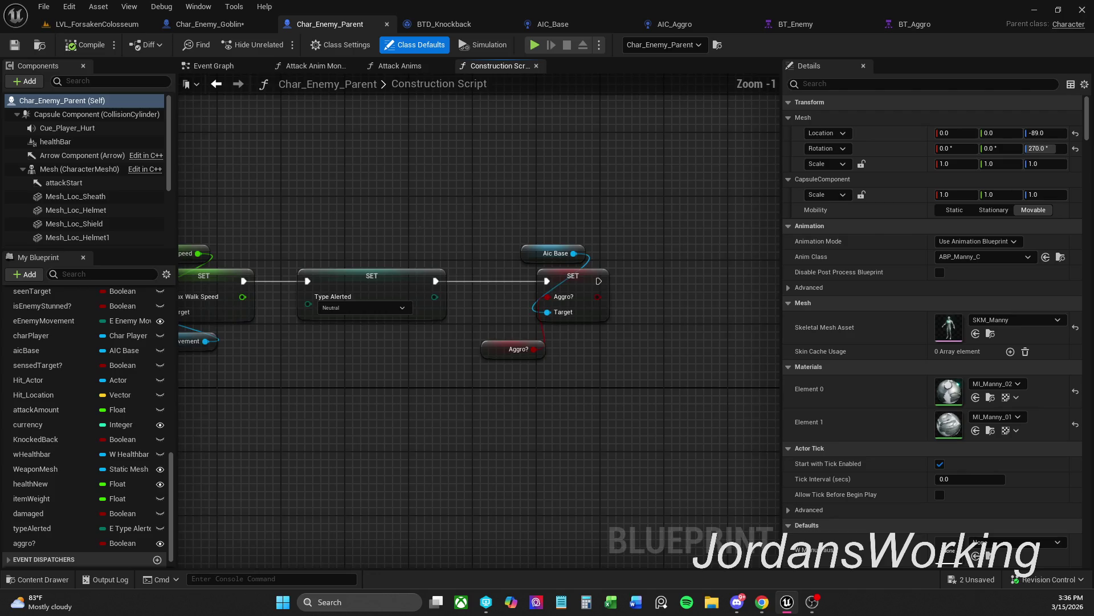
{"action": "left_click_drag", "start_coordinate": [419, 222], "coordinate": [603, 230]}
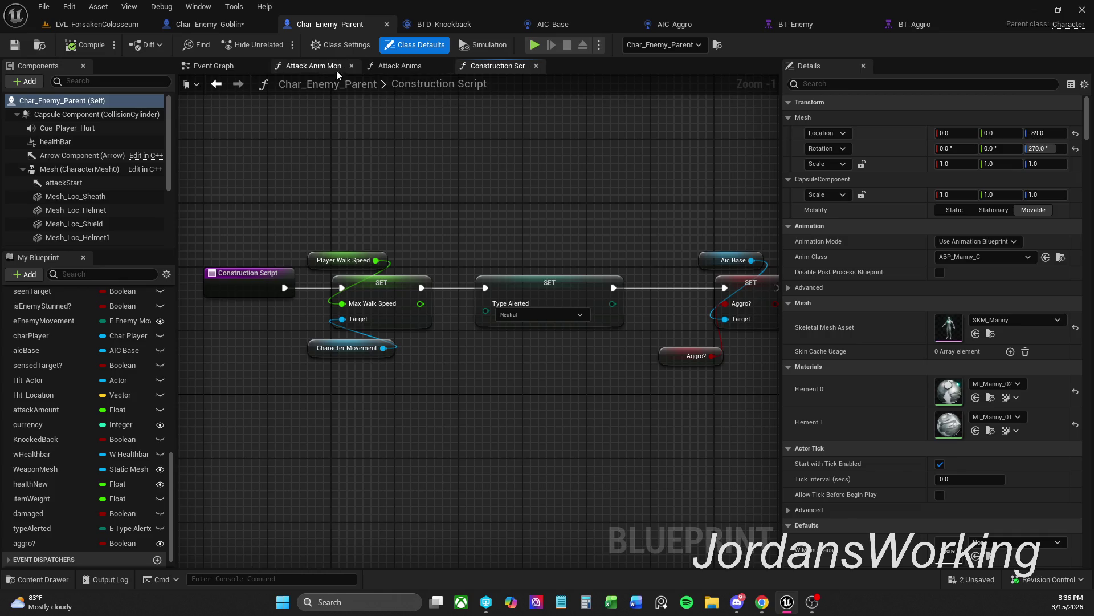
{"action": "left_click", "coordinate": [231, 68]}
{"action": "mouse_move", "coordinate": [705, 233]}
{"action": "left_mouse_down"}
{"action": "mouse_move", "coordinate": [667, 234]}
{"action": "mouse_move", "coordinate": [713, 251]}
{"action": "mouse_move", "coordinate": [764, 234]}
{"action": "mouse_move", "coordinate": [568, 273]}
{"action": "mouse_move", "coordinate": [444, 268]}
{"action": "mouse_move", "coordinate": [420, 64]}
{"action": "left_mouse_up"}
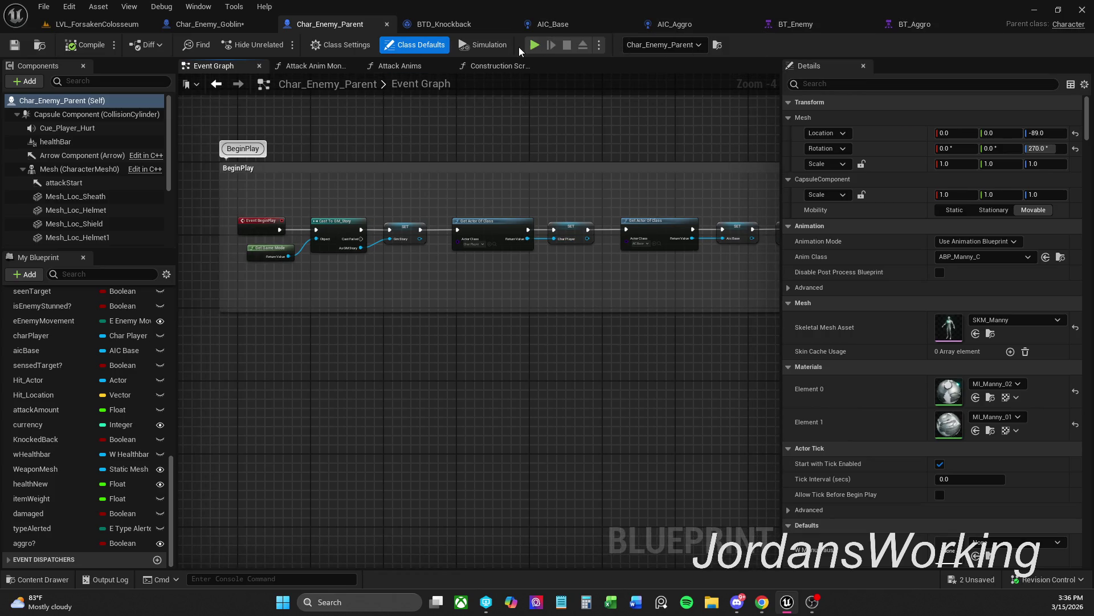
{"action": "left_click", "coordinate": [921, 85]}
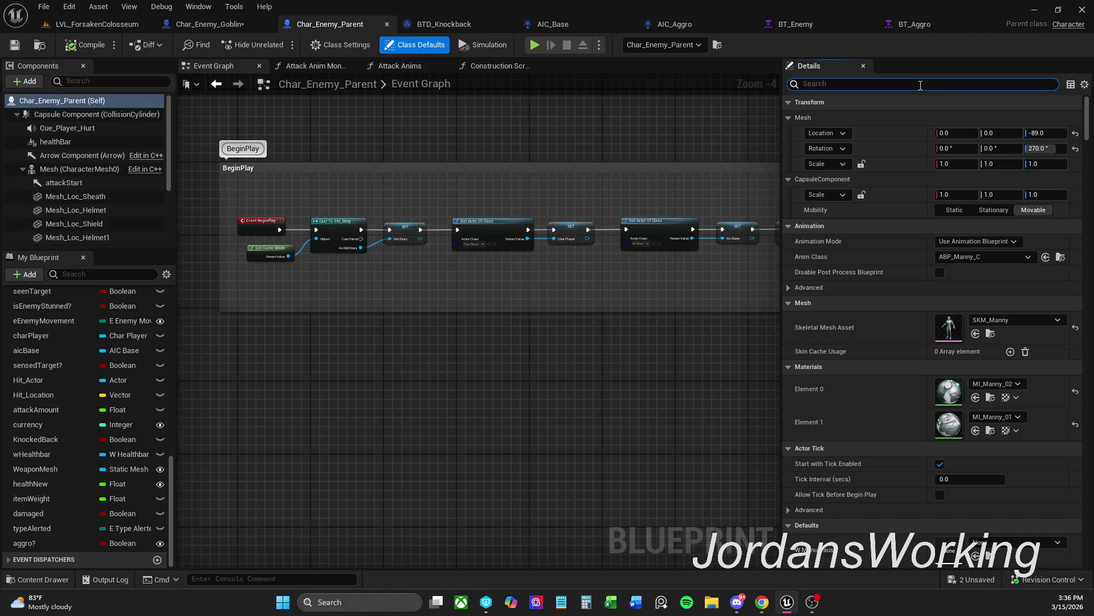
{"action": "type", "text": "contr"}
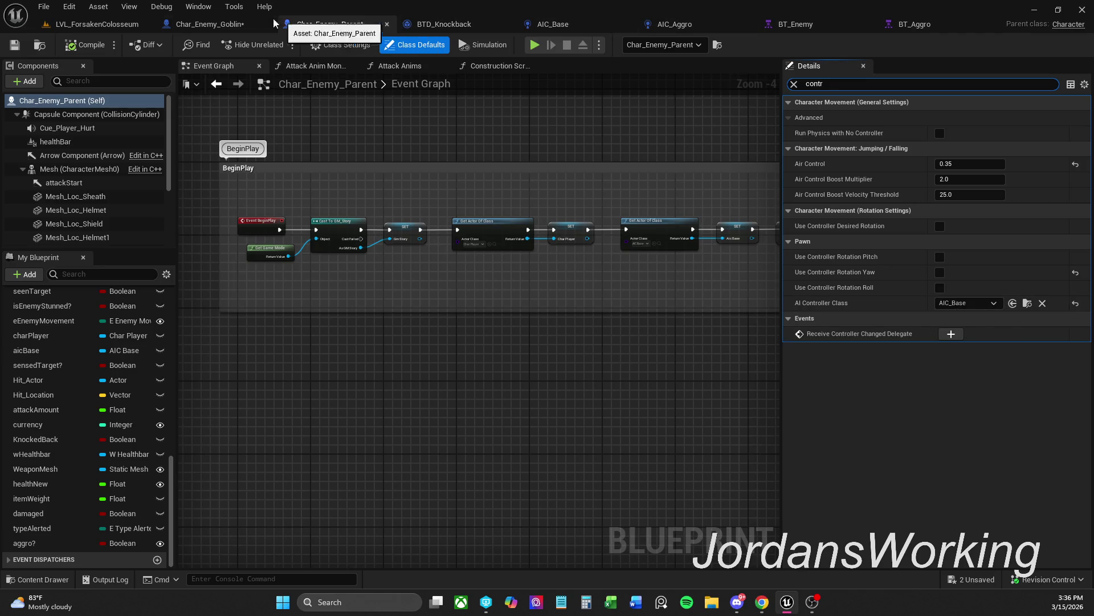
In Char_Enemy_Goblin's Class Defaults, filter 'contr' and set AI Controller Class to AIC_Base
{"action": "left_click", "coordinate": [232, 25]}
{"action": "left_click", "coordinate": [876, 86]}
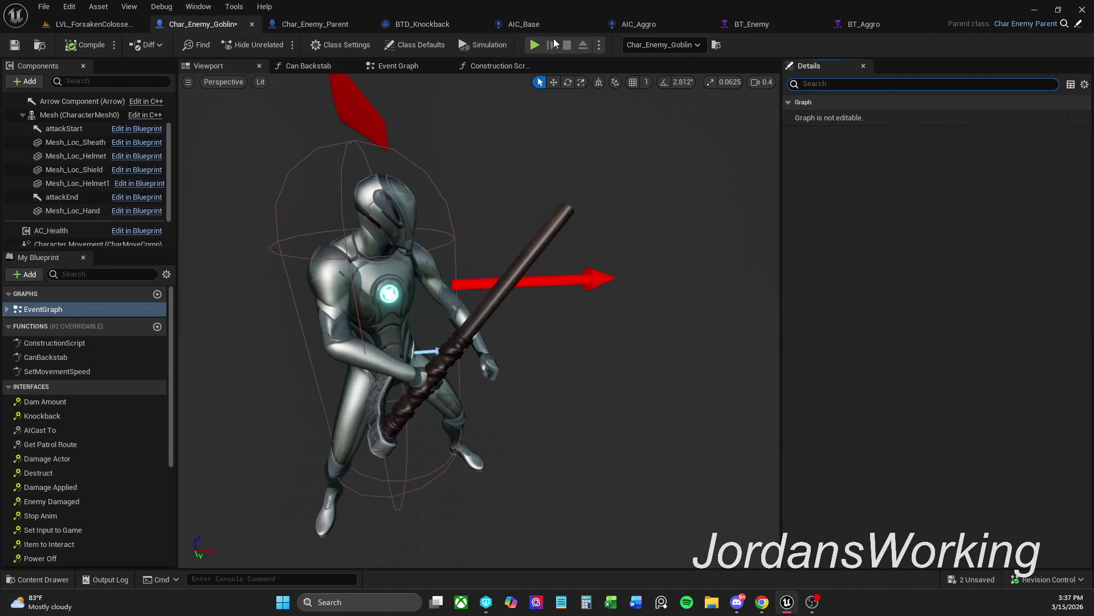
{"action": "left_click", "coordinate": [398, 47]}
{"action": "left_click", "coordinate": [857, 86]}
{"action": "type", "text": "contr"}
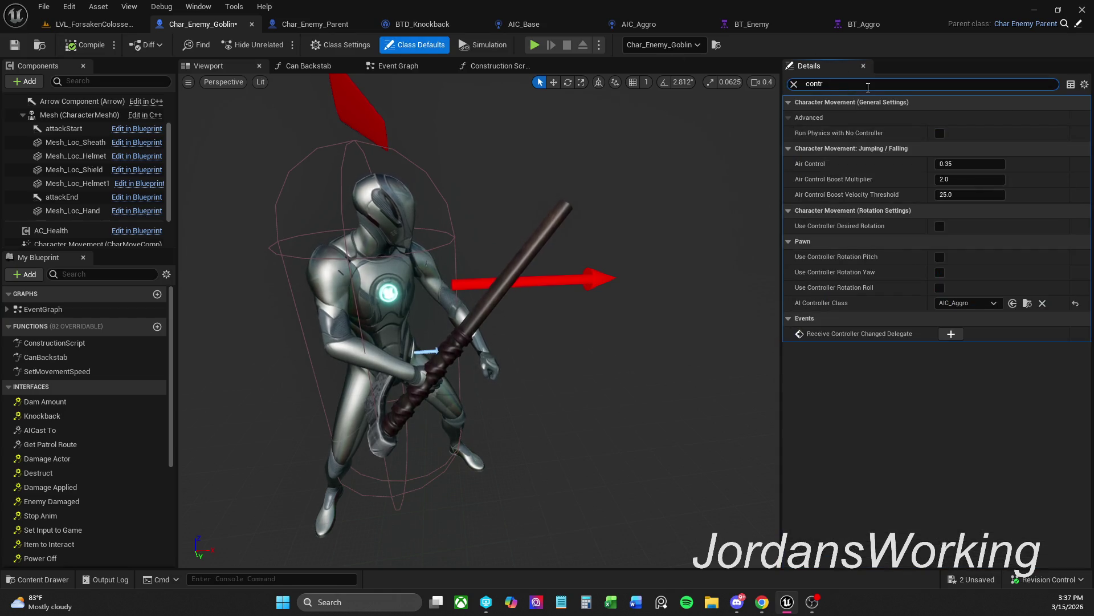
{"action": "left_click", "coordinate": [1076, 303]}
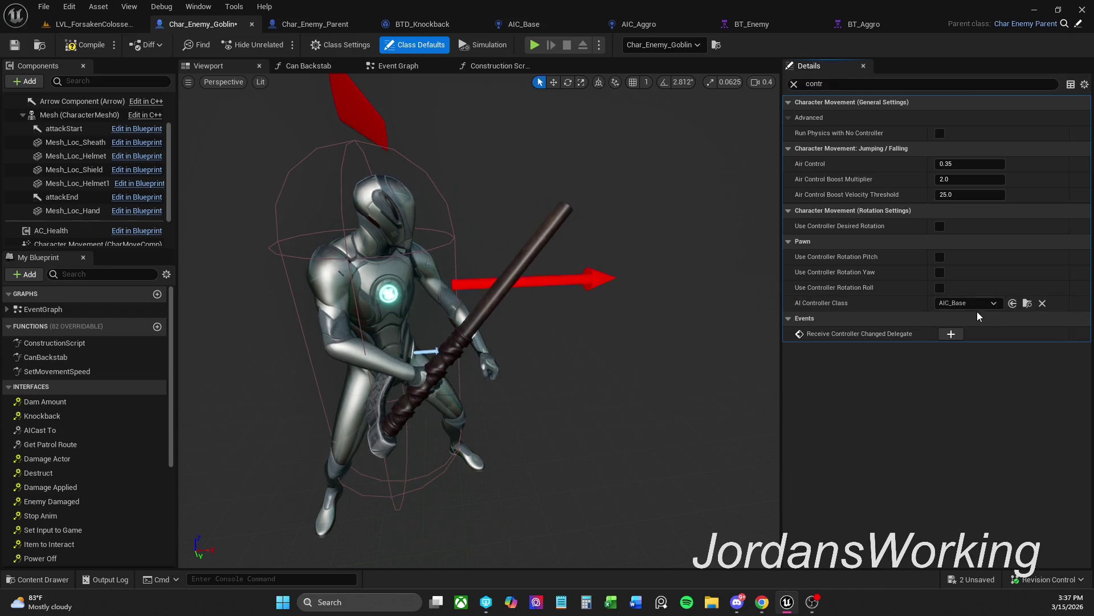
Clear the property filter, save the goblin blueprint, and start playing the level
{"action": "left_click", "coordinate": [794, 85]}
{"action": "left_click", "coordinate": [15, 46]}
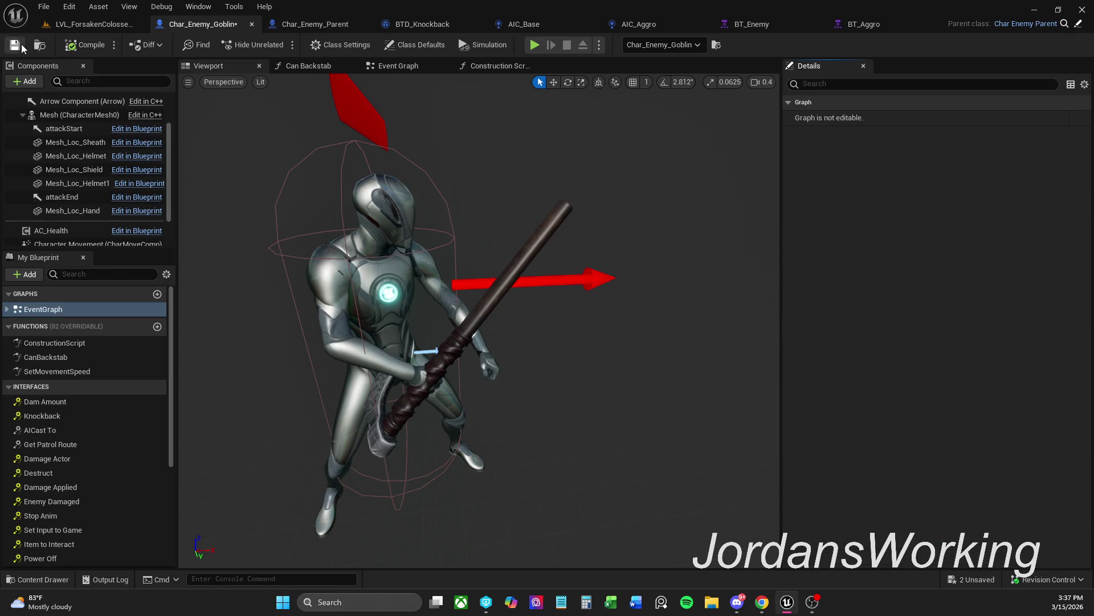
{"action": "left_click", "coordinate": [108, 24]}
{"action": "left_click", "coordinate": [277, 45]}
Run the player through the level into the arena near the goblin enemies, then stop playing
{"action": "key", "text": "w"}
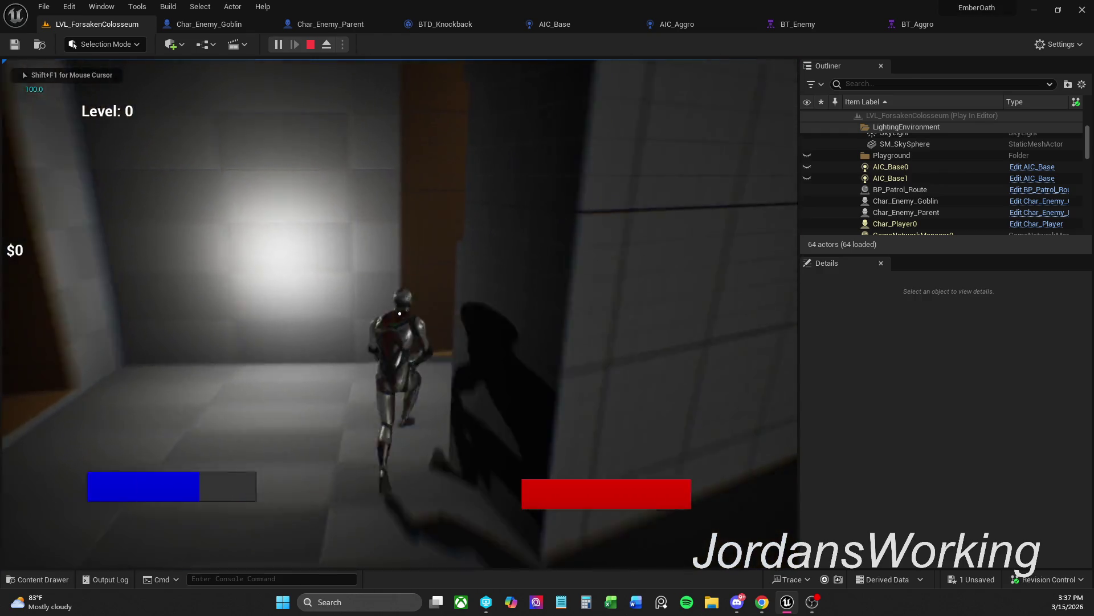
{"action": "key", "text": "w"}
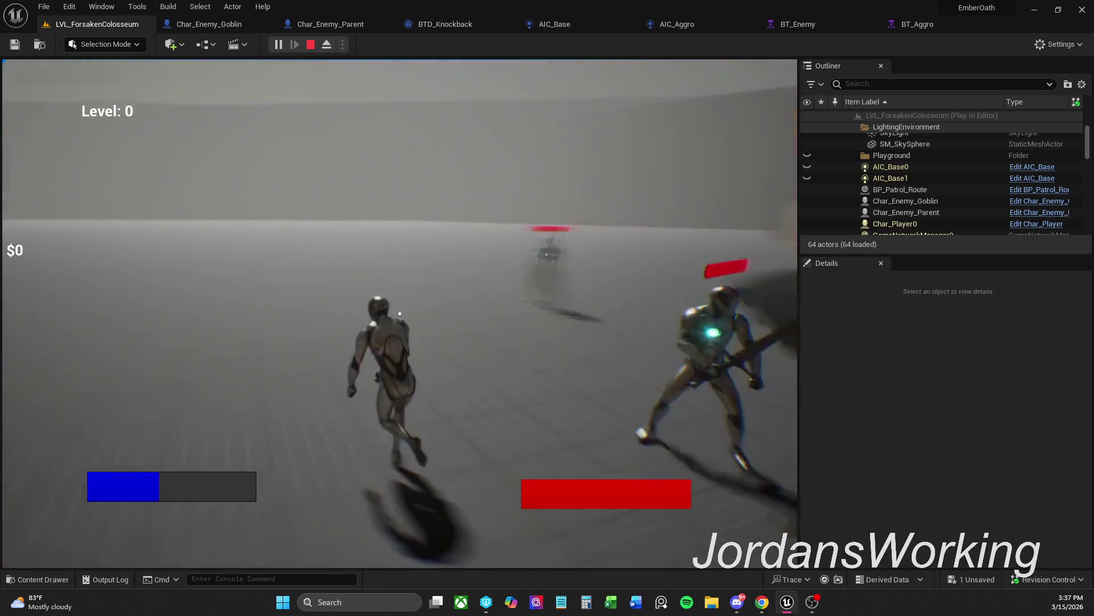
{"action": "key", "text": "w"}
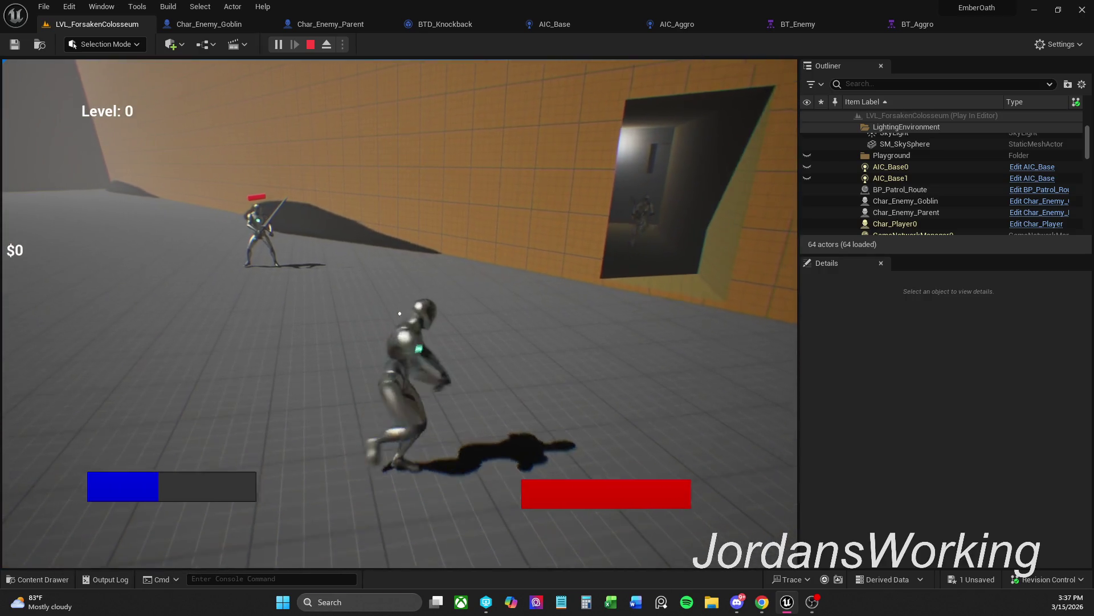
{"action": "key", "text": "w"}
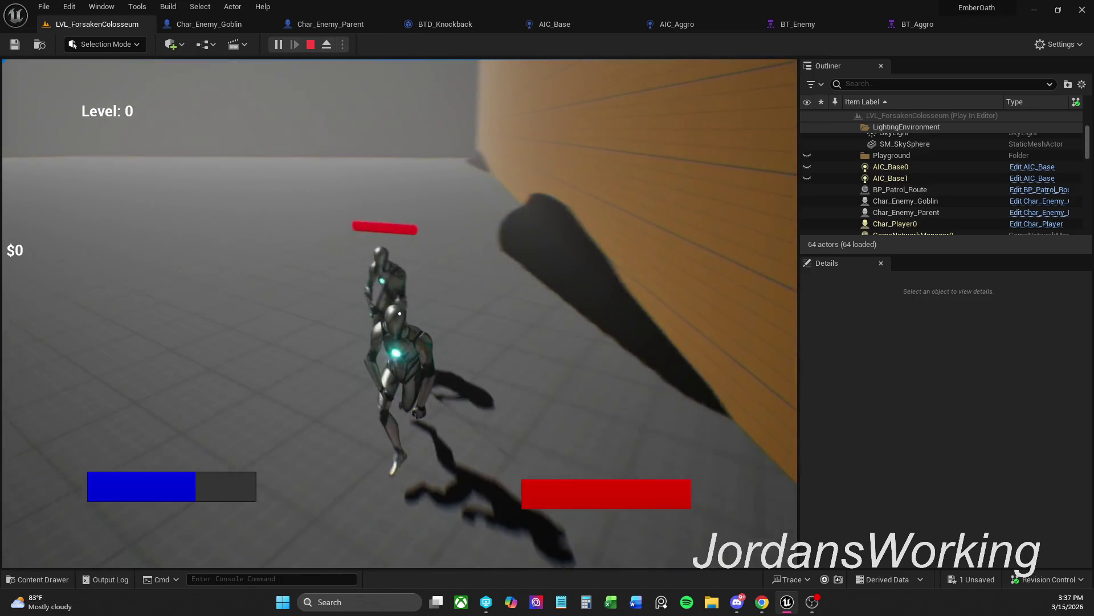
{"action": "key", "text": "w"}
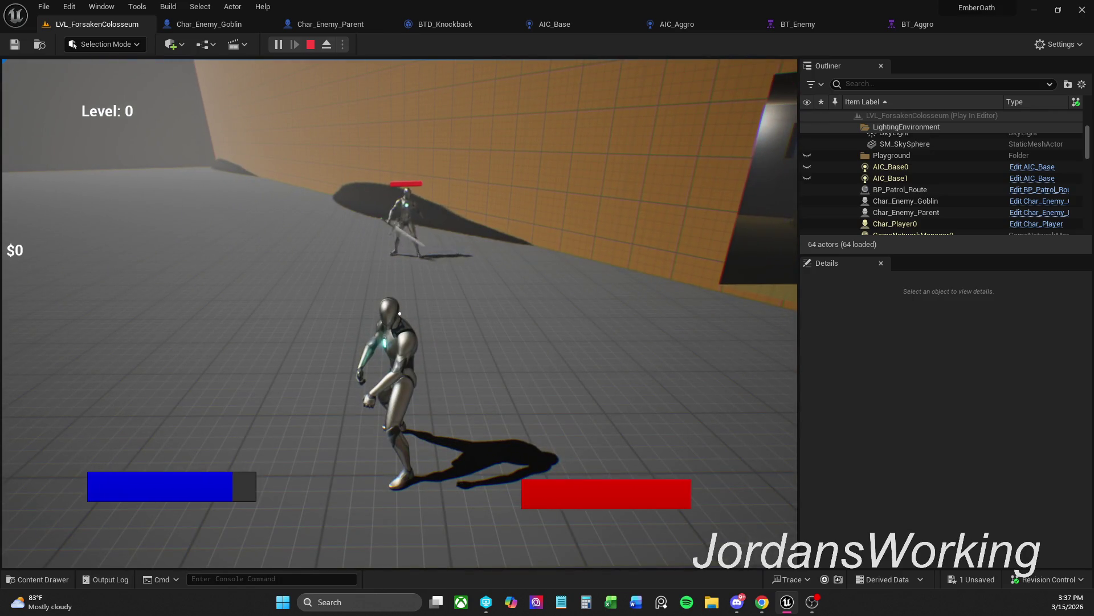
{"action": "key", "text": "Escape"}
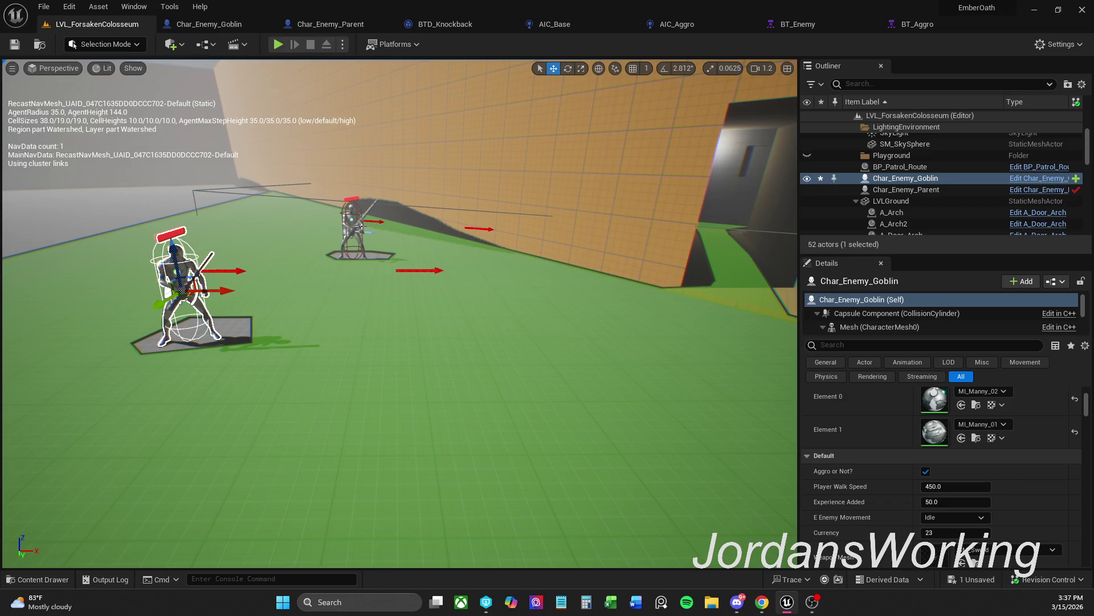
Open Char_Enemy_Parent from the level, check its Construction Script, then view AIC_Aggro's event graph
{"action": "left_click", "coordinate": [351, 219]}
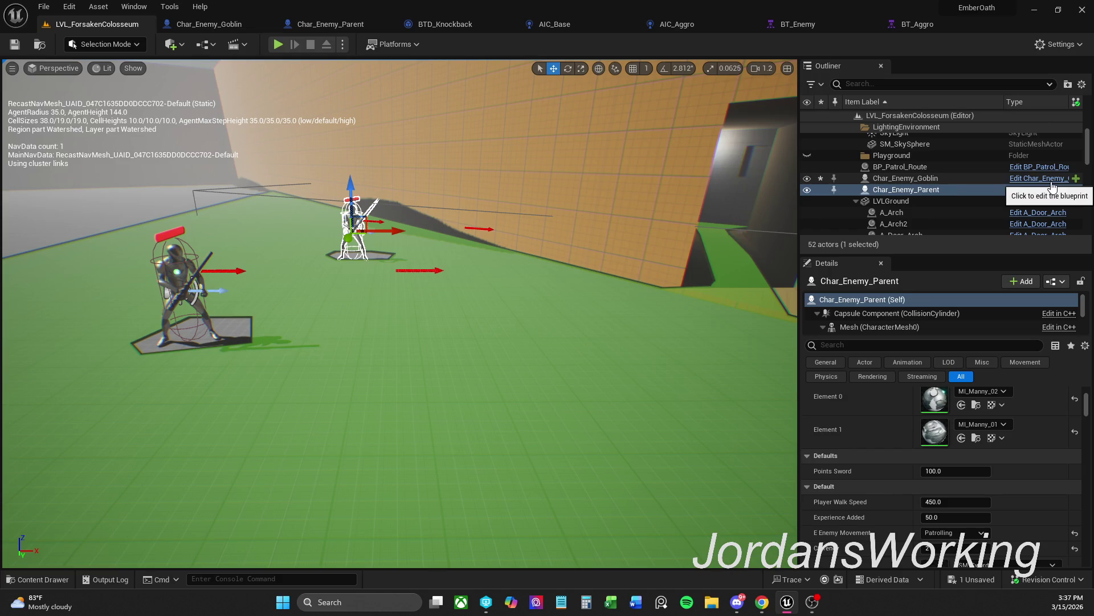
{"action": "left_click", "coordinate": [1035, 196]}
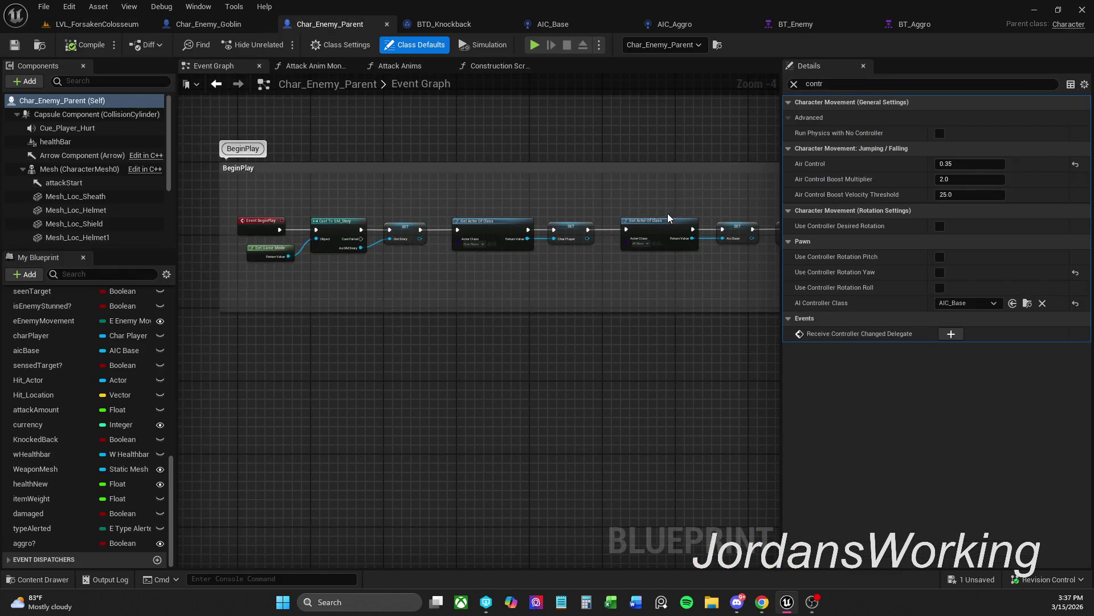
{"action": "left_click", "coordinate": [794, 84]}
{"action": "left_click", "coordinate": [495, 66]}
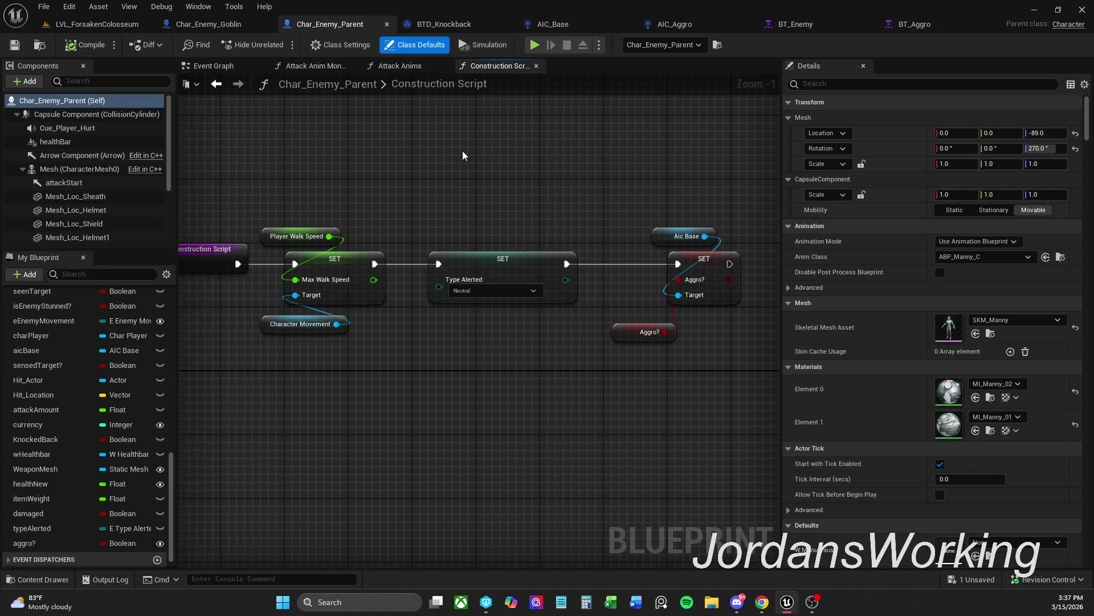
{"action": "left_click", "coordinate": [681, 27]}
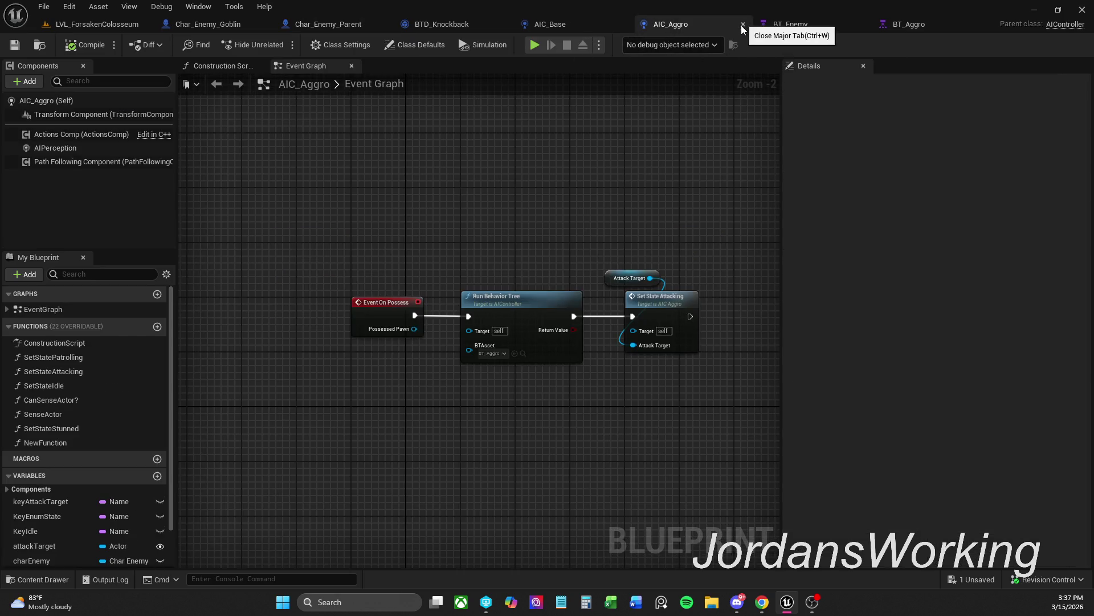
Close AIC_Aggro and force-delete it from the Content Drawer, then return to Char_Enemy_Parent
{"action": "left_click", "coordinate": [743, 24]}
{"action": "left_click", "coordinate": [33, 581]}
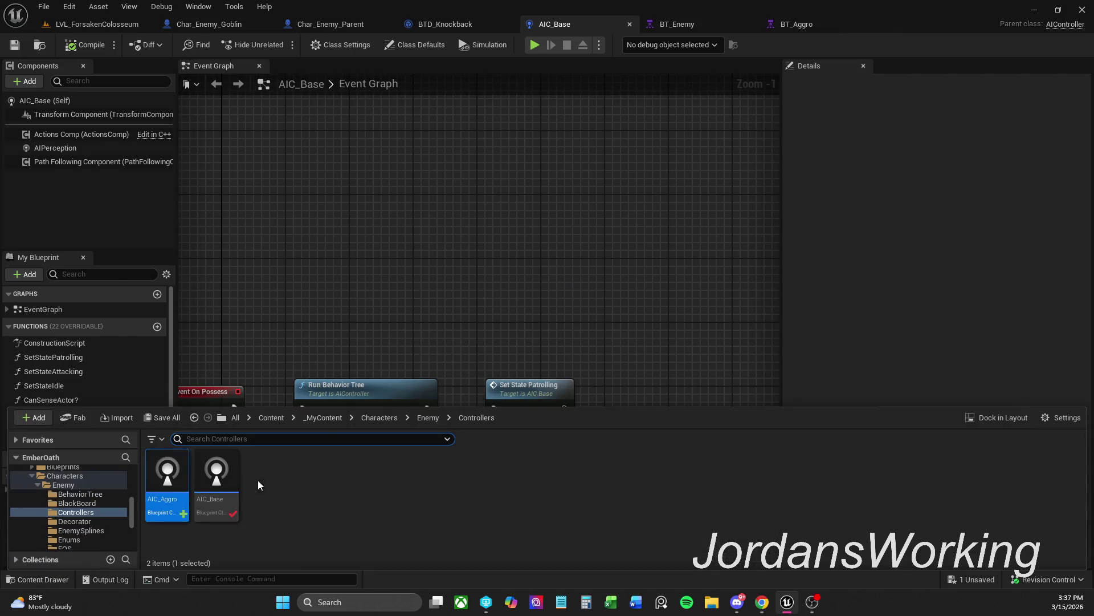
{"action": "right_click", "coordinate": [171, 484]}
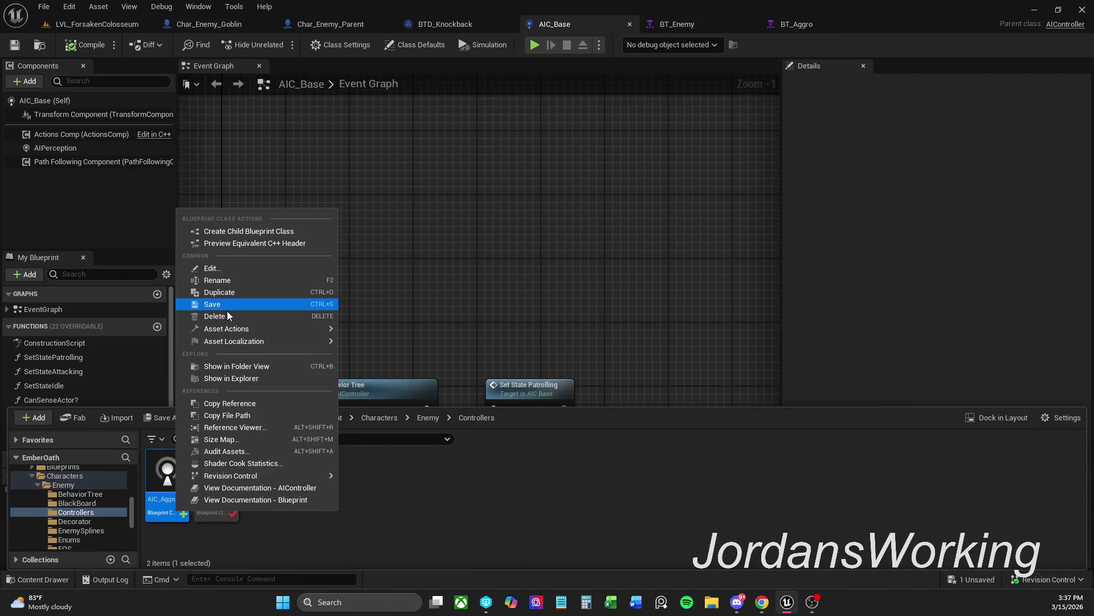
{"action": "left_click", "coordinate": [227, 312]}
{"action": "left_click", "coordinate": [494, 482]}
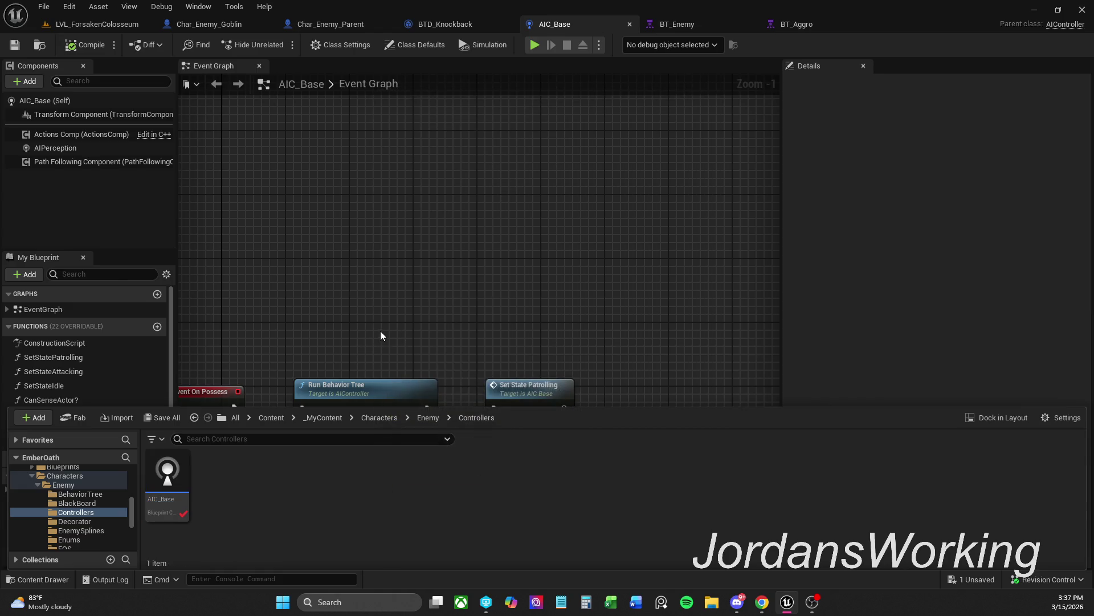
{"action": "left_click_drag", "start_coordinate": [412, 304], "coordinate": [479, 233]}
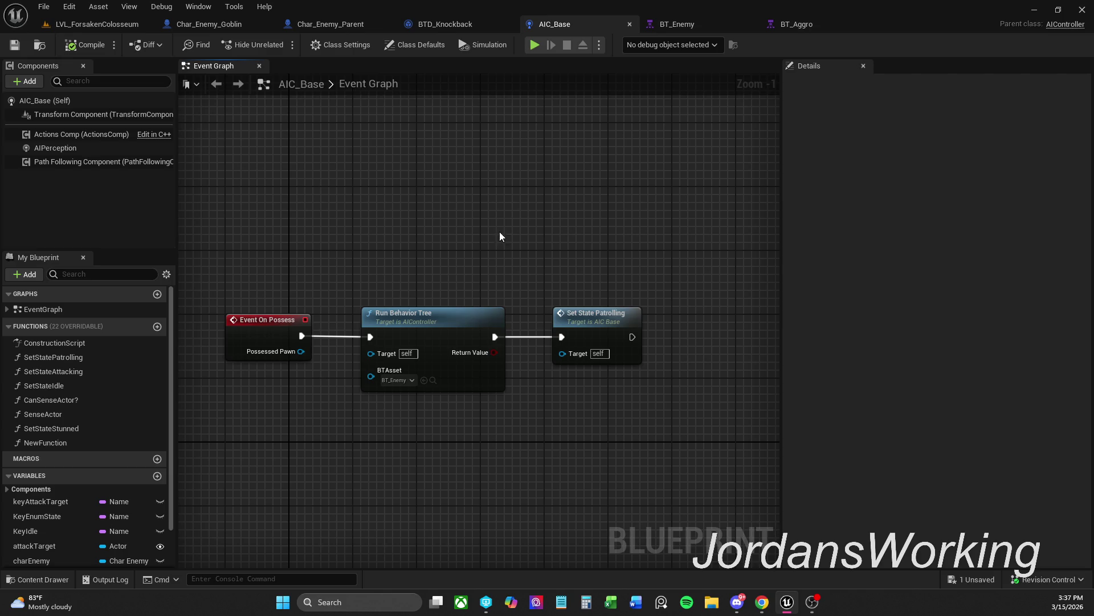
{"action": "left_click", "coordinate": [333, 25]}
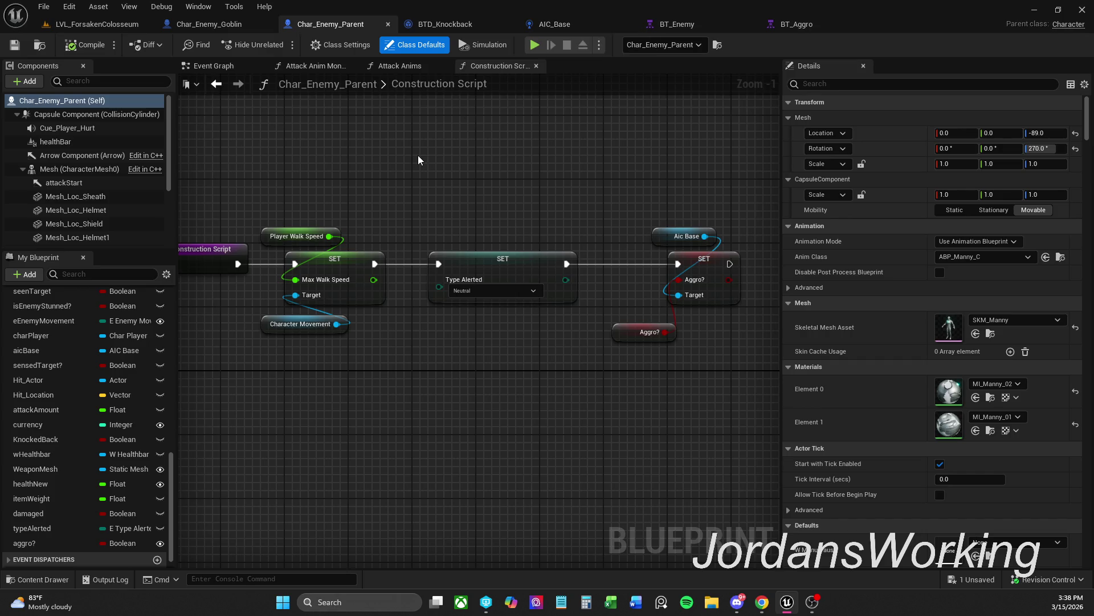
Swap the goblin's axe mesh for SM_Sword and compile Char_Enemy_Goblin
{"action": "left_click", "coordinate": [239, 23]}
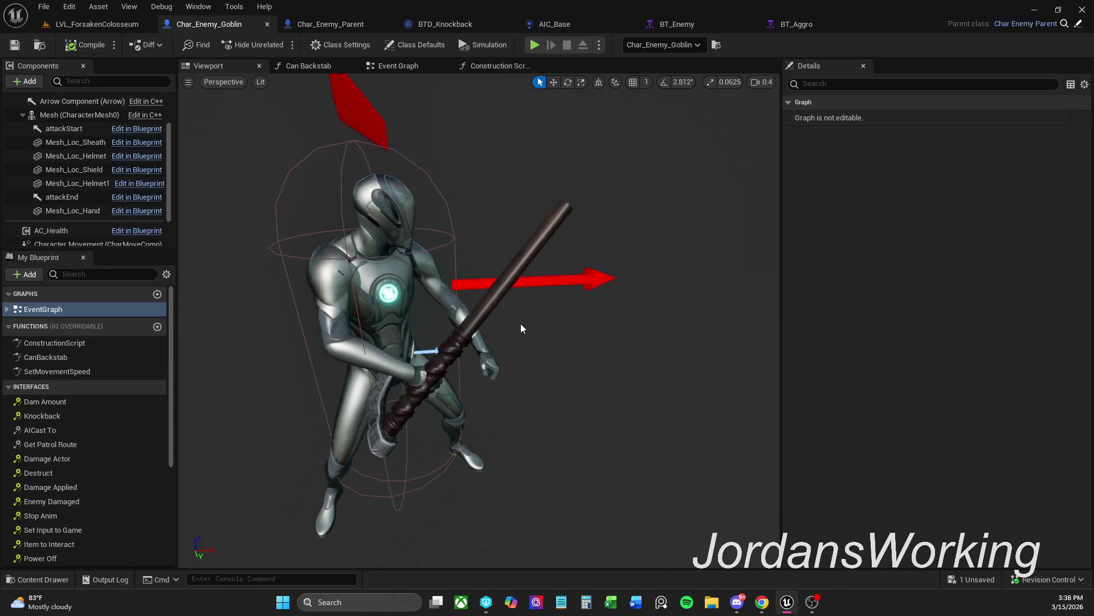
{"action": "left_click", "coordinate": [523, 265]}
{"action": "key", "text": "w"}
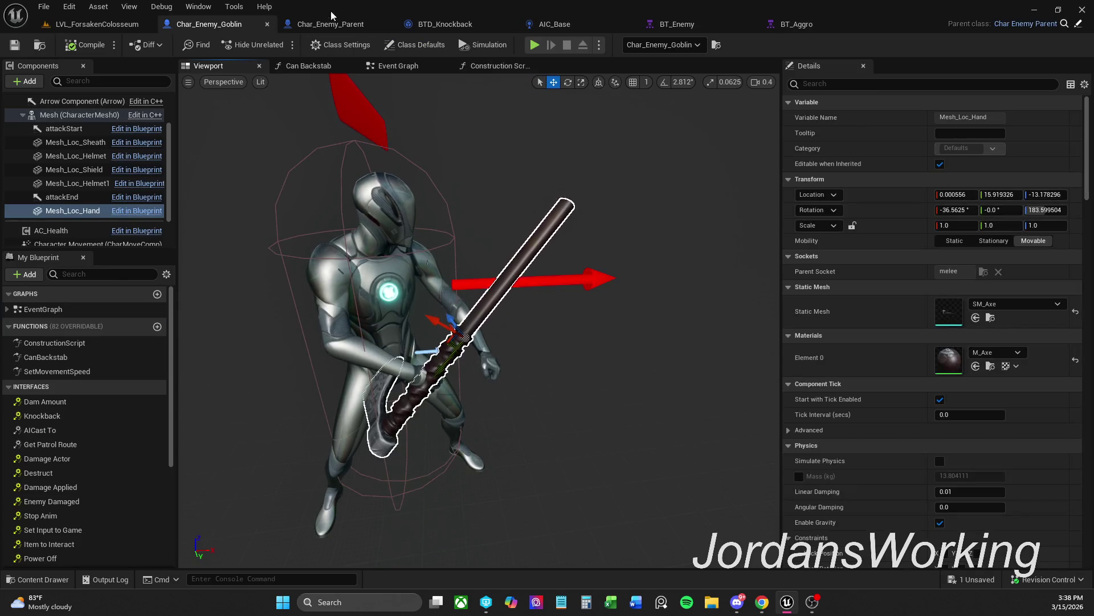
{"action": "left_click", "coordinate": [975, 317]}
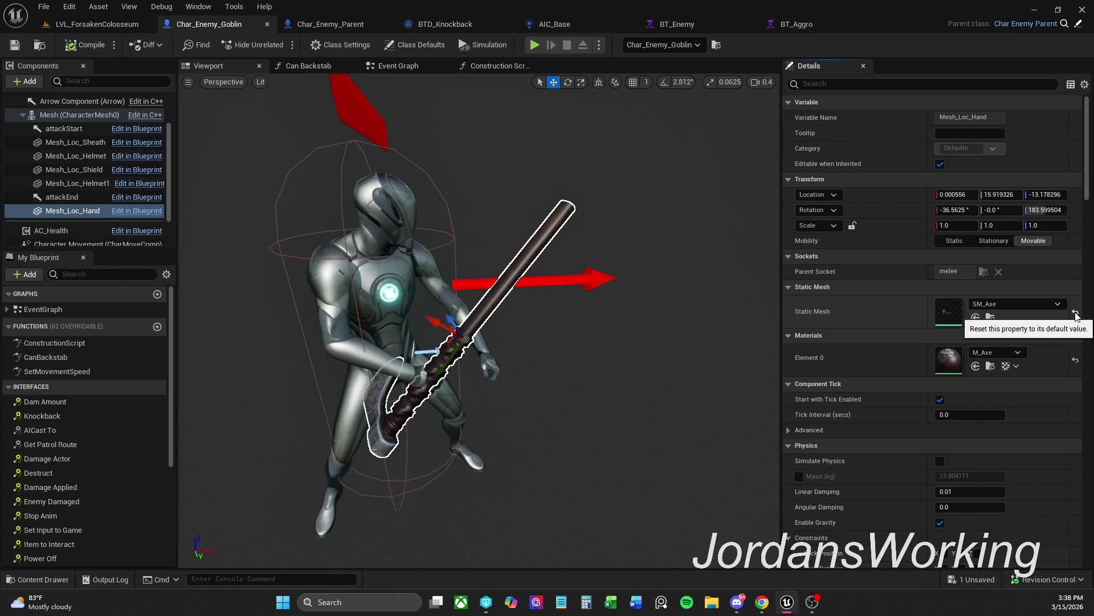
{"action": "left_click", "coordinate": [76, 48]}
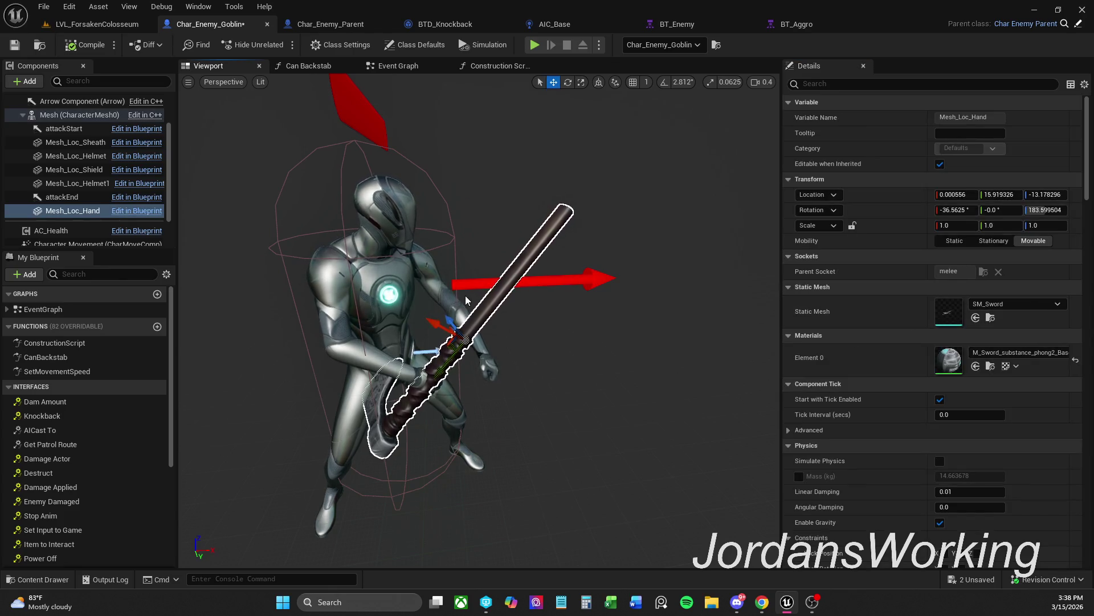
Delete every construction script node except Parent: Construction Script and recompile the goblin
{"action": "left_click", "coordinate": [500, 67]}
{"action": "mouse_move", "coordinate": [602, 217]}
{"action": "left_mouse_down"}
{"action": "mouse_move", "coordinate": [487, 179]}
{"action": "mouse_move", "coordinate": [398, 246]}
{"action": "left_mouse_up"}
{"action": "left_click_drag", "start_coordinate": [391, 197], "coordinate": [455, 204]}
{"action": "scroll", "coordinate": [455, 199], "scroll_direction": "down", "scroll_amount": 1}
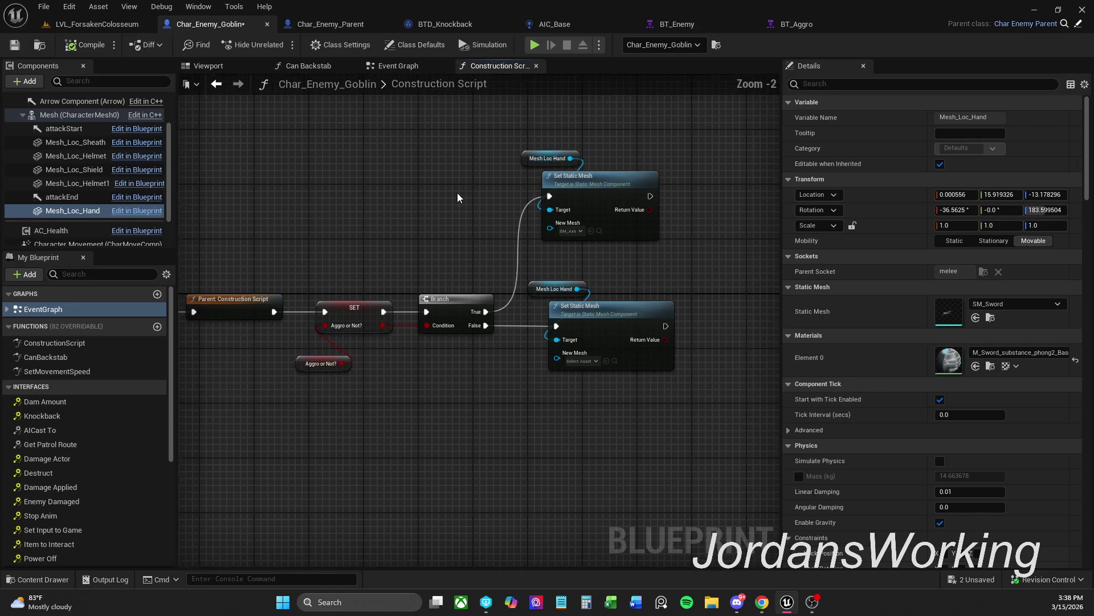
{"action": "left_click_drag", "start_coordinate": [323, 142], "coordinate": [657, 417]}
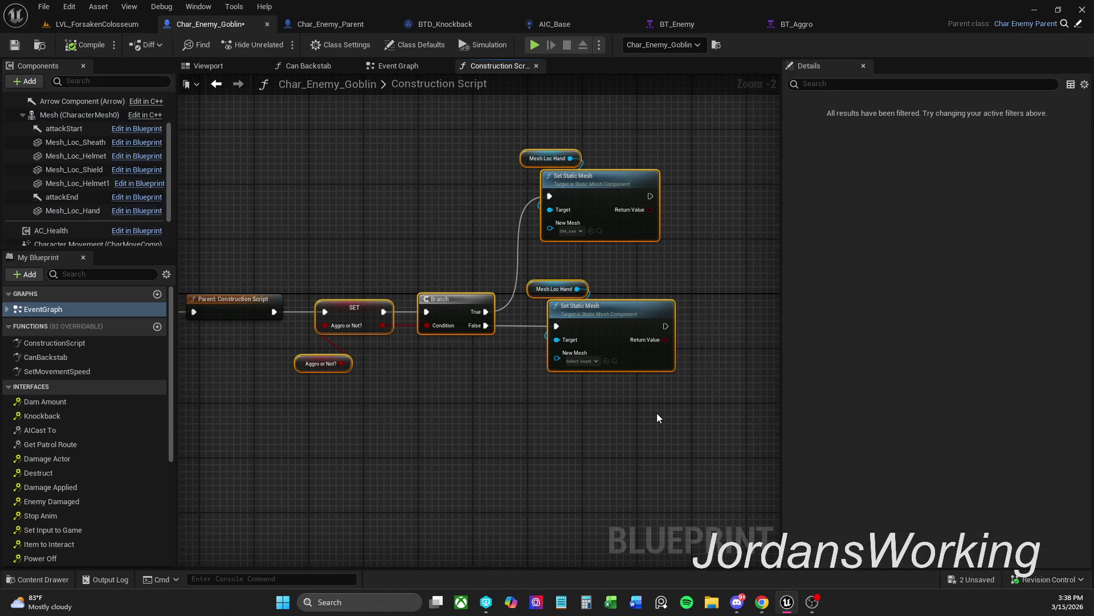
{"action": "key", "text": "Delete"}
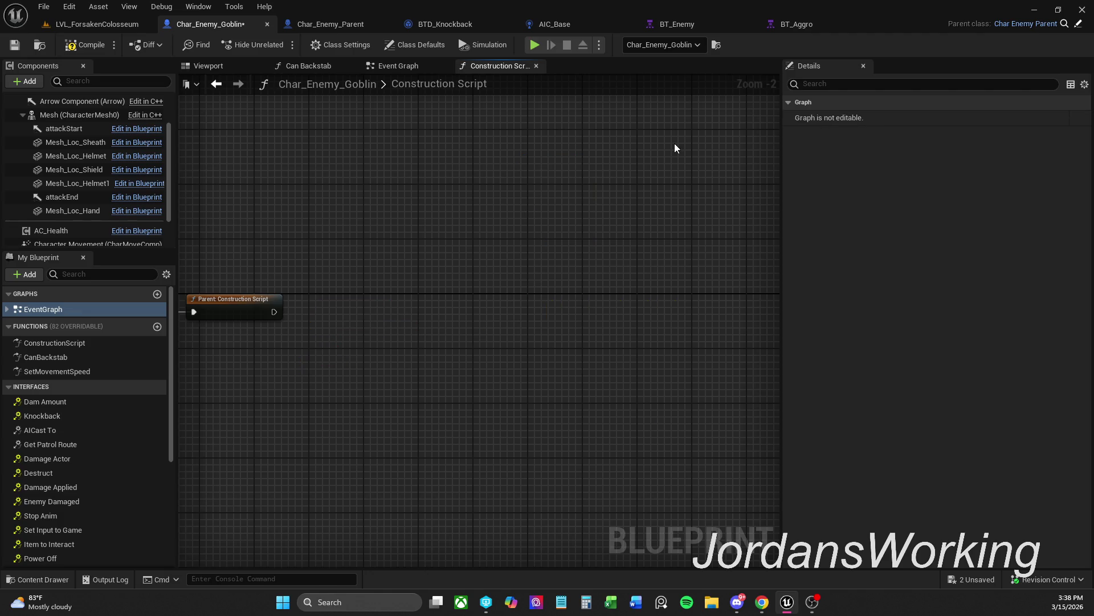
{"action": "left_click", "coordinate": [67, 48]}
{"action": "left_click", "coordinate": [14, 46]}
Look over the goblin's event and construction graphs, then play LVL_ForsakenColosseum
{"action": "left_click", "coordinate": [112, 18]}
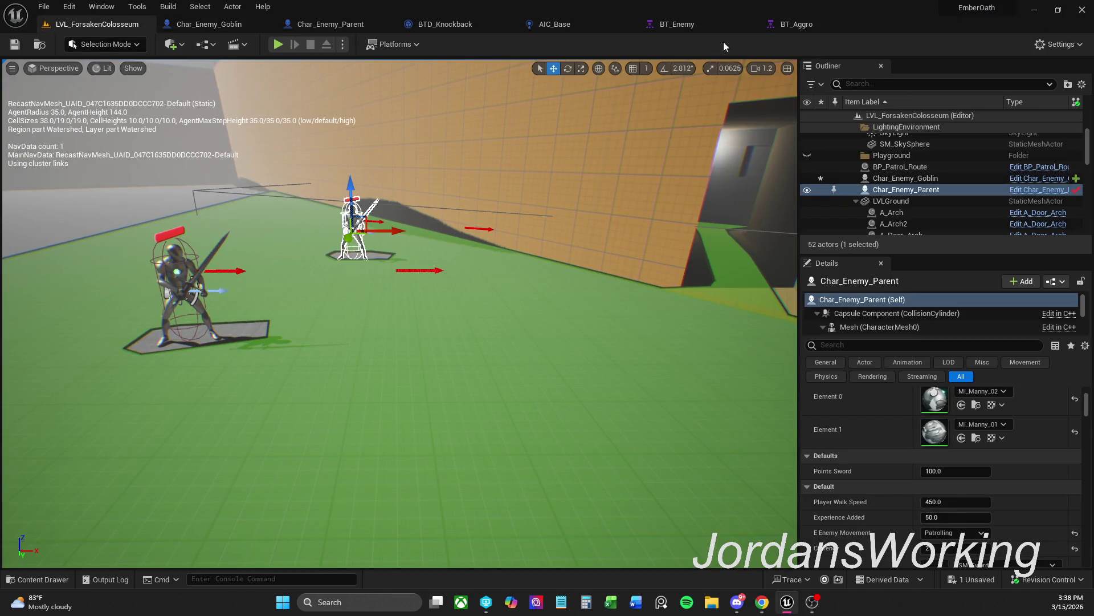
{"action": "left_click", "coordinate": [240, 24]}
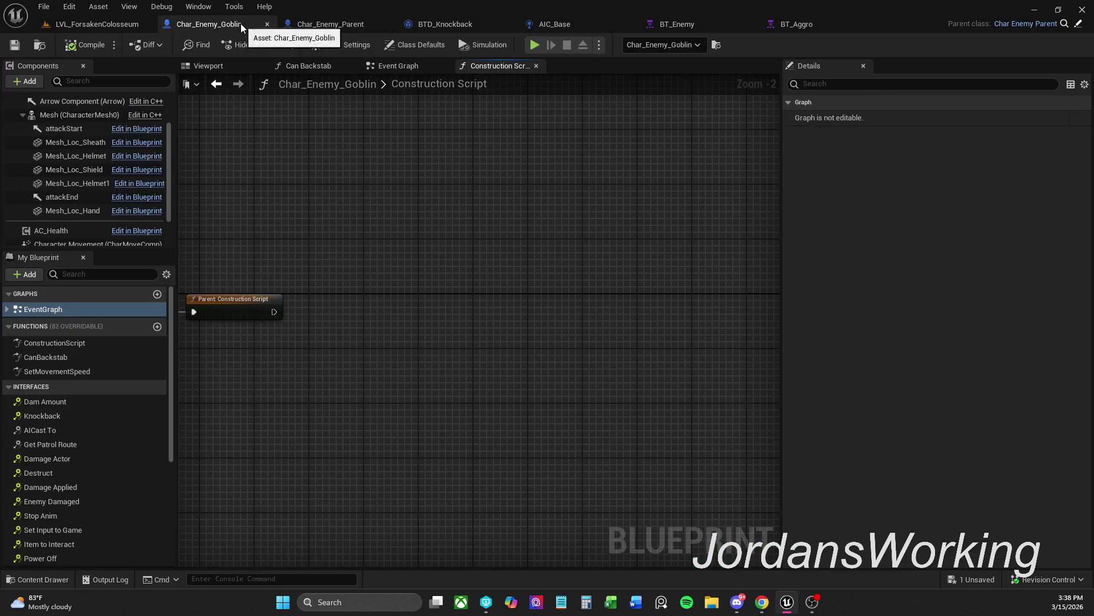
{"action": "left_click", "coordinate": [423, 71]}
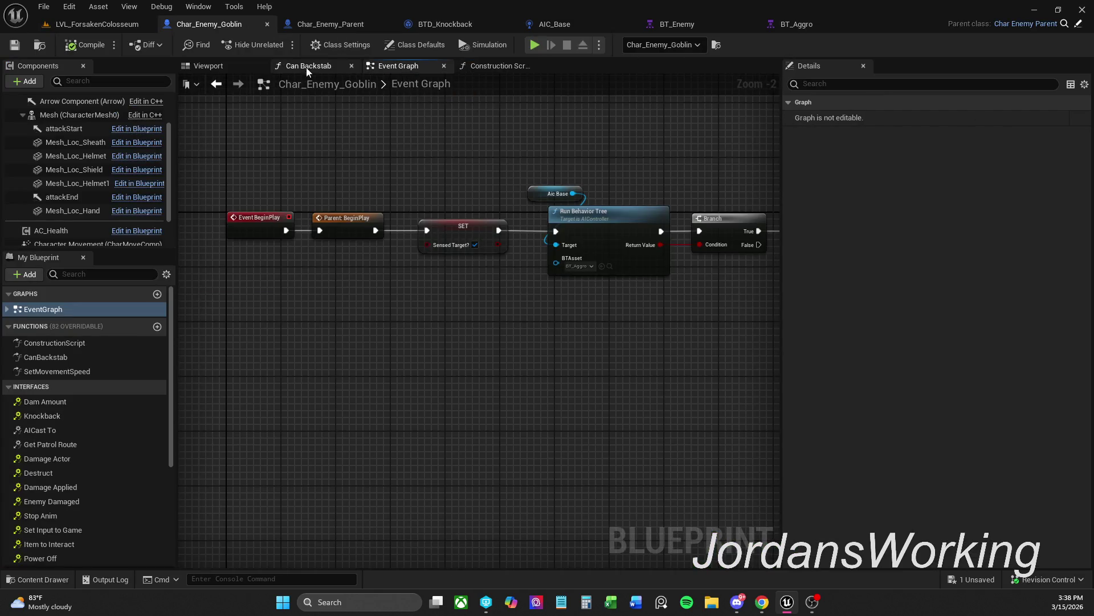
{"action": "left_click", "coordinate": [228, 67]}
{"action": "left_click", "coordinate": [496, 66]}
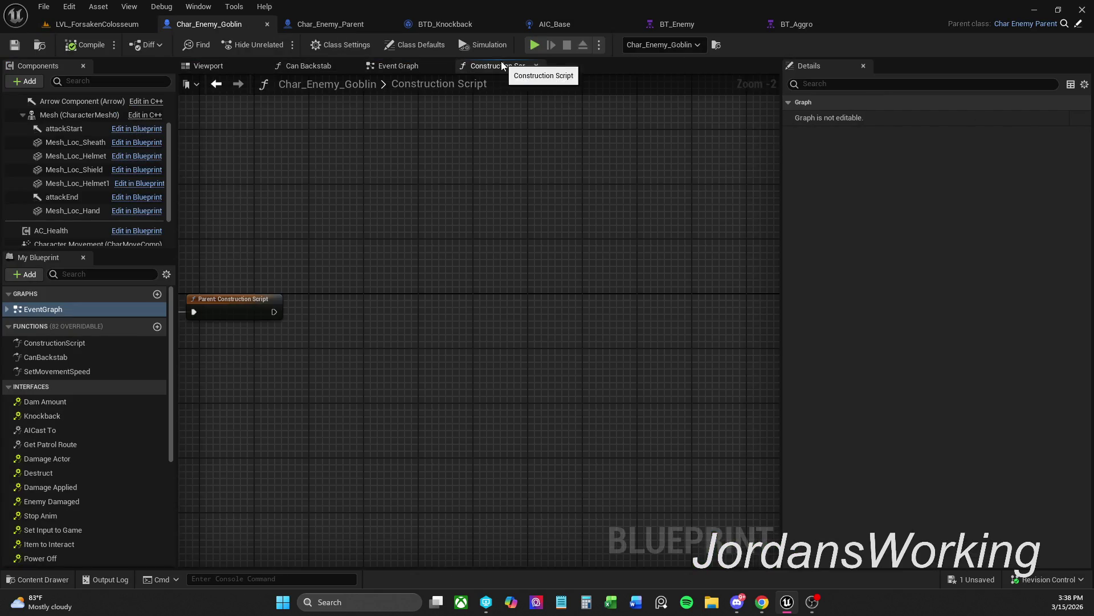
{"action": "left_click", "coordinate": [132, 24]}
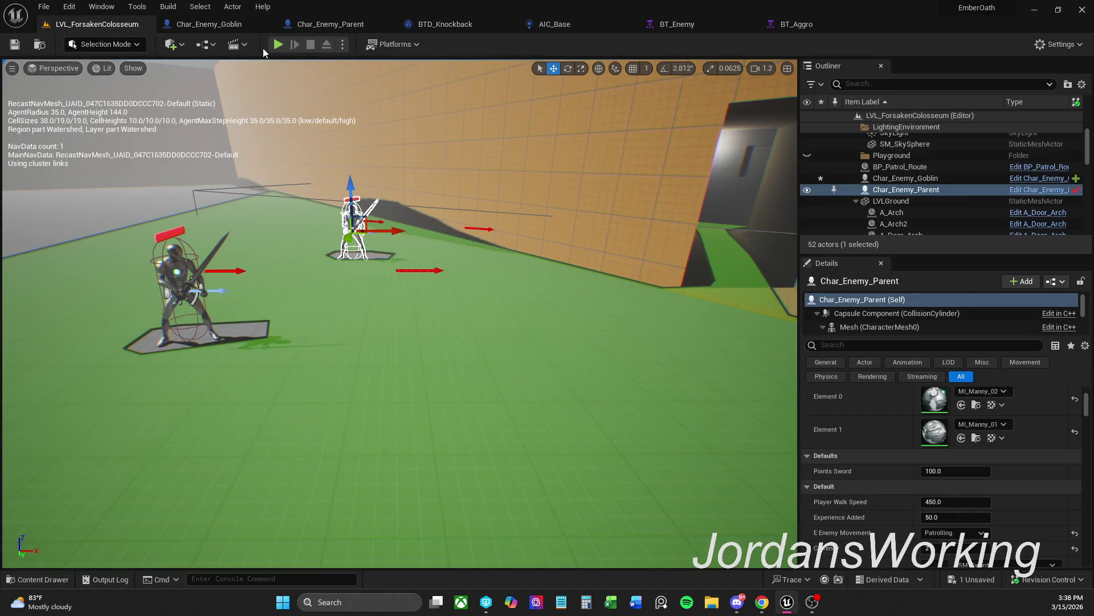
{"action": "left_click", "coordinate": [279, 44]}
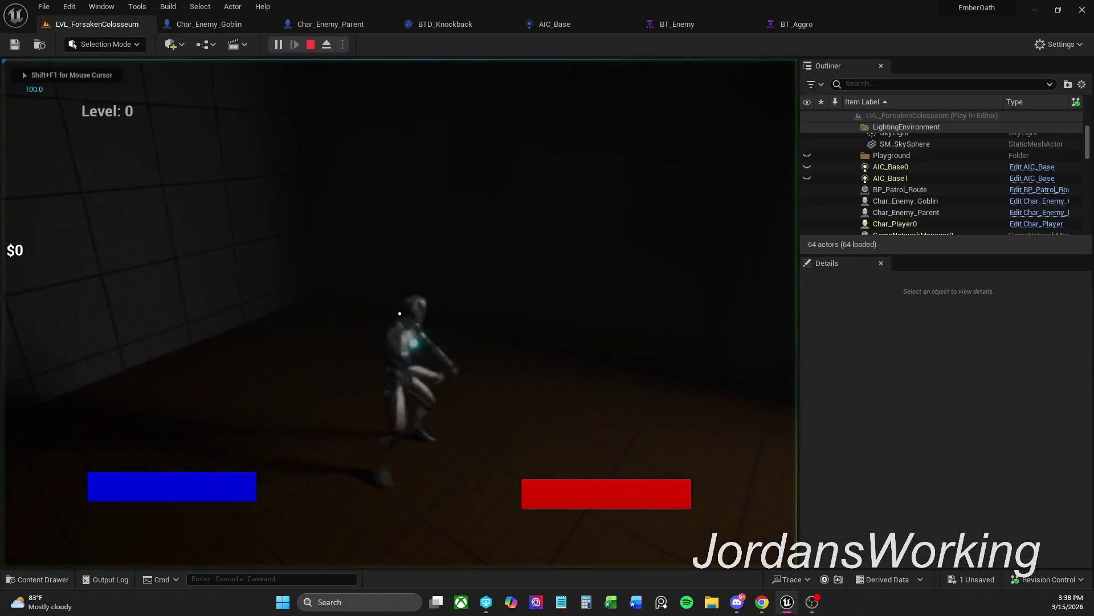
Run the player through the doorway toward the sword enemies, then retreat around the arena
{"action": "key", "text": "shift"}
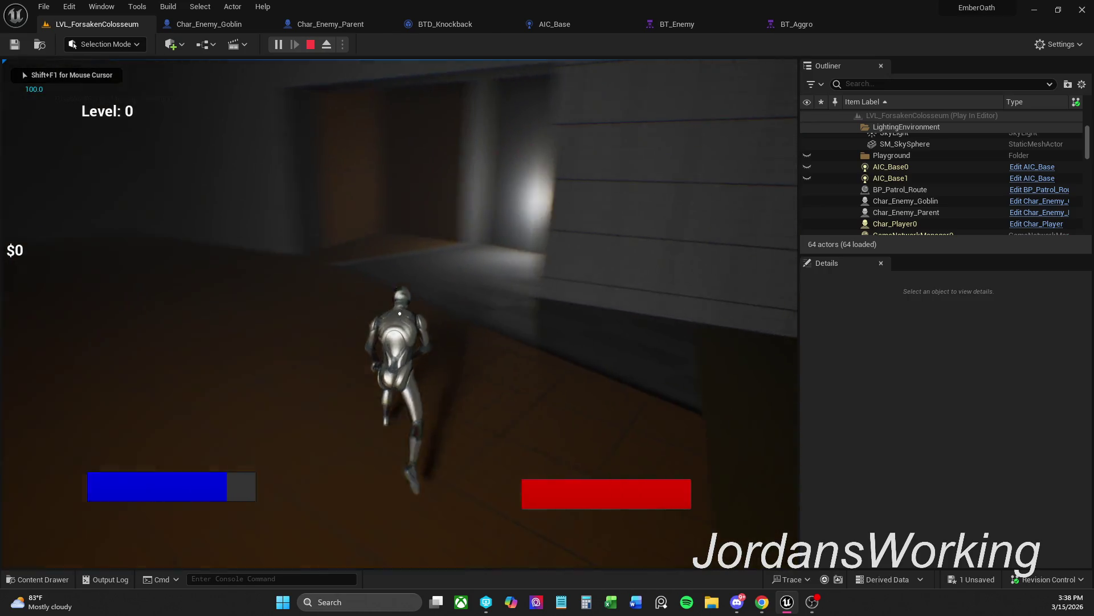
{"action": "key", "text": "w"}
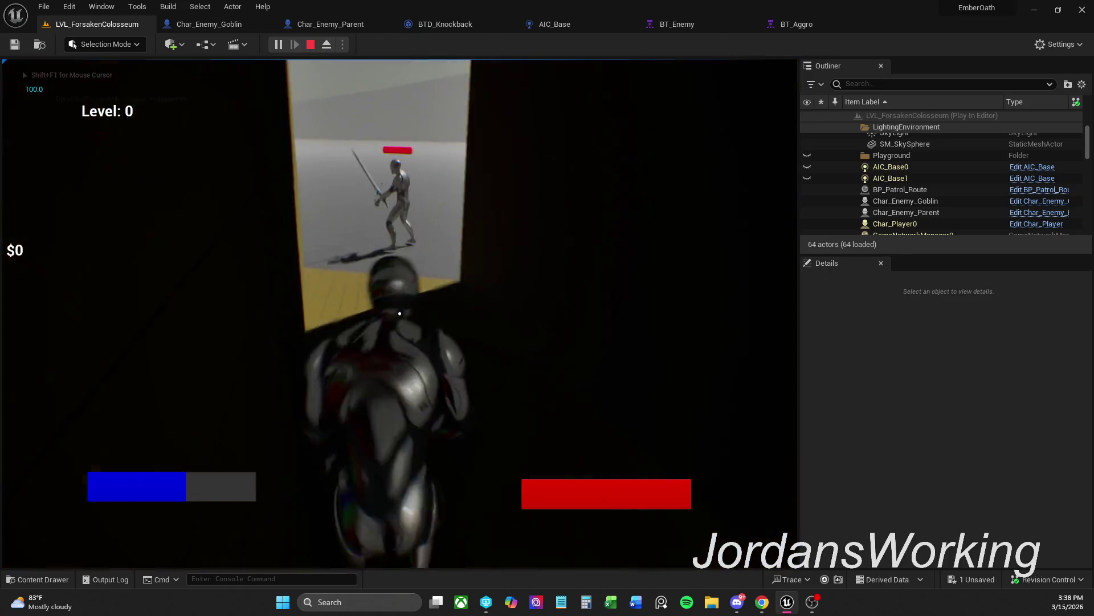
{"action": "key", "text": "w"}
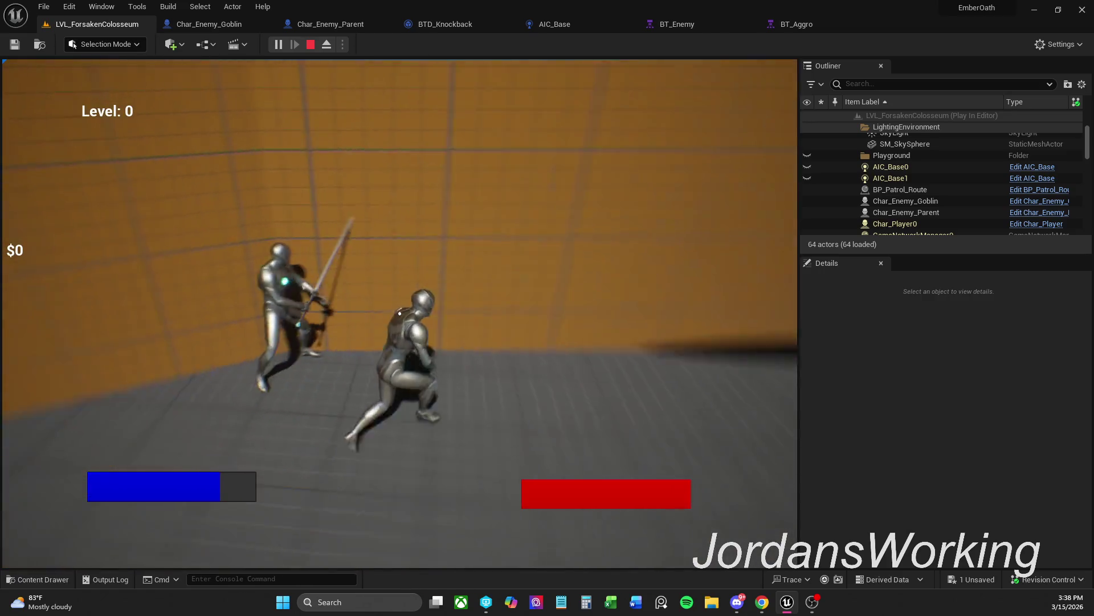
{"action": "key", "text": "s"}
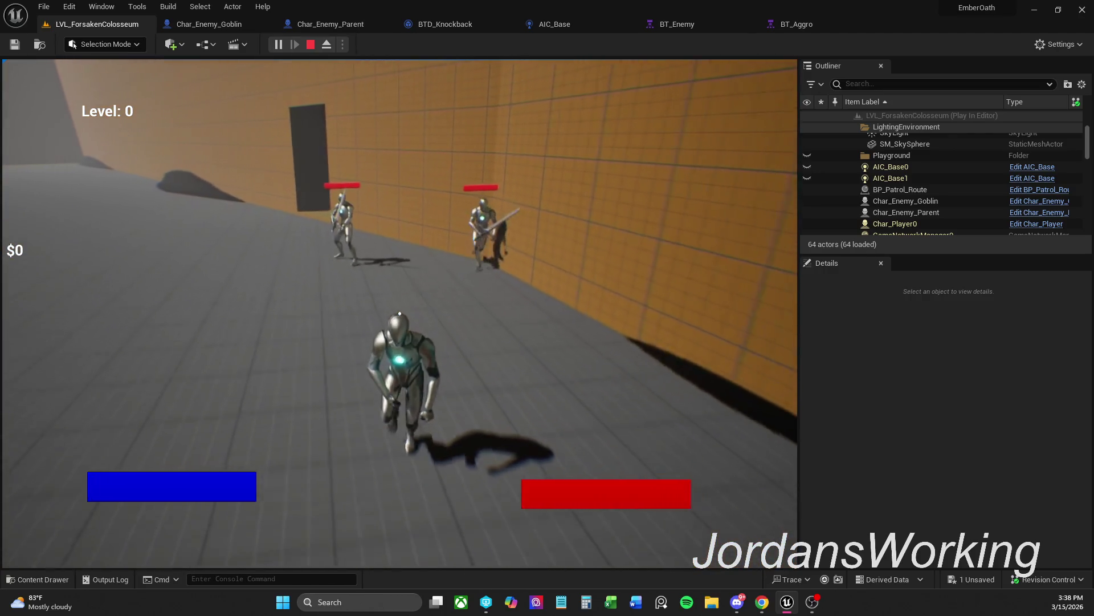
{"action": "key", "text": "s"}
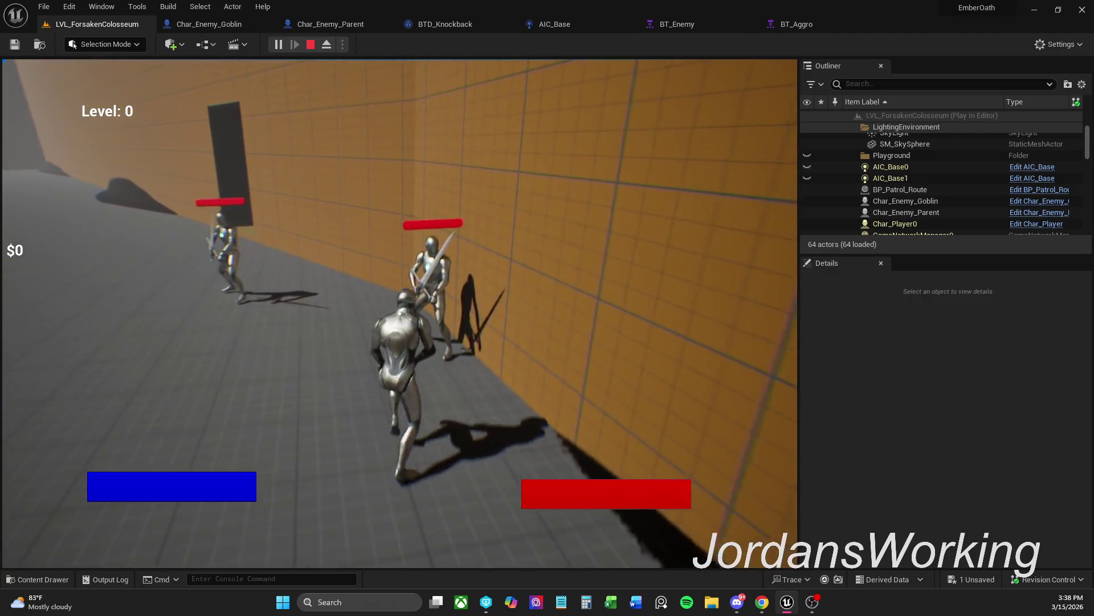
{"action": "key", "text": "s"}
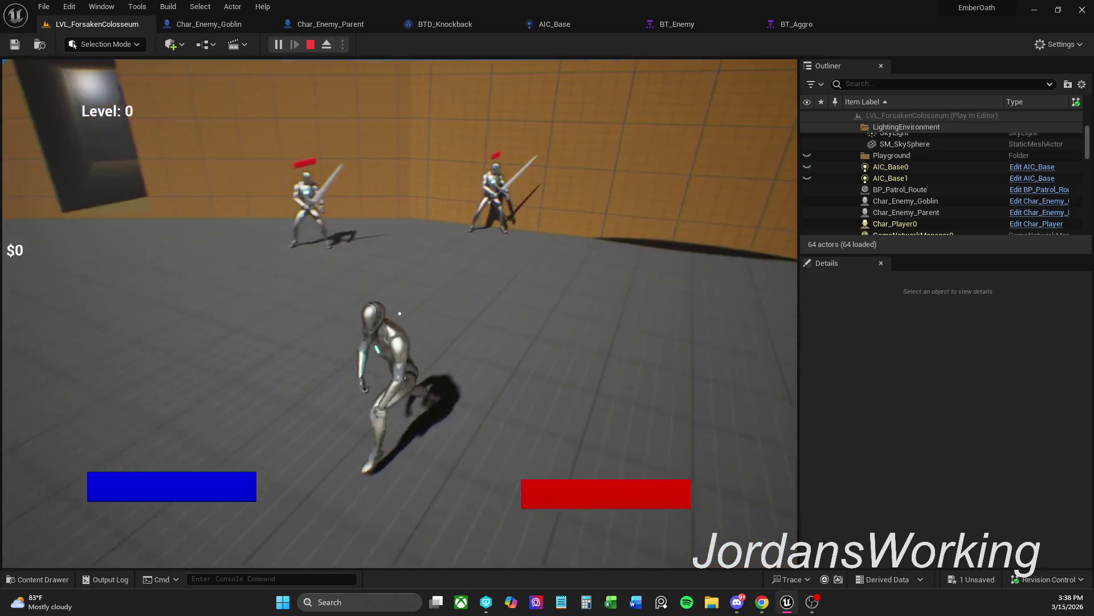
{"action": "key", "text": "s"}
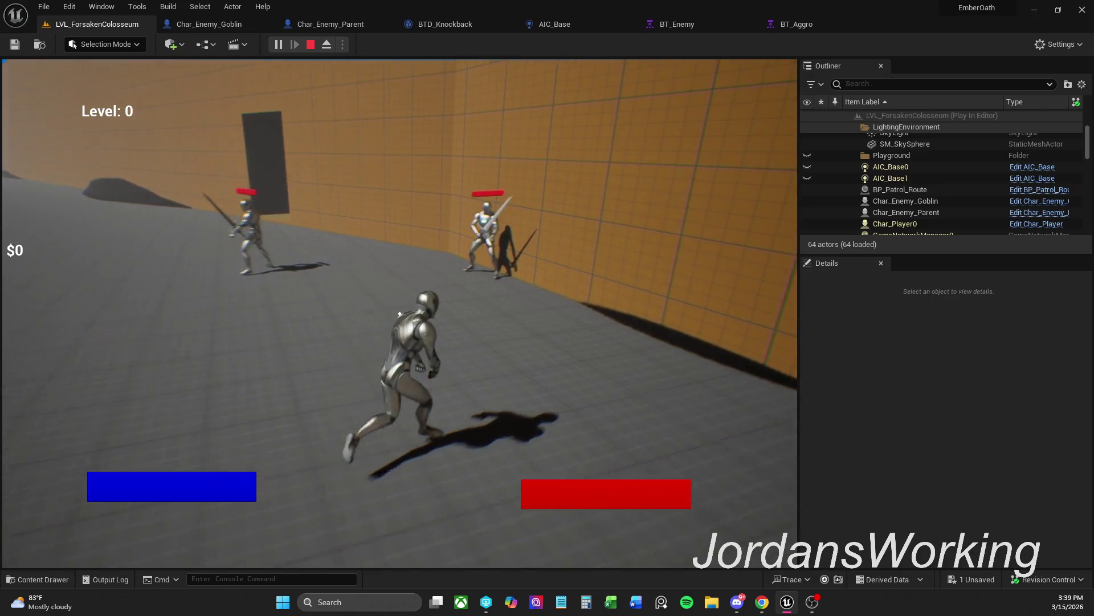
Open and resume from the pause menu, move around, and toggle the in-game console
{"action": "key", "text": "Escape"}
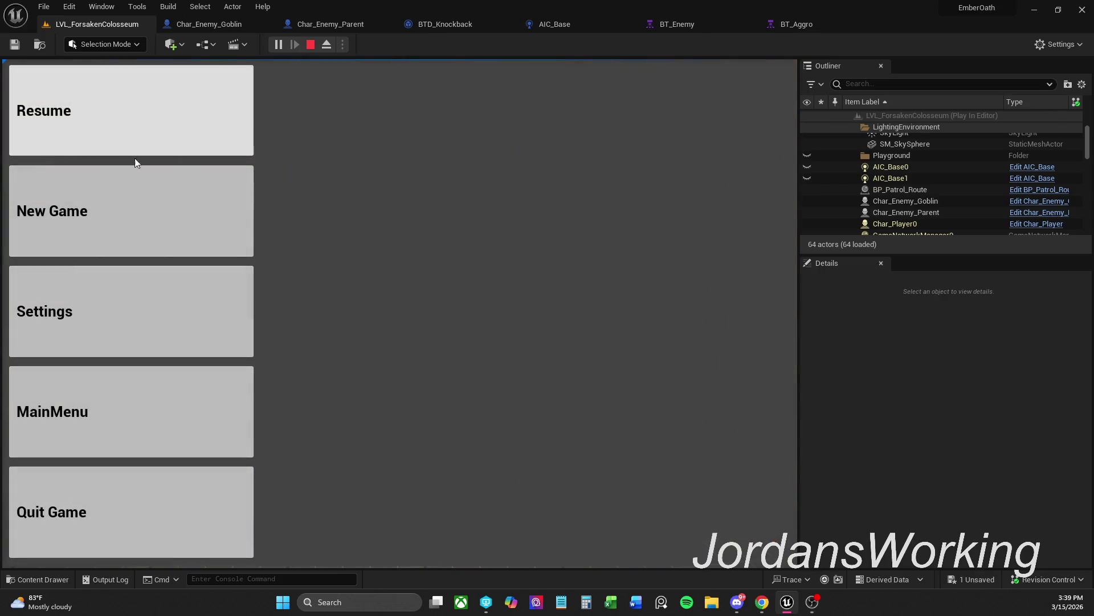
{"action": "left_click", "coordinate": [139, 96]}
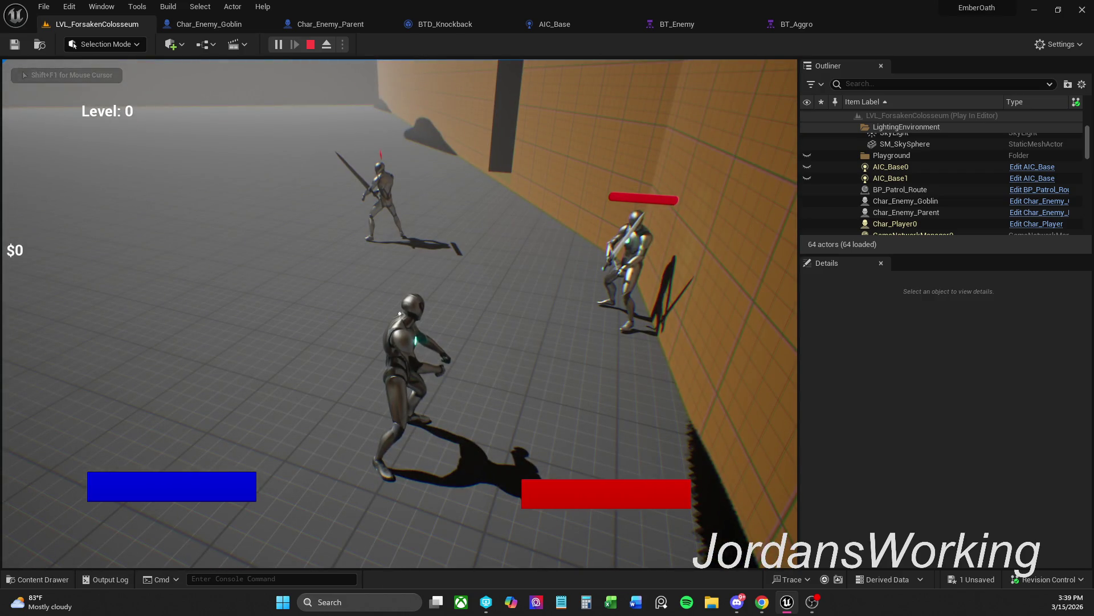
{"action": "key", "text": "s"}
{"action": "key", "text": "s"}
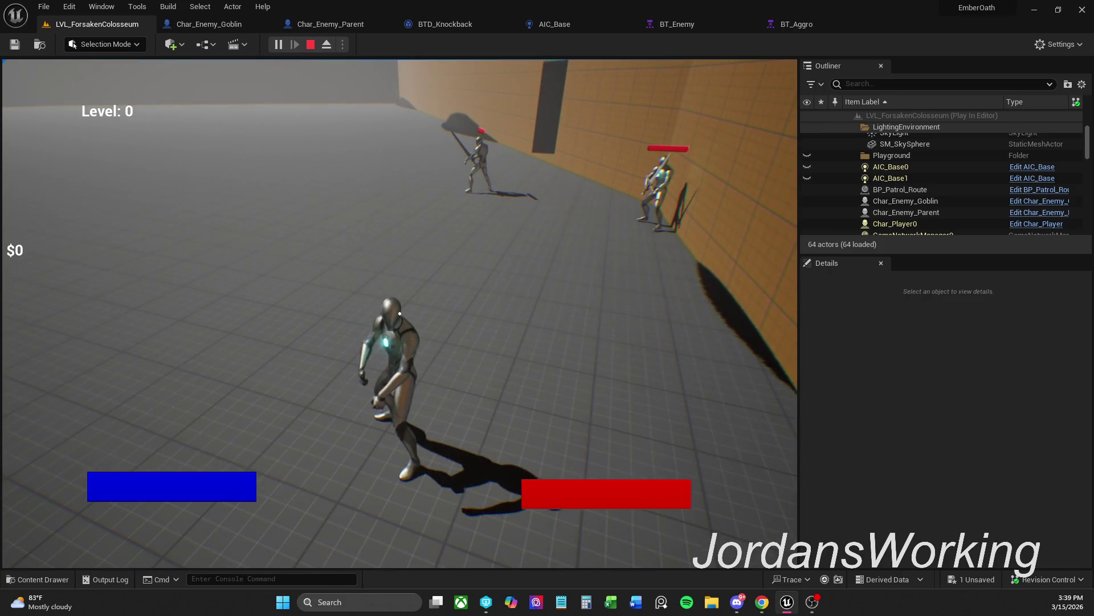
{"action": "key", "text": "w"}
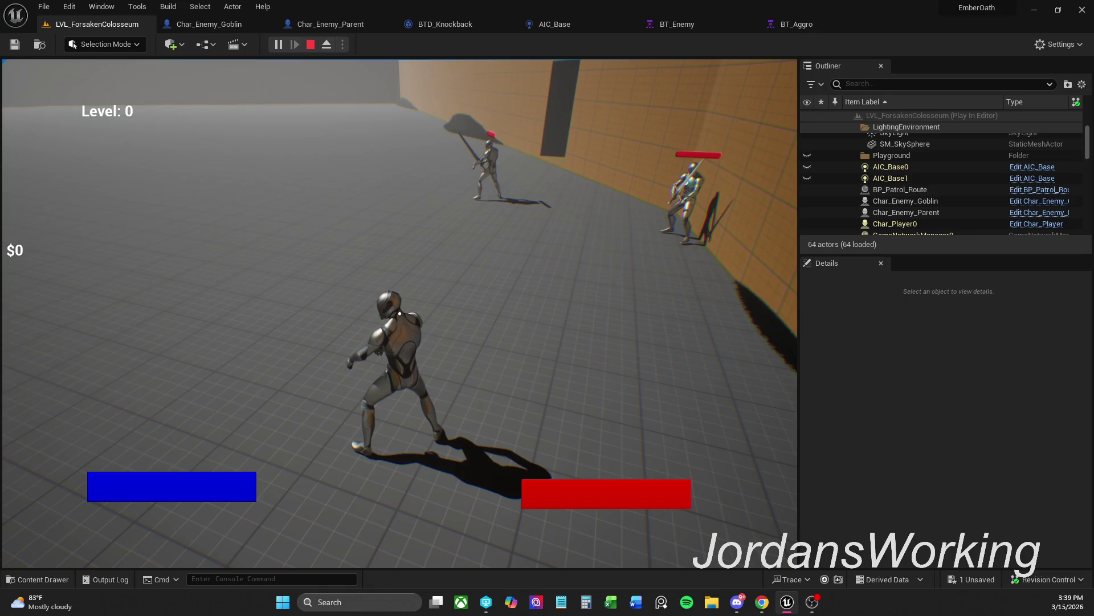
{"action": "key", "text": "grave"}
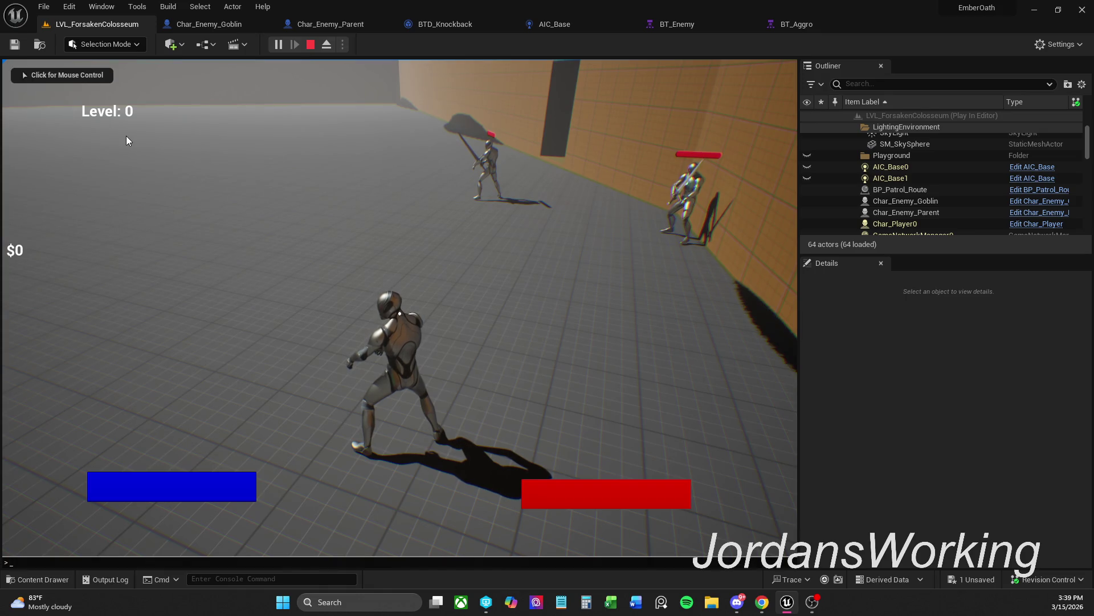
{"action": "key", "text": "grave"}
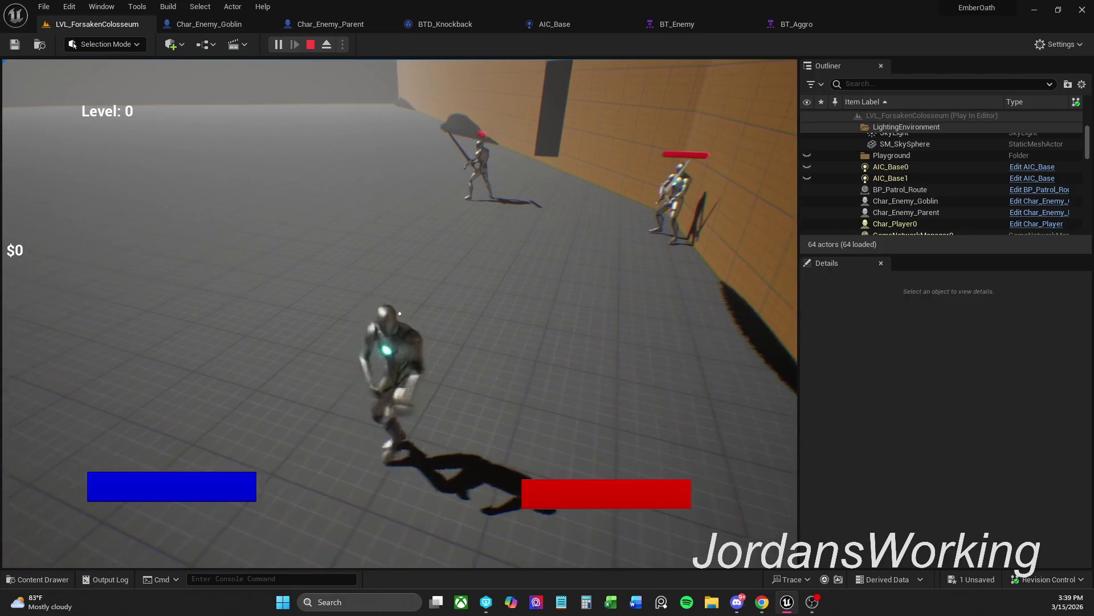
Swing two attacks, open and close the inventory, and stop the play session
{"action": "left_click", "coordinate": [400, 313]}
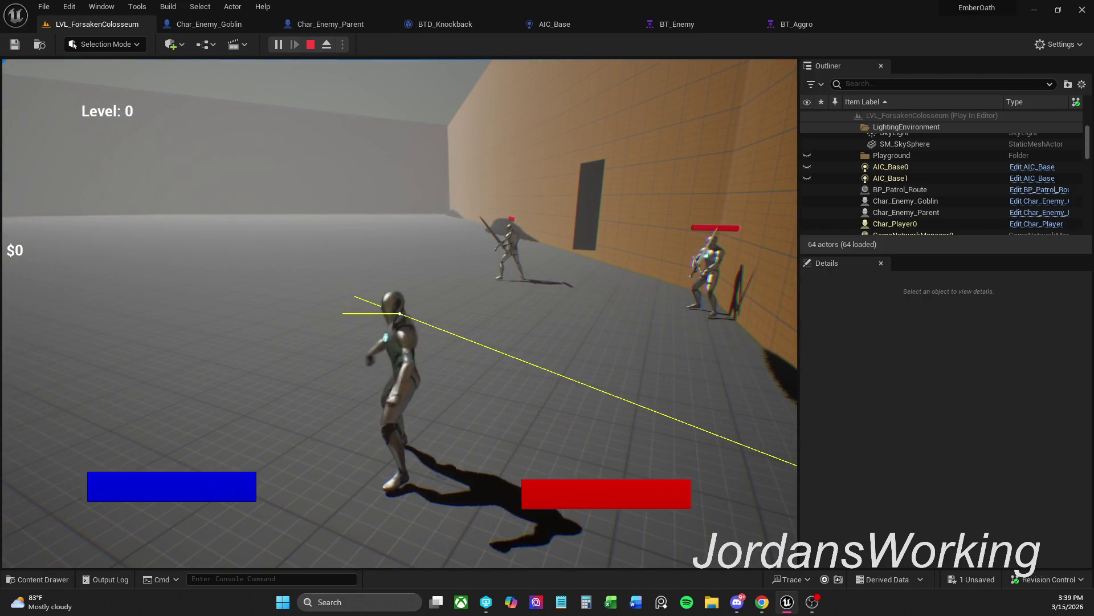
{"action": "left_click", "coordinate": [399, 313]}
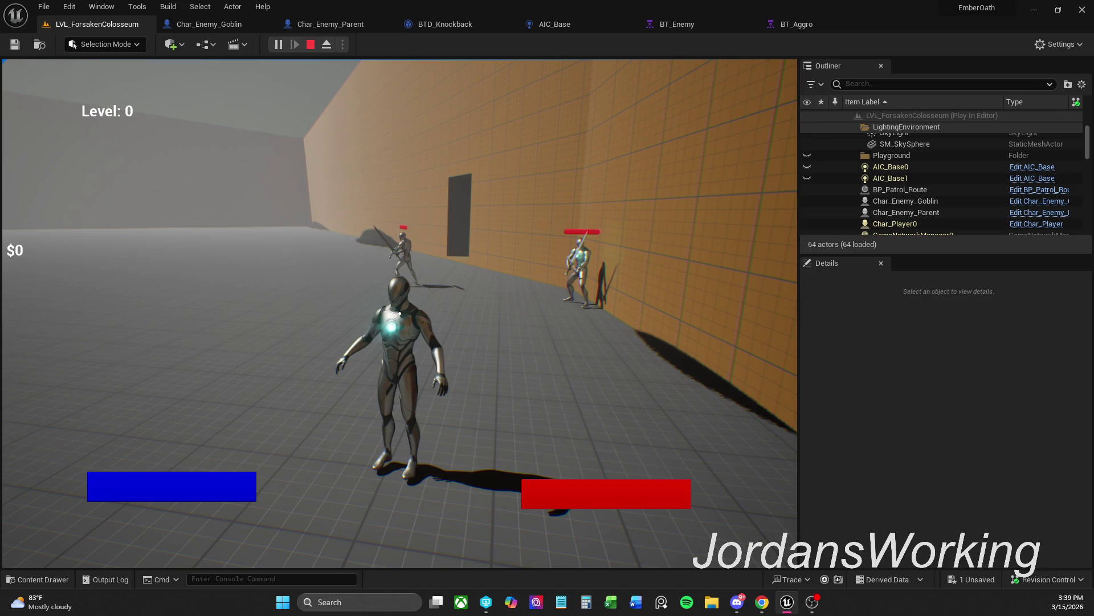
{"action": "key", "text": "i"}
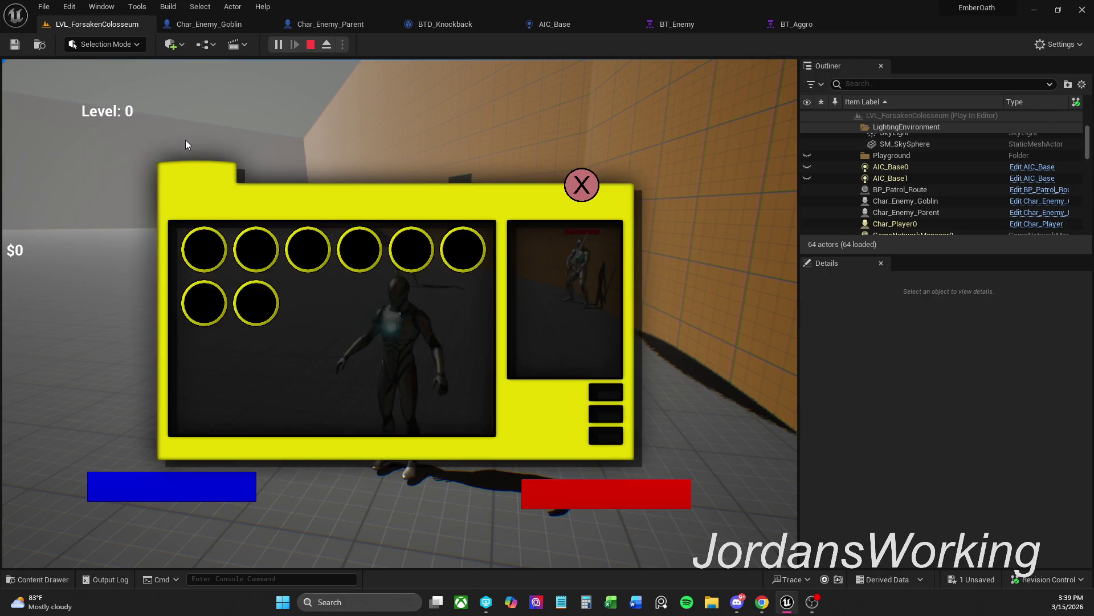
{"action": "key", "text": "i"}
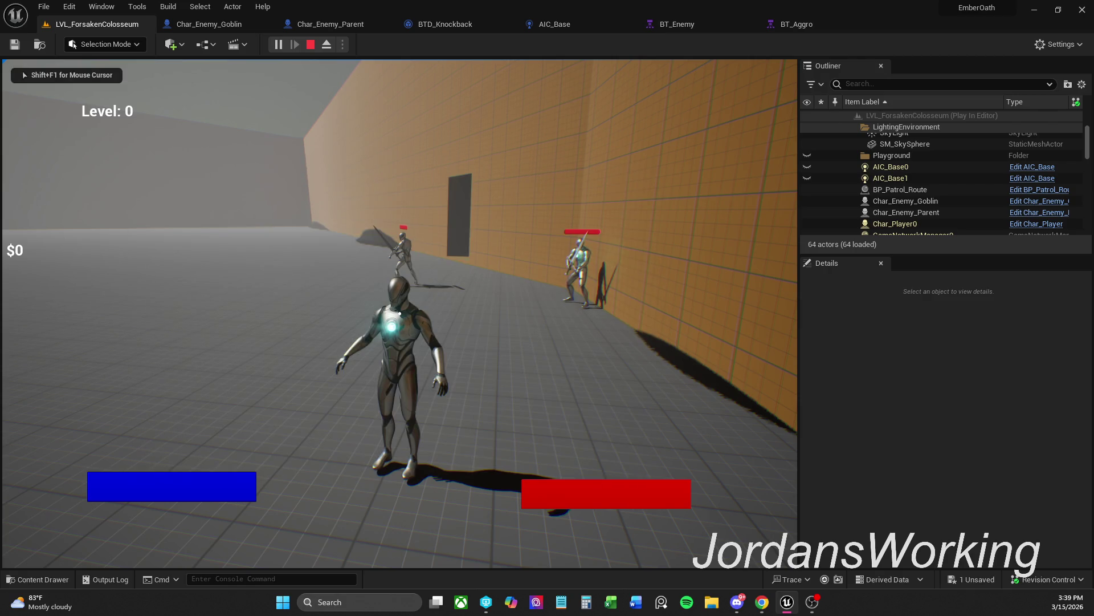
{"action": "key", "text": "Escape"}
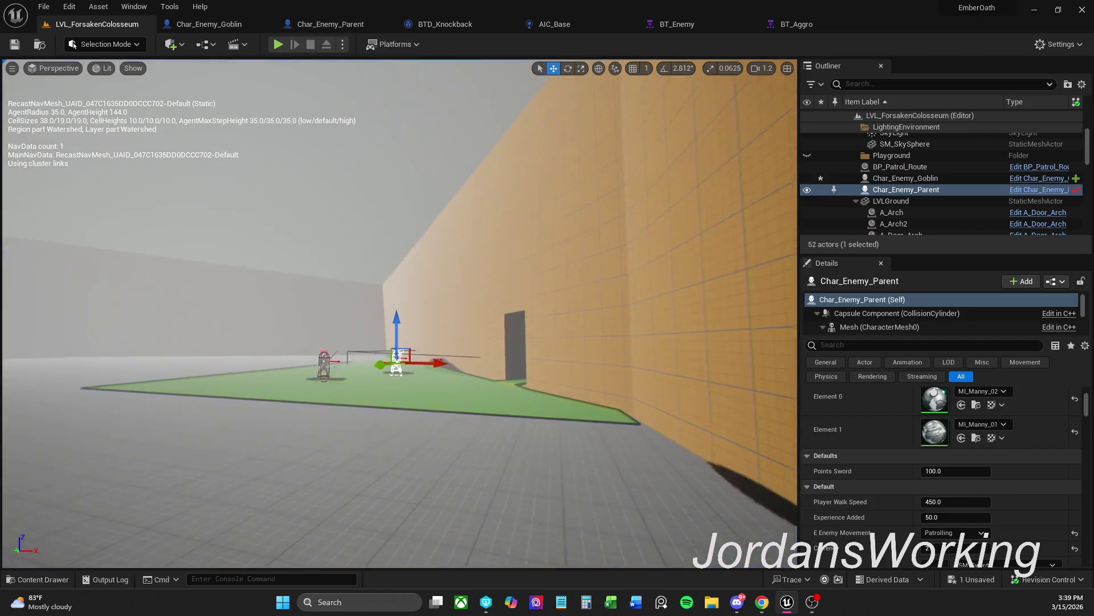
Select the goblin with the parent enemy and drag both to a new spot on the floor
{"action": "left_click_drag", "start_coordinate": [339, 110], "coordinate": [339, 110]}
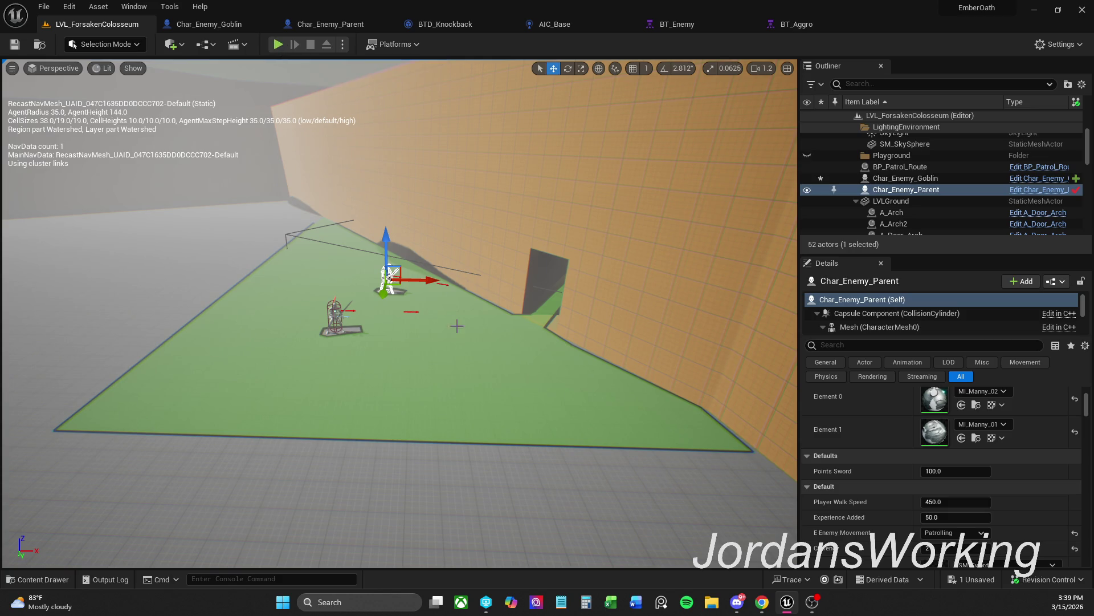
{"action": "left_click", "coordinate": [336, 313], "text": "ctrl"}
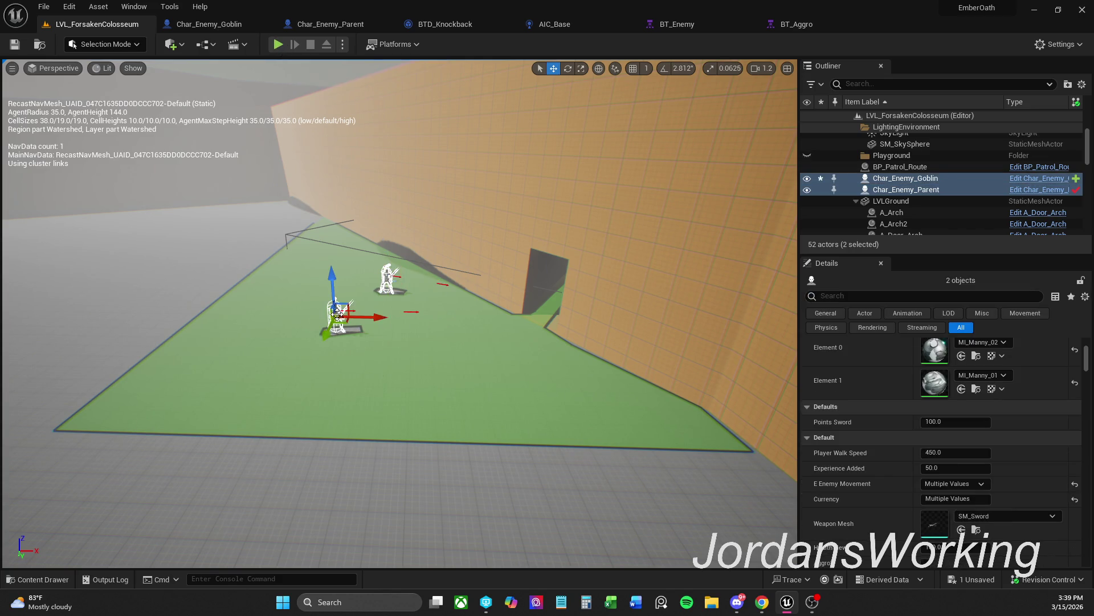
{"action": "left_click_drag", "start_coordinate": [347, 324], "coordinate": [665, 313]}
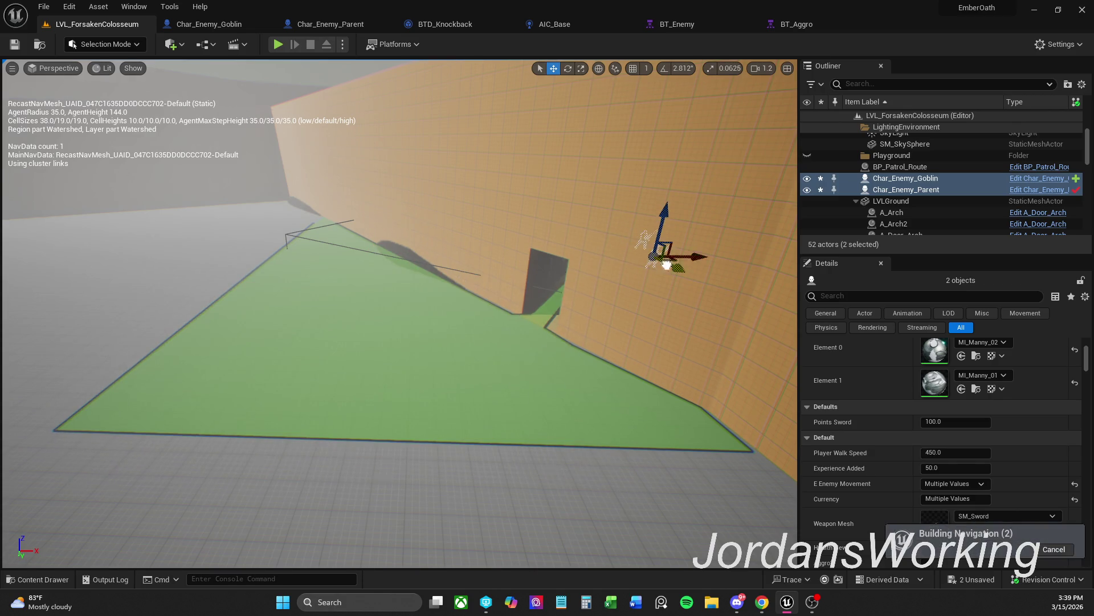
{"action": "key", "text": "f"}
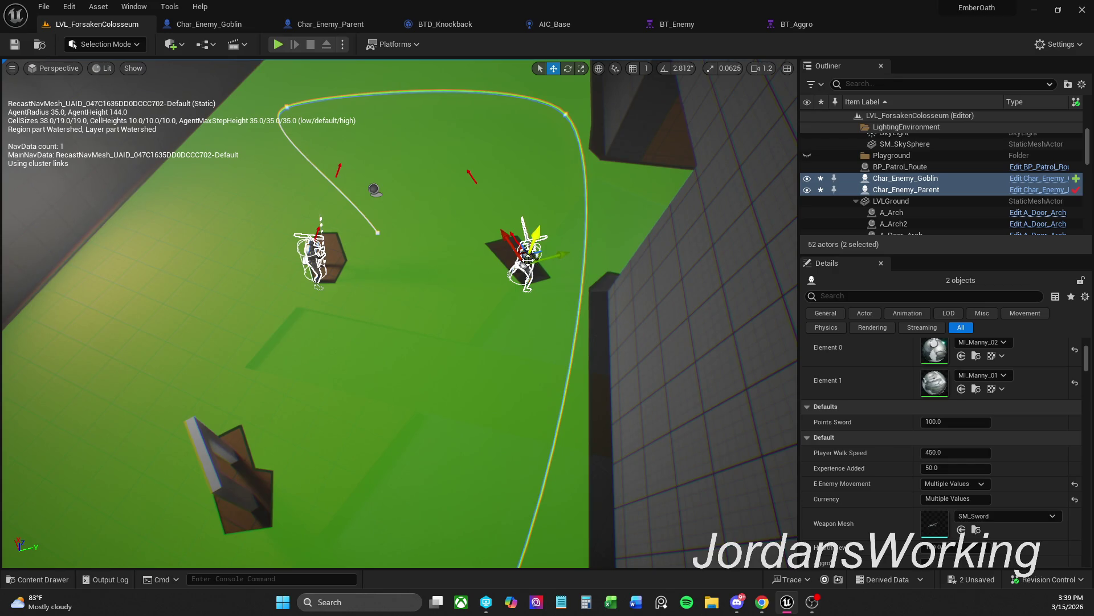
{"action": "left_click_drag", "start_coordinate": [531, 264], "coordinate": [471, 220]}
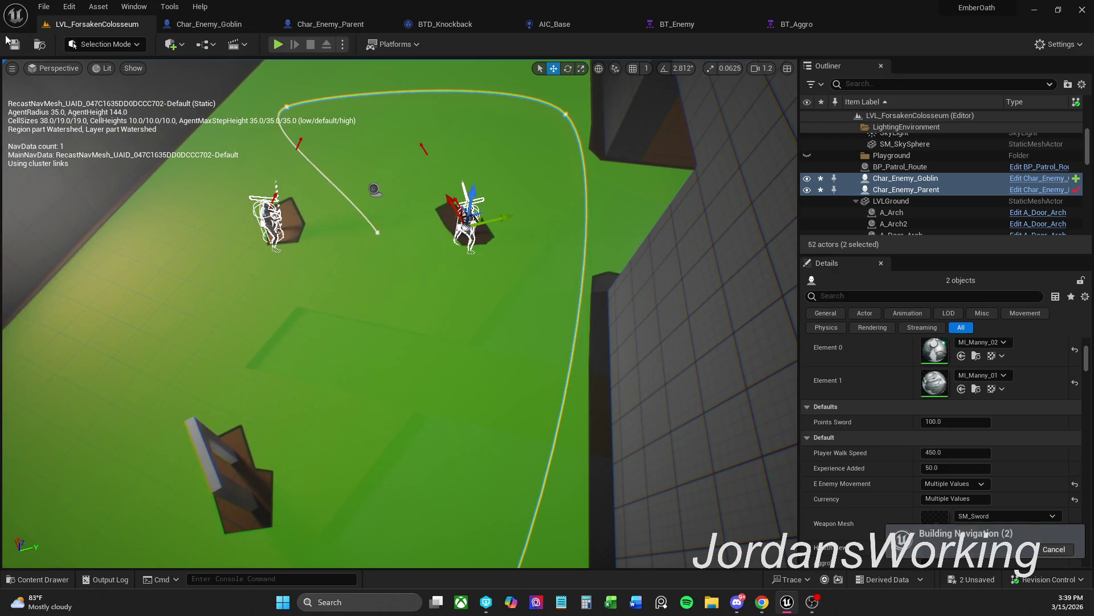
Save the level, run a quick play-in-editor test, then bring up BT_Aggro
{"action": "left_click", "coordinate": [15, 44]}
{"action": "left_click", "coordinate": [278, 48]}
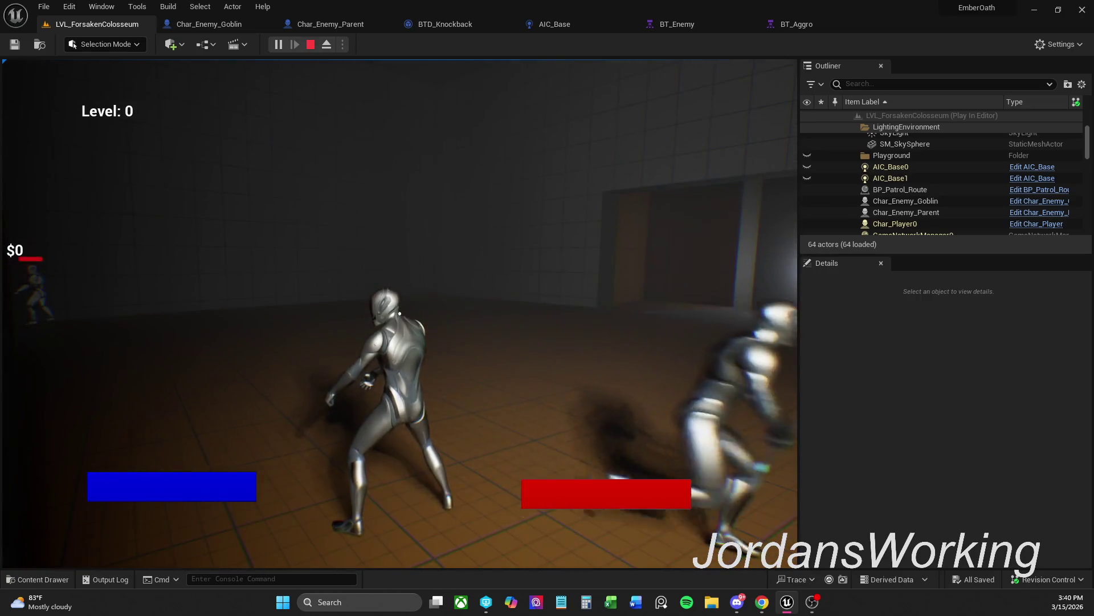
{"action": "key", "text": "Escape"}
{"action": "left_click", "coordinate": [829, 23]}
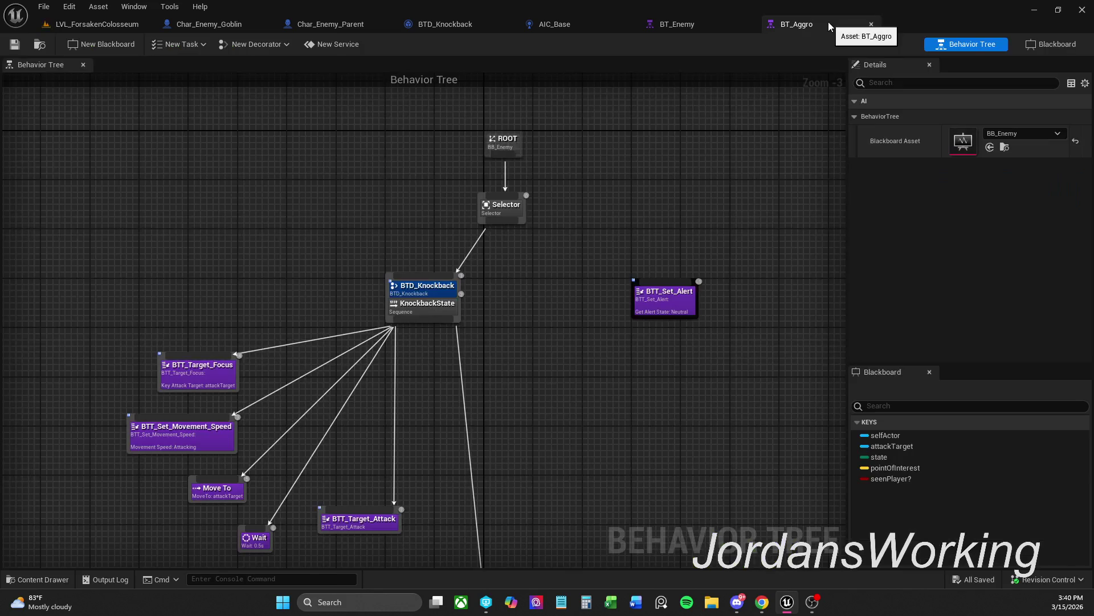
Close the BT_Aggro tab and the AIC_Base editor, then go to Char_Enemy_Parent
{"action": "left_click", "coordinate": [872, 26]}
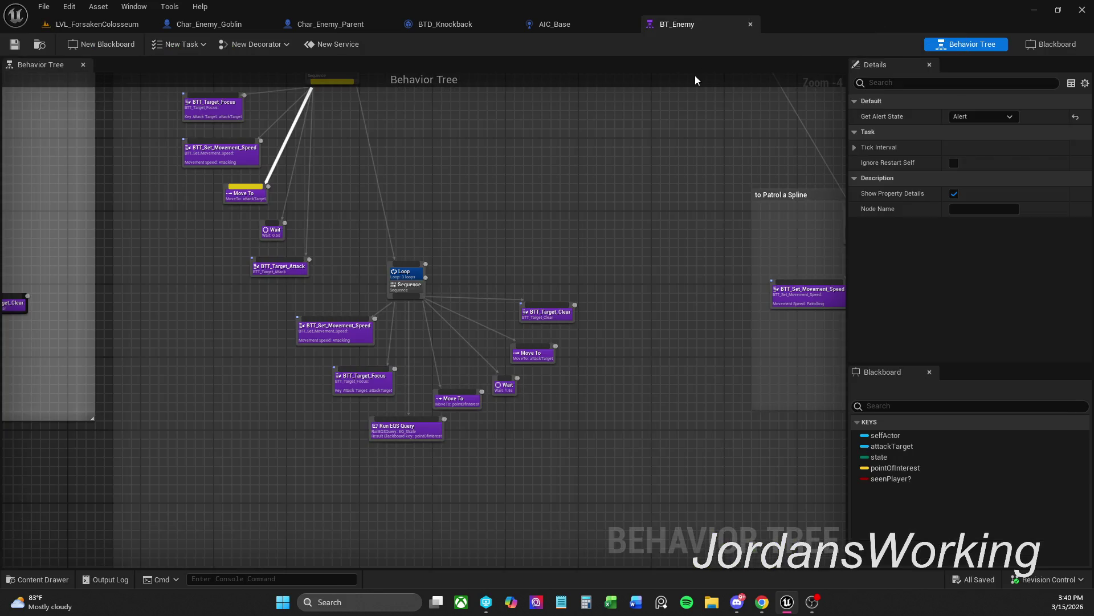
{"action": "left_click", "coordinate": [567, 28]}
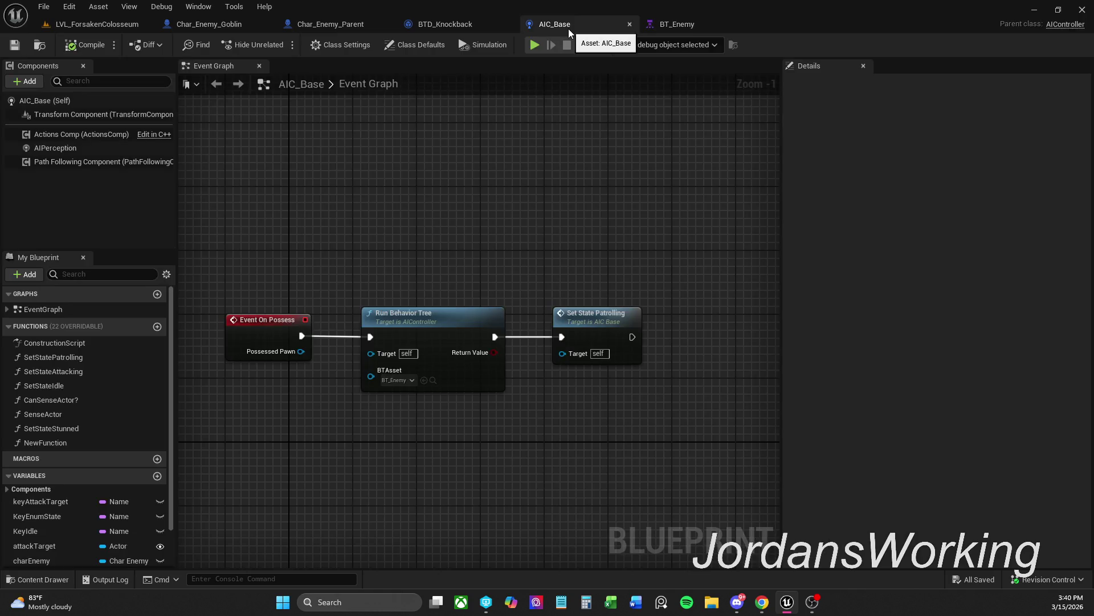
{"action": "mouse_move", "coordinate": [532, 166]}
{"action": "left_mouse_down"}
{"action": "mouse_move", "coordinate": [548, 132]}
{"action": "mouse_move", "coordinate": [575, 119]}
{"action": "left_mouse_up"}
{"action": "left_click", "coordinate": [629, 25]}
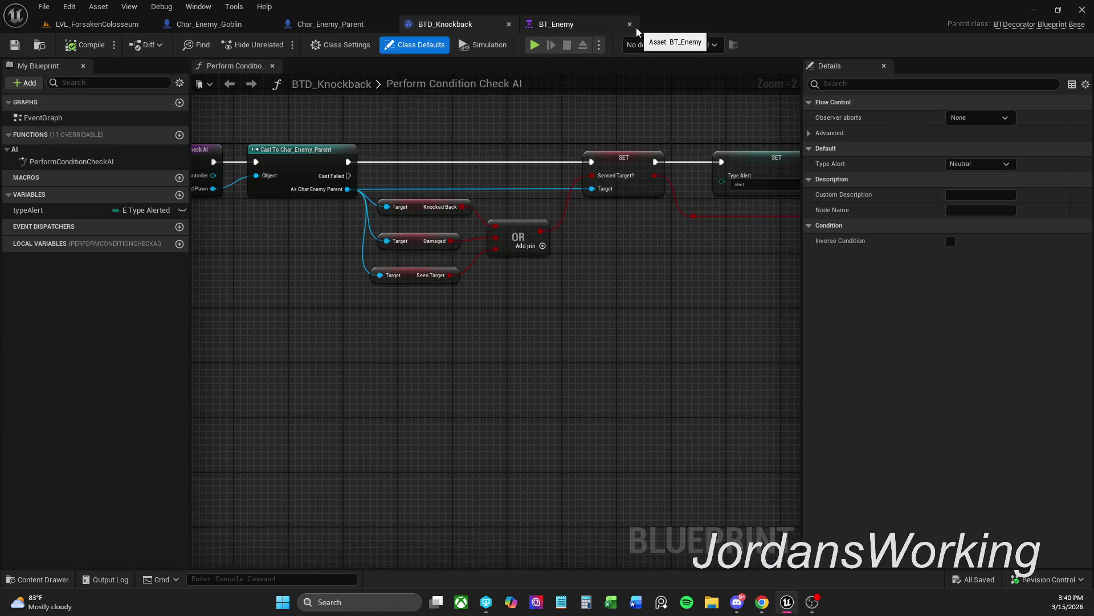
{"action": "scroll", "coordinate": [560, 224], "scroll_direction": "down", "scroll_amount": 3}
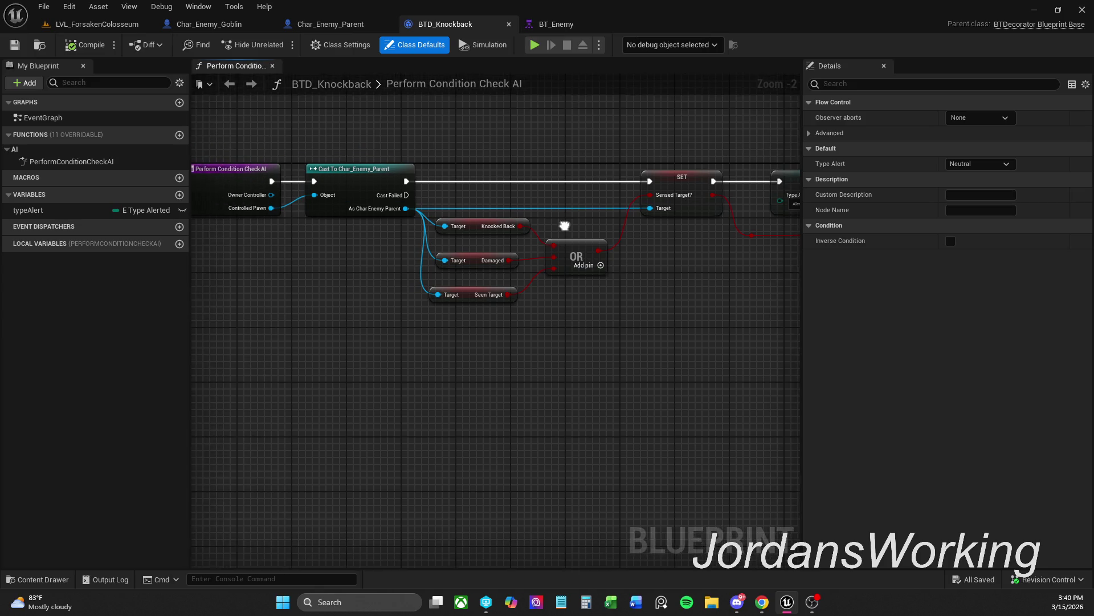
{"action": "scroll", "coordinate": [560, 224], "scroll_direction": "up", "scroll_amount": 2}
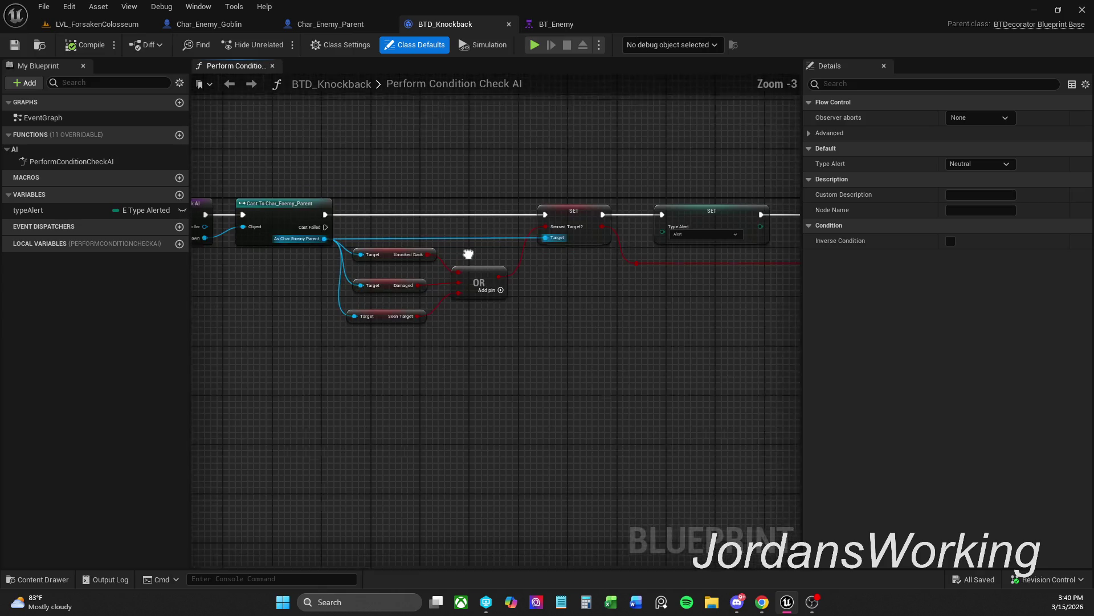
{"action": "left_click", "coordinate": [335, 32]}
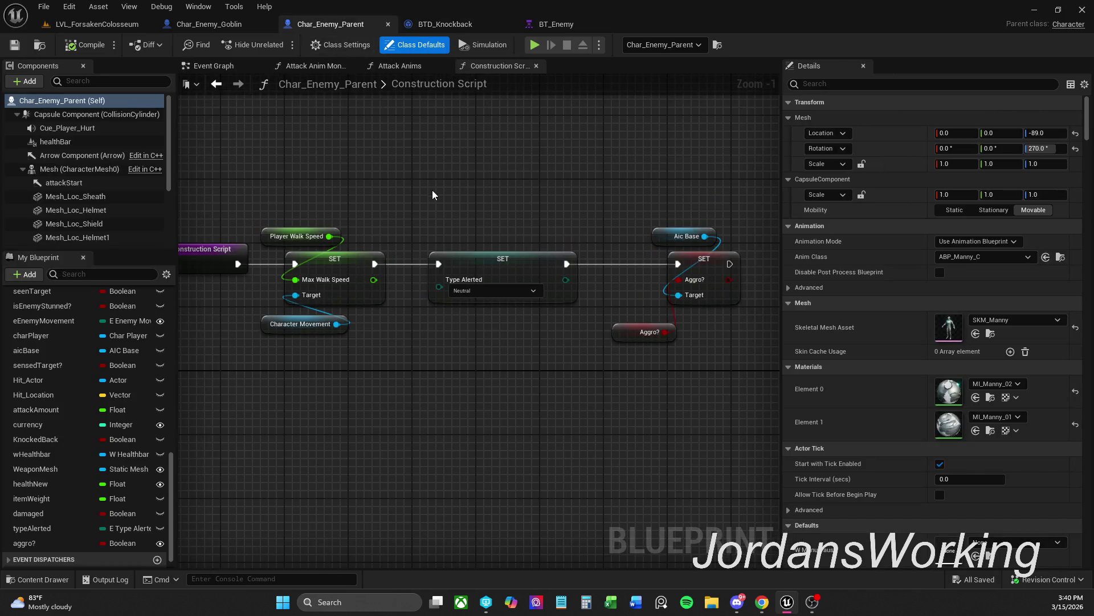
Reopen AIC_Base from the Controllers folder, check its Construction Script, then return to BTD_Knockback
{"action": "mouse_move", "coordinate": [623, 223]}
{"action": "left_mouse_down"}
{"action": "mouse_move", "coordinate": [727, 347]}
{"action": "mouse_move", "coordinate": [572, 419]}
{"action": "left_mouse_up"}
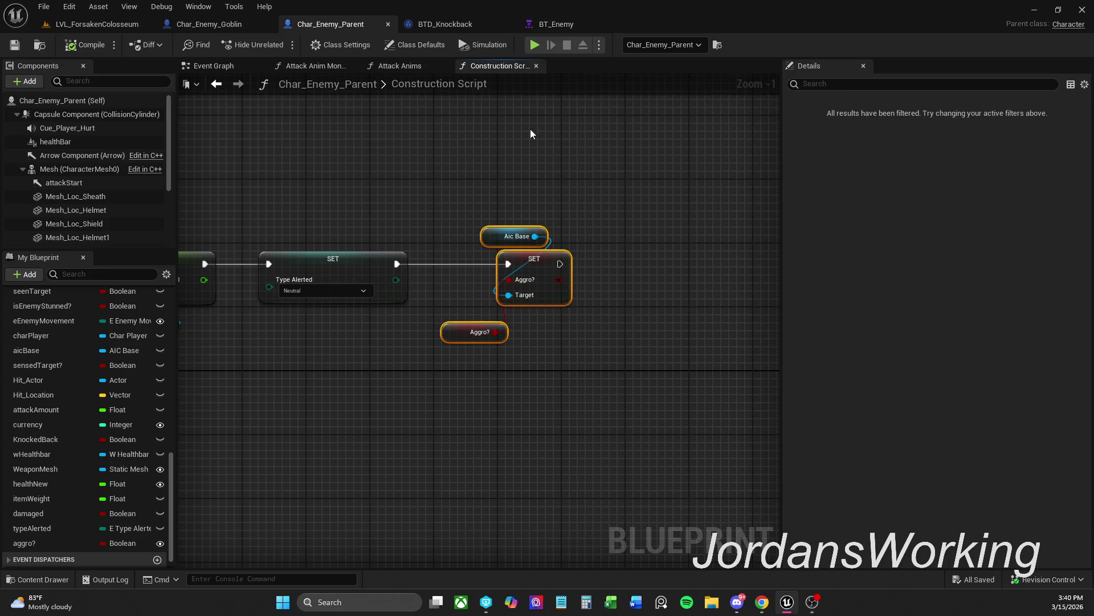
{"action": "left_click", "coordinate": [448, 214]}
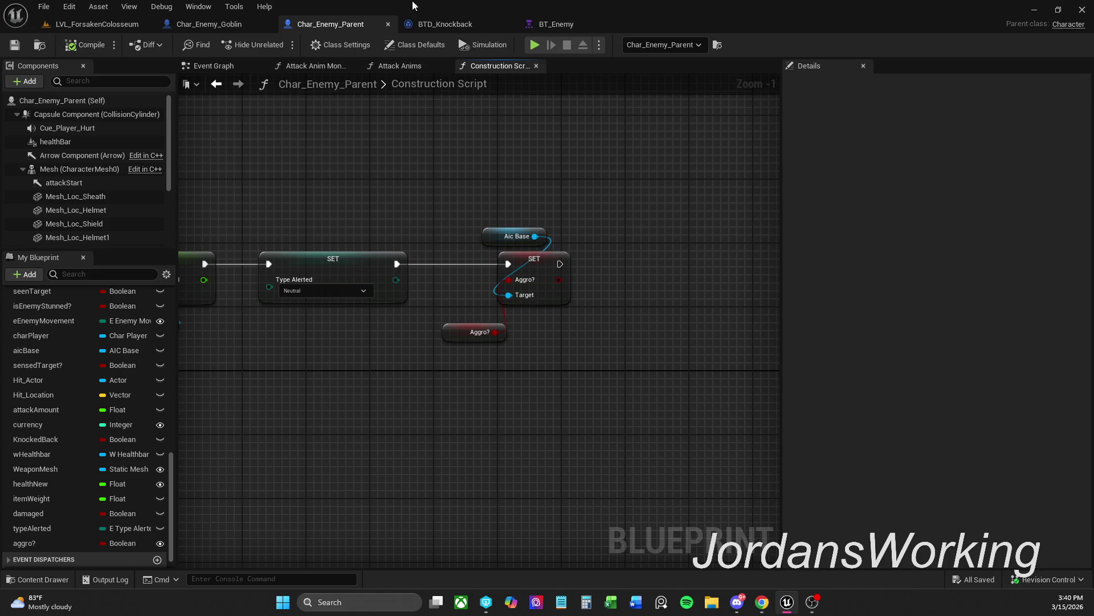
{"action": "left_click", "coordinate": [43, 582]}
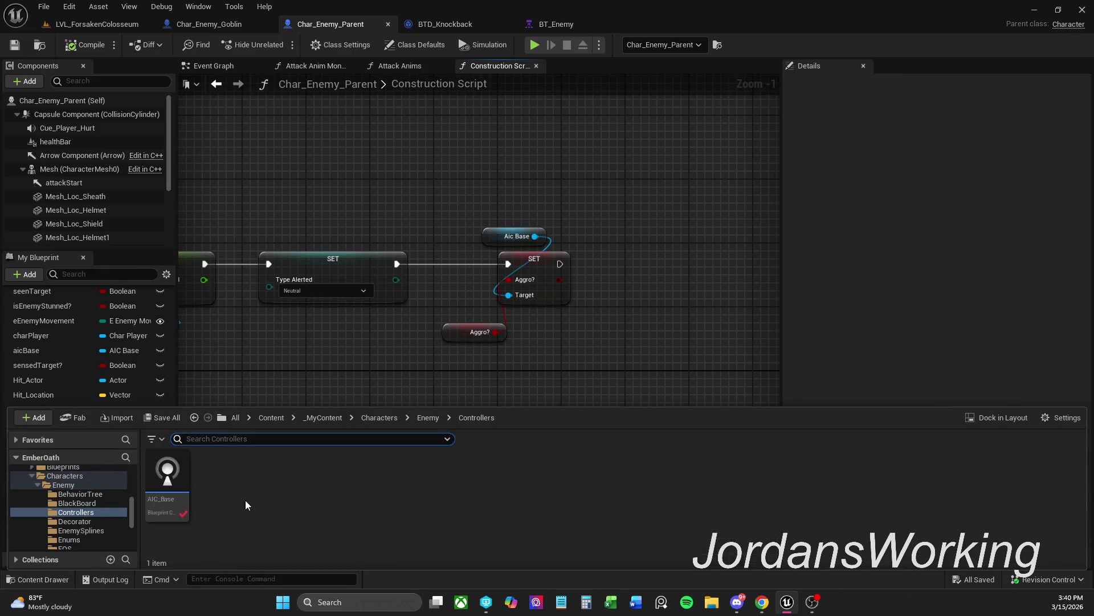
{"action": "double_click", "coordinate": [183, 500]}
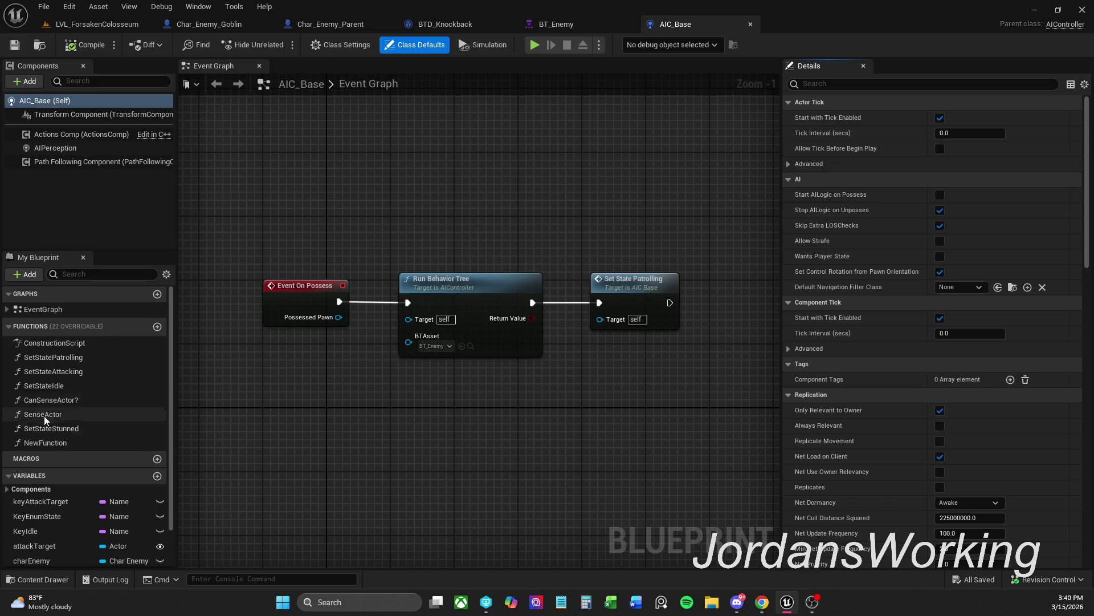
{"action": "double_click", "coordinate": [83, 344]}
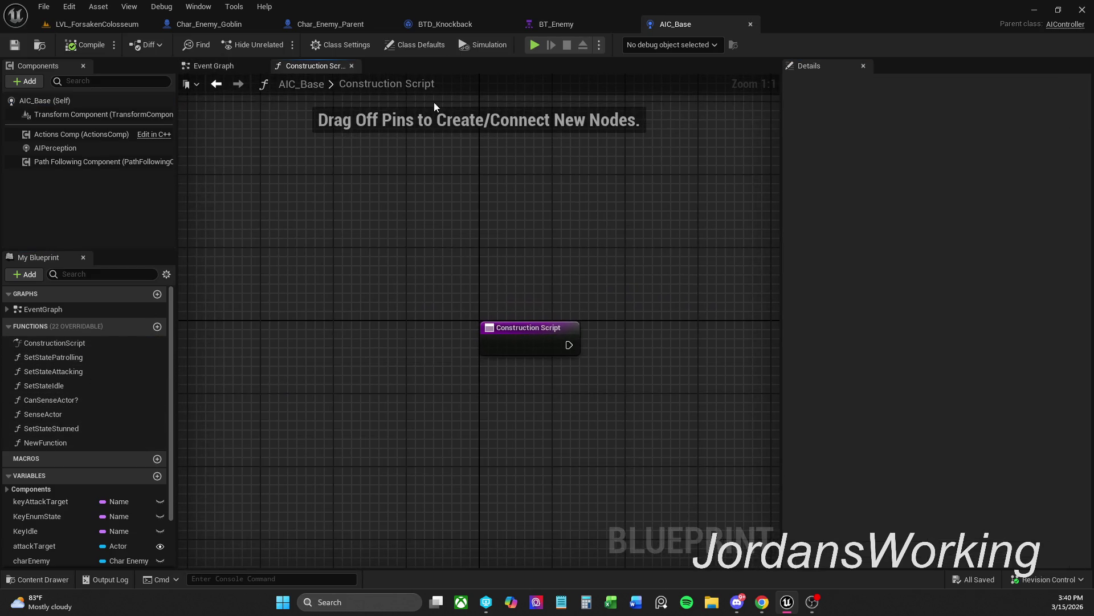
{"action": "left_click", "coordinate": [352, 66]}
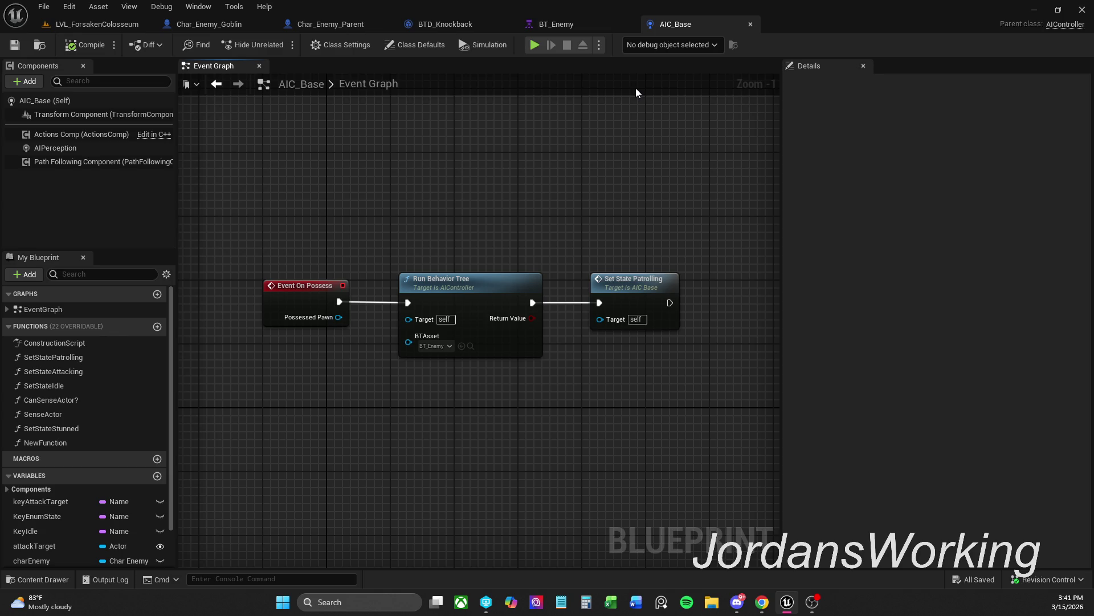
{"action": "left_click", "coordinate": [459, 26]}
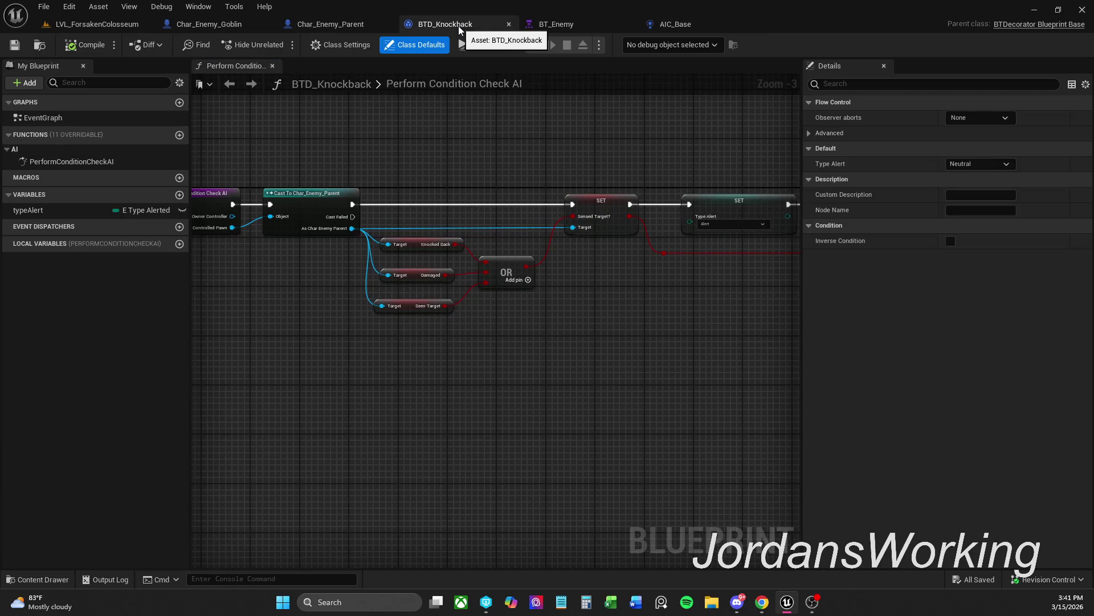
In BT_Enemy, zoom out and select the strafe comment box with its nodes
{"action": "left_click", "coordinate": [672, 25]}
{"action": "left_click", "coordinate": [559, 25]}
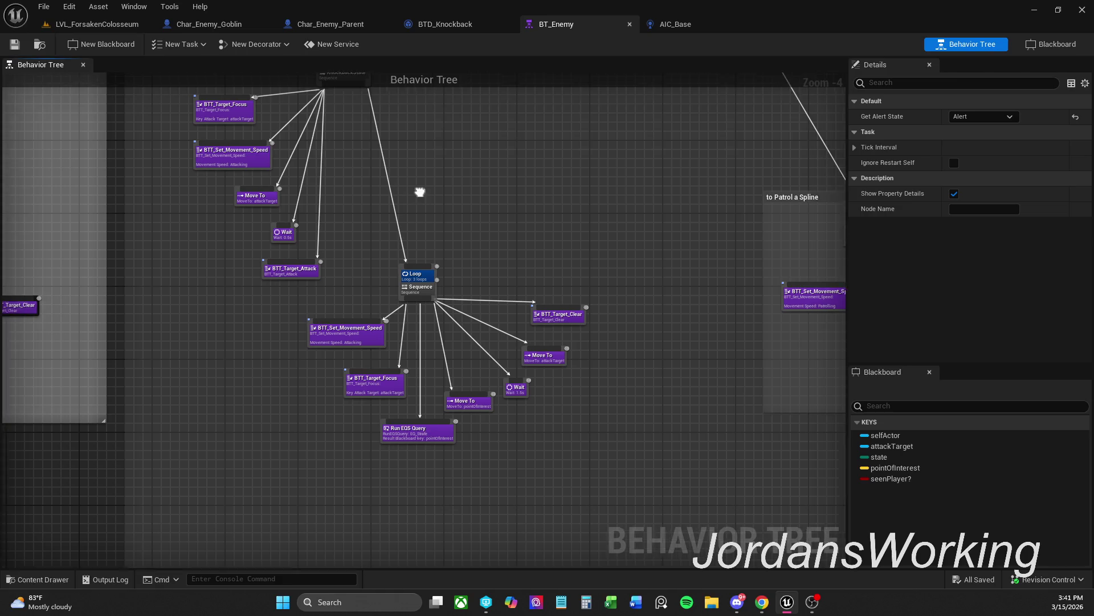
{"action": "left_click_drag", "start_coordinate": [410, 188], "coordinate": [477, 296]}
{"action": "scroll", "coordinate": [577, 232], "scroll_direction": "down", "scroll_amount": 2}
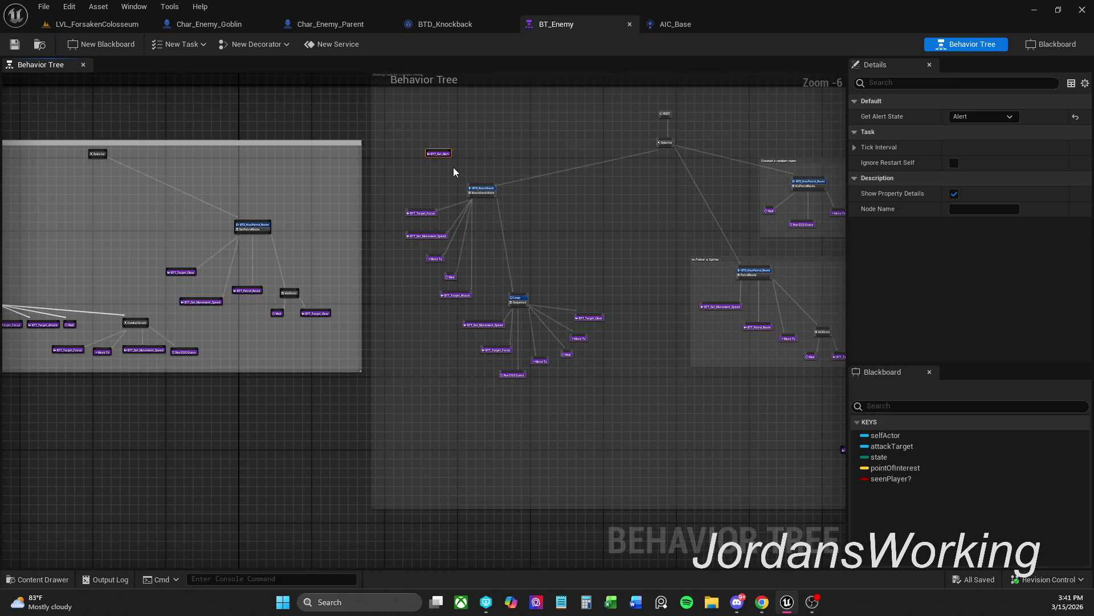
{"action": "scroll", "coordinate": [454, 169], "scroll_direction": "up", "scroll_amount": 3}
{"action": "scroll", "coordinate": [412, 179], "scroll_direction": "down", "scroll_amount": 2}
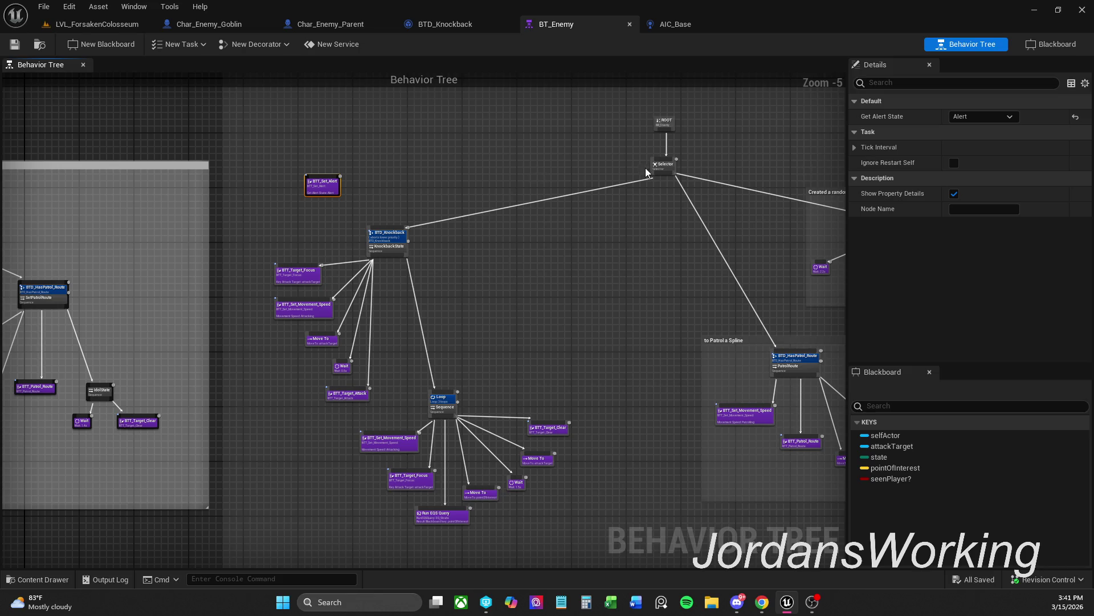
{"action": "scroll", "coordinate": [552, 199], "scroll_direction": "down", "scroll_amount": 6}
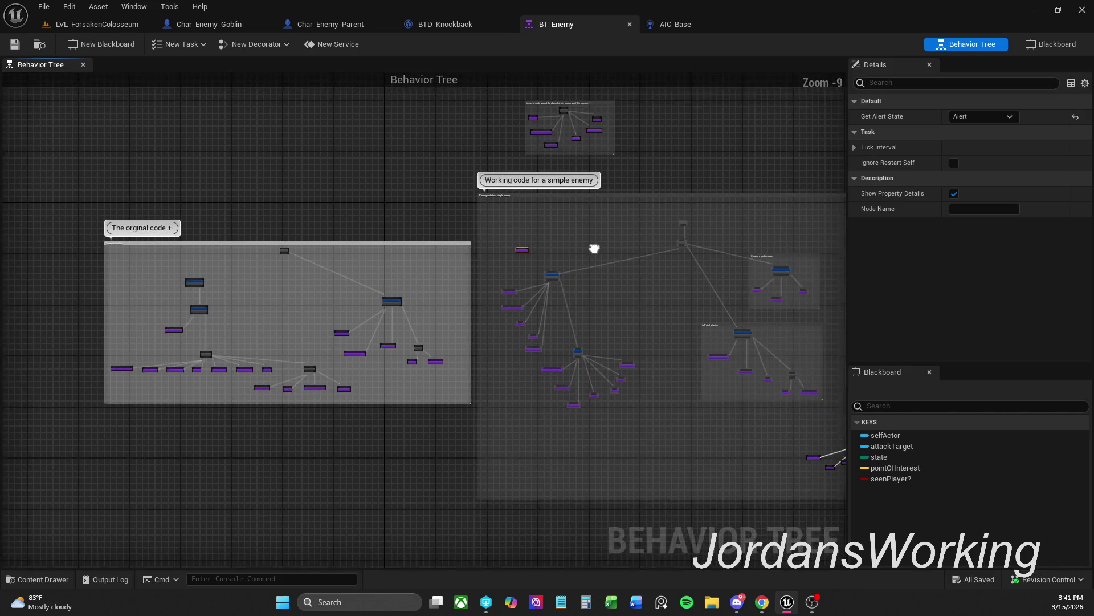
{"action": "left_click_drag", "start_coordinate": [618, 257], "coordinate": [569, 296]}
{"action": "scroll", "coordinate": [569, 296], "scroll_direction": "up", "scroll_amount": 10}
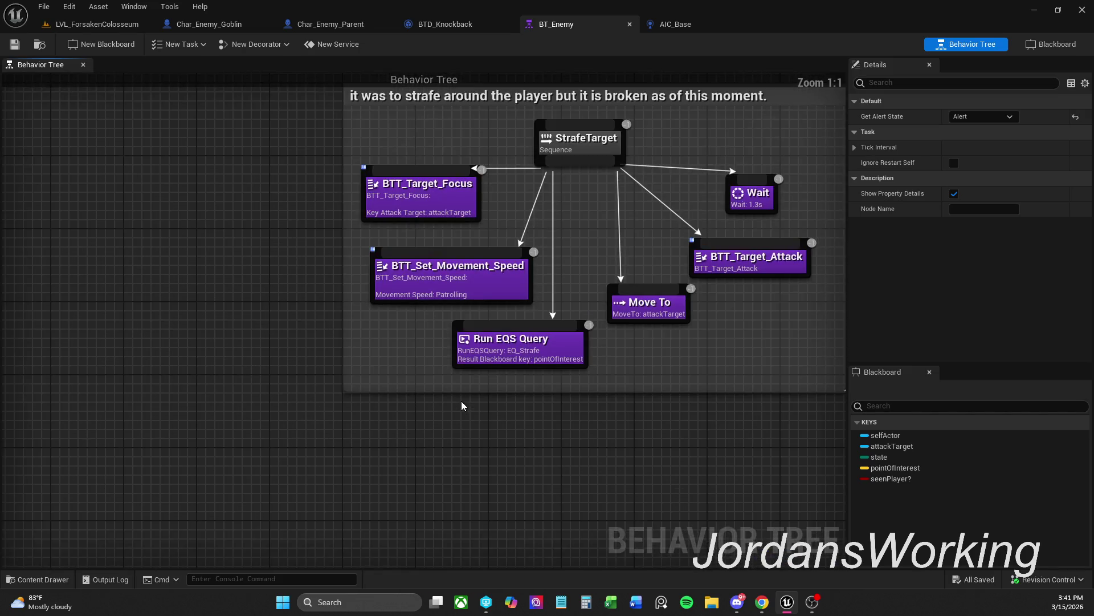
{"action": "left_click_drag", "start_coordinate": [461, 401], "coordinate": [399, 450]}
{"action": "scroll", "coordinate": [268, 467], "scroll_direction": "down", "scroll_amount": 1}
{"action": "mouse_move", "coordinate": [269, 469]}
{"action": "left_mouse_down"}
{"action": "mouse_move", "coordinate": [692, 312]}
{"action": "mouse_move", "coordinate": [773, 149]}
{"action": "left_mouse_up"}
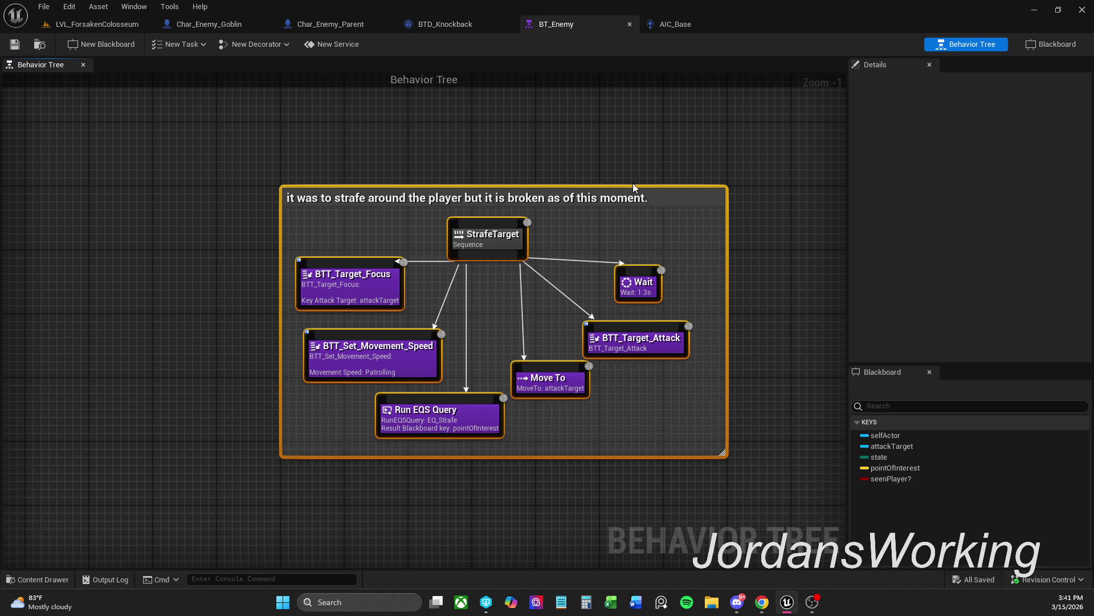
Marquee-select 'The orginal code' comment box and delete it with all its nodes
{"action": "mouse_move", "coordinate": [553, 176]}
{"action": "left_mouse_down"}
{"action": "mouse_move", "coordinate": [616, 237]}
{"action": "mouse_move", "coordinate": [603, 187]}
{"action": "mouse_move", "coordinate": [566, 149]}
{"action": "left_mouse_up"}
{"action": "scroll", "coordinate": [616, 237], "scroll_direction": "down", "scroll_amount": 1}
{"action": "scroll", "coordinate": [603, 187], "scroll_direction": "down", "scroll_amount": 1}
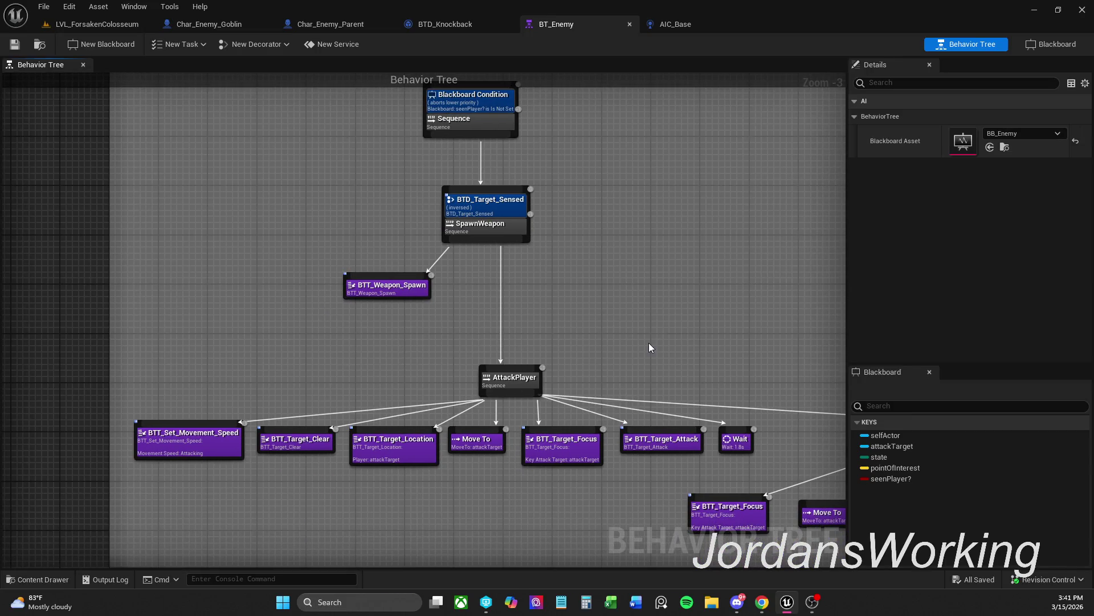
{"action": "mouse_move", "coordinate": [649, 343]}
{"action": "left_mouse_down"}
{"action": "mouse_move", "coordinate": [547, 312]}
{"action": "mouse_move", "coordinate": [565, 298]}
{"action": "mouse_move", "coordinate": [339, 264]}
{"action": "mouse_move", "coordinate": [244, 256]}
{"action": "mouse_move", "coordinate": [3, 288]}
{"action": "mouse_move", "coordinate": [493, 392]}
{"action": "mouse_move", "coordinate": [481, 391]}
{"action": "left_mouse_up"}
{"action": "scroll", "coordinate": [3, 305], "scroll_direction": "down", "scroll_amount": 1}
{"action": "scroll", "coordinate": [552, 403], "scroll_direction": "down", "scroll_amount": 2}
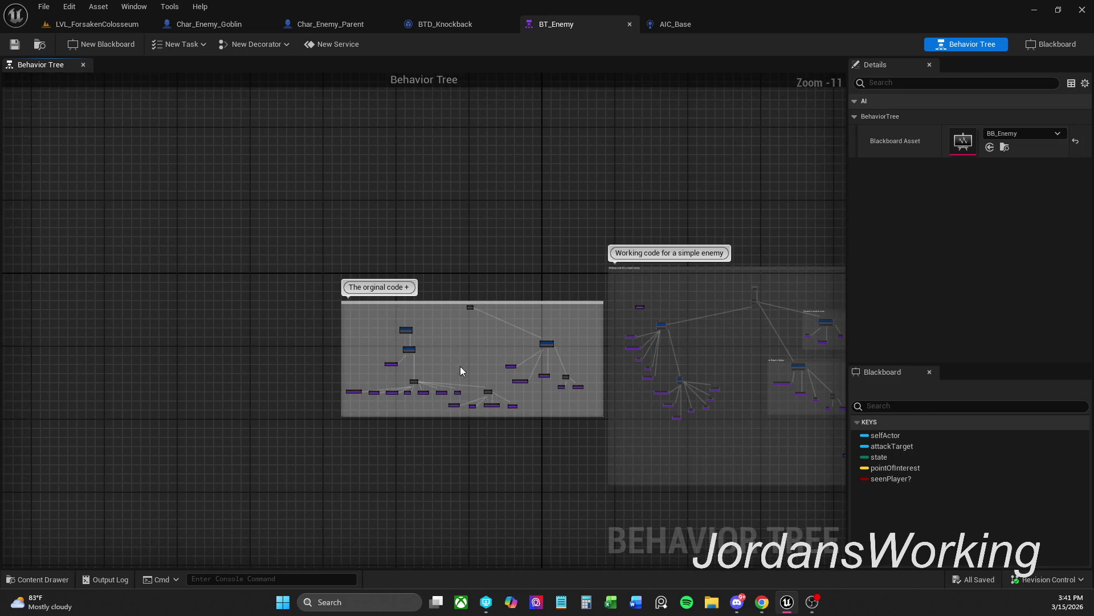
{"action": "mouse_move", "coordinate": [613, 414]}
{"action": "left_mouse_down"}
{"action": "mouse_move", "coordinate": [545, 339]}
{"action": "mouse_move", "coordinate": [343, 289]}
{"action": "mouse_move", "coordinate": [120, 302]}
{"action": "left_mouse_up"}
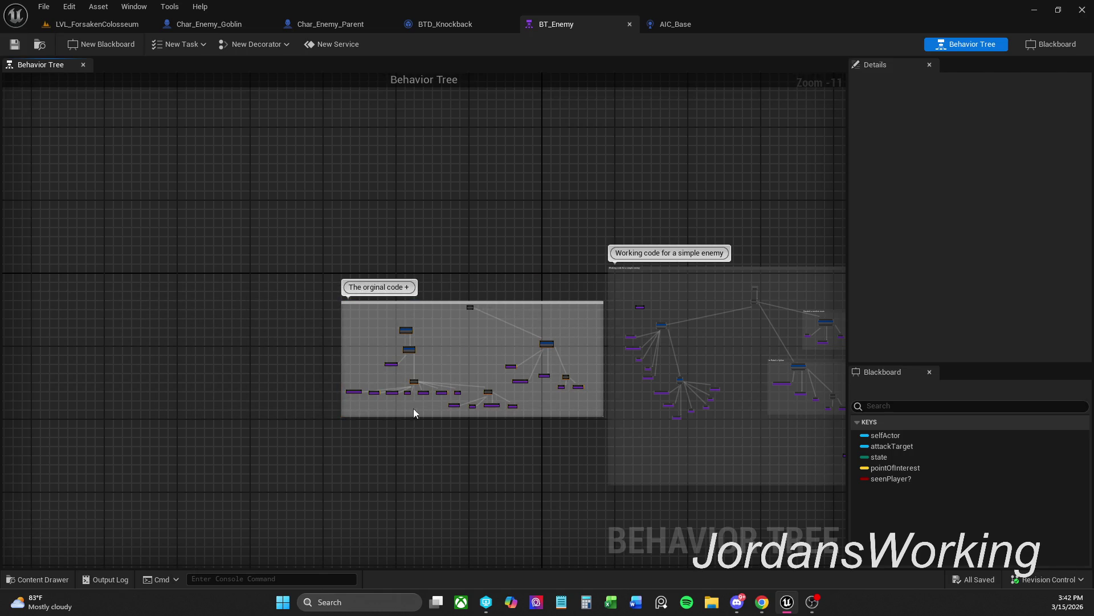
{"action": "mouse_move", "coordinate": [596, 411]}
{"action": "left_mouse_down"}
{"action": "mouse_move", "coordinate": [434, 367]}
{"action": "mouse_move", "coordinate": [299, 288]}
{"action": "left_mouse_up"}
{"action": "key", "text": "Delete"}
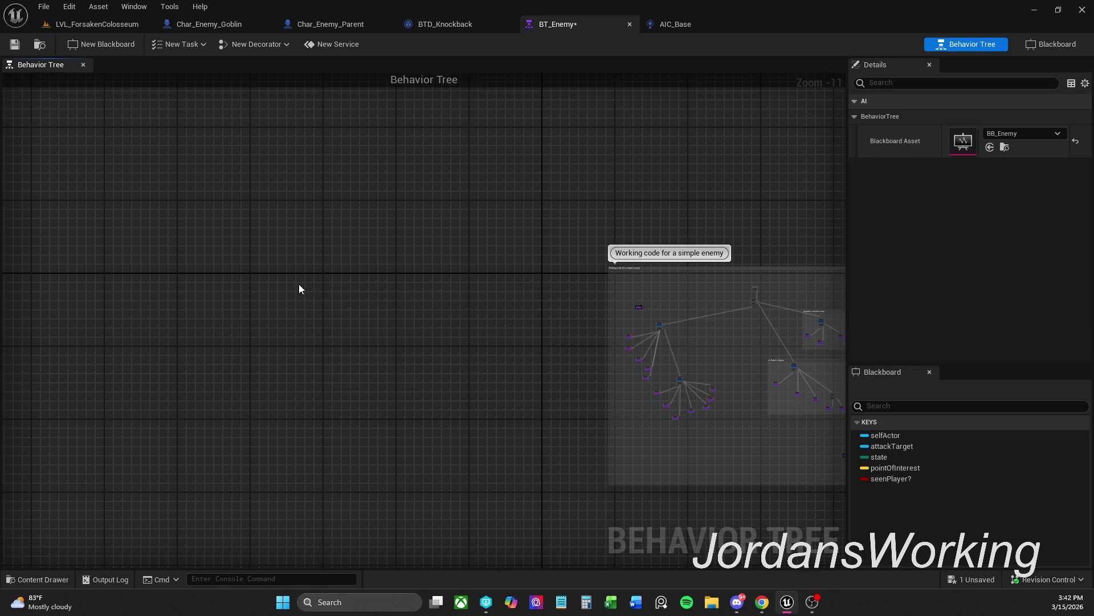
Save BT_Enemy, frame the whole tree, and nudge the TagetHeard/AttackTarget subtree slightly down
{"action": "mouse_move", "coordinate": [776, 354]}
{"action": "left_mouse_down"}
{"action": "mouse_move", "coordinate": [633, 328]}
{"action": "mouse_move", "coordinate": [614, 306]}
{"action": "left_mouse_up"}
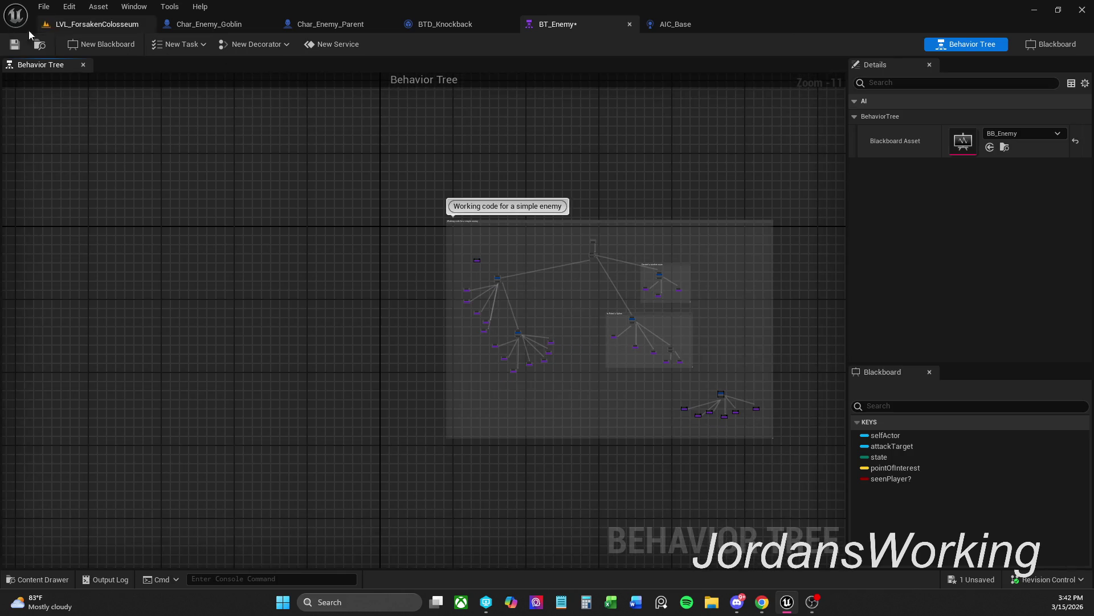
{"action": "left_click", "coordinate": [14, 44]}
{"action": "scroll", "coordinate": [719, 393], "scroll_direction": "up", "scroll_amount": 6}
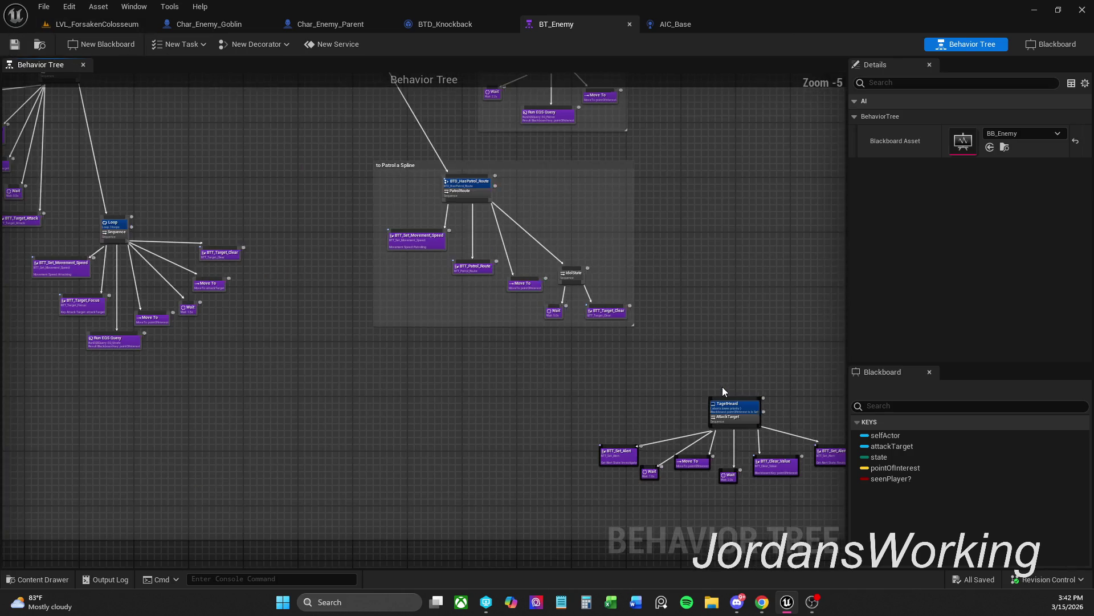
{"action": "scroll", "coordinate": [723, 387], "scroll_direction": "up", "scroll_amount": 3}
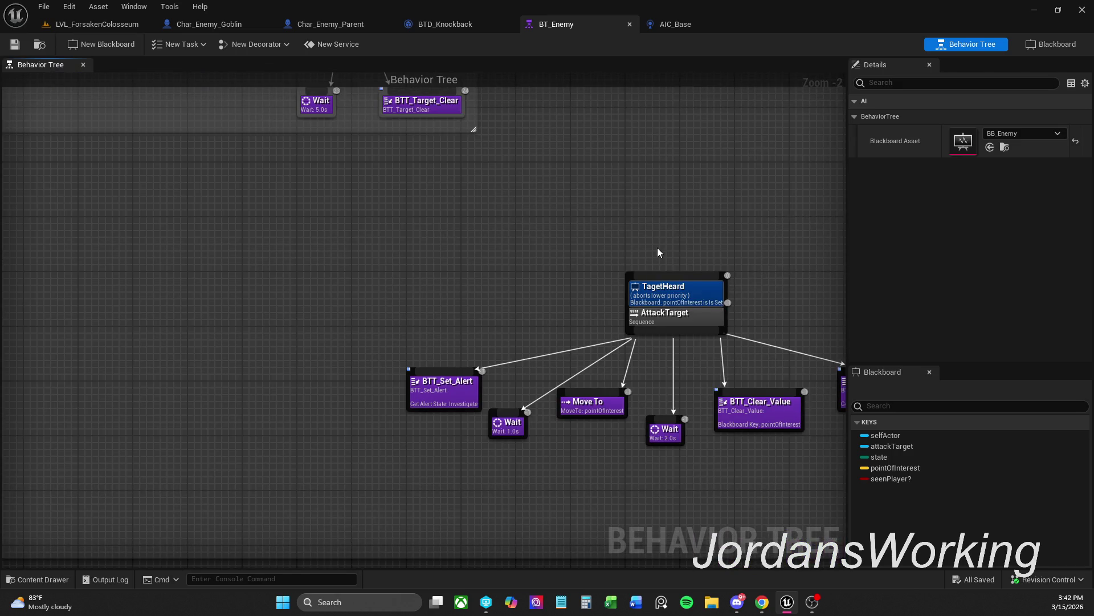
{"action": "scroll", "coordinate": [657, 252], "scroll_direction": "down", "scroll_amount": 3}
{"action": "mouse_move", "coordinate": [591, 237]}
{"action": "left_mouse_down"}
{"action": "mouse_move", "coordinate": [748, 461]}
{"action": "mouse_move", "coordinate": [740, 421]}
{"action": "mouse_move", "coordinate": [576, 382]}
{"action": "left_mouse_up"}
{"action": "left_click", "coordinate": [656, 423]}
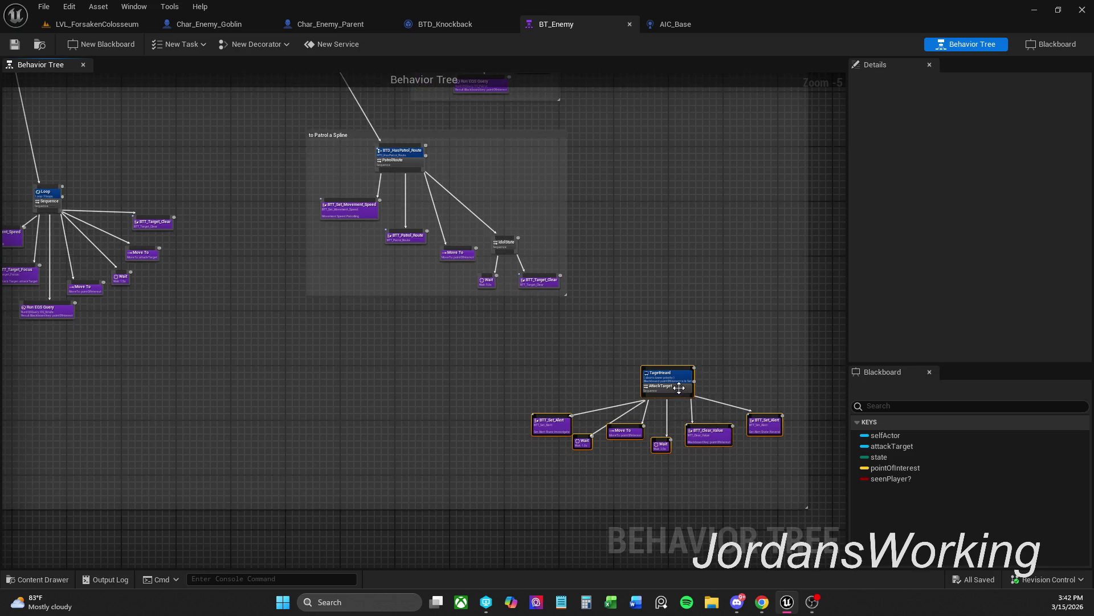
{"action": "left_click_drag", "start_coordinate": [656, 425], "coordinate": [655, 428]}
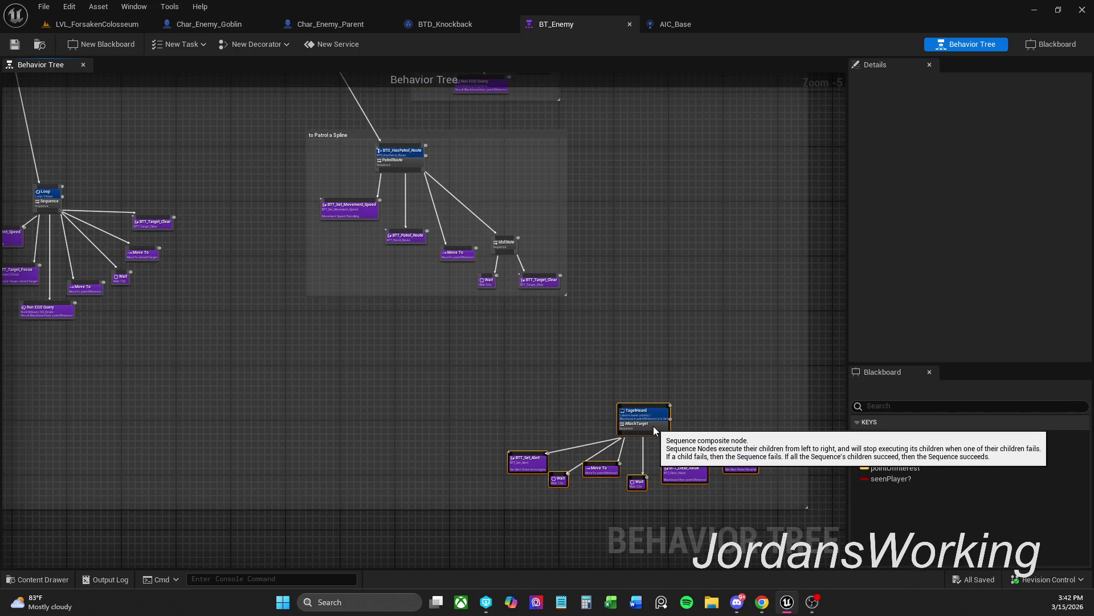
Show the BB_Enemy blackboard details, save BT_Enemy again, and return to the colosseum level
{"action": "mouse_move", "coordinate": [162, 275]}
{"action": "left_mouse_down"}
{"action": "mouse_move", "coordinate": [498, 388]}
{"action": "mouse_move", "coordinate": [532, 315]}
{"action": "left_mouse_up"}
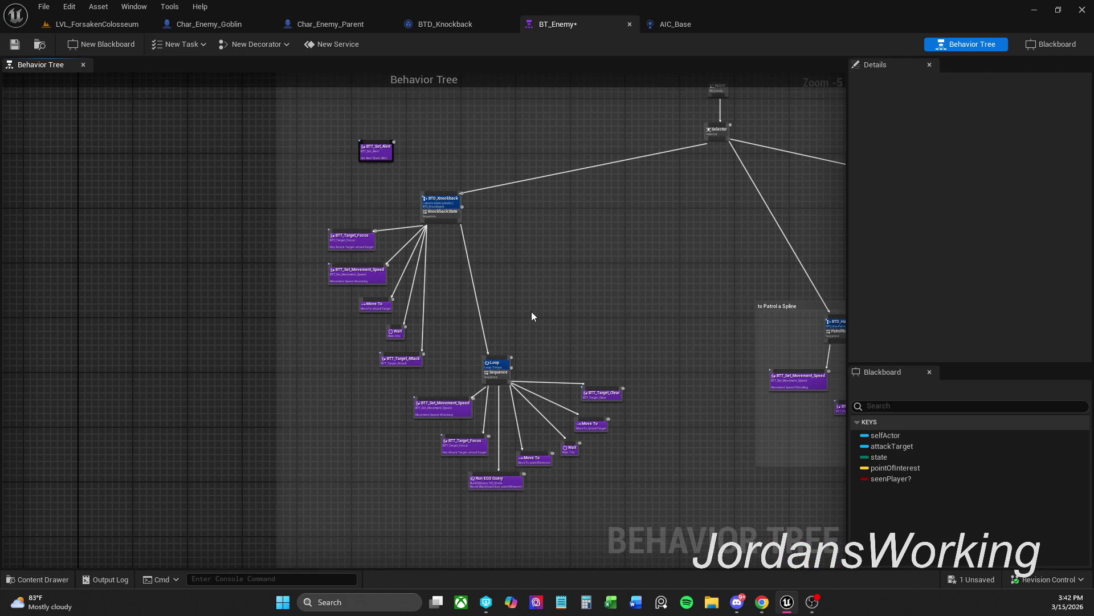
{"action": "left_click", "coordinate": [532, 315]}
{"action": "scroll", "coordinate": [405, 339], "scroll_direction": "up", "scroll_amount": 4}
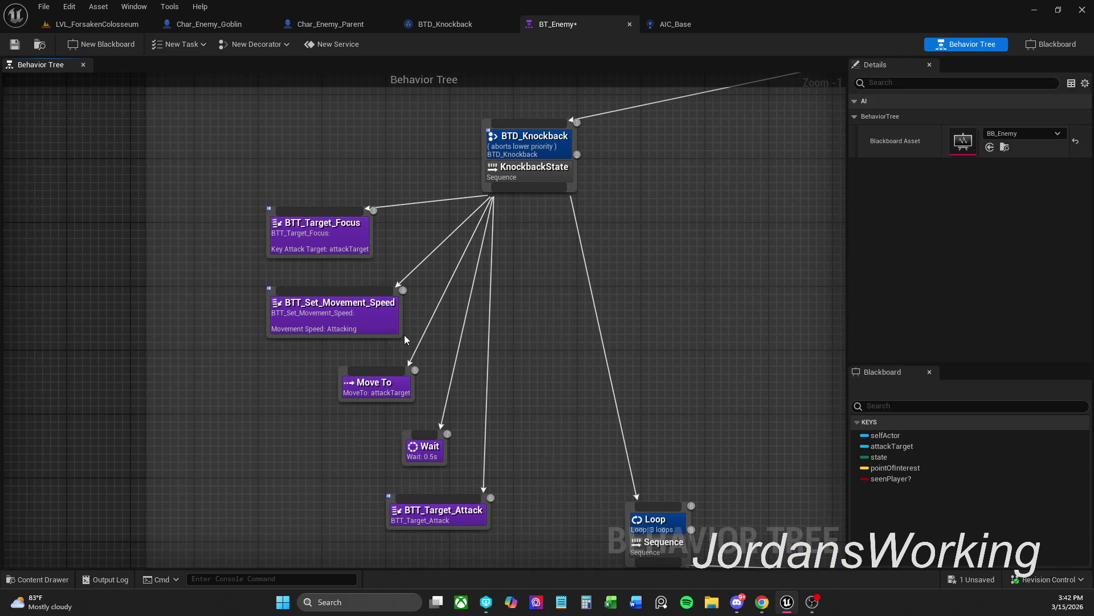
{"action": "scroll", "coordinate": [406, 340], "scroll_direction": "down", "scroll_amount": 2}
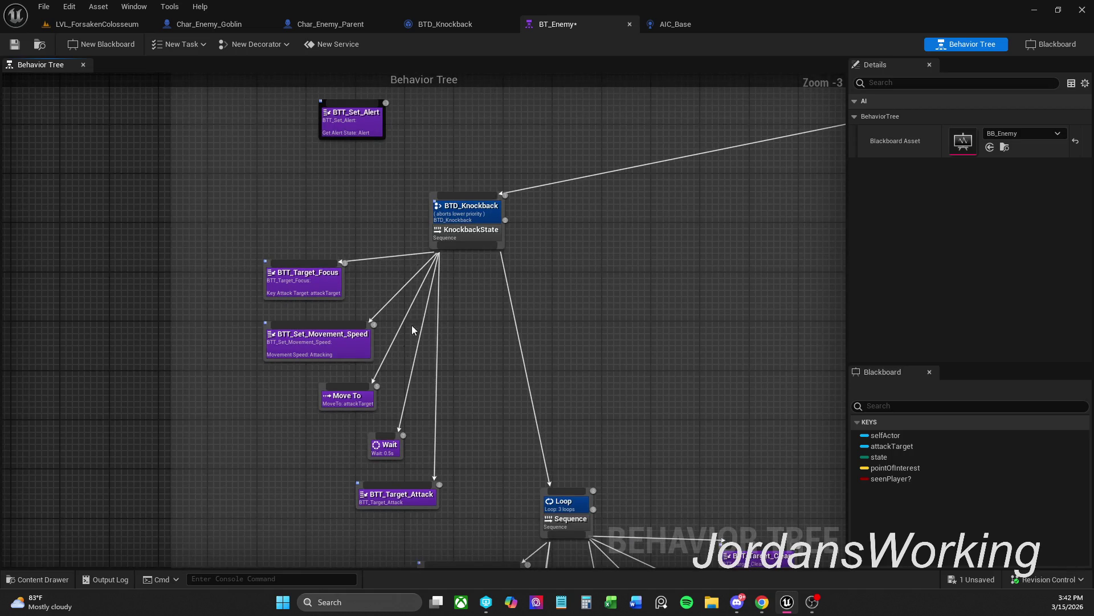
{"action": "left_click", "coordinate": [14, 44]}
{"action": "left_click", "coordinate": [129, 28]}
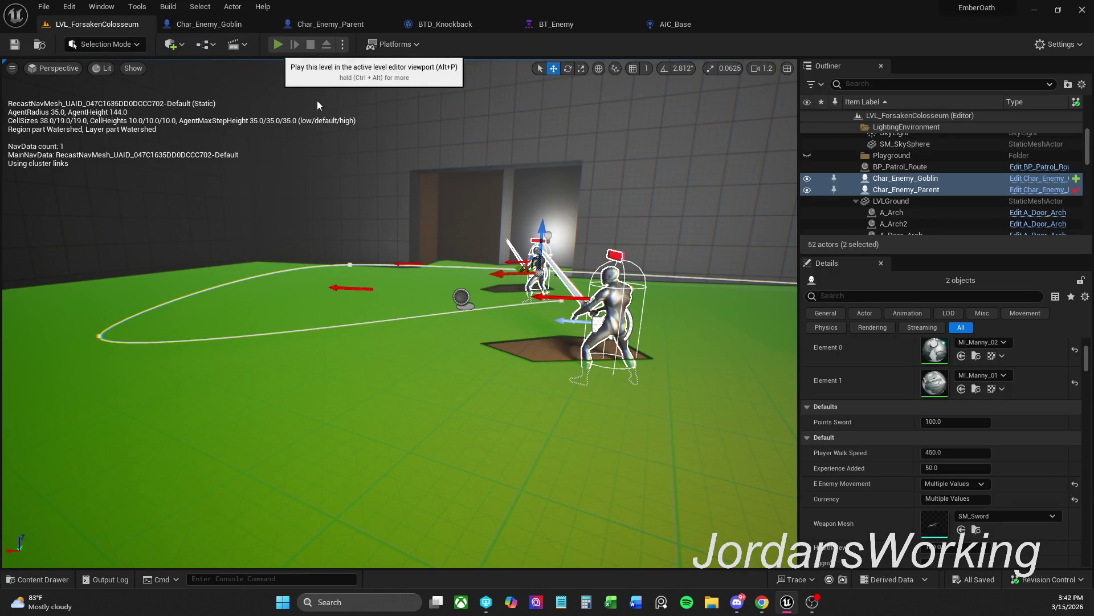
Play the colosseum briefly, walking forward, then stop and bring up AIC_Base's event graph
{"action": "left_click", "coordinate": [277, 45]}
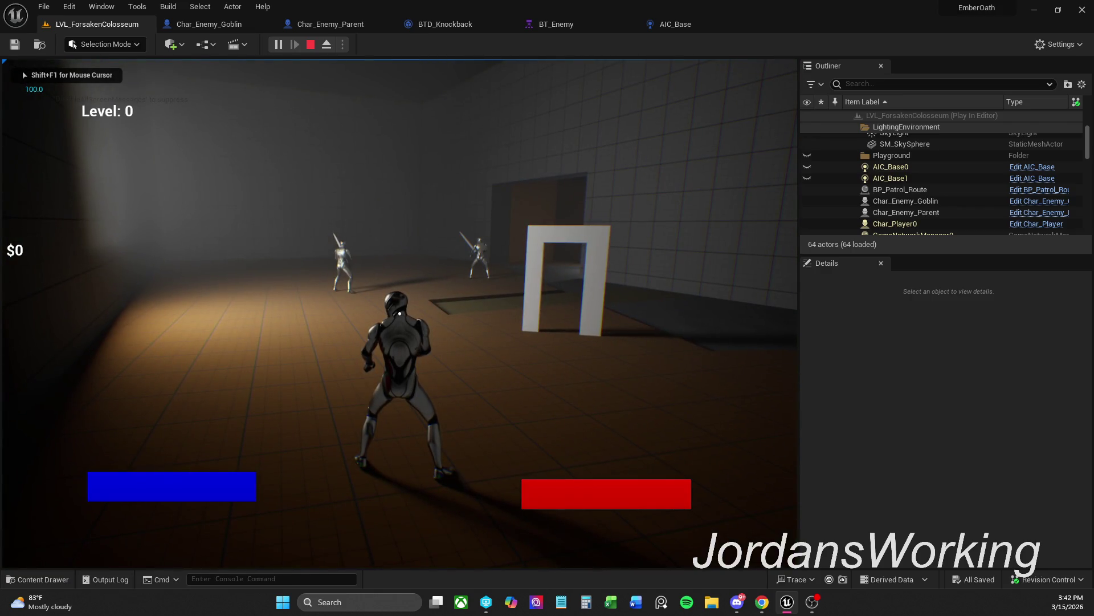
{"action": "key", "text": "w"}
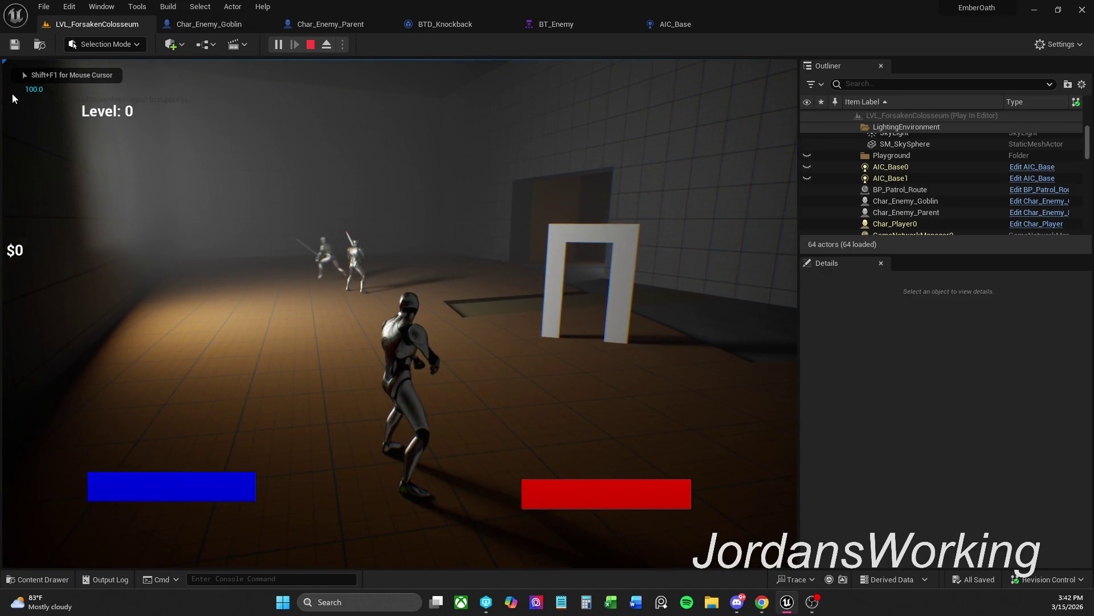
{"action": "key", "text": "Escape"}
{"action": "left_click", "coordinate": [673, 24]}
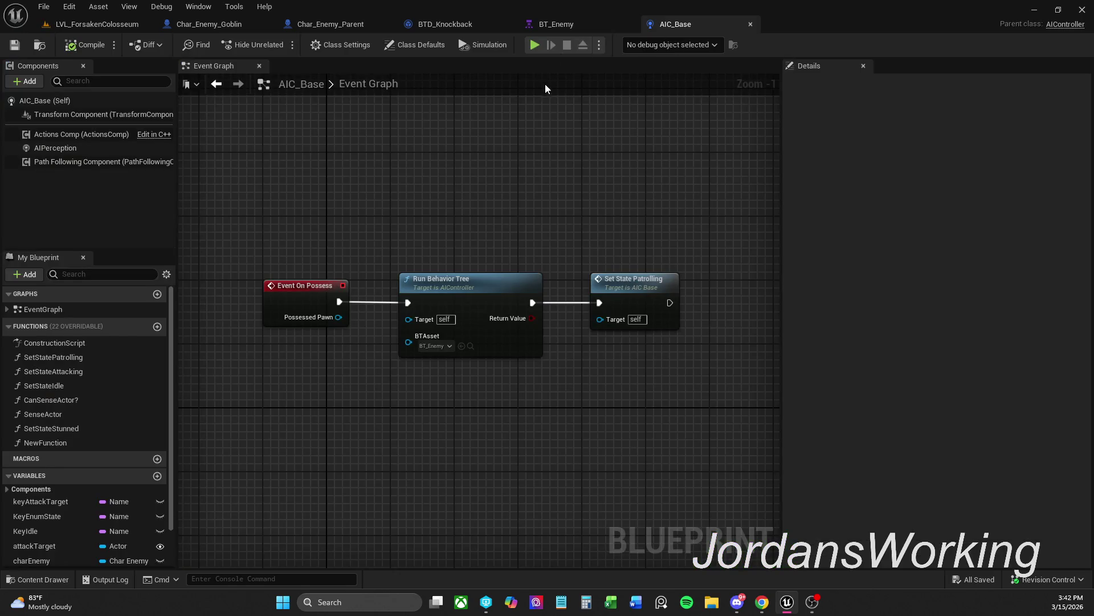
Search Char_Enemy_Goblin's class defaults for 'controll', then clear the search
{"action": "left_click", "coordinate": [330, 25]}
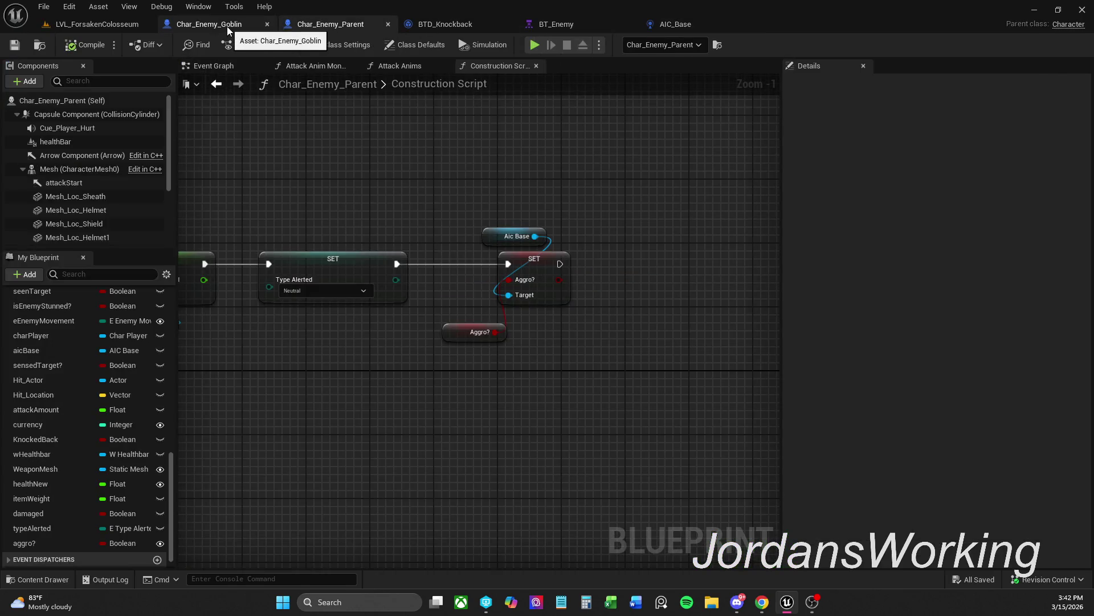
{"action": "left_click", "coordinate": [227, 26]}
{"action": "left_click", "coordinate": [415, 44]}
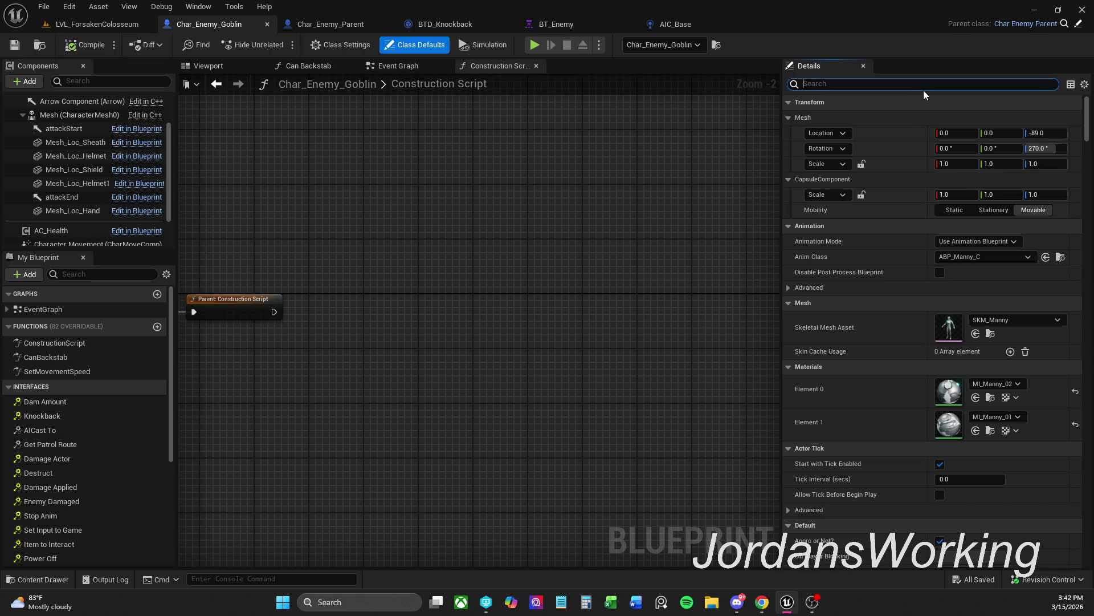
{"action": "type", "text": "controll"}
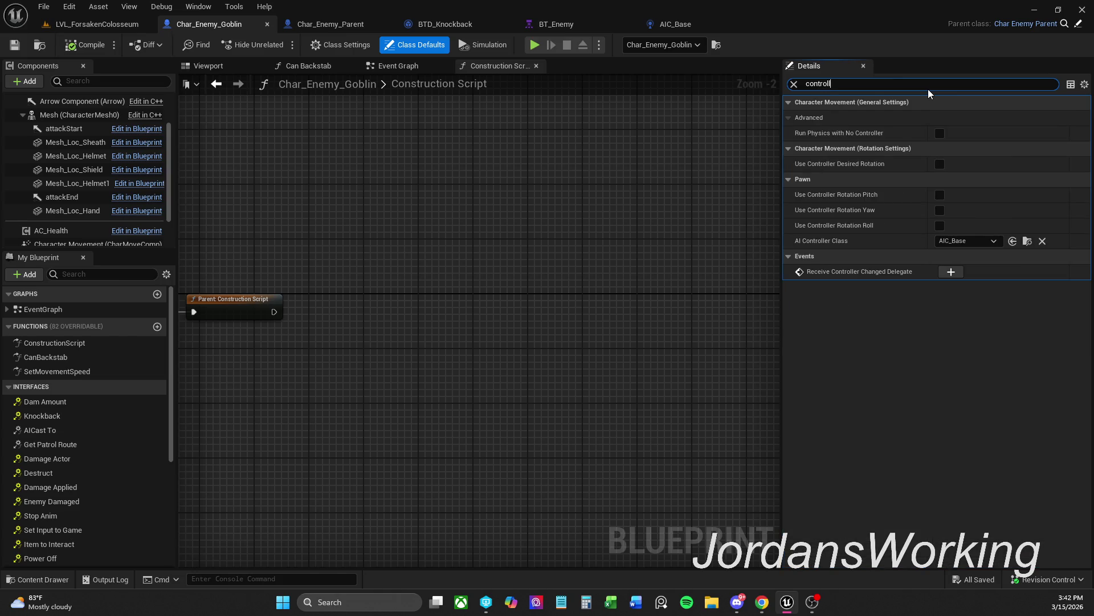
{"action": "double_click", "coordinate": [844, 81]}
{"action": "key", "text": "BackSpace"}
Search Char_Enemy_Parent's class defaults for 'controll', clear it, and return to the goblin blueprint
{"action": "left_click", "coordinate": [354, 29]}
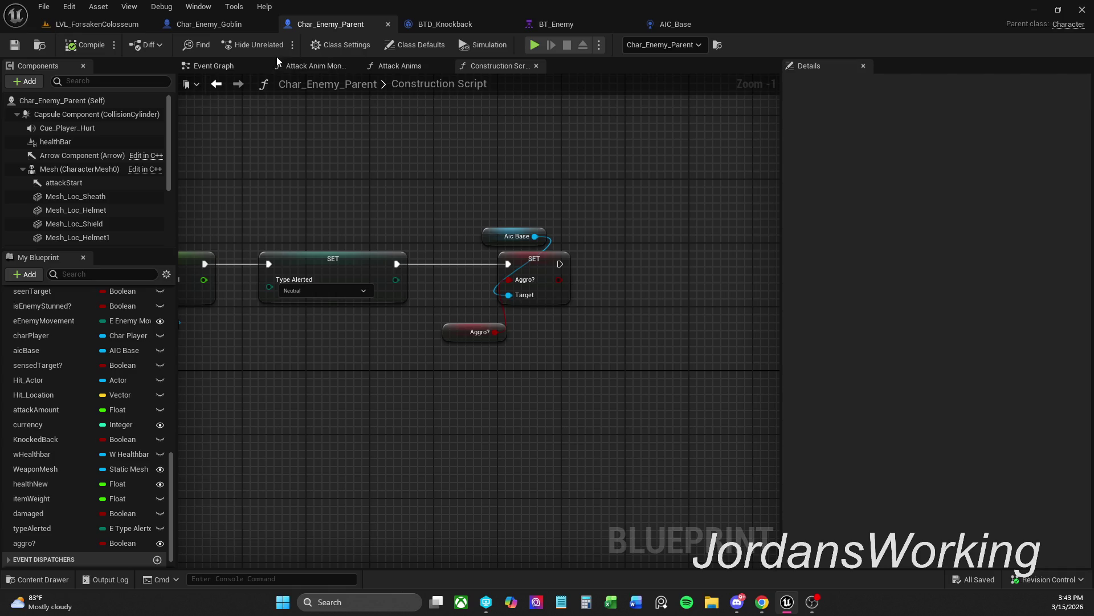
{"action": "left_click", "coordinate": [342, 44]}
{"action": "left_click", "coordinate": [419, 45]}
{"action": "left_click", "coordinate": [909, 86]}
{"action": "type", "text": "controll"}
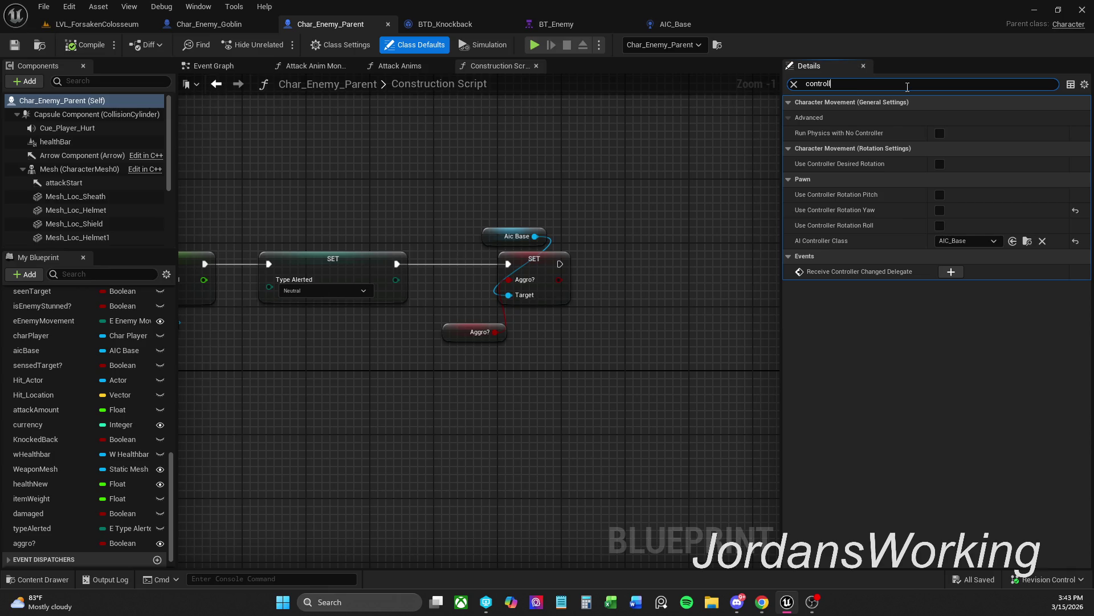
{"action": "left_click", "coordinate": [793, 85]}
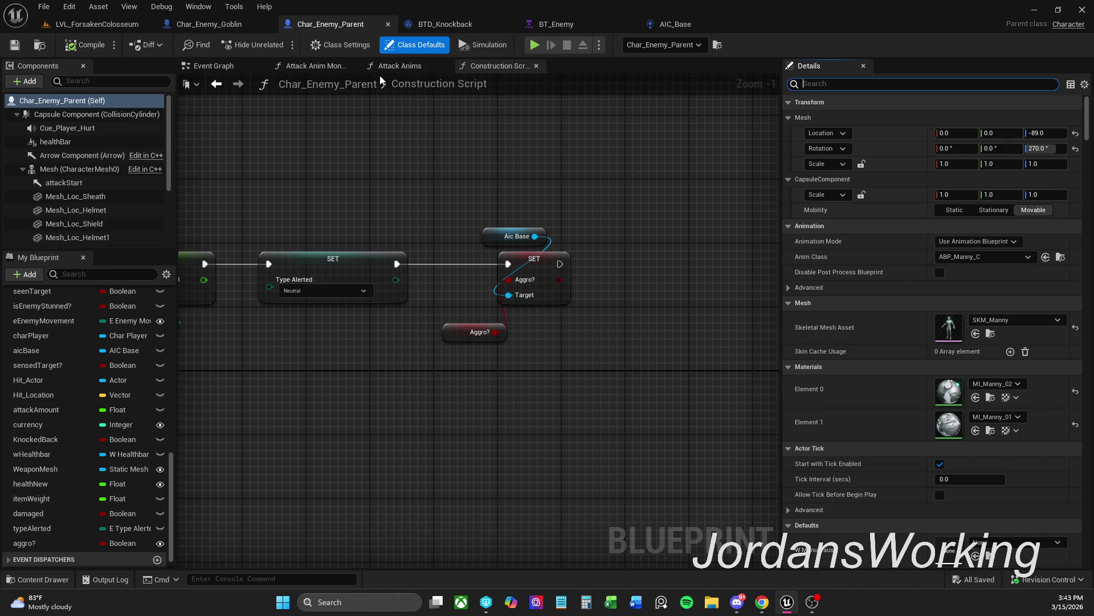
{"action": "left_click", "coordinate": [206, 20]}
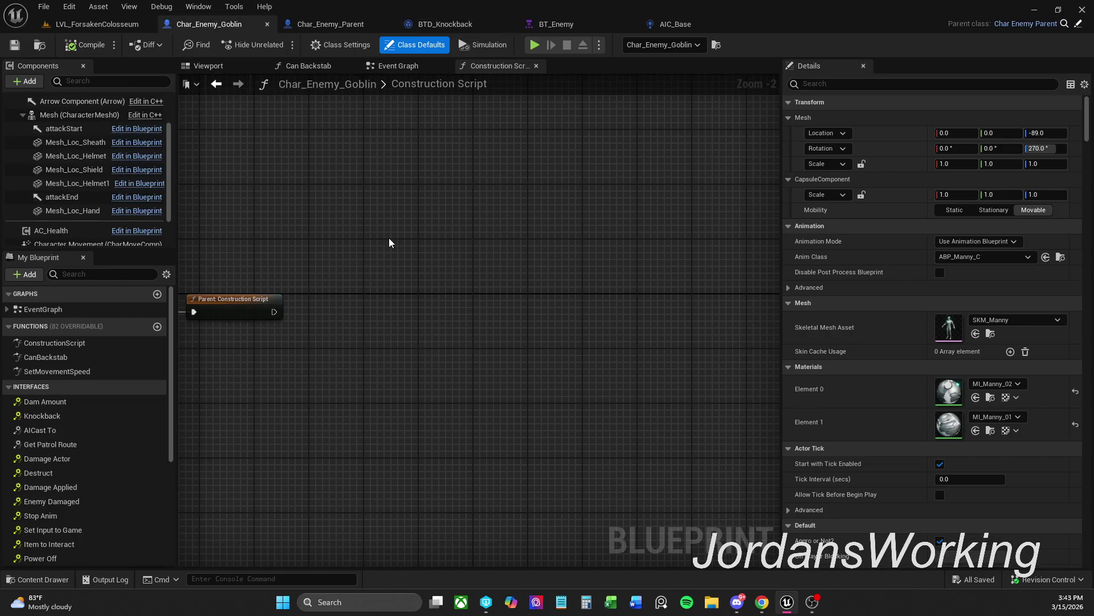
{"action": "left_click_drag", "start_coordinate": [389, 237], "coordinate": [591, 220]}
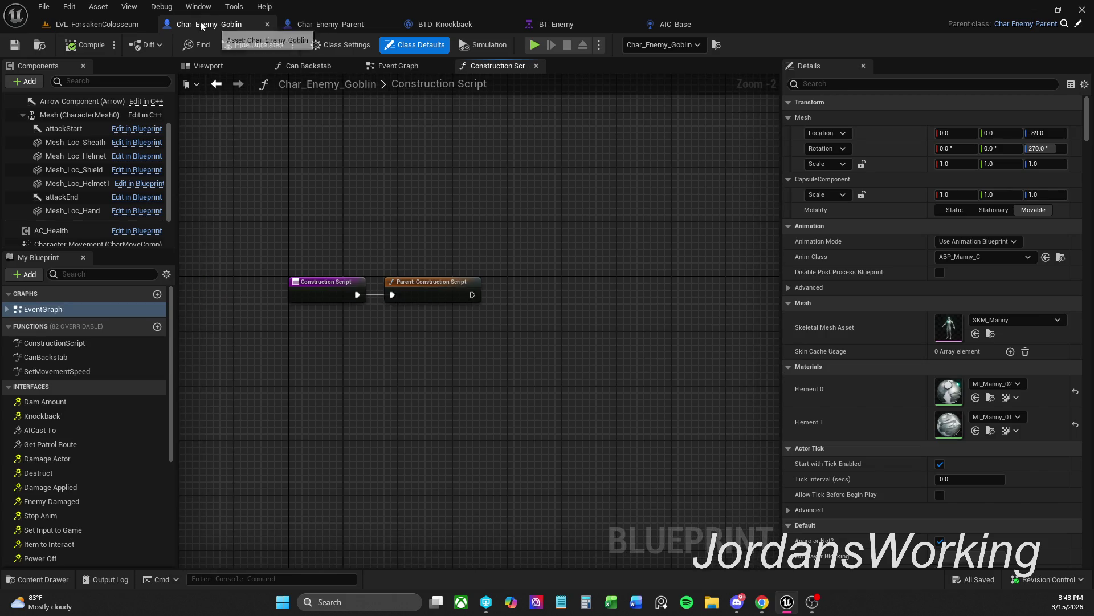
In the level, tick Aggro or Not? on the goblin and Aggro? on the parent enemy
{"action": "left_click", "coordinate": [121, 26]}
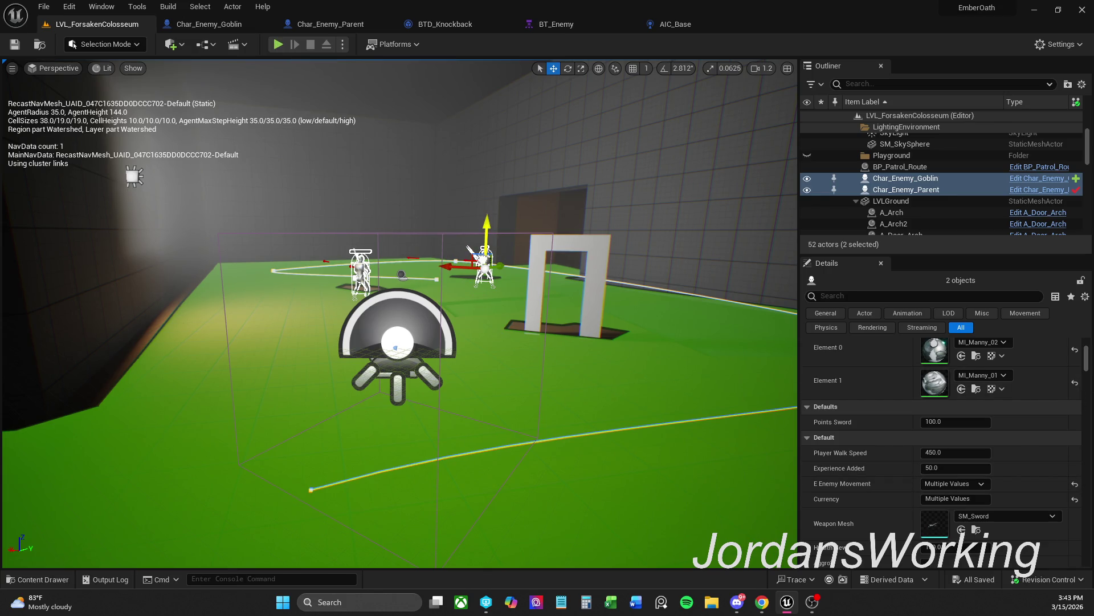
{"action": "left_click", "coordinate": [485, 262]}
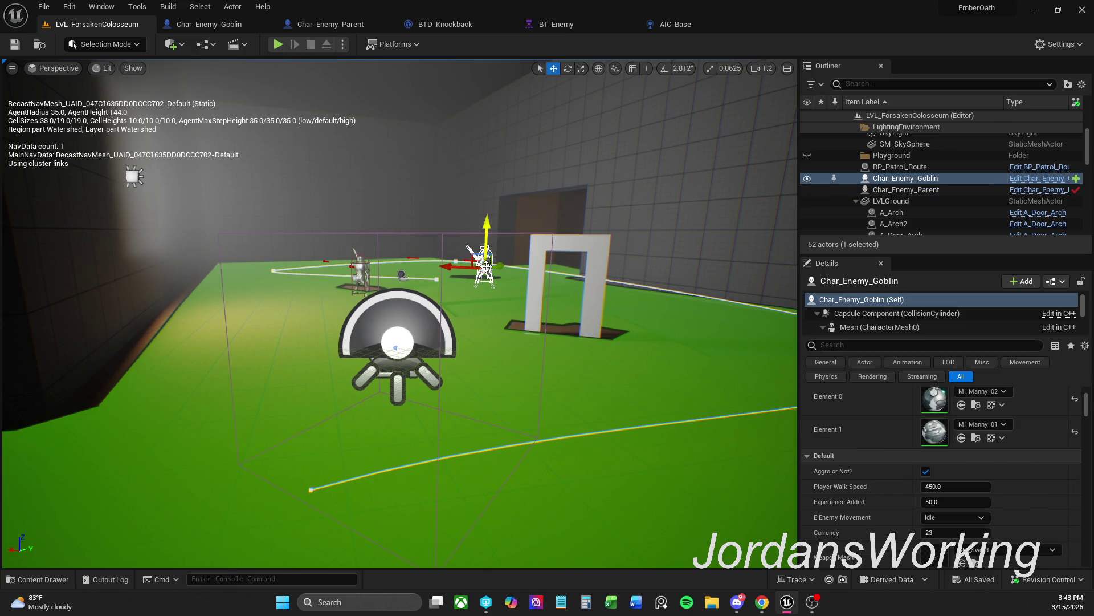
{"action": "left_click", "coordinate": [925, 473]}
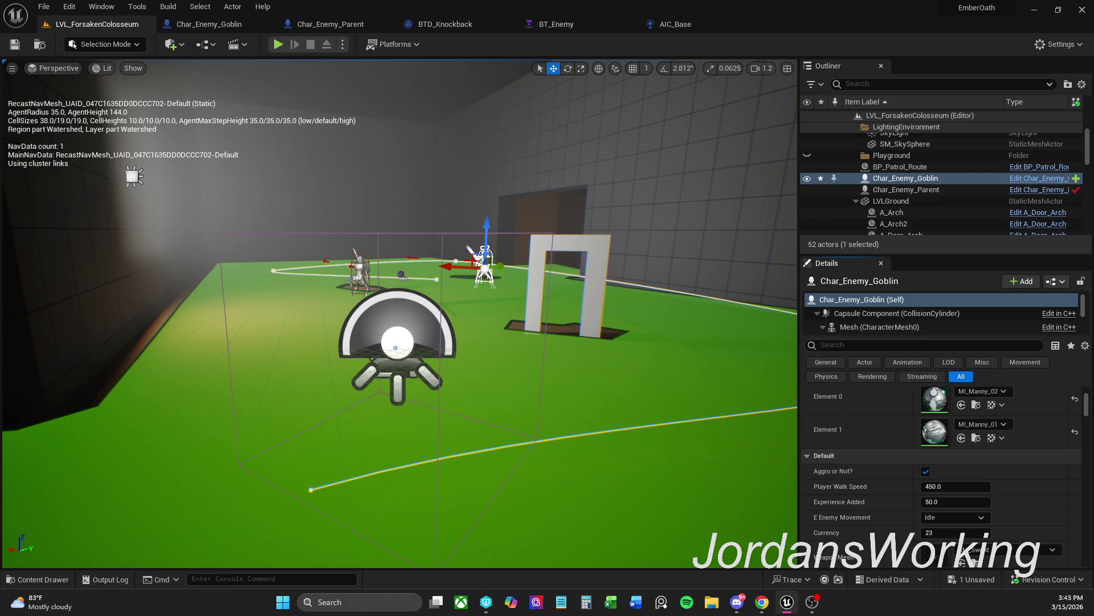
{"action": "left_click", "coordinate": [906, 189]}
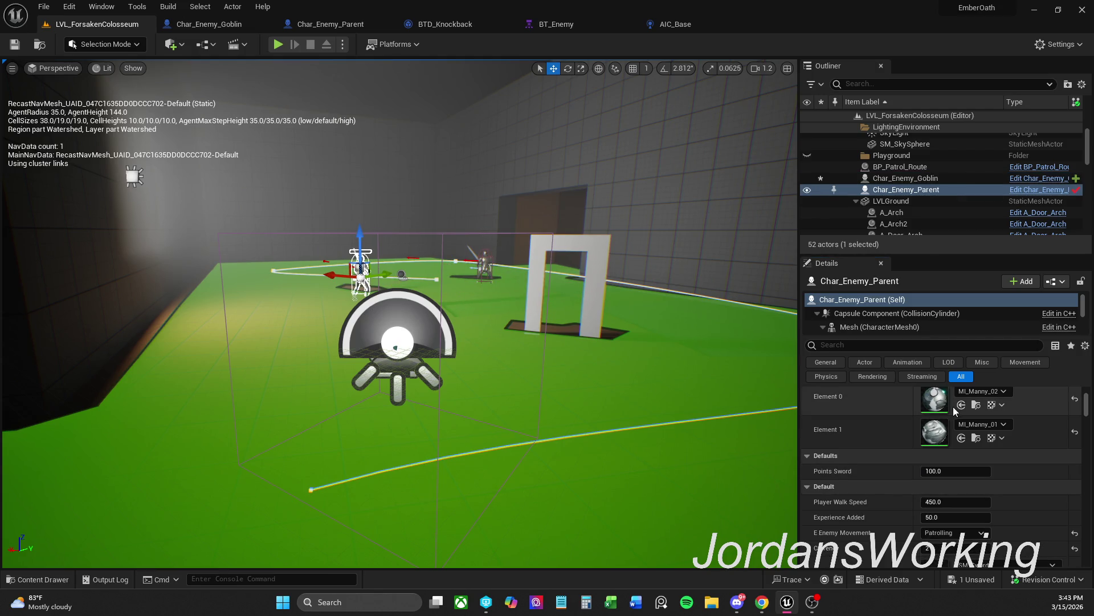
{"action": "scroll", "coordinate": [935, 513], "scroll_direction": "down", "scroll_amount": 5}
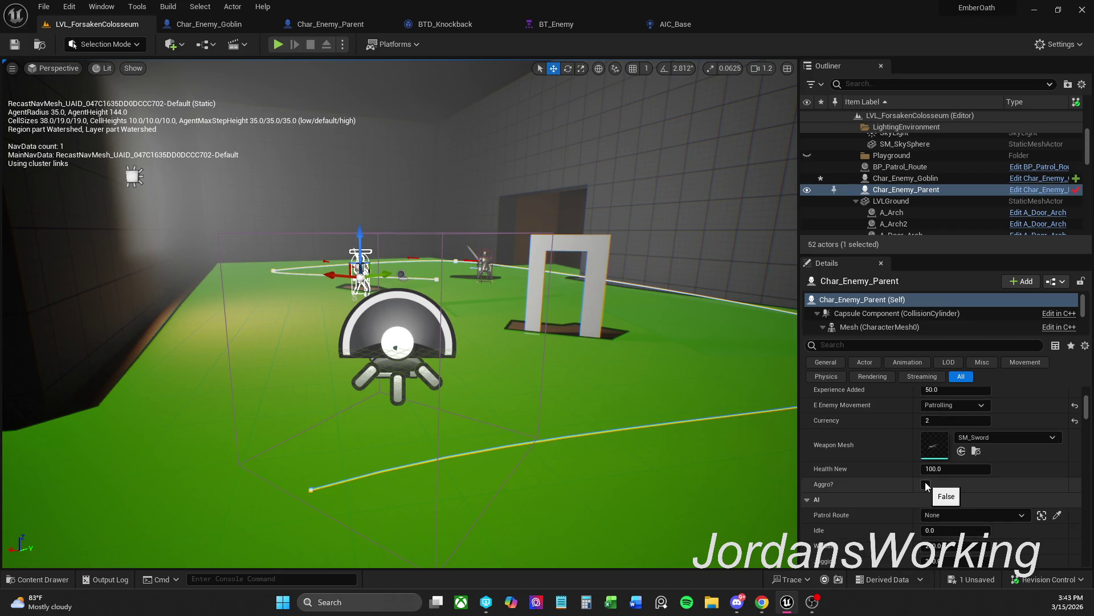
{"action": "left_click", "coordinate": [925, 485]}
{"action": "key", "text": "f"}
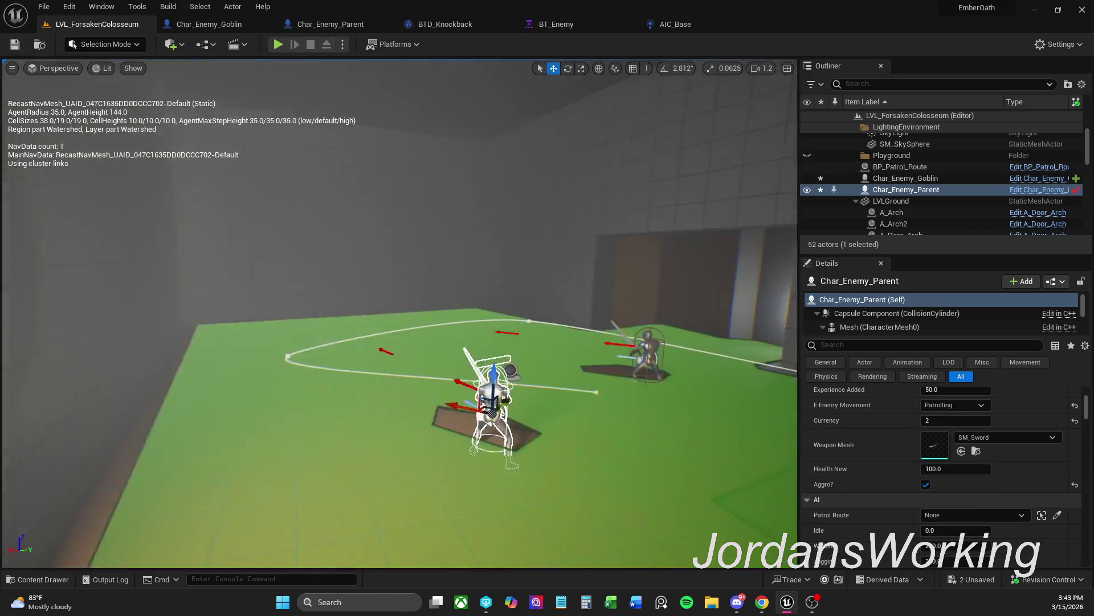
{"action": "left_click", "coordinate": [925, 485]}
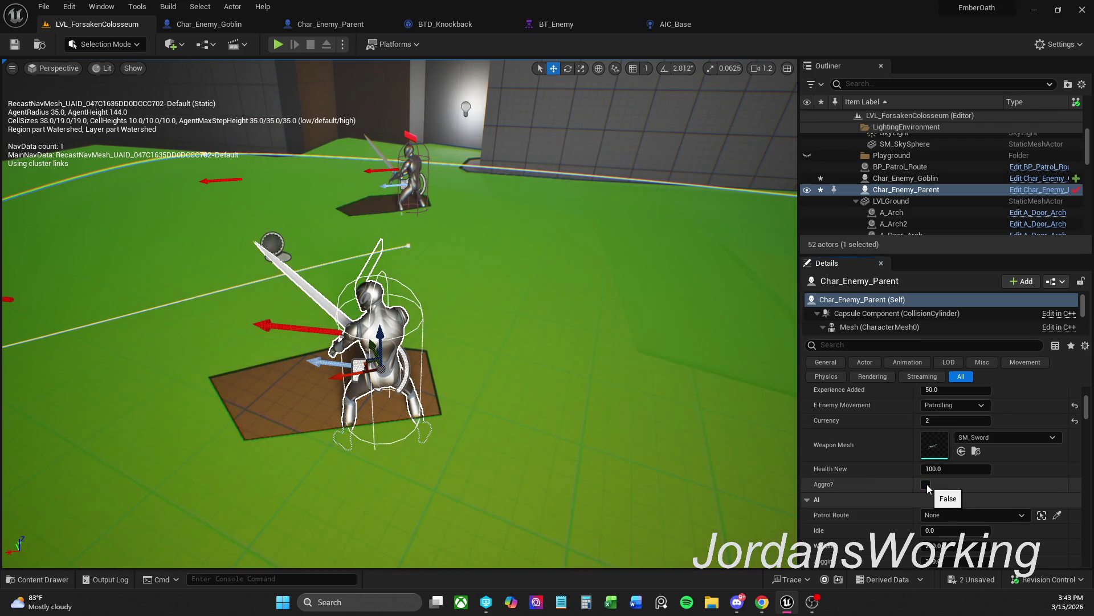
{"action": "left_click", "coordinate": [926, 485]}
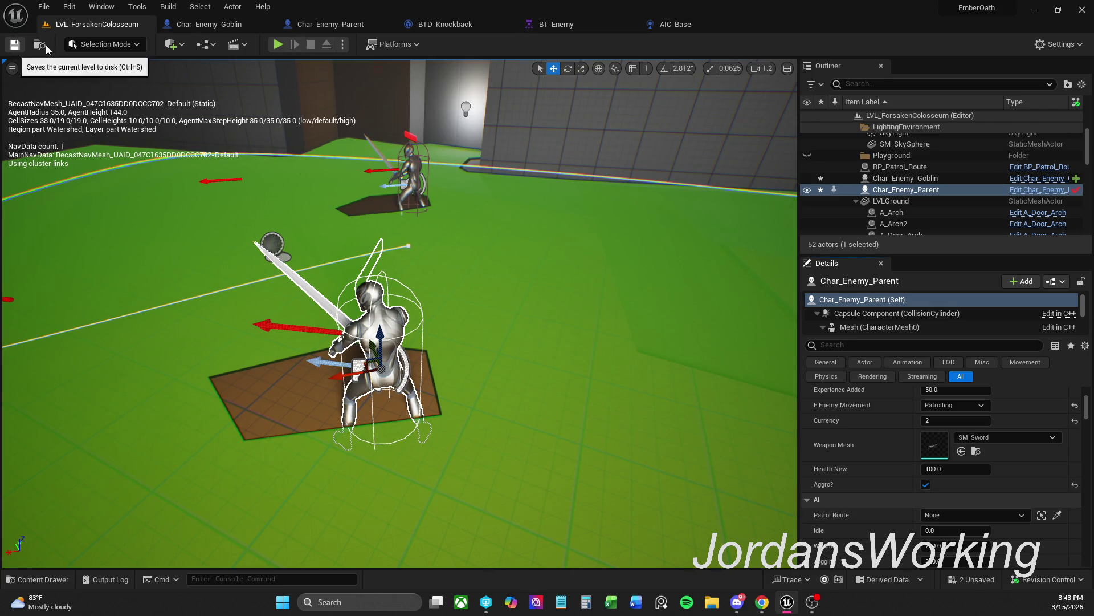
{"action": "left_click", "coordinate": [367, 26]}
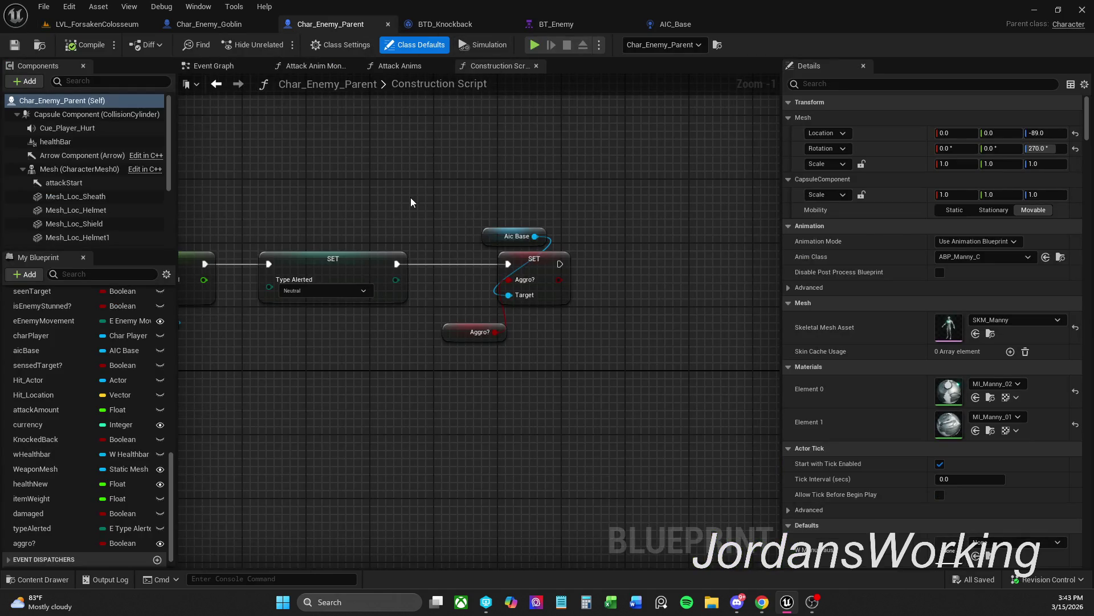
Check references to the goblin's aggroOrNot? variable, delete it, and save Char_Enemy_Goblin
{"action": "scroll", "coordinate": [415, 196], "scroll_direction": "down", "scroll_amount": 1}
{"action": "left_click_drag", "start_coordinate": [414, 196], "coordinate": [527, 210]}
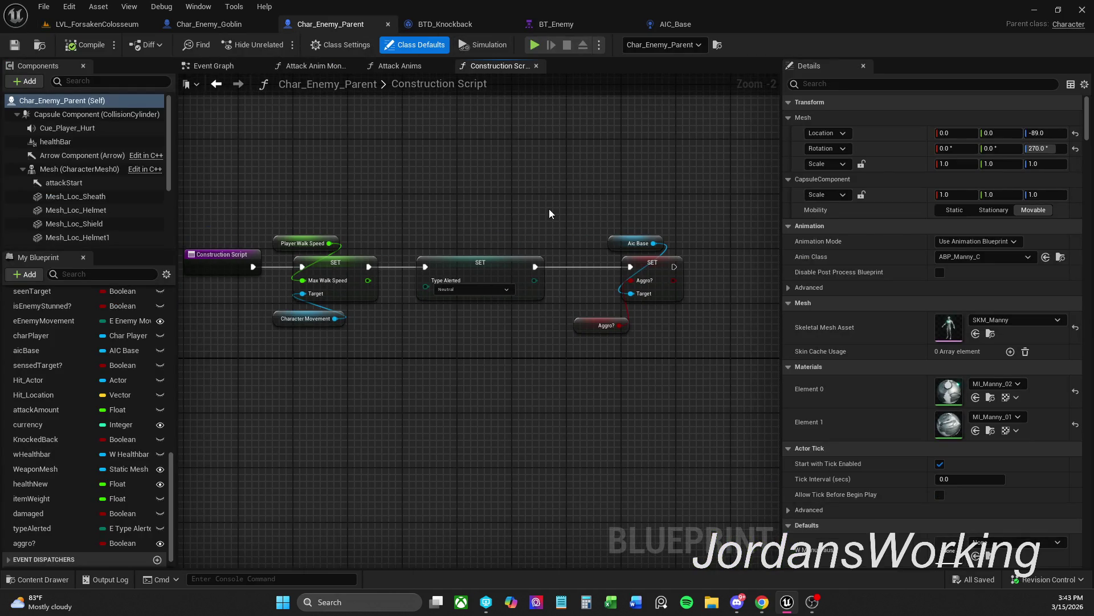
{"action": "left_click", "coordinate": [445, 23]}
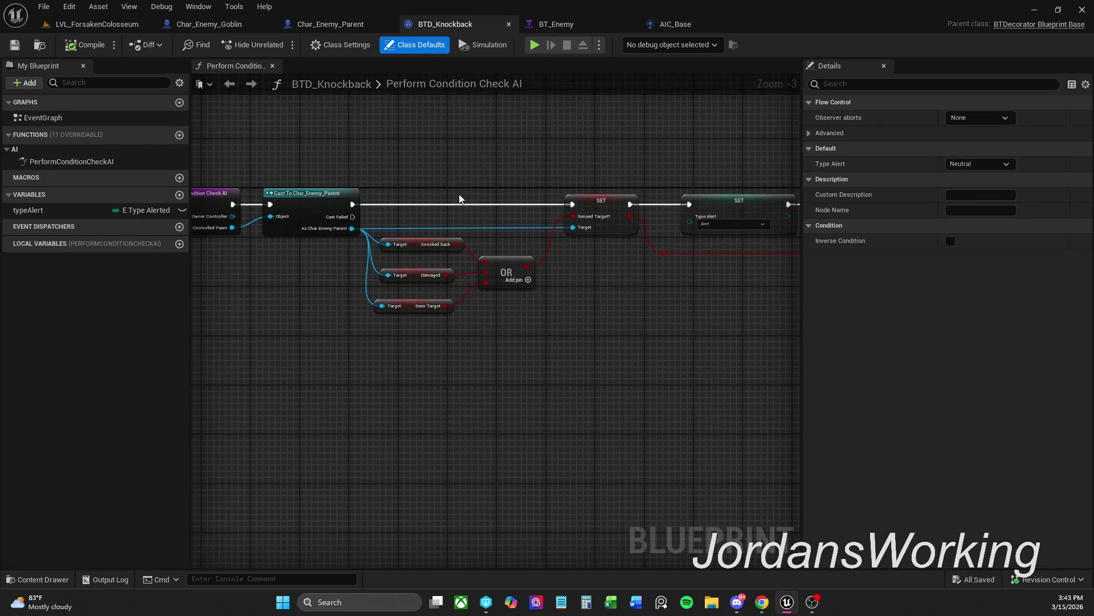
{"action": "left_click", "coordinate": [234, 23]}
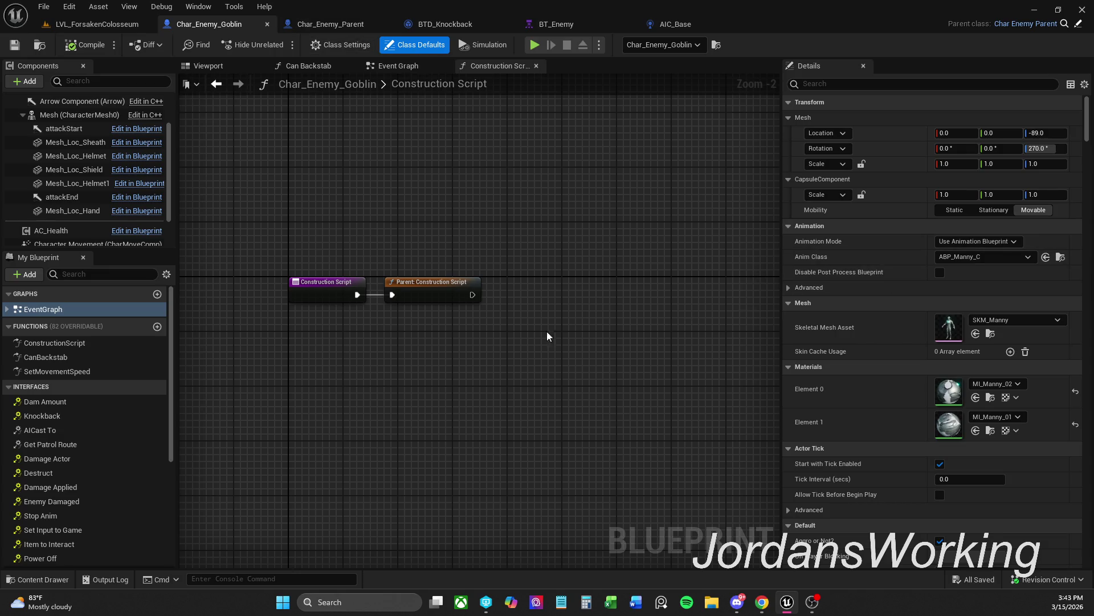
{"action": "scroll", "coordinate": [74, 399], "scroll_direction": "down", "scroll_amount": 5}
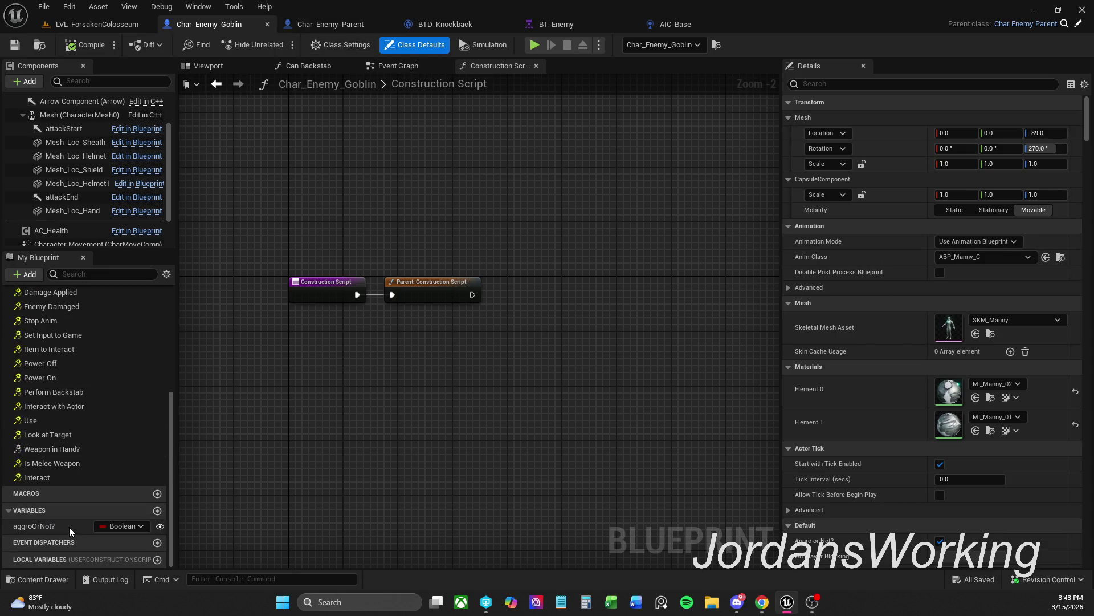
{"action": "left_click", "coordinate": [70, 527]}
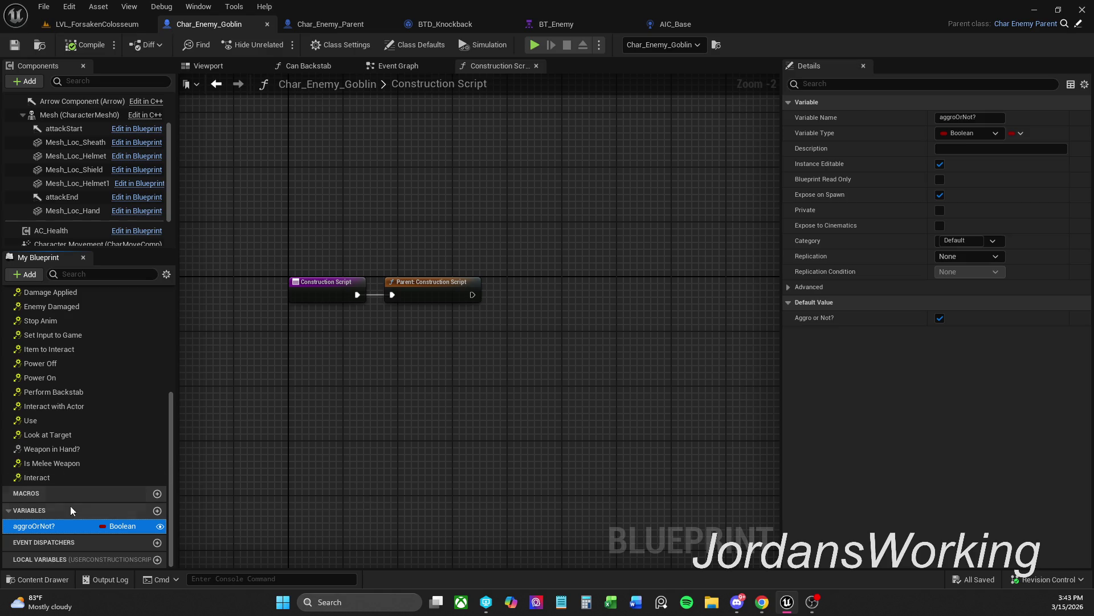
{"action": "right_click", "coordinate": [49, 525]}
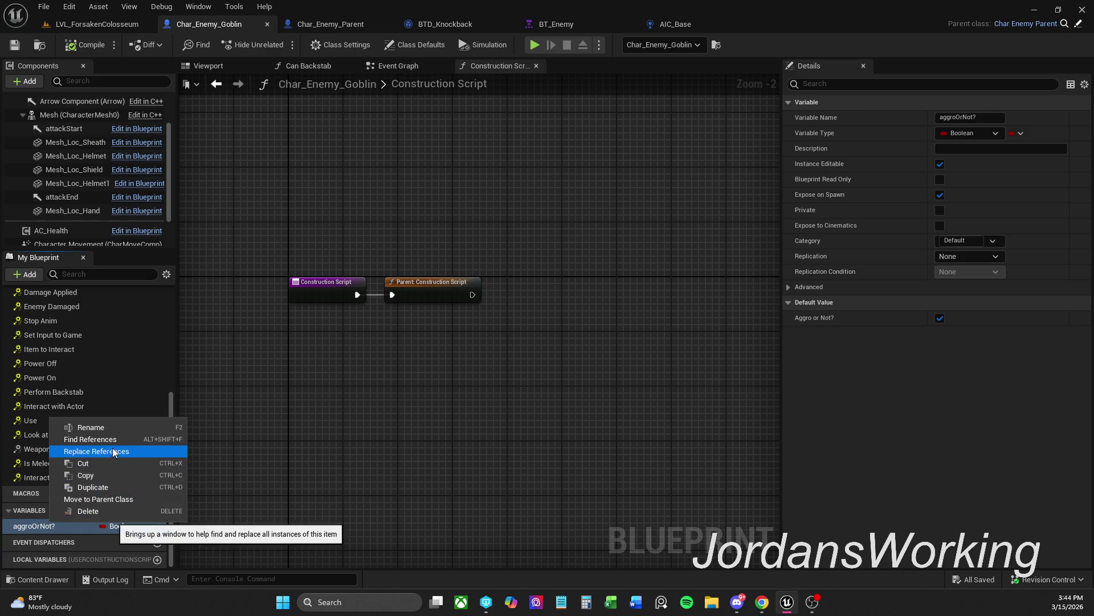
{"action": "left_click", "coordinate": [94, 439]}
{"action": "left_click", "coordinate": [258, 465]}
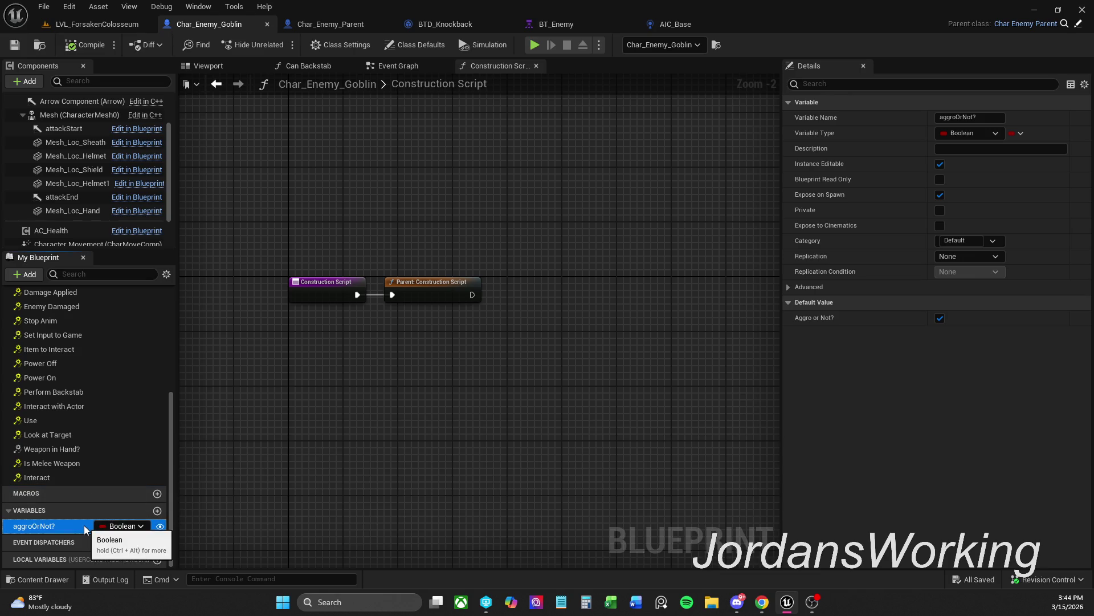
{"action": "key", "text": "Delete"}
{"action": "left_click", "coordinate": [15, 44]}
{"action": "left_click", "coordinate": [327, 28]}
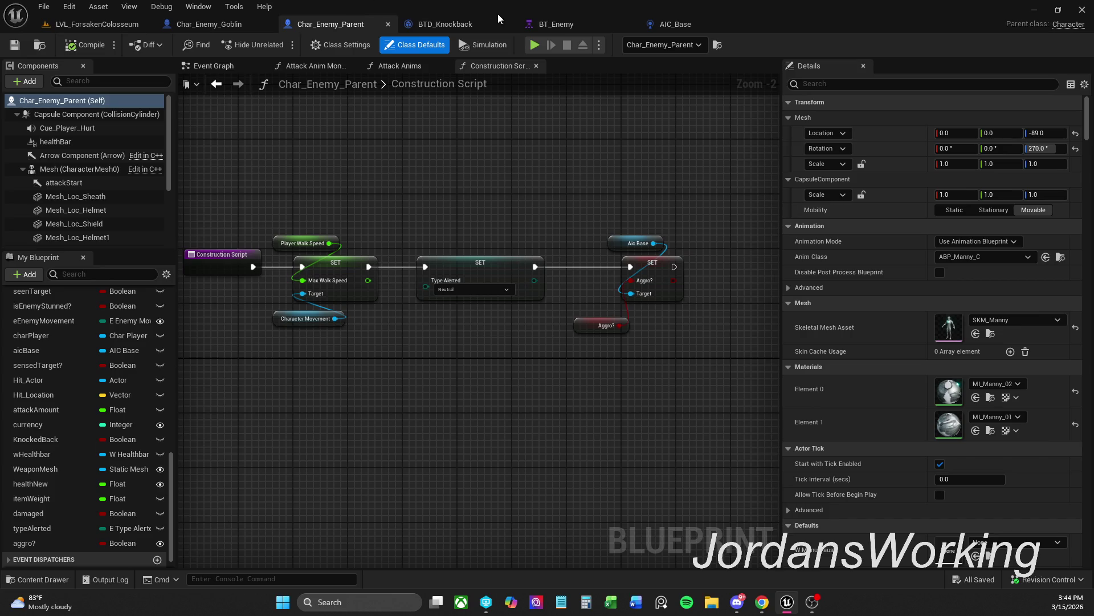
{"action": "left_click", "coordinate": [96, 24]}
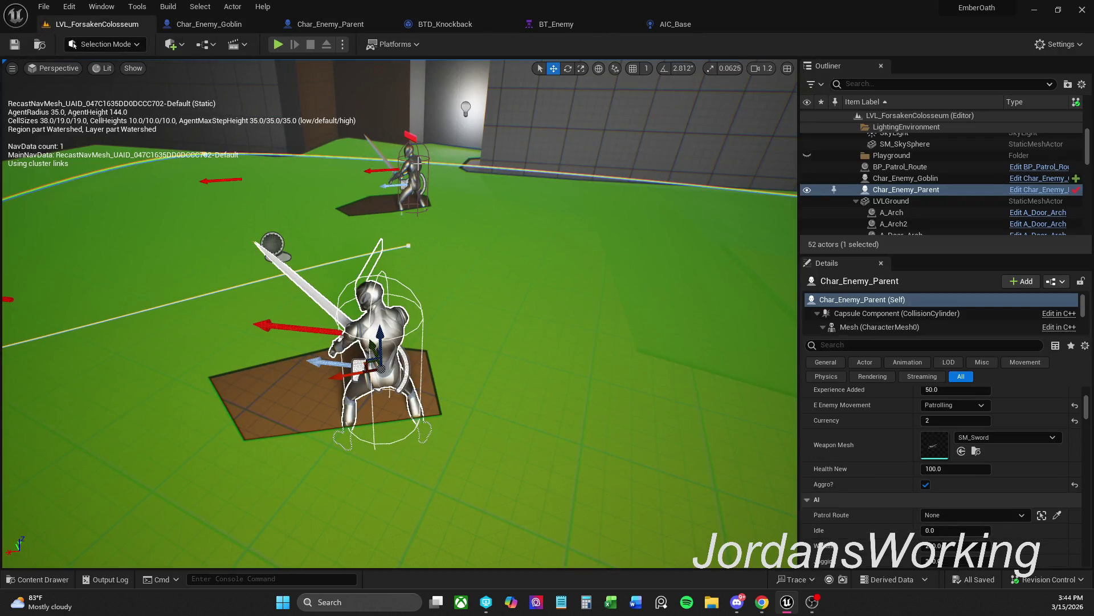
{"action": "left_click", "coordinate": [409, 169]}
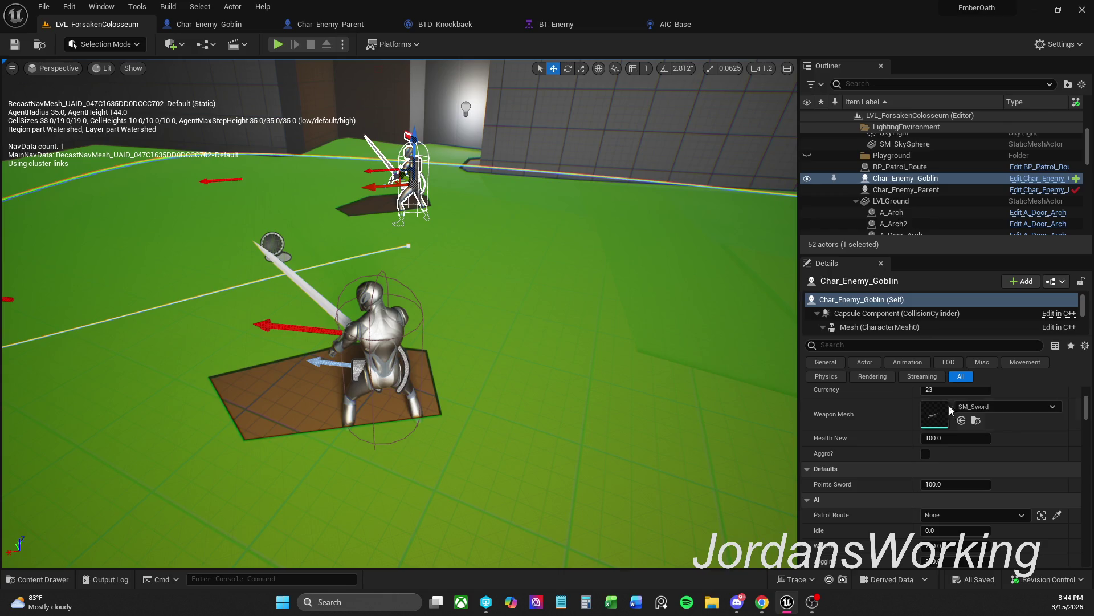
{"action": "left_click", "coordinate": [370, 313]}
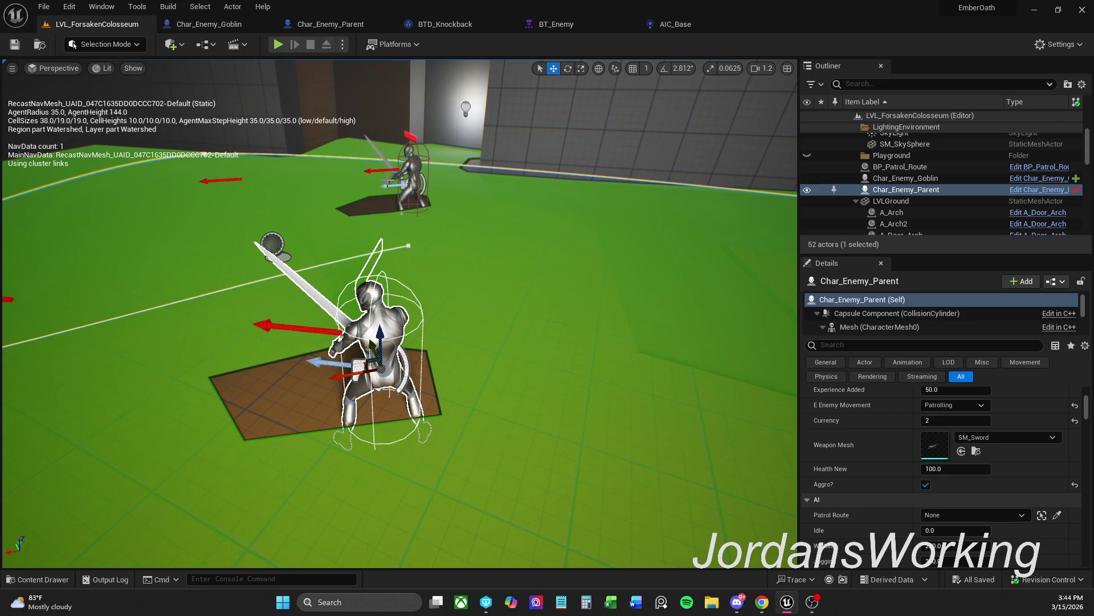
{"action": "left_click", "coordinate": [412, 174]}
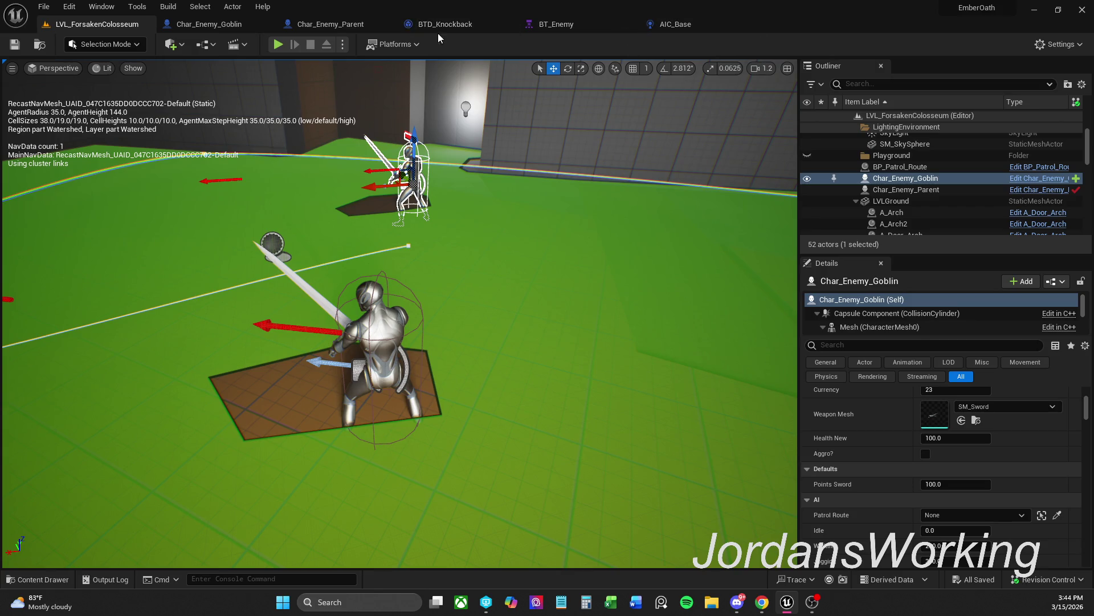
{"action": "left_click", "coordinate": [363, 21]}
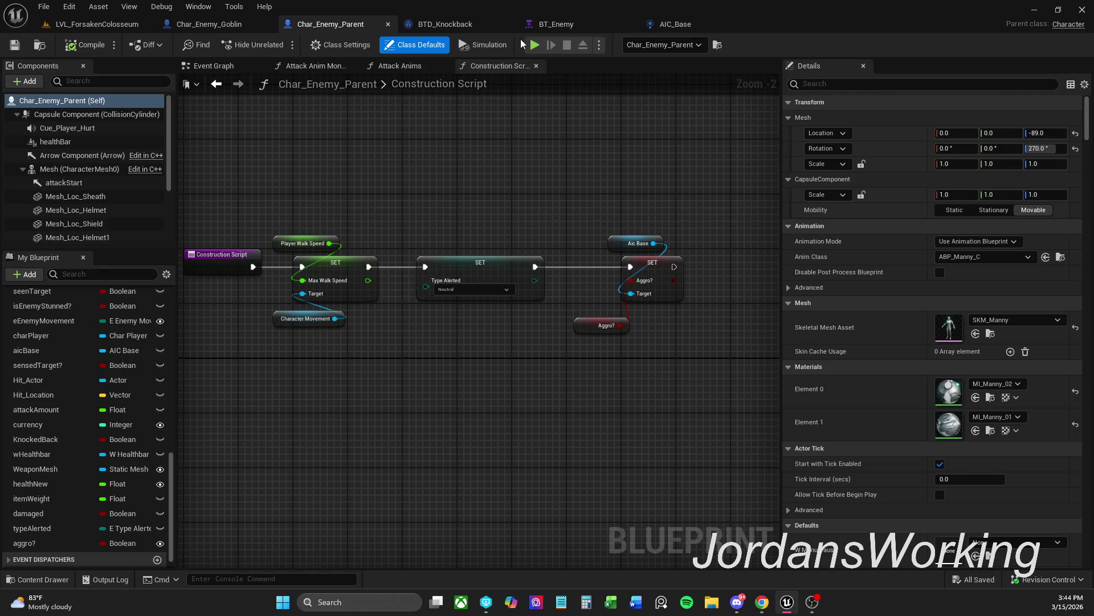
{"action": "left_click", "coordinate": [195, 29]}
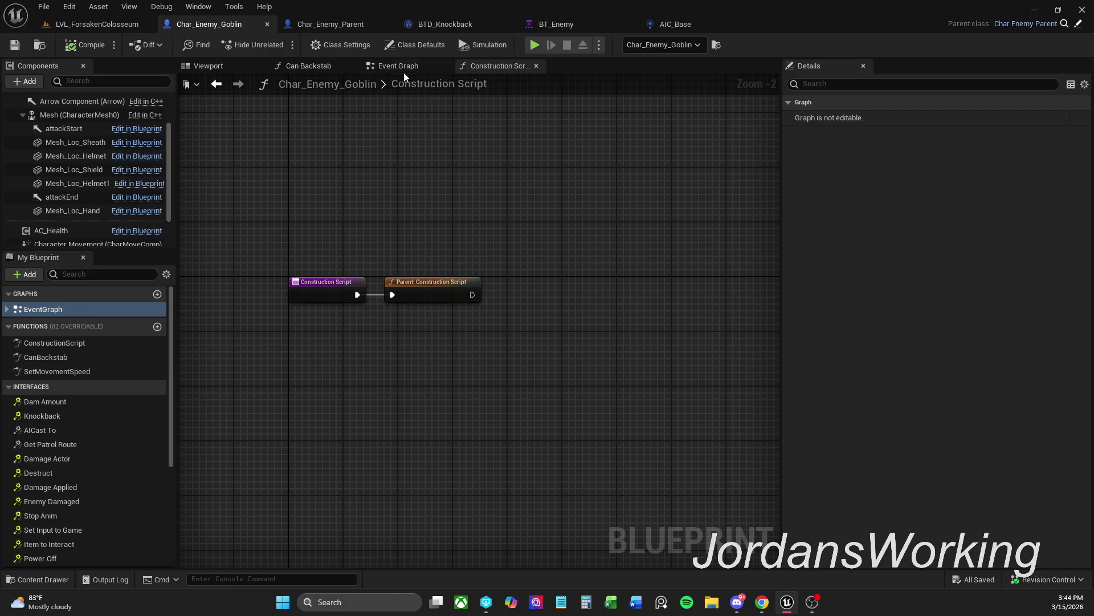
Close the goblin's character Viewport and Can Backstab graph tabs
{"action": "left_click", "coordinate": [224, 67]}
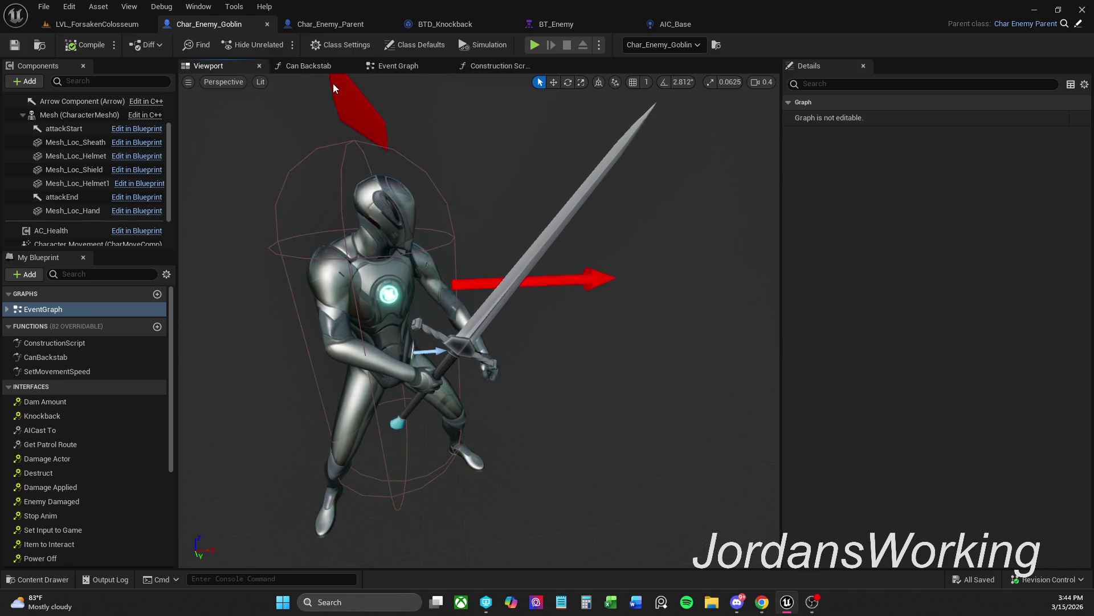
{"action": "left_click", "coordinate": [259, 66]}
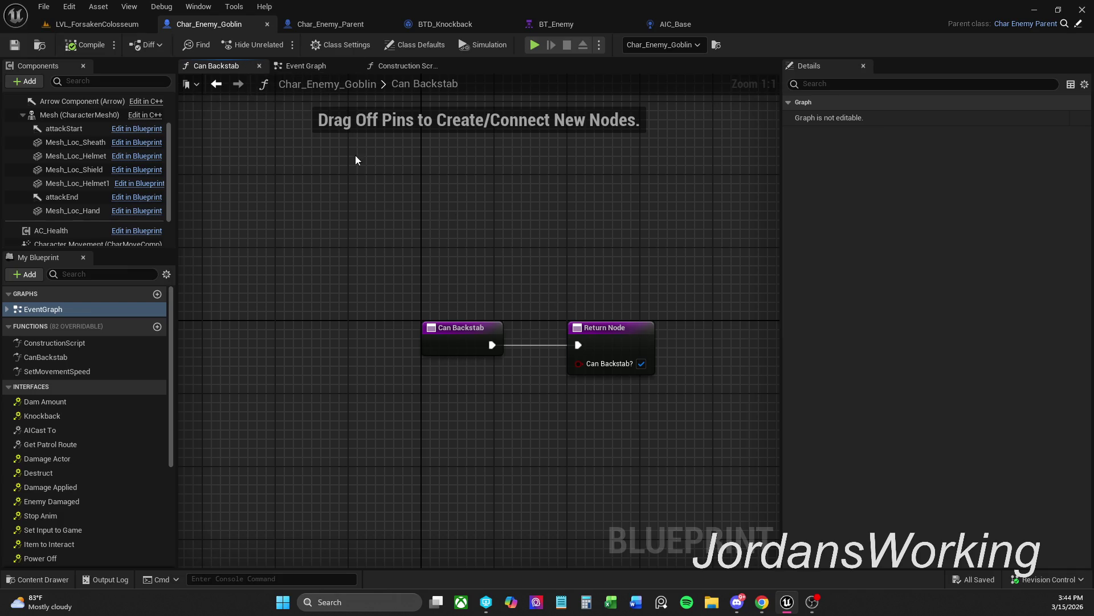
{"action": "left_click", "coordinate": [259, 65]}
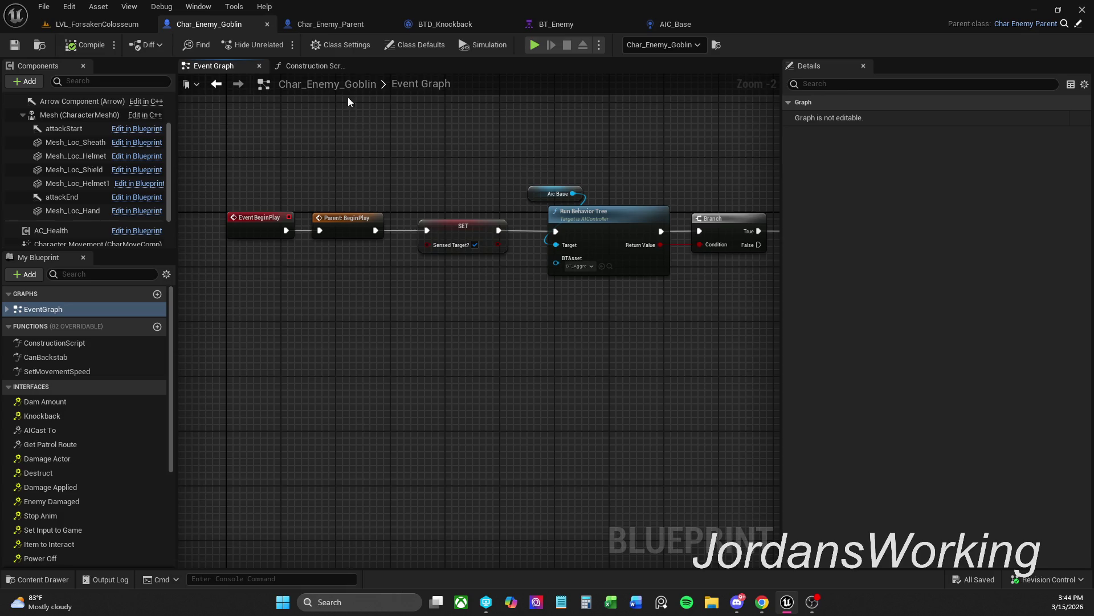
{"action": "scroll", "coordinate": [396, 197], "scroll_direction": "down", "scroll_amount": 9}
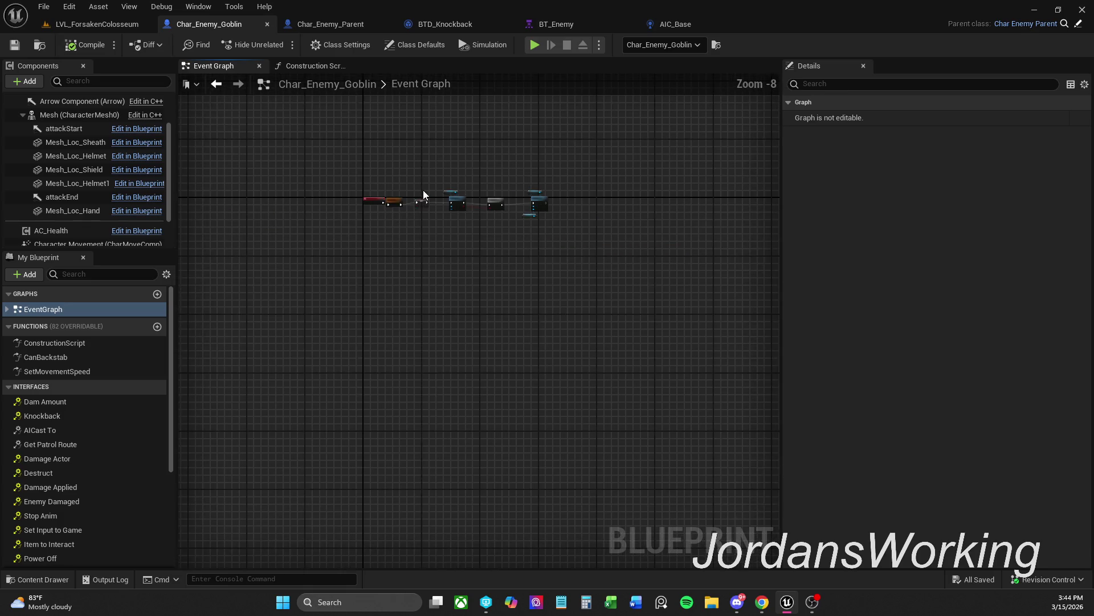
{"action": "scroll", "coordinate": [423, 192], "scroll_direction": "up", "scroll_amount": 2}
Select the Branch and Set State Attacking nodes after Parent BeginPlay and shift them right
{"action": "left_click_drag", "start_coordinate": [423, 191], "coordinate": [399, 296]}
{"action": "scroll", "coordinate": [374, 395], "scroll_direction": "up", "scroll_amount": 8}
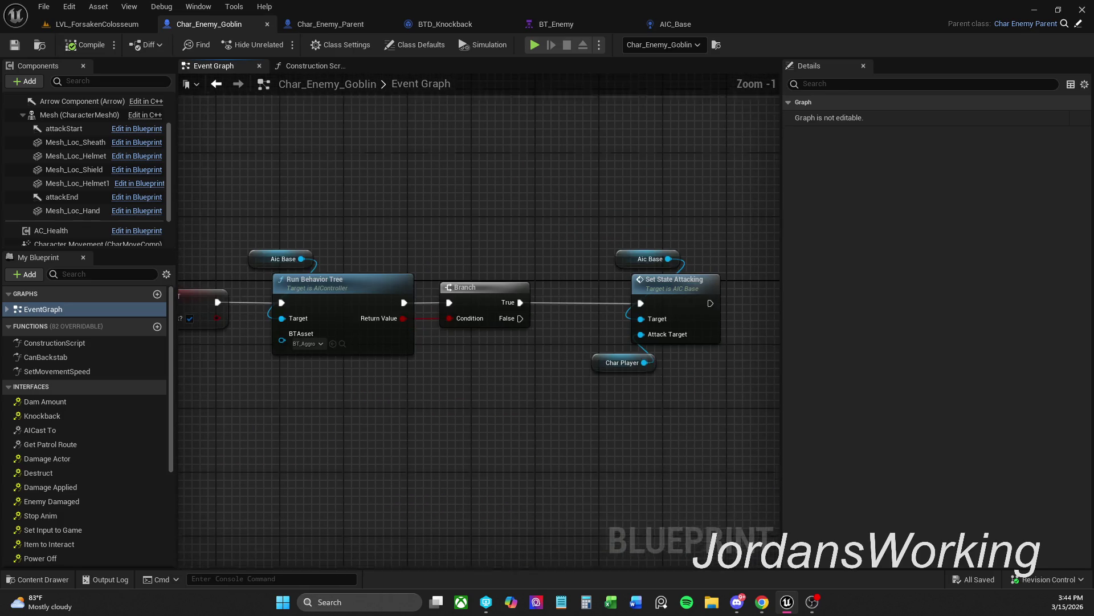
{"action": "scroll", "coordinate": [493, 203], "scroll_direction": "down", "scroll_amount": 1}
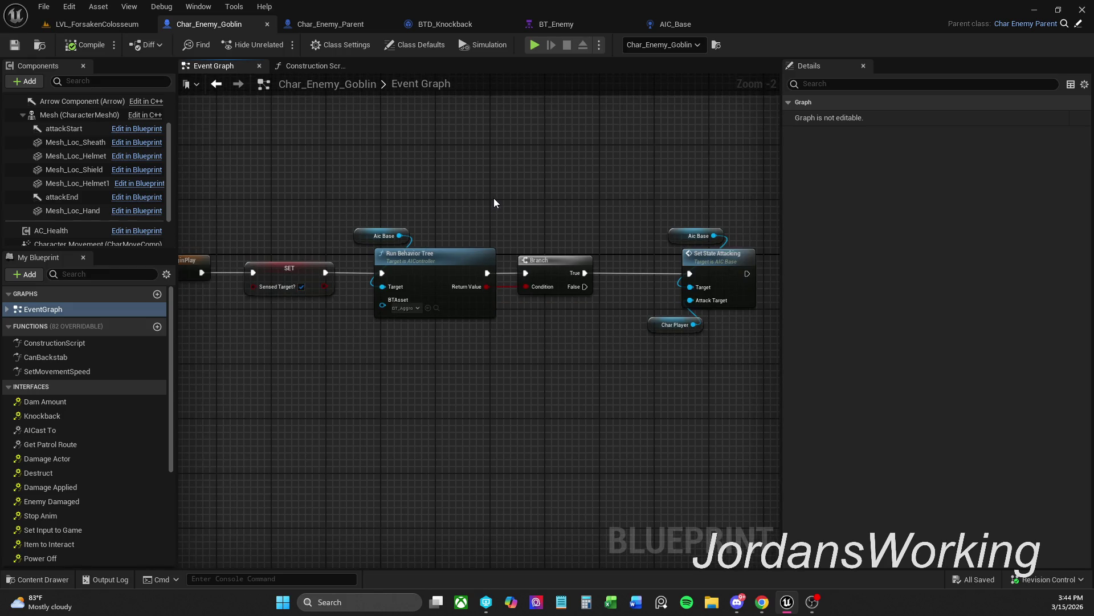
{"action": "mouse_move", "coordinate": [494, 203]}
{"action": "left_mouse_down"}
{"action": "mouse_move", "coordinate": [539, 175]}
{"action": "mouse_move", "coordinate": [615, 178]}
{"action": "left_mouse_up"}
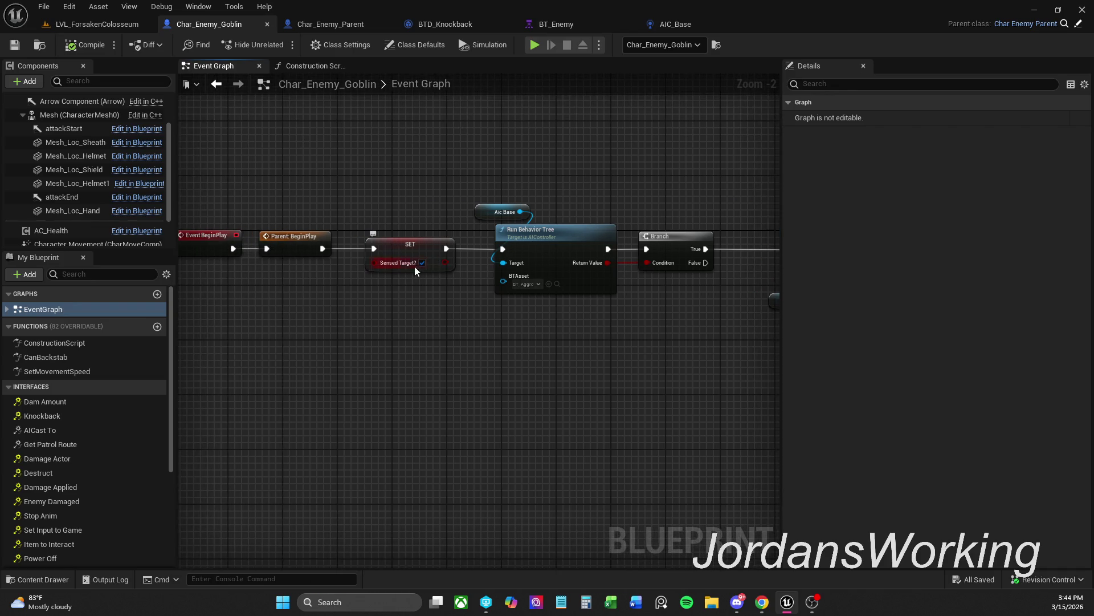
{"action": "left_click_drag", "start_coordinate": [437, 196], "coordinate": [344, 194]}
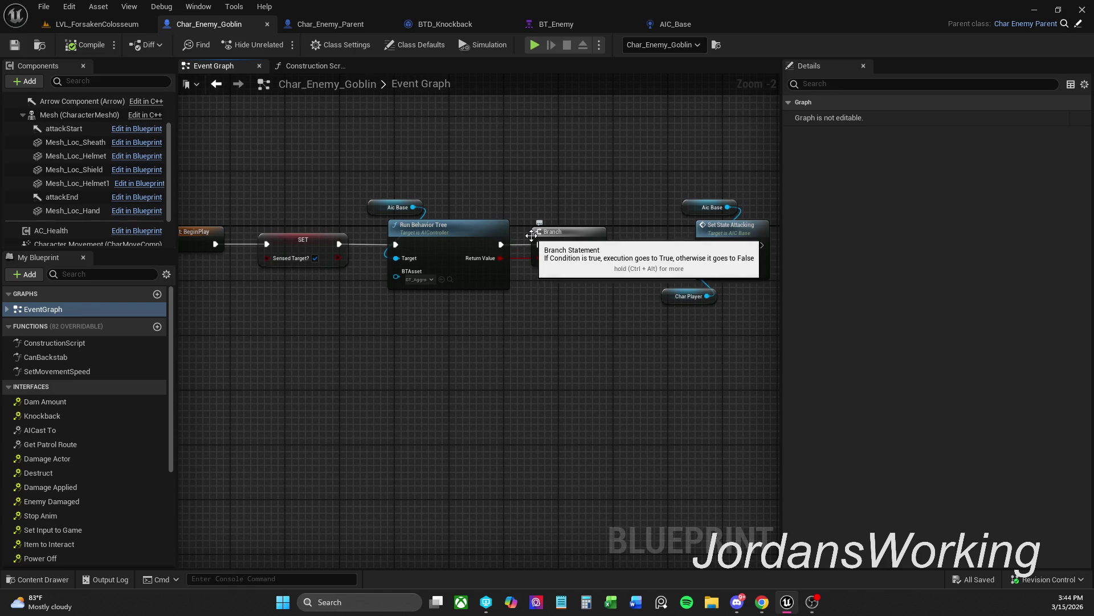
{"action": "mouse_move", "coordinate": [375, 165]}
{"action": "left_mouse_down"}
{"action": "mouse_move", "coordinate": [494, 268]}
{"action": "mouse_move", "coordinate": [727, 346]}
{"action": "left_mouse_up"}
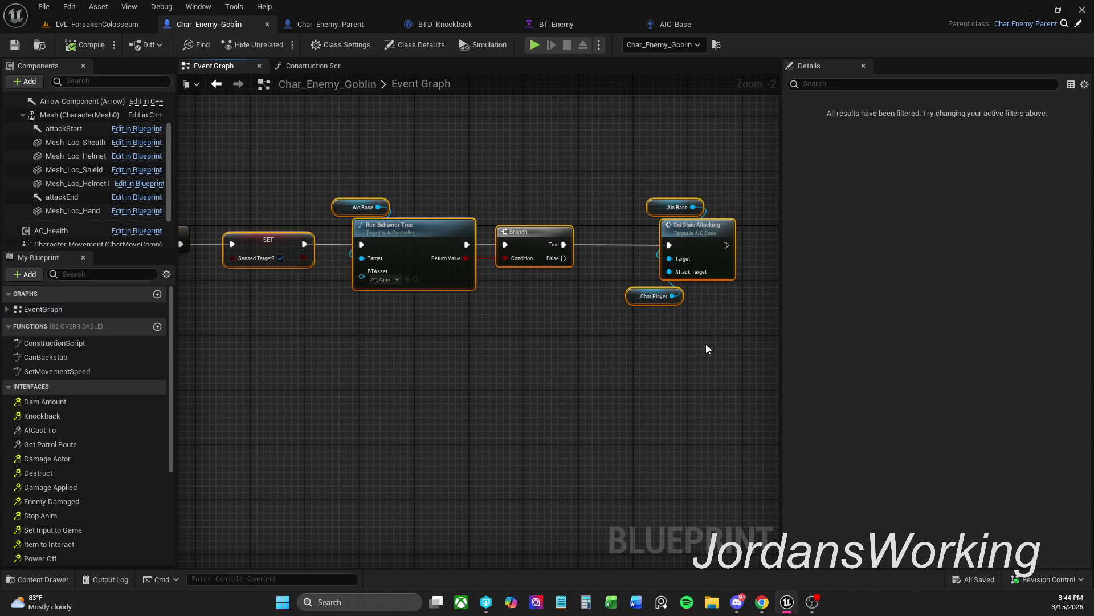
{"action": "left_click_drag", "start_coordinate": [450, 252], "coordinate": [573, 252]}
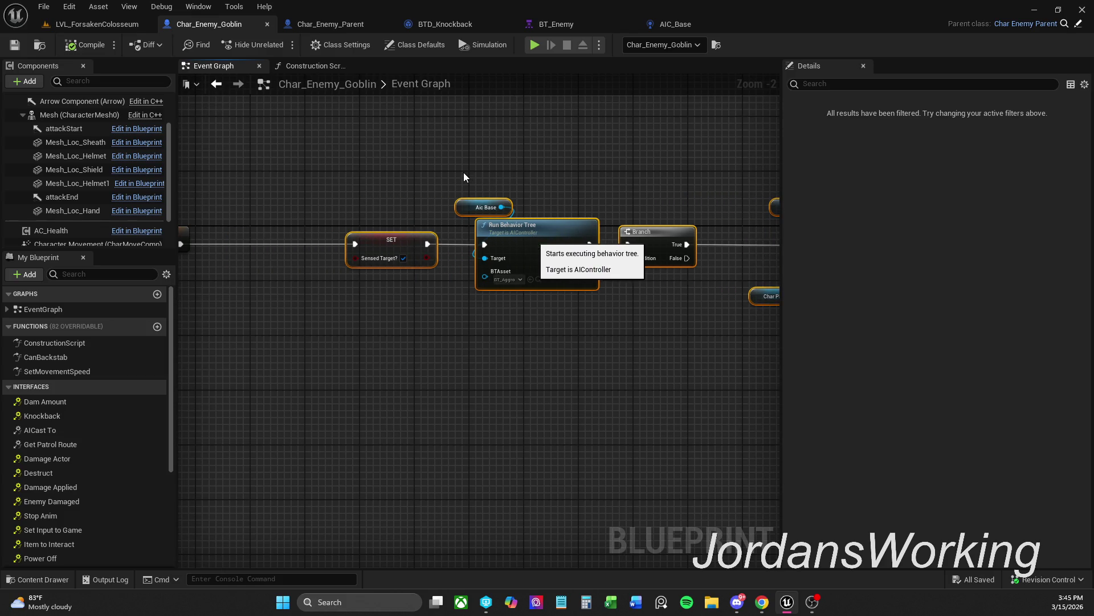
{"action": "left_click", "coordinate": [589, 346]}
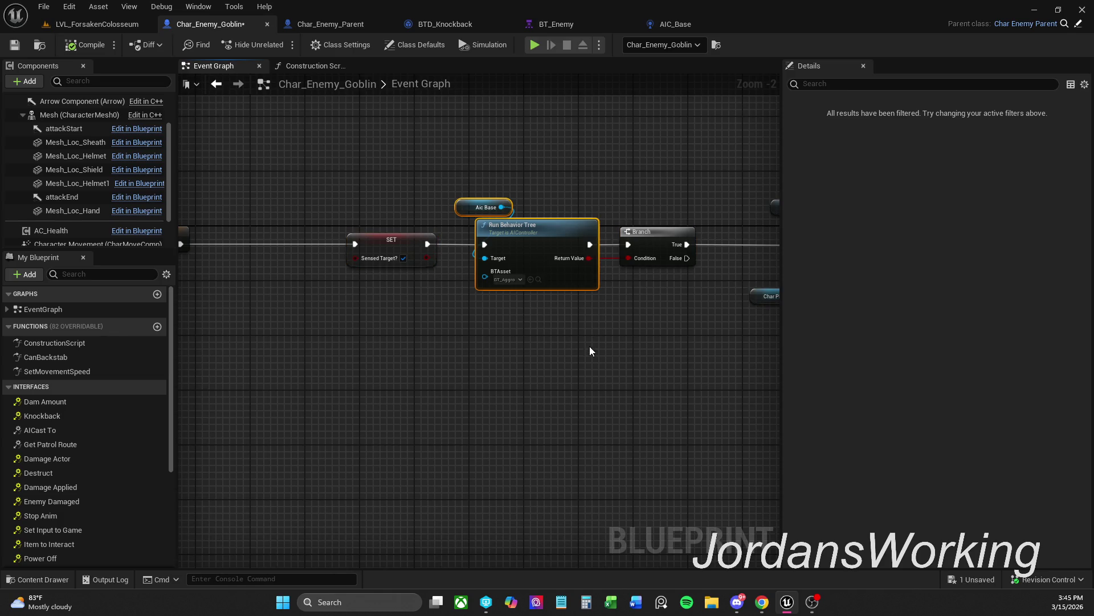
{"action": "left_click_drag", "start_coordinate": [337, 380], "coordinate": [473, 376]}
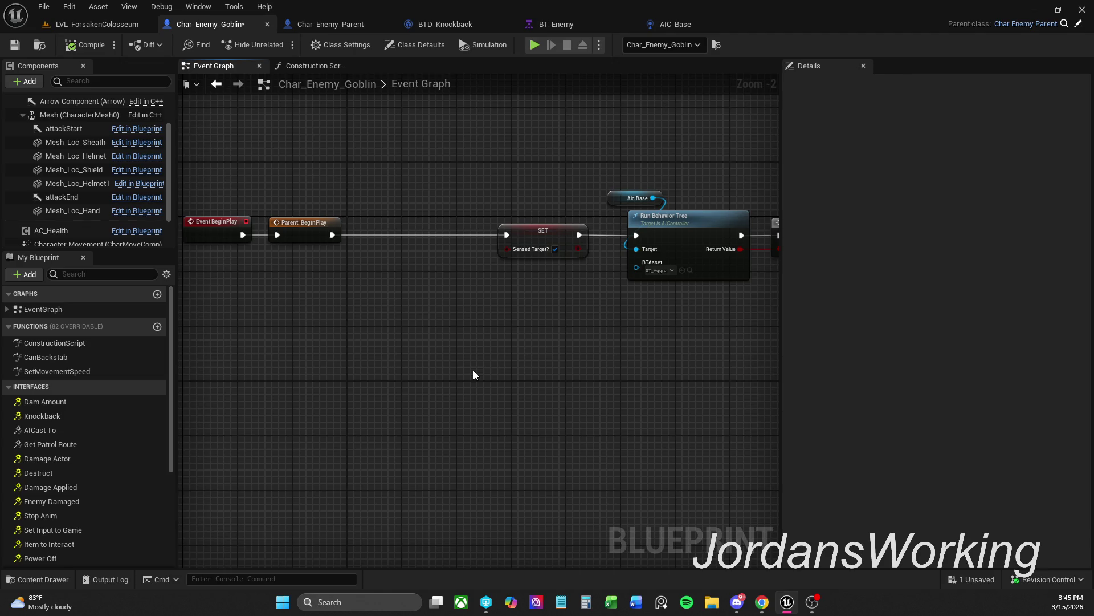
{"action": "mouse_move", "coordinate": [752, 303]}
{"action": "left_mouse_down"}
{"action": "mouse_move", "coordinate": [513, 317]}
{"action": "mouse_move", "coordinate": [545, 319]}
{"action": "left_mouse_up"}
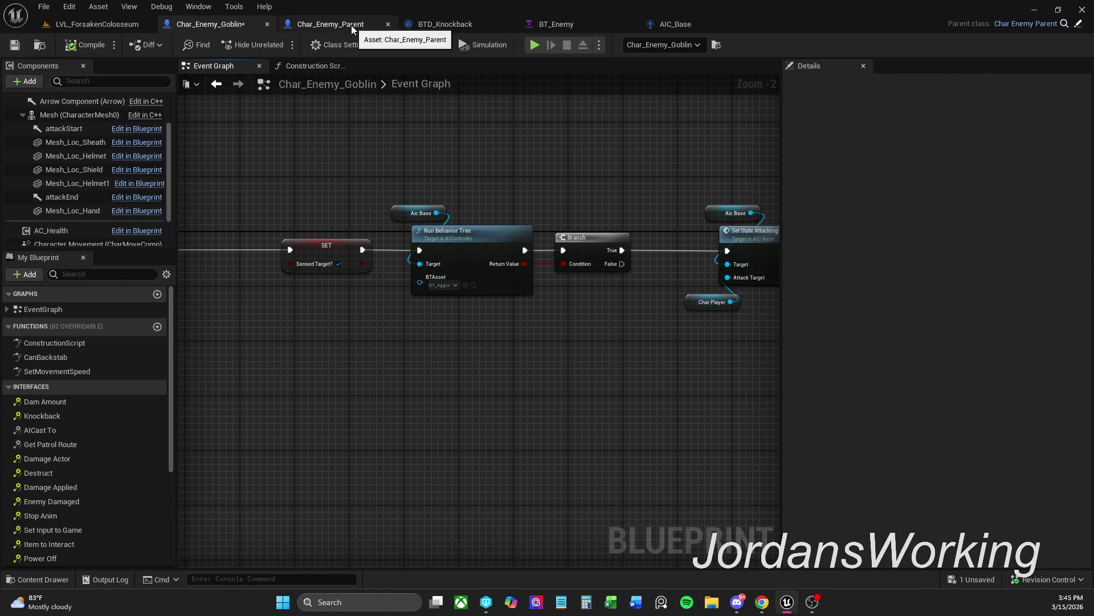
Review the Char_Enemy_Parent, BTD_Knockback, BT_Enemy and AIC_Base assets alongside the Goblin graph
{"action": "left_click", "coordinate": [351, 25]}
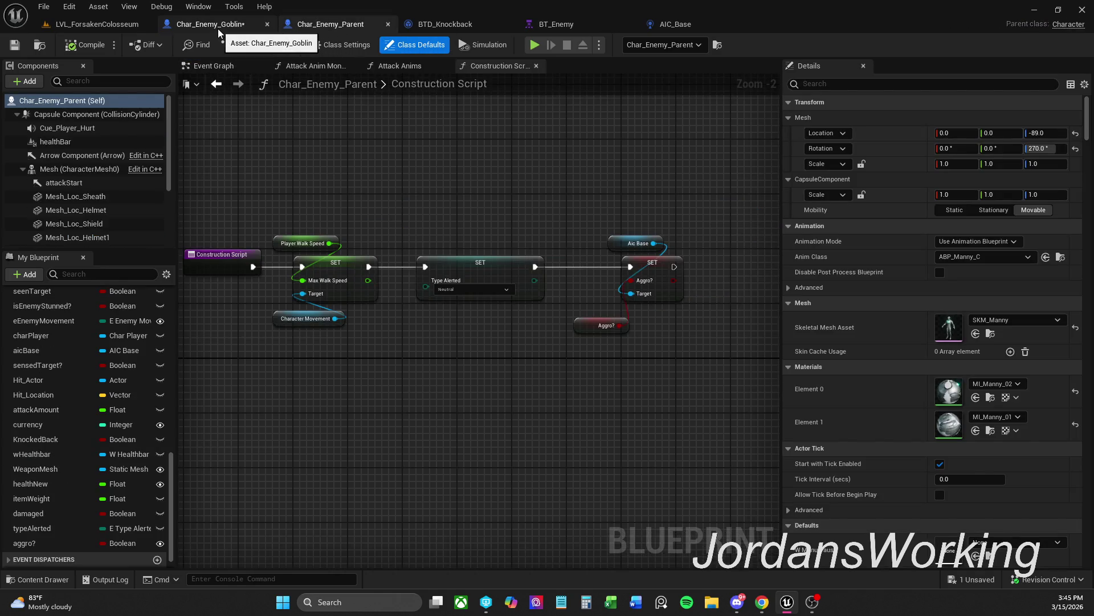
{"action": "left_click", "coordinate": [220, 27]}
{"action": "left_click_drag", "start_coordinate": [600, 170], "coordinate": [456, 100]}
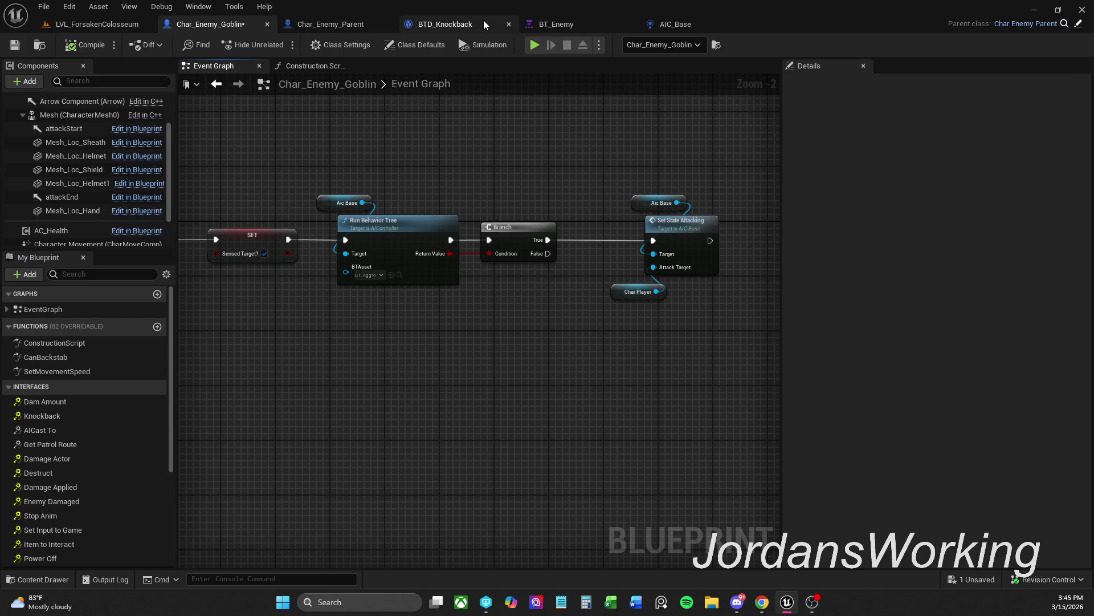
{"action": "left_click", "coordinate": [482, 20]}
{"action": "left_click", "coordinate": [331, 26]}
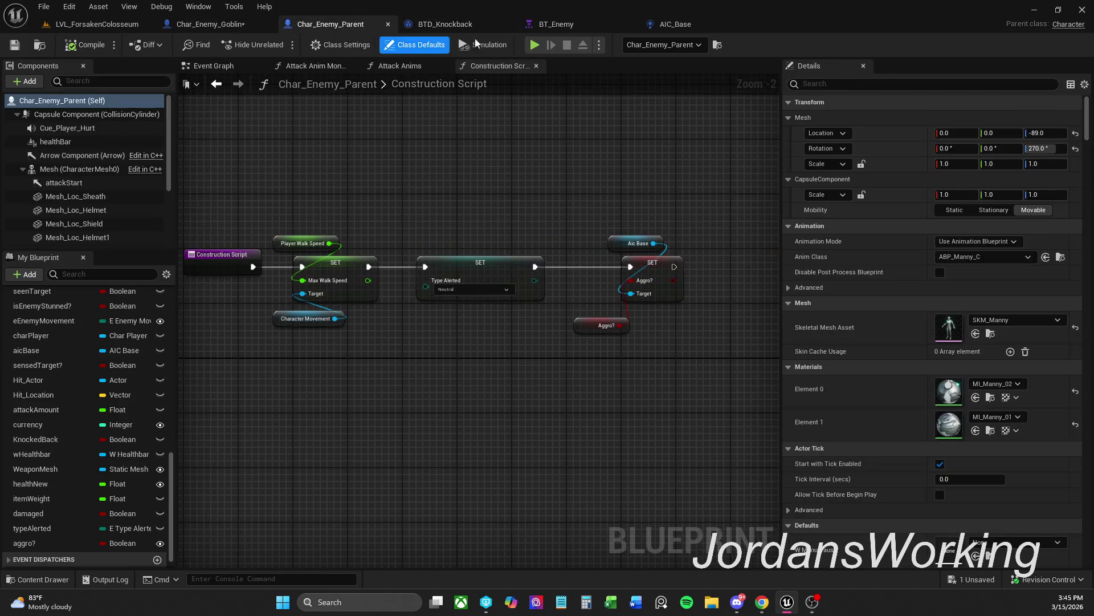
{"action": "left_click", "coordinate": [559, 26]}
{"action": "left_click", "coordinate": [675, 26]}
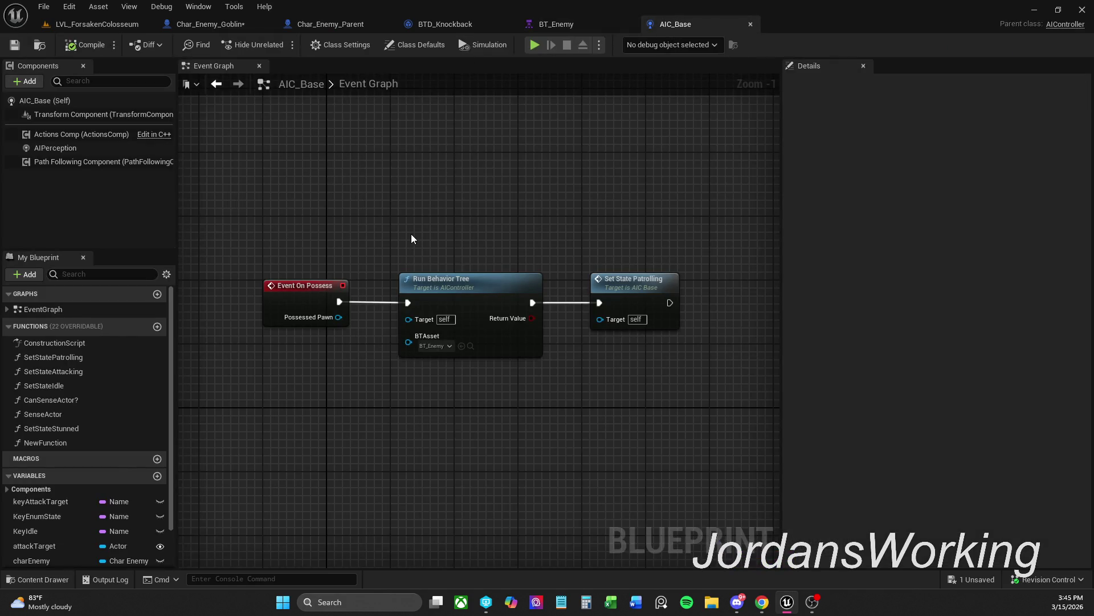
Recheck Char_Enemy_Parent, BTD_Knockback and BT_Enemy, then save the Char_Enemy_Goblin blueprint
{"action": "left_click", "coordinate": [329, 25]}
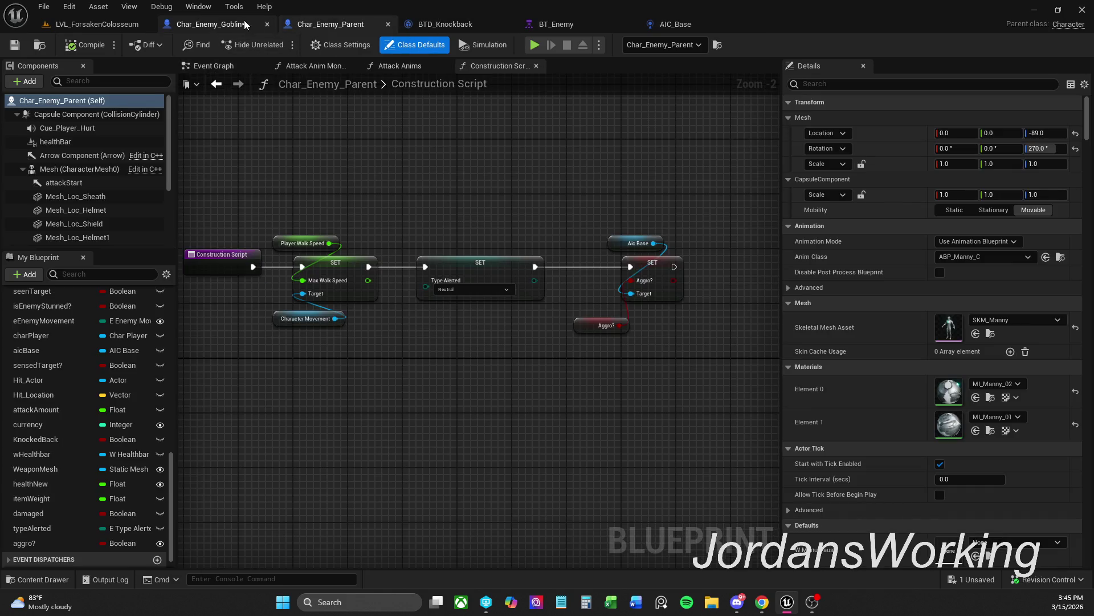
{"action": "left_click", "coordinate": [240, 23]}
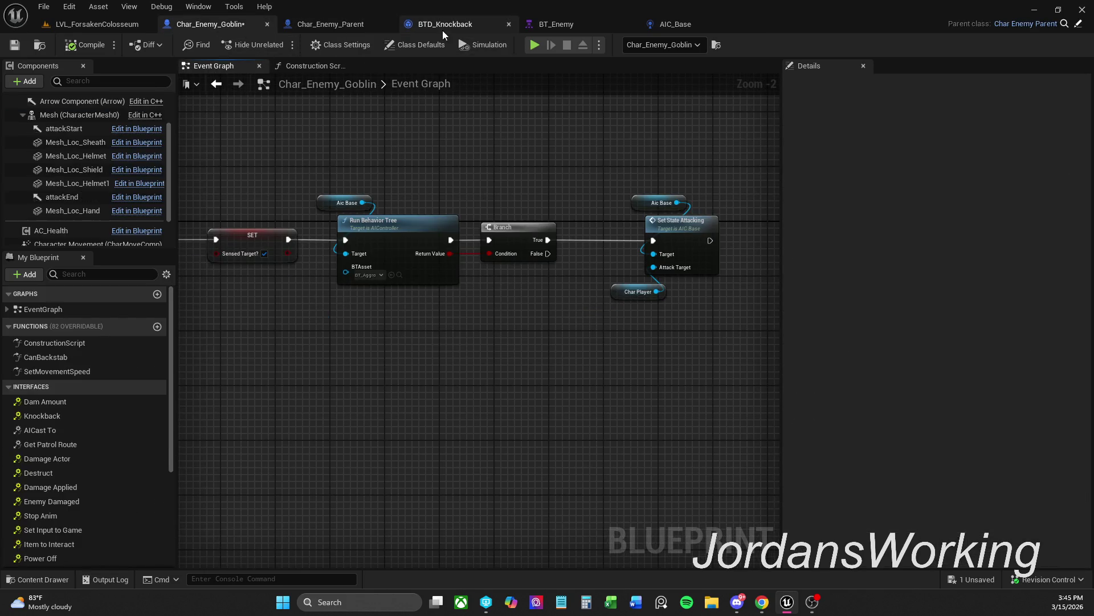
{"action": "left_click", "coordinate": [443, 26]}
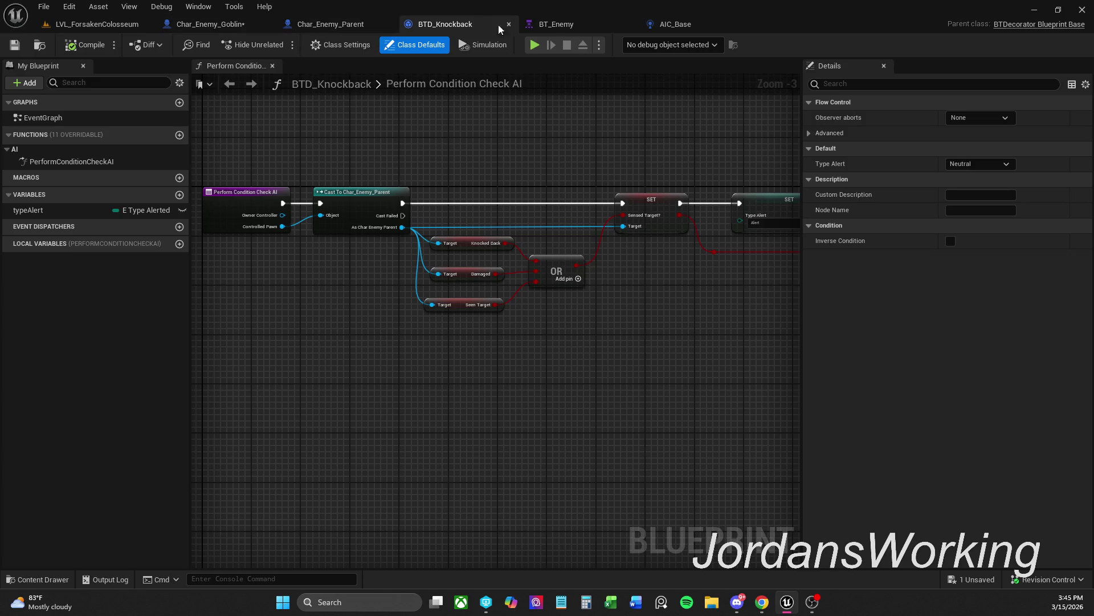
{"action": "left_click", "coordinate": [539, 26]}
{"action": "left_click", "coordinate": [353, 23]}
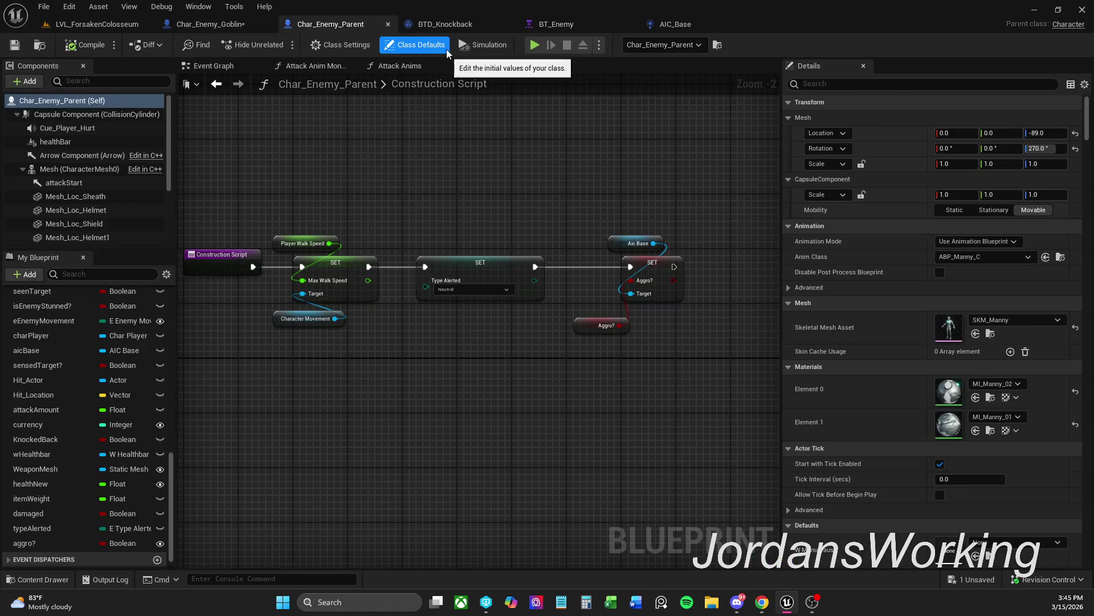
{"action": "left_click", "coordinate": [450, 24]}
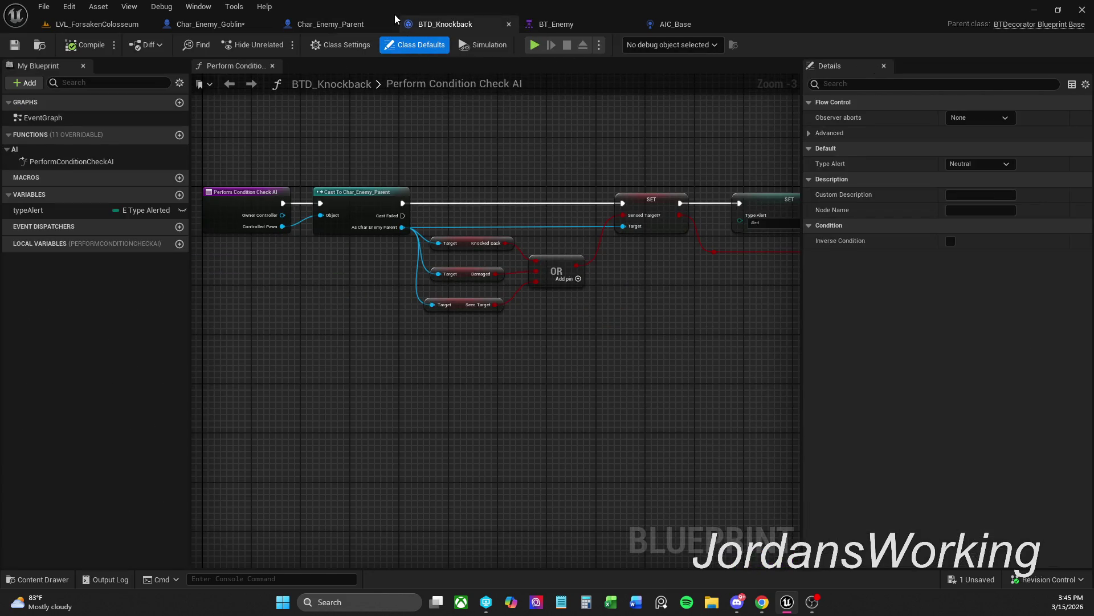
{"action": "left_click", "coordinate": [344, 20]}
{"action": "left_click", "coordinate": [220, 25]}
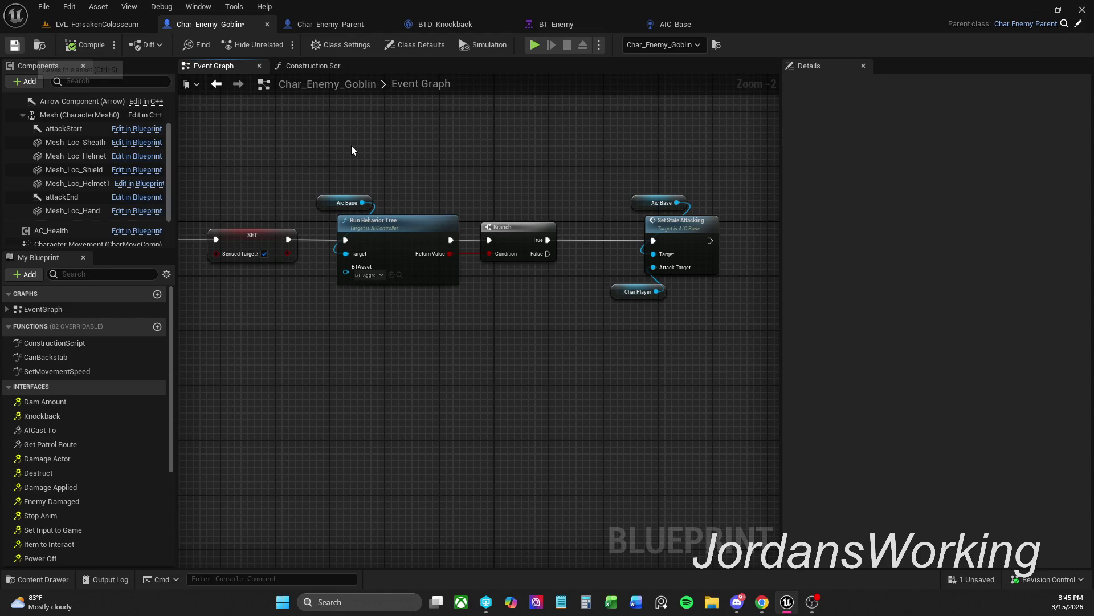
{"action": "key", "text": "ctrl+s"}
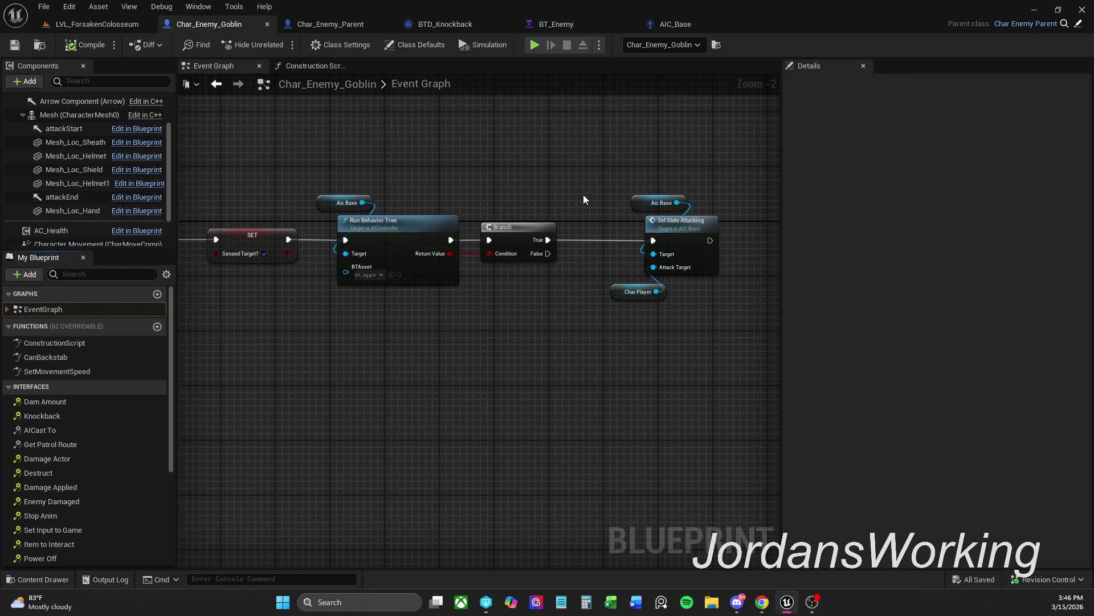
Move the SET, Run Behavior Tree, AIC Base and Branch nodes left toward Parent: BeginPlay
{"action": "left_click_drag", "start_coordinate": [340, 132], "coordinate": [402, 149]}
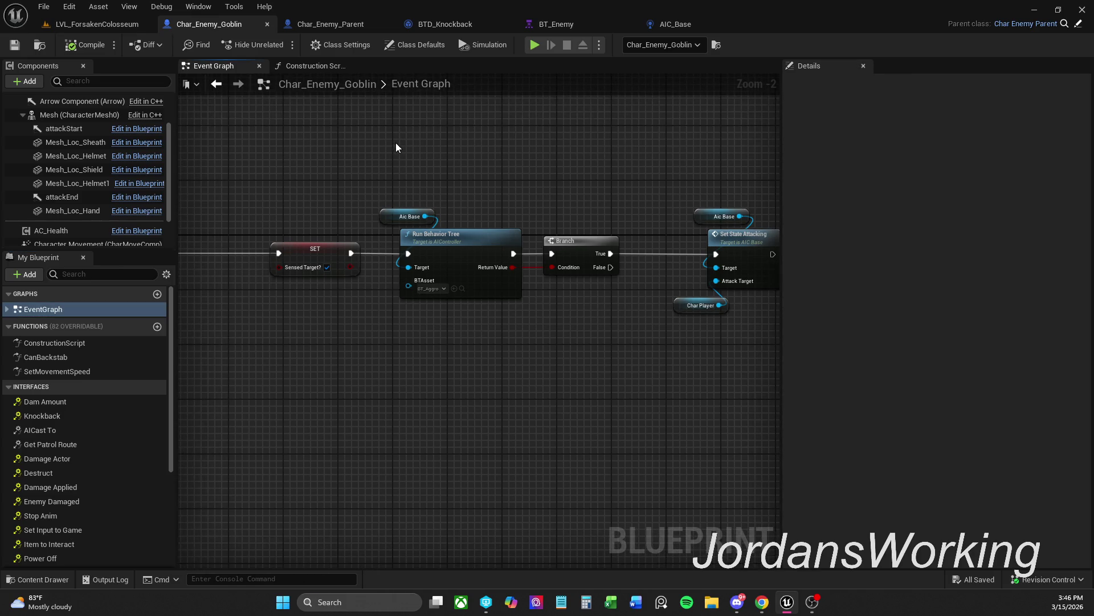
{"action": "scroll", "coordinate": [396, 144], "scroll_direction": "down", "scroll_amount": 1}
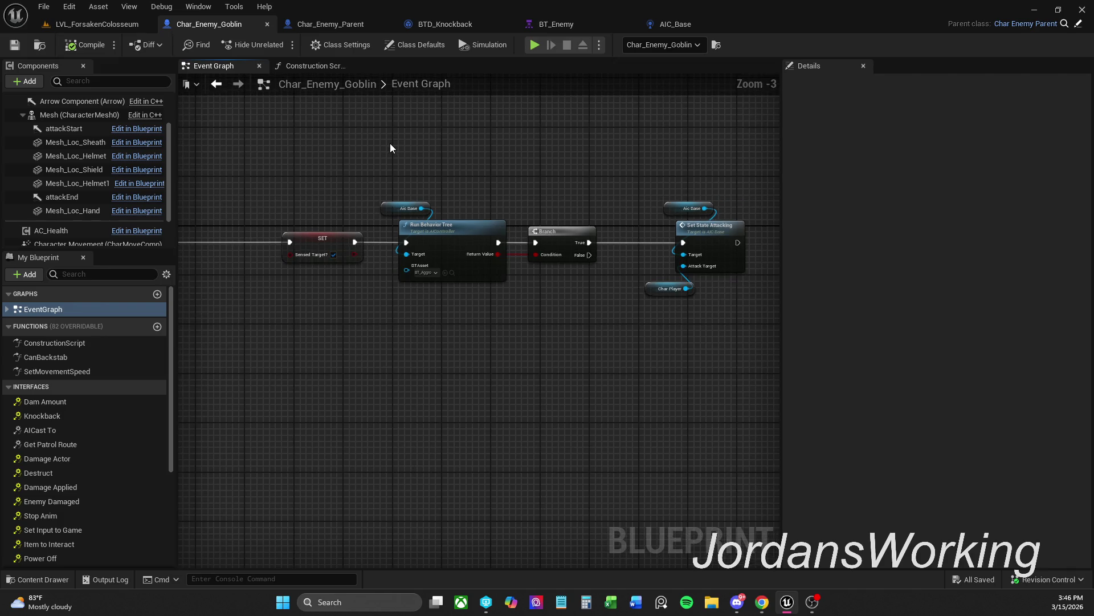
{"action": "left_click_drag", "start_coordinate": [374, 159], "coordinate": [524, 159]}
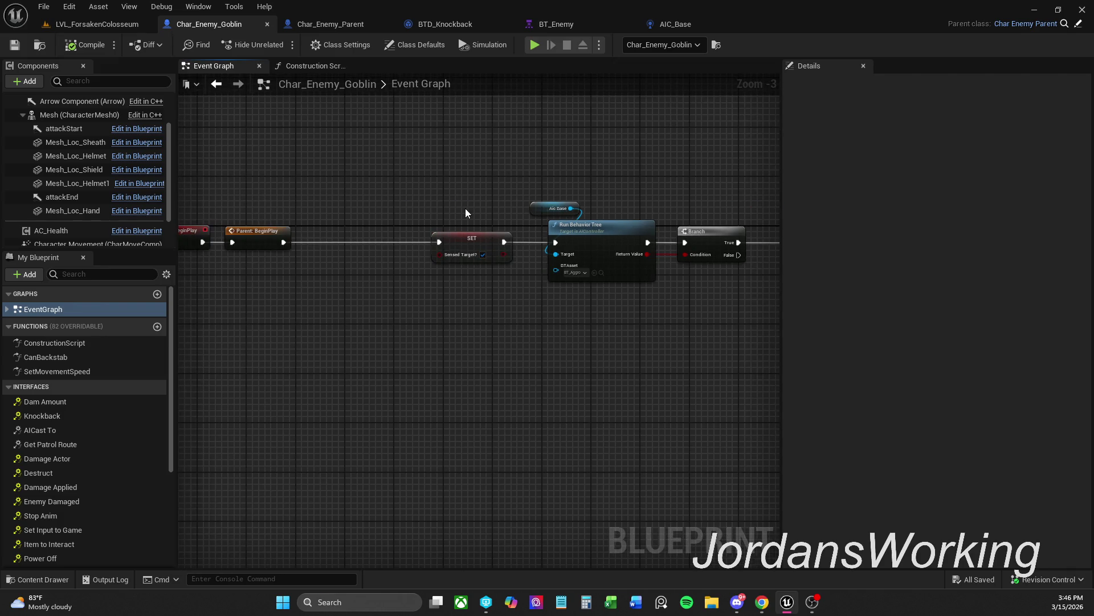
{"action": "left_click_drag", "start_coordinate": [497, 197], "coordinate": [460, 191]}
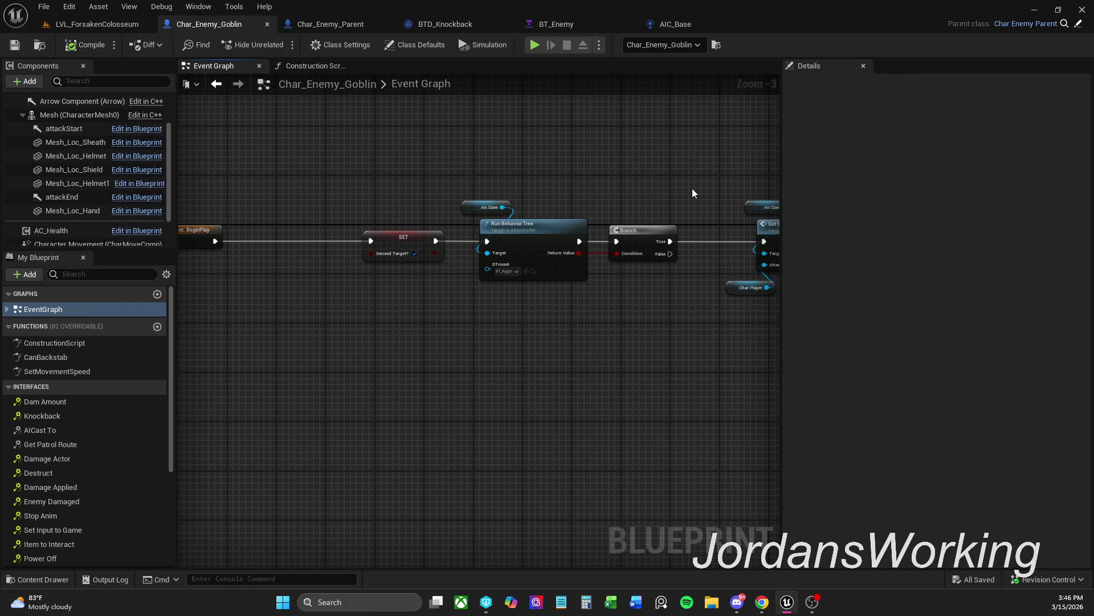
{"action": "scroll", "coordinate": [697, 191], "scroll_direction": "down", "scroll_amount": 2}
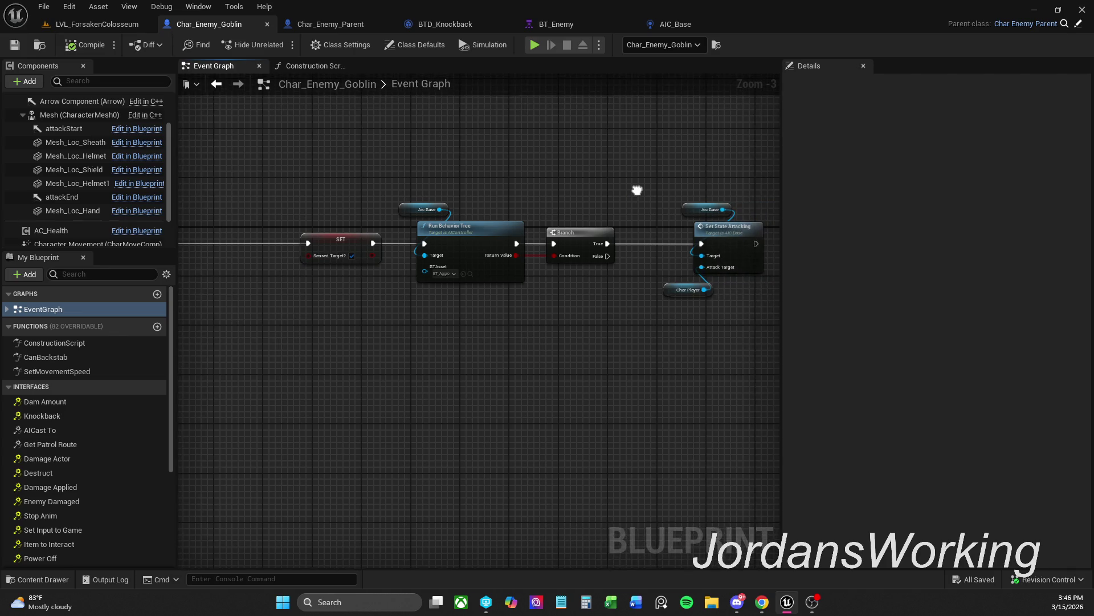
{"action": "left_click_drag", "start_coordinate": [652, 188], "coordinate": [714, 209]}
{"action": "scroll", "coordinate": [713, 210], "scroll_direction": "up", "scroll_amount": 1}
{"action": "mouse_move", "coordinate": [497, 213]}
{"action": "left_mouse_down"}
{"action": "mouse_move", "coordinate": [823, 379]}
{"action": "mouse_move", "coordinate": [619, 334]}
{"action": "mouse_move", "coordinate": [889, 326]}
{"action": "left_mouse_up"}
{"action": "left_click_drag", "start_coordinate": [530, 236], "coordinate": [450, 235]}
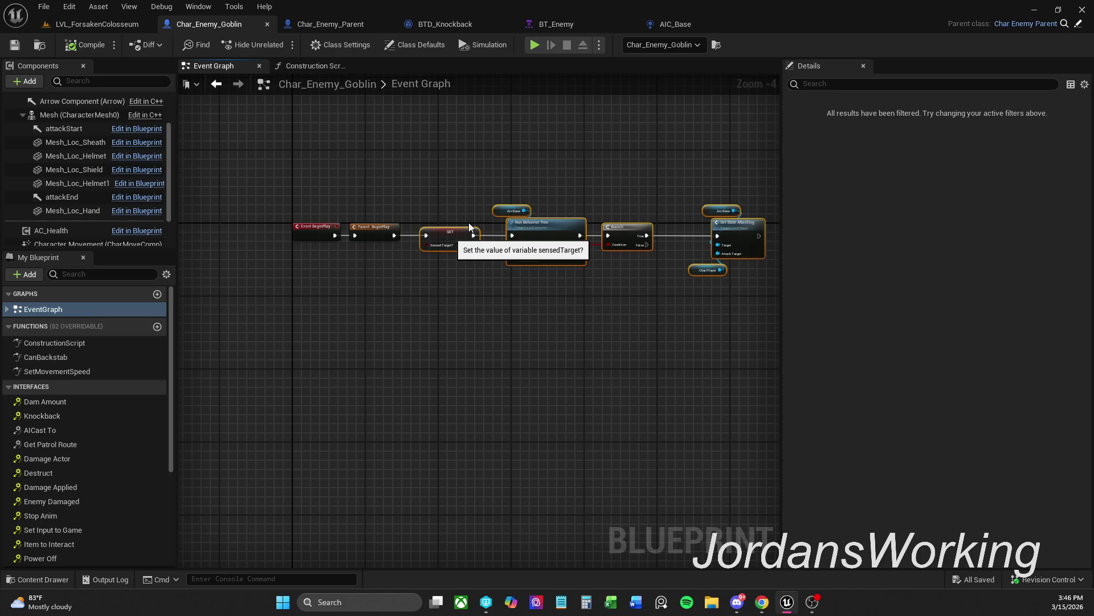
{"action": "scroll", "coordinate": [464, 212], "scroll_direction": "up", "scroll_amount": 4}
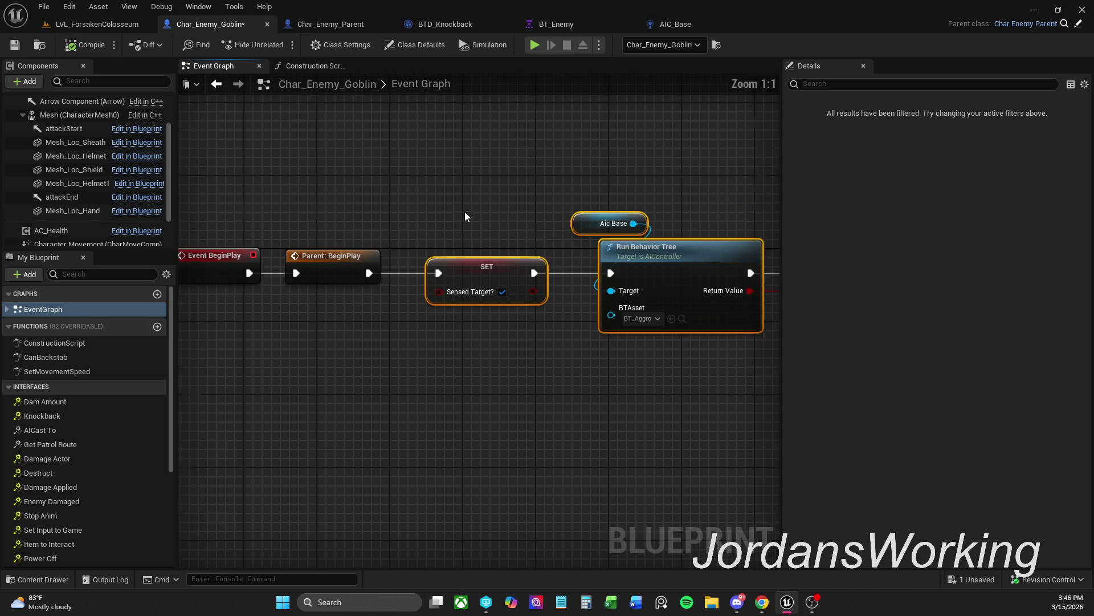
{"action": "left_click_drag", "start_coordinate": [461, 275], "coordinate": [471, 275]}
{"action": "left_click", "coordinate": [479, 251]}
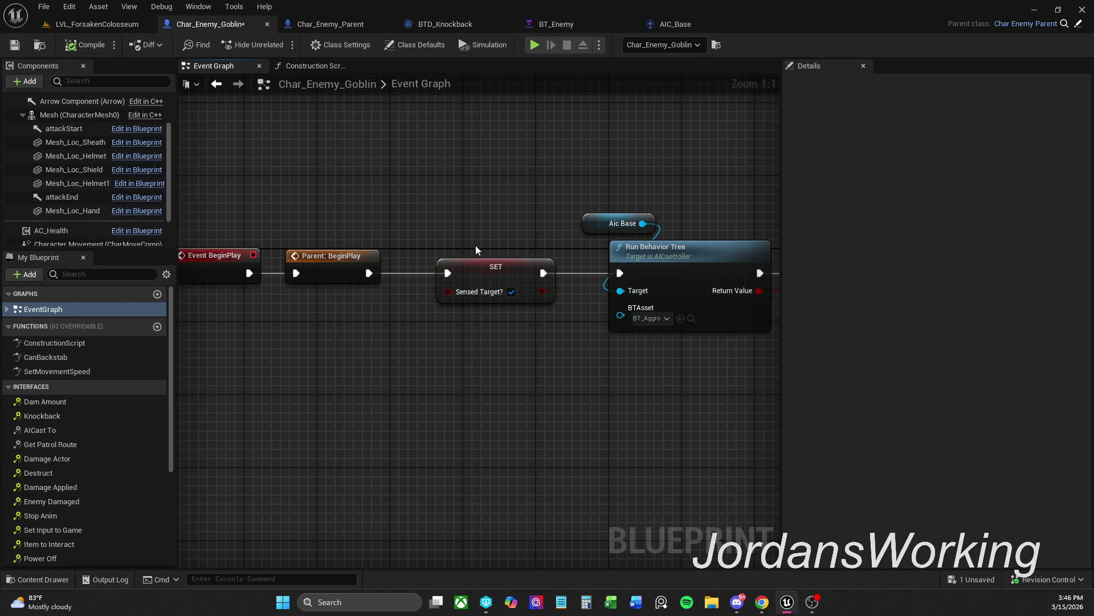
Save Char_Enemy_Goblin and go back to the LVL_ForsakenColosseum level via AIC_Base
{"action": "left_click", "coordinate": [19, 49]}
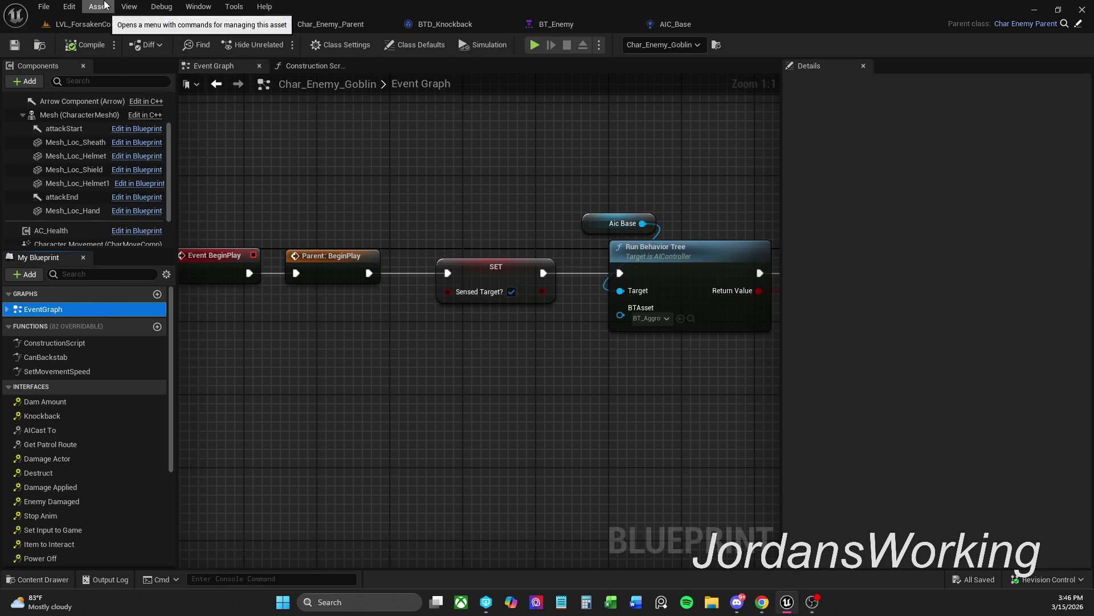
{"action": "left_click", "coordinate": [44, 6]}
{"action": "left_click", "coordinate": [79, 80]}
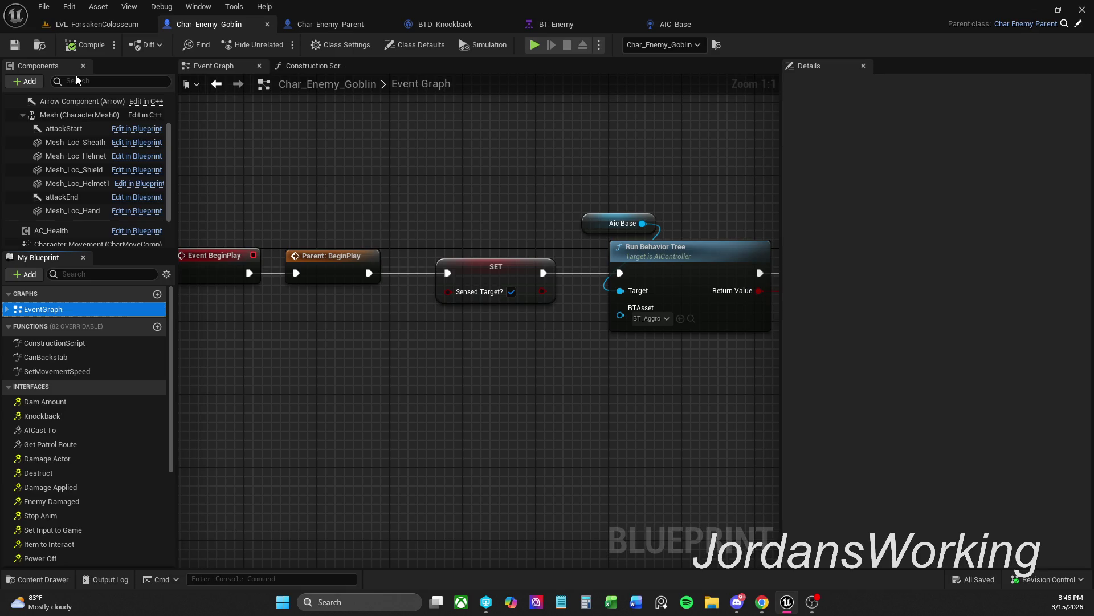
{"action": "left_click", "coordinate": [664, 24]}
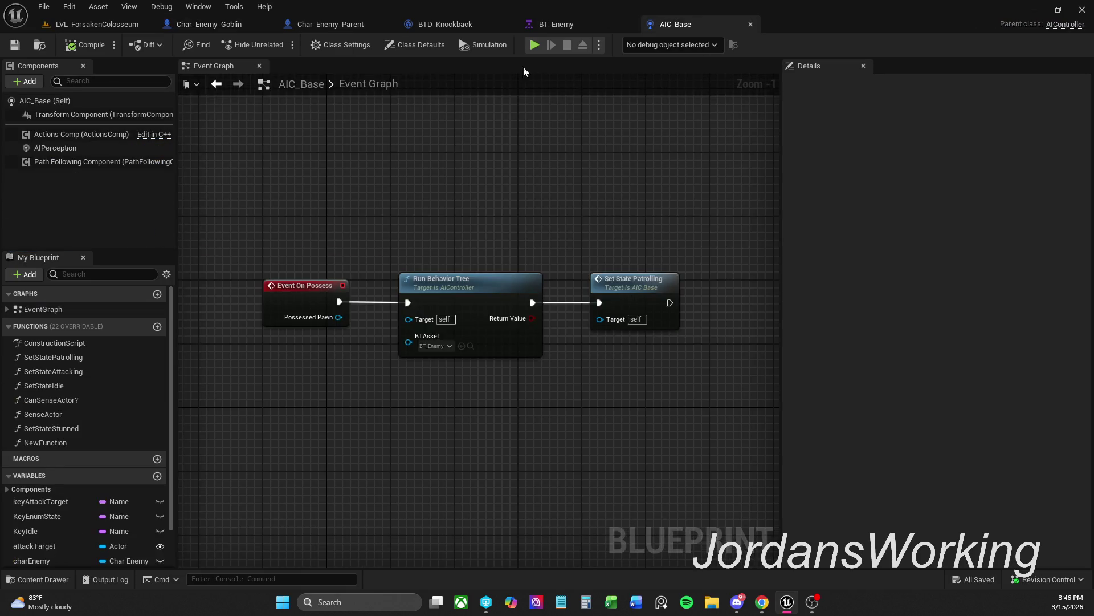
{"action": "left_click", "coordinate": [111, 24]}
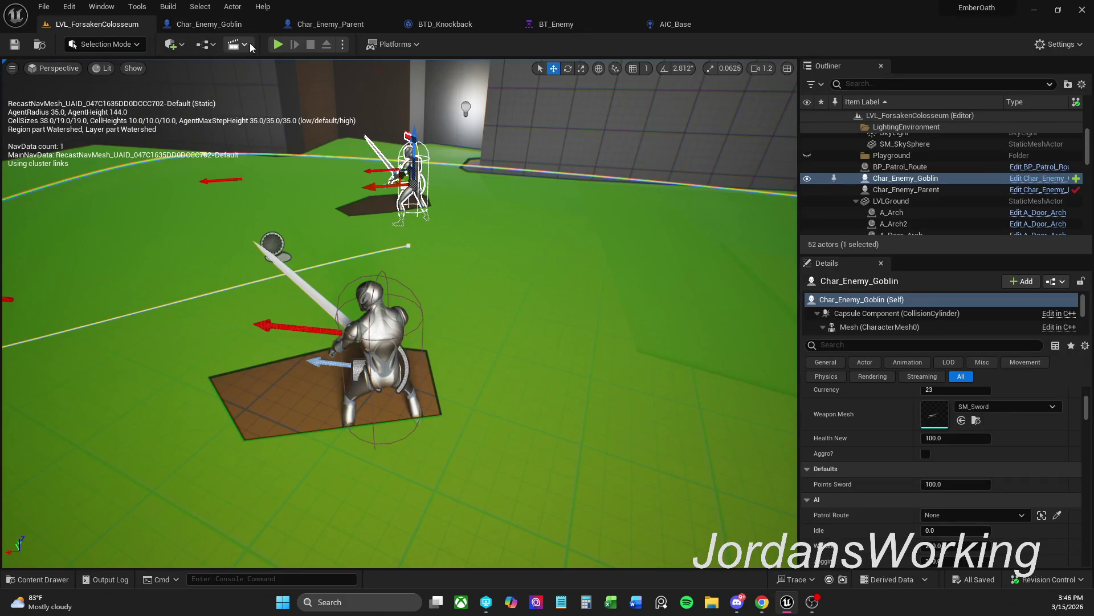
{"action": "left_click", "coordinate": [278, 44]}
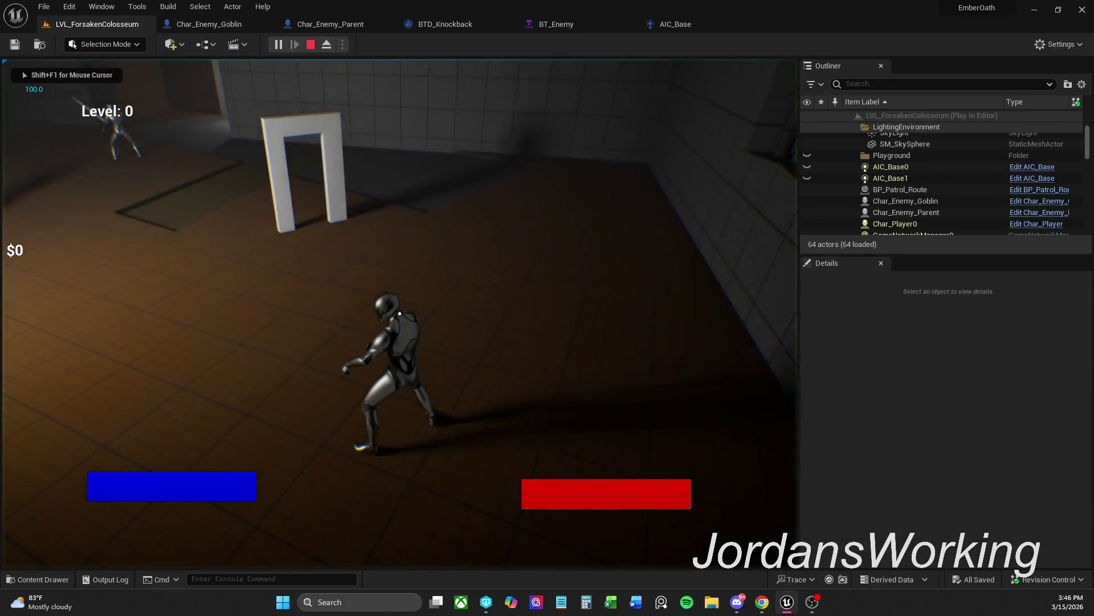
{"action": "key", "text": "w"}
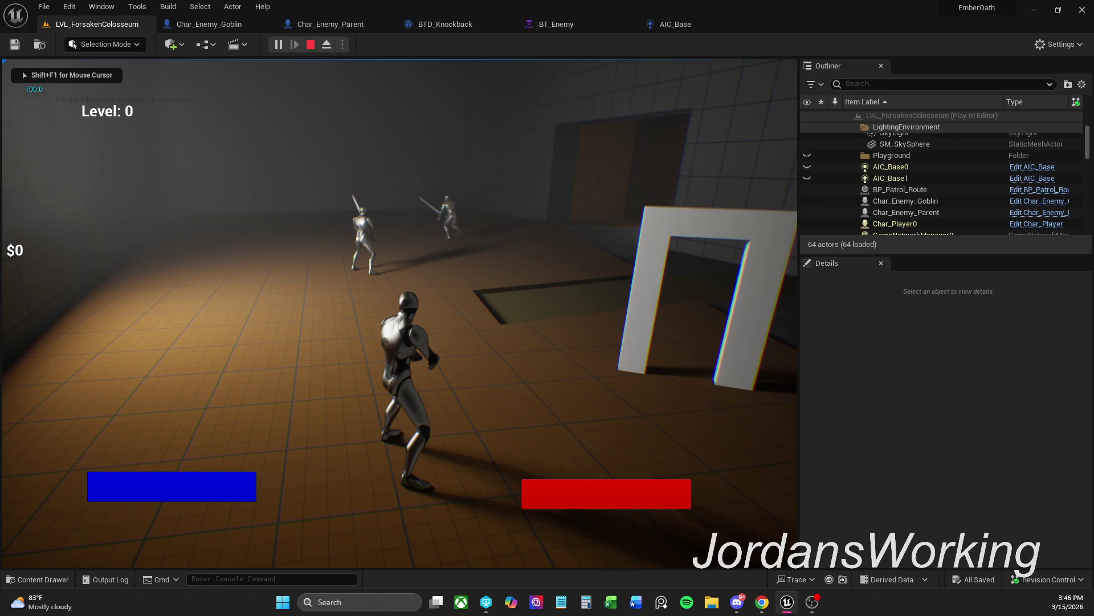
{"action": "key", "text": "w"}
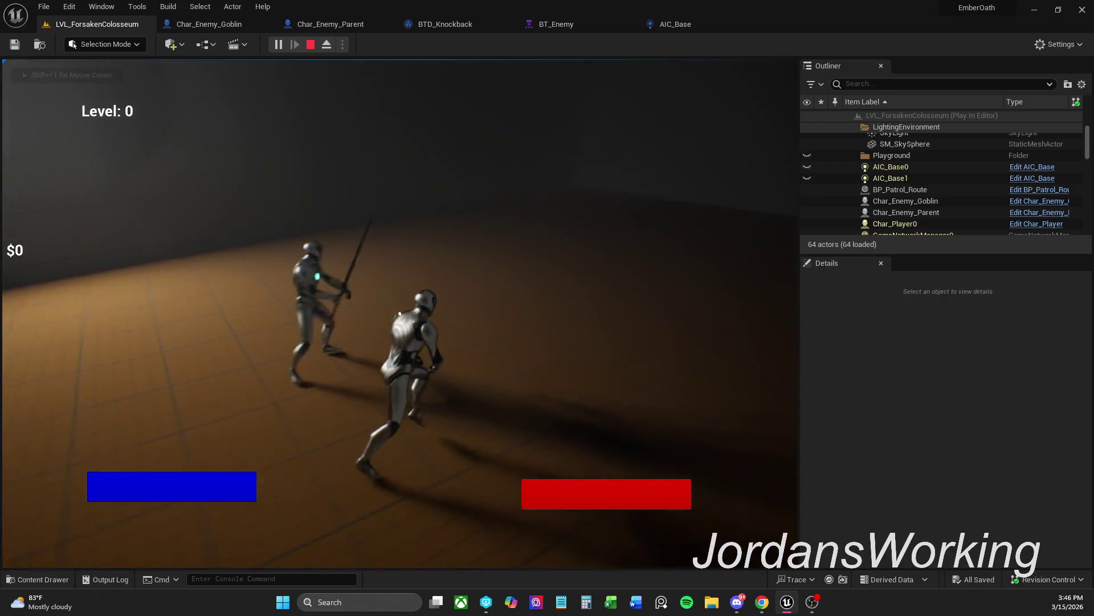
{"action": "key", "text": "w"}
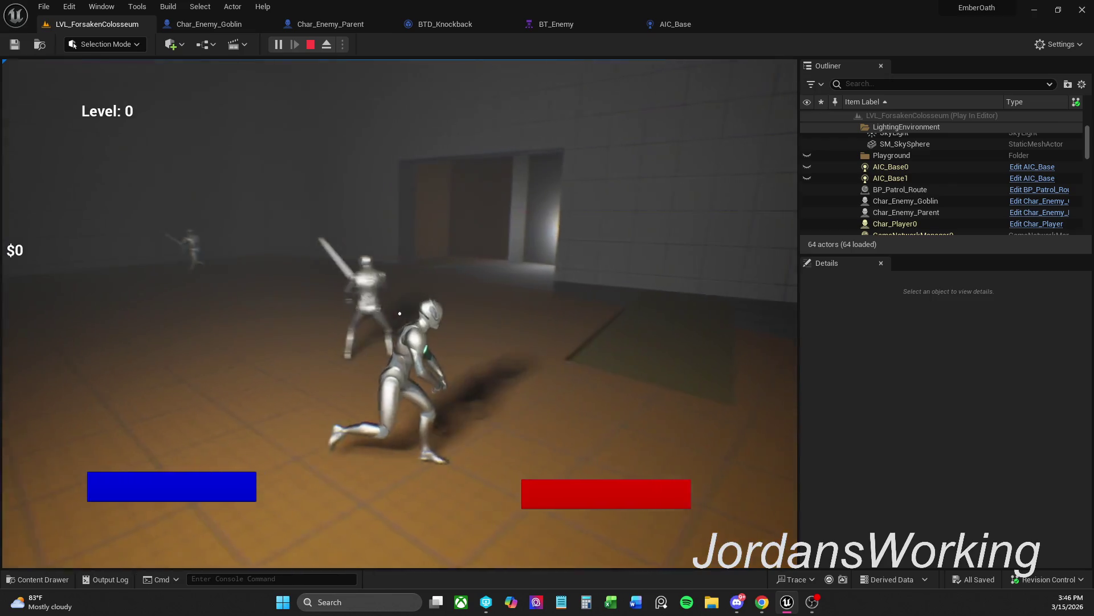
{"action": "key", "text": "w"}
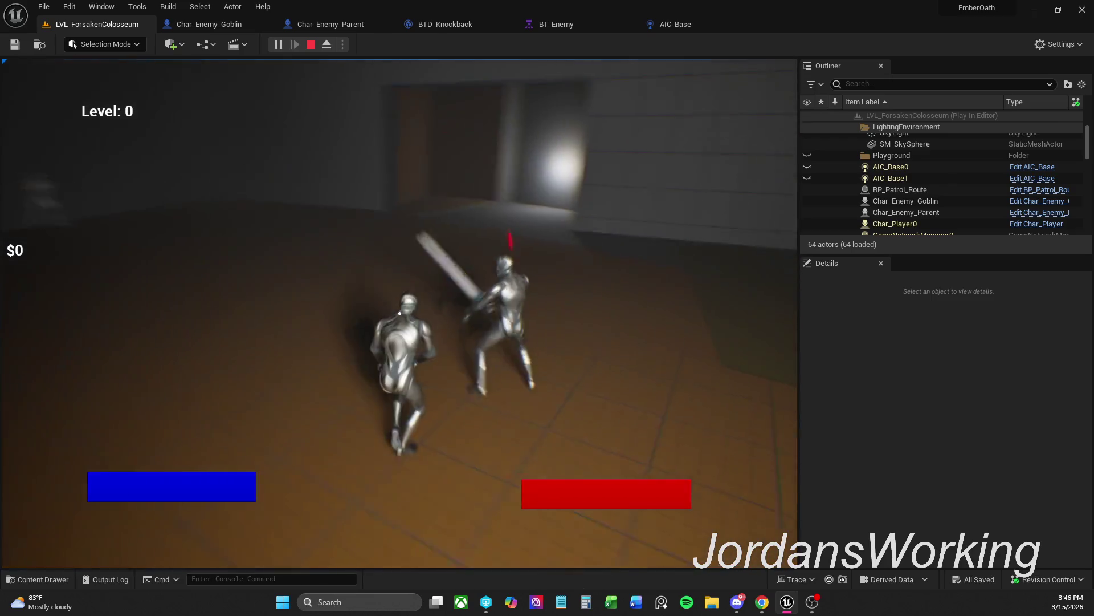
{"action": "key", "text": "w"}
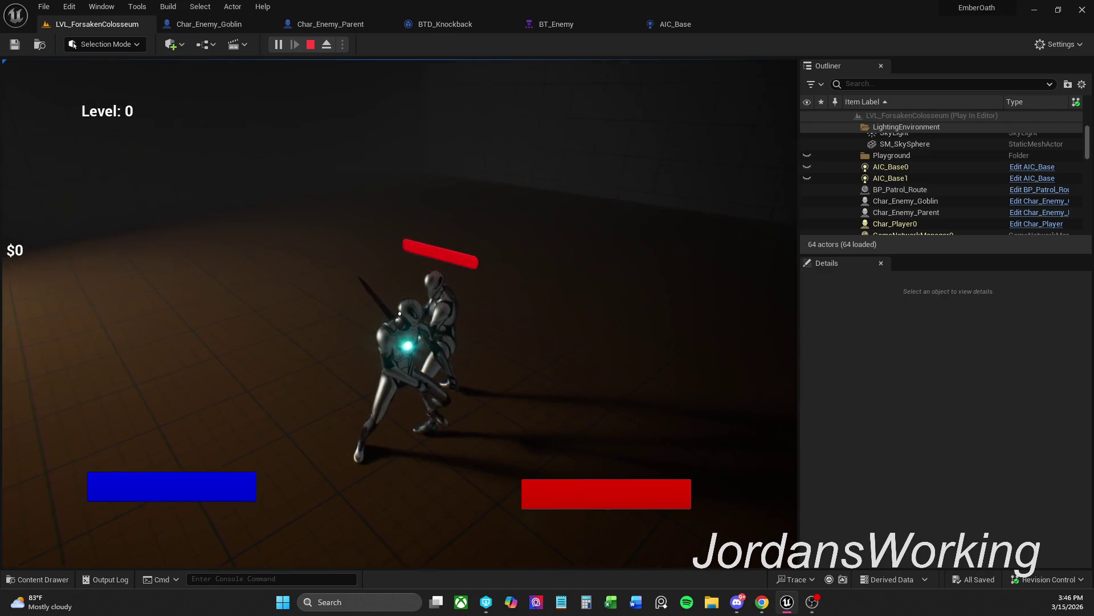
{"action": "key", "text": "Escape"}
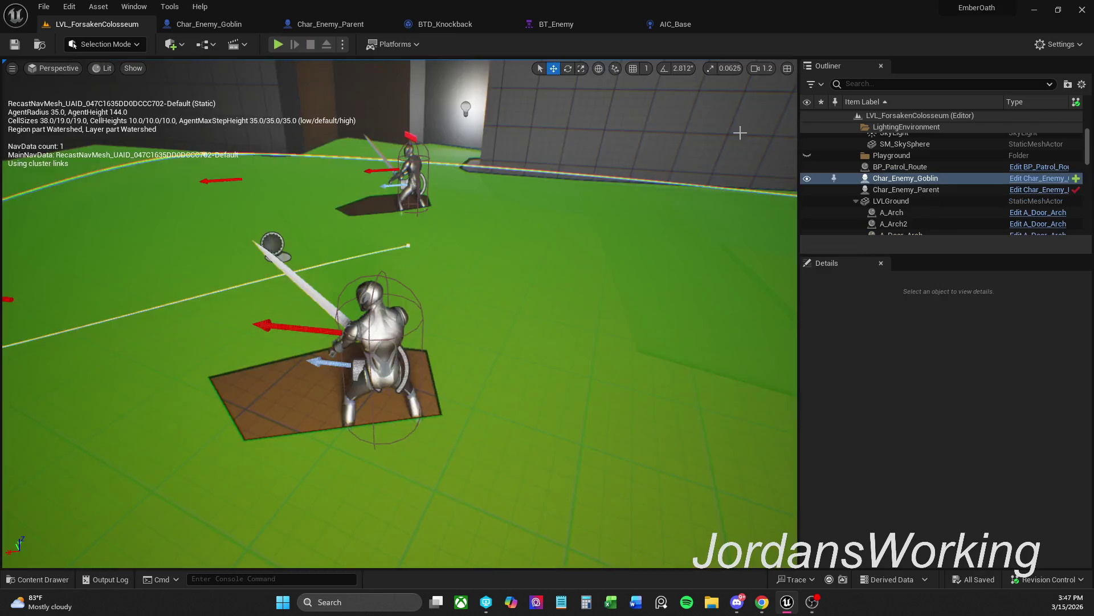
{"action": "left_click", "coordinate": [277, 44]}
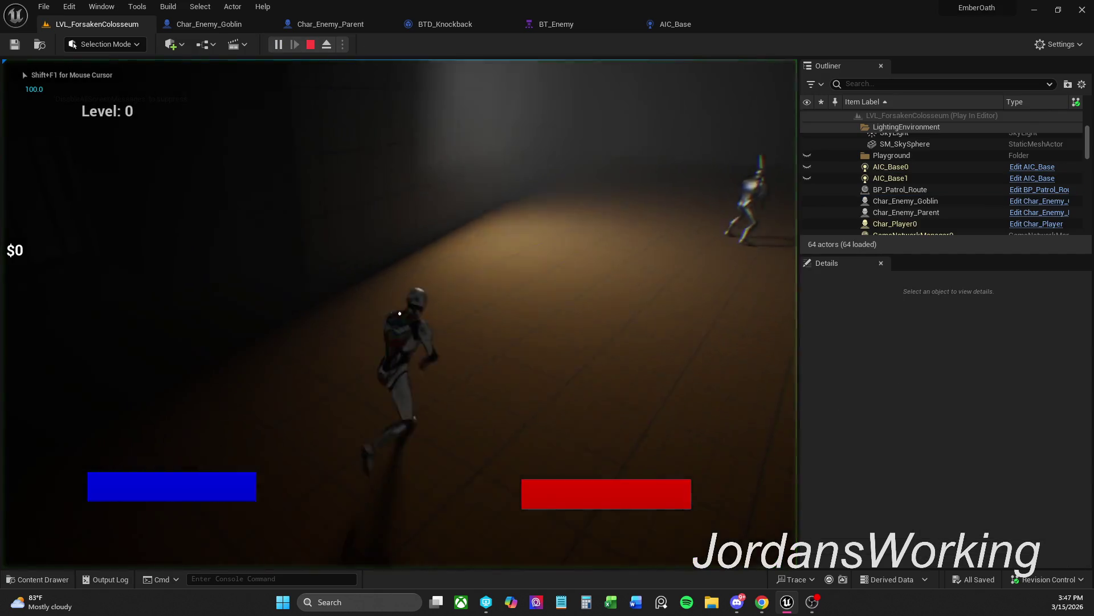
{"action": "key", "text": "w"}
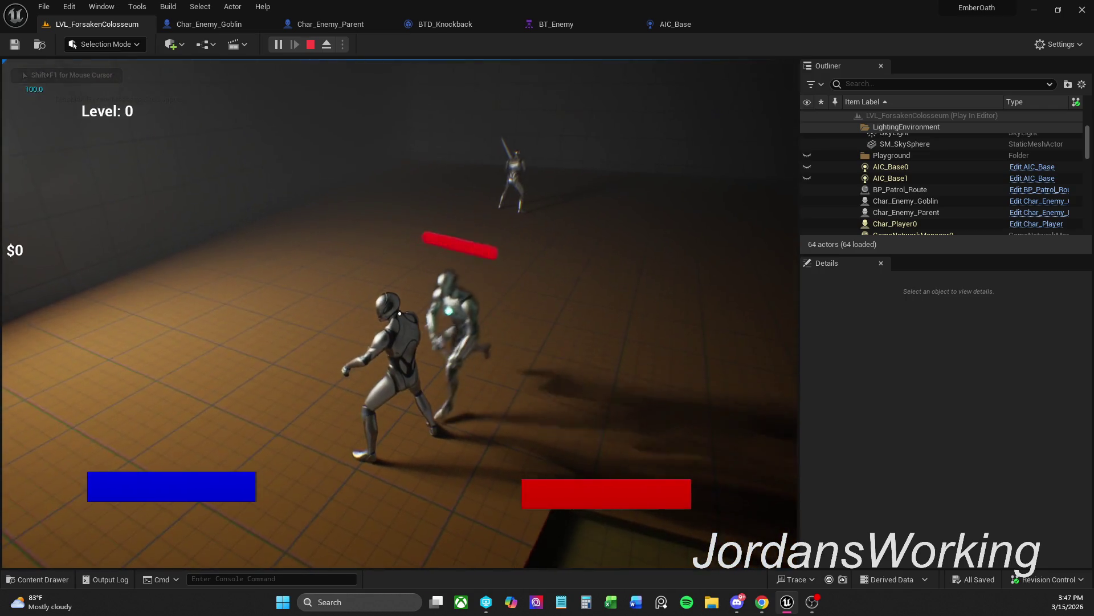
{"action": "key", "text": "Escape"}
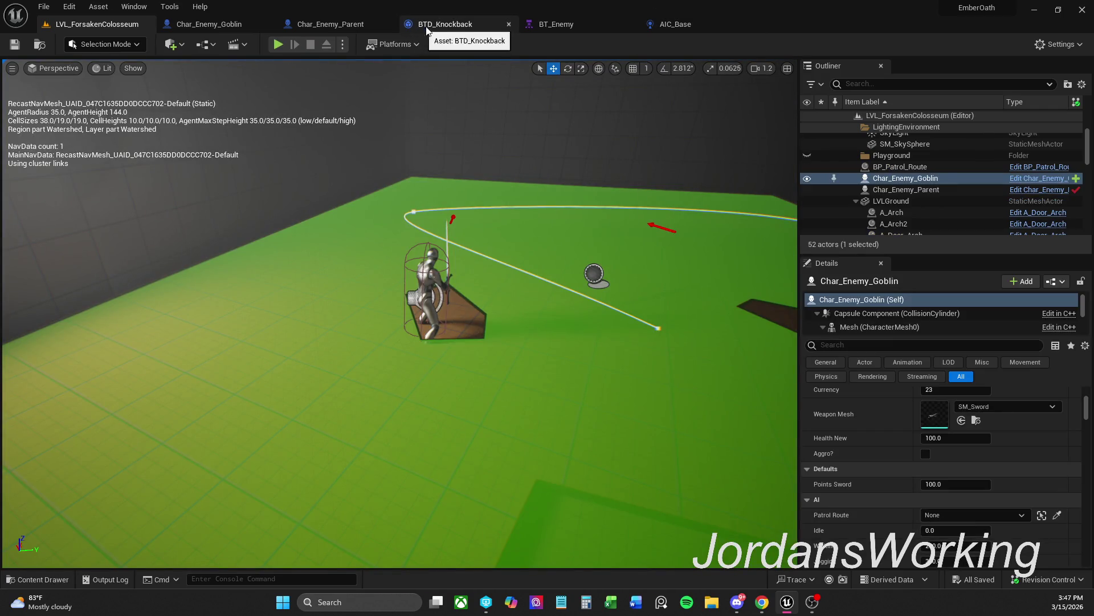
Back in the LVL_ForsakenColosseum level, save all unsaved assets
{"action": "left_click", "coordinate": [209, 24]}
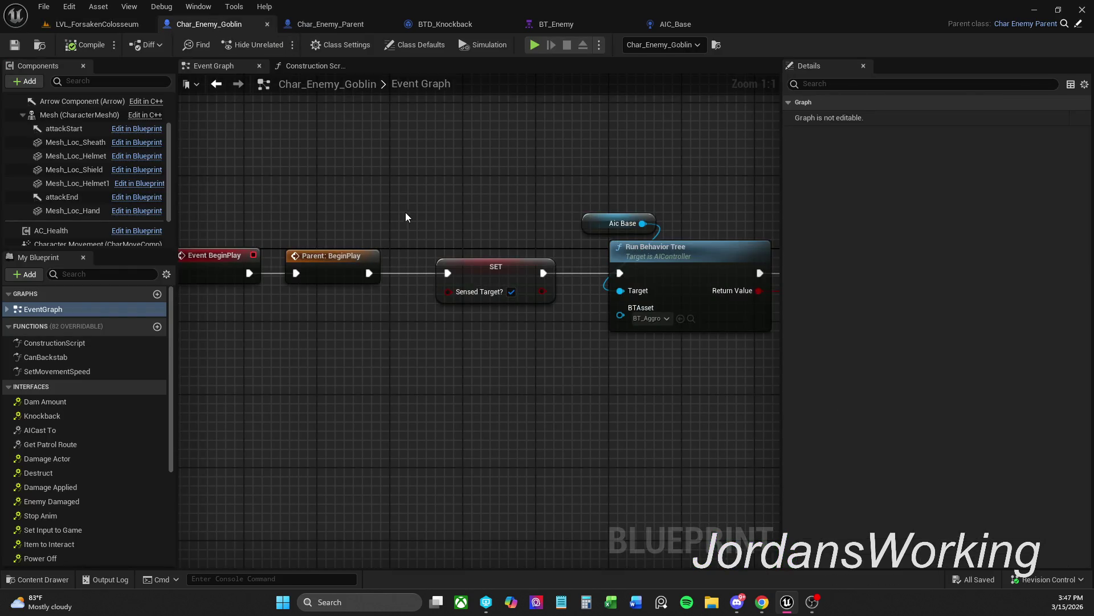
{"action": "scroll", "coordinate": [524, 198], "scroll_direction": "down", "scroll_amount": 1}
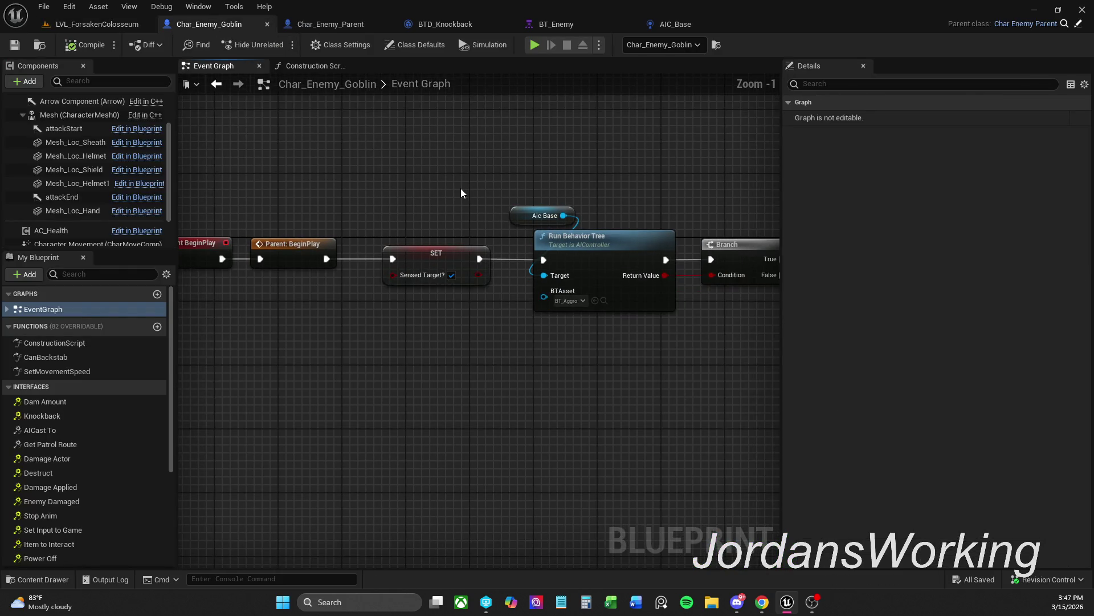
{"action": "left_click", "coordinate": [97, 24]}
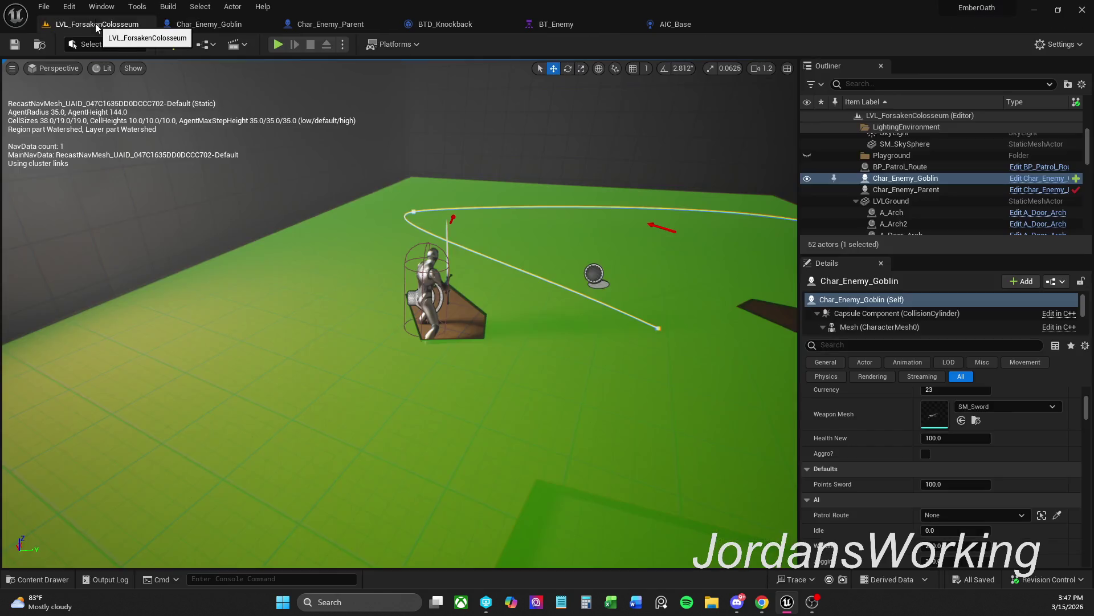
{"action": "left_click", "coordinate": [44, 6]}
{"action": "left_click", "coordinate": [87, 155]}
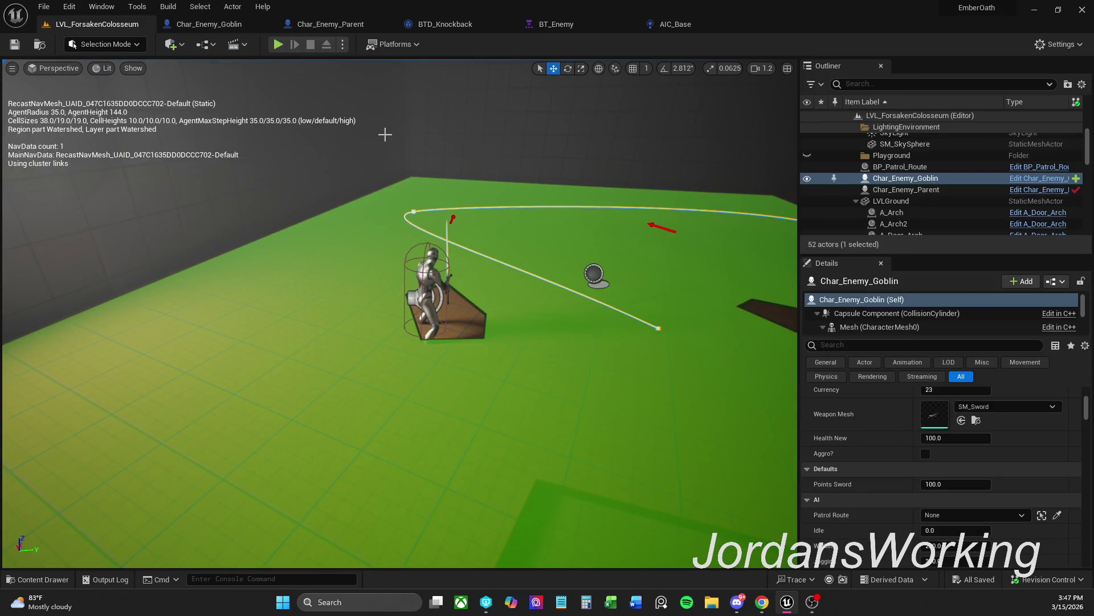
Start packaging the project for the Windows platform
{"action": "left_click", "coordinate": [411, 49]}
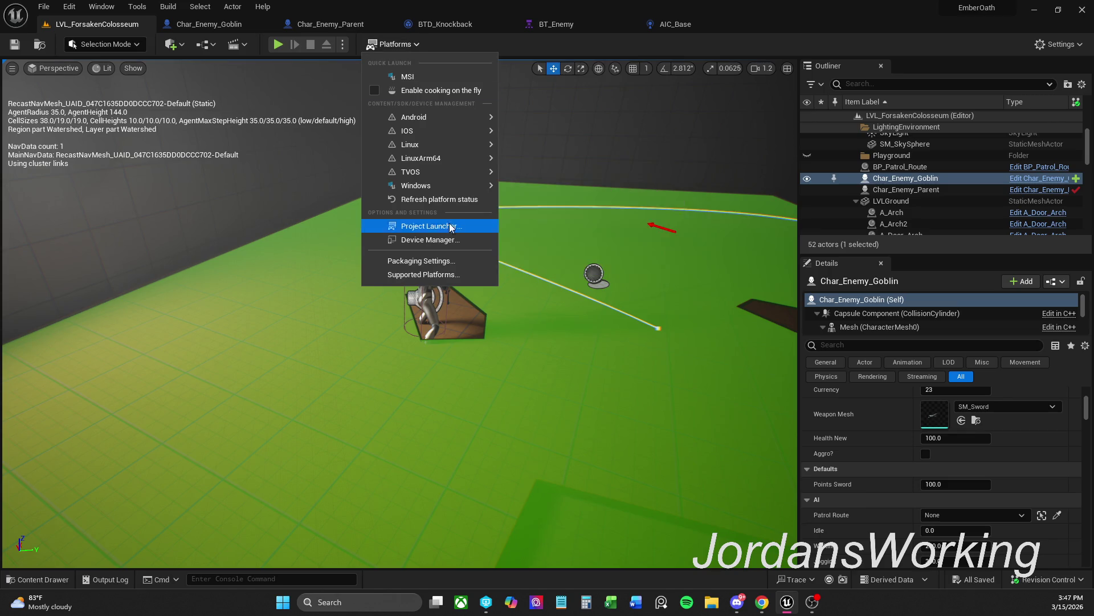
{"action": "mouse_move", "coordinate": [424, 187]}
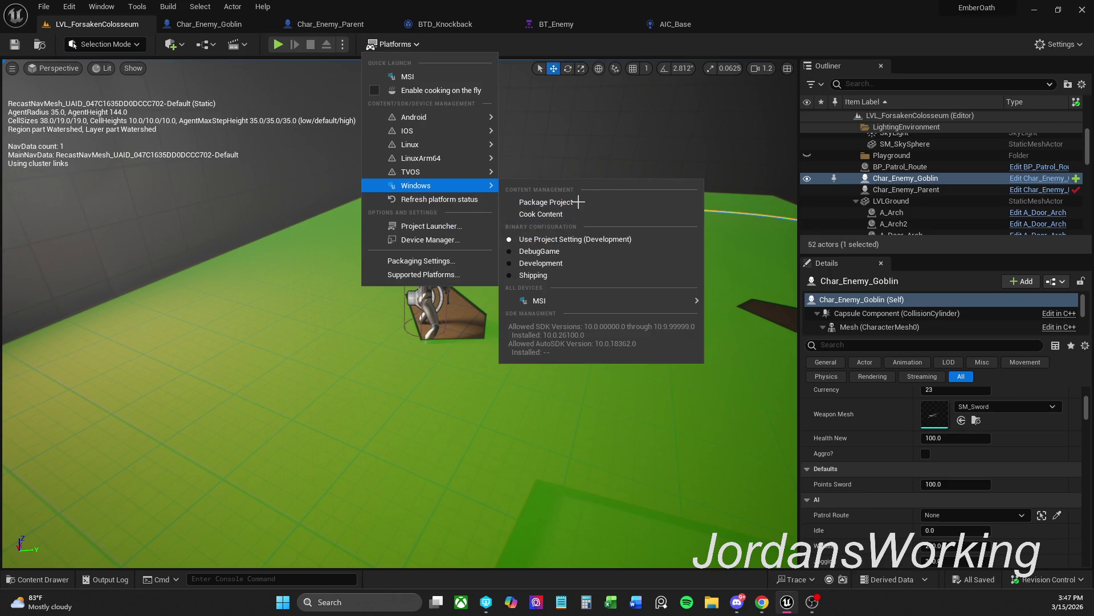
{"action": "left_click", "coordinate": [579, 203]}
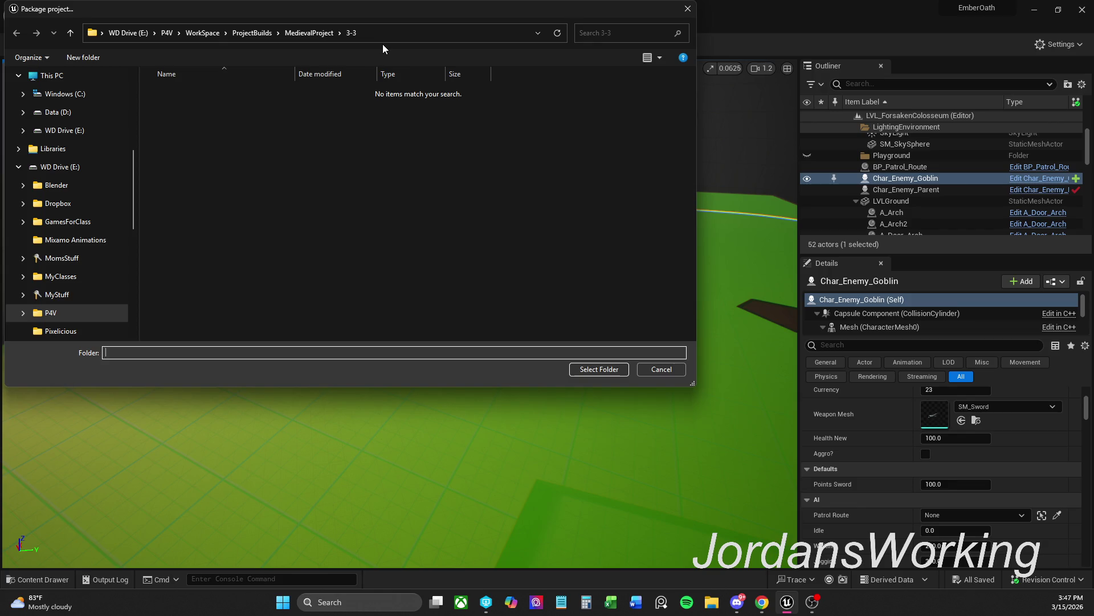
Make a new 3-15 folder under MedievalProject and choose it as the Windows package output
{"action": "left_click", "coordinate": [316, 33]}
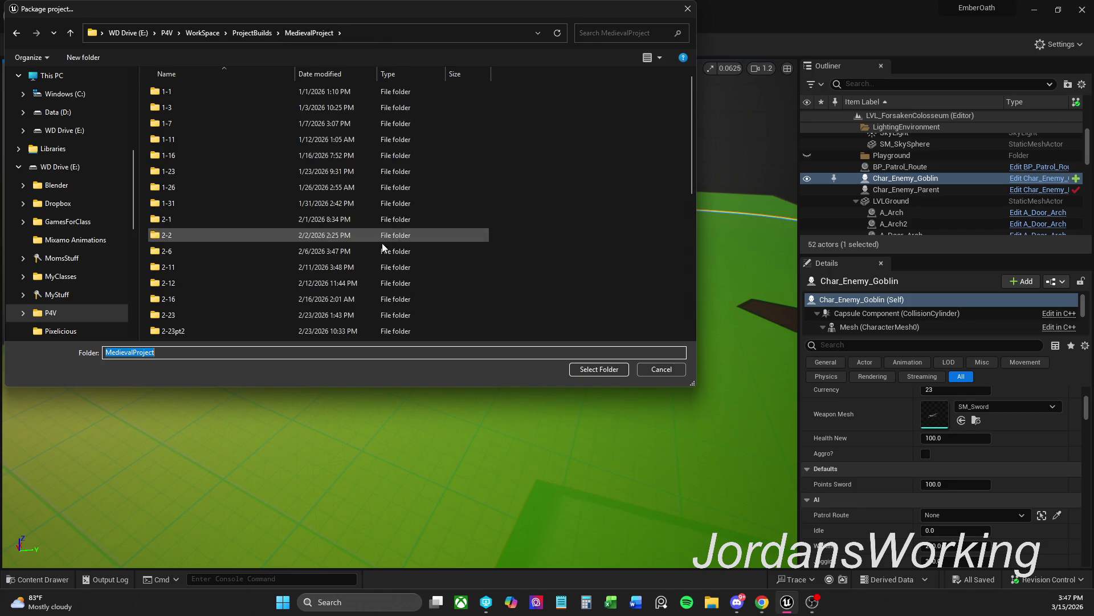
{"action": "right_click", "coordinate": [507, 303]}
{"action": "mouse_move", "coordinate": [566, 422]}
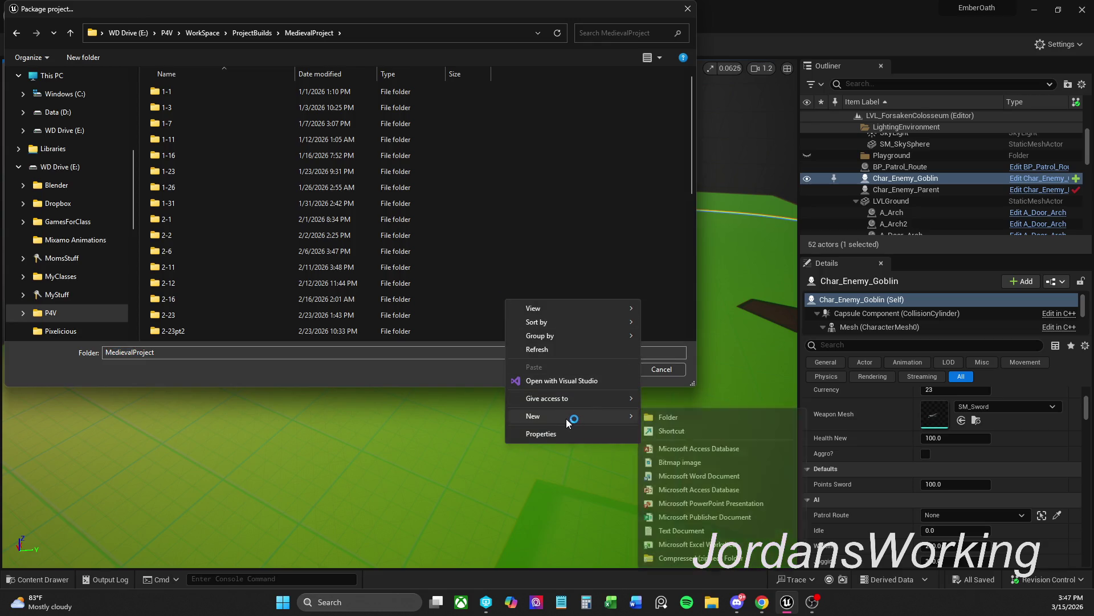
{"action": "left_click", "coordinate": [670, 419]}
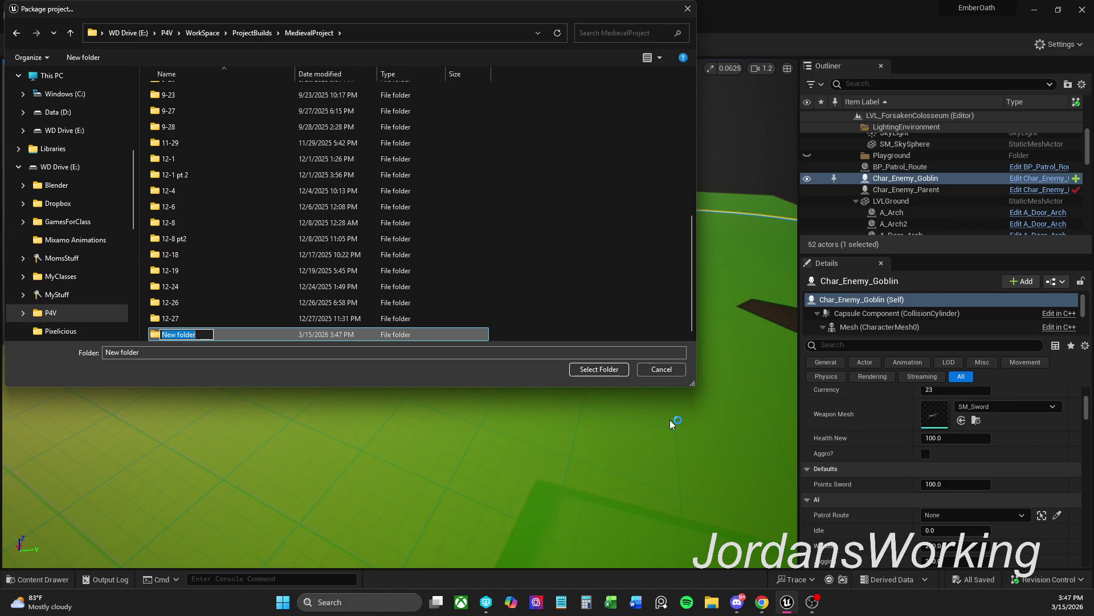
{"action": "type", "text": "3-15"}
{"action": "key", "text": "Return"}
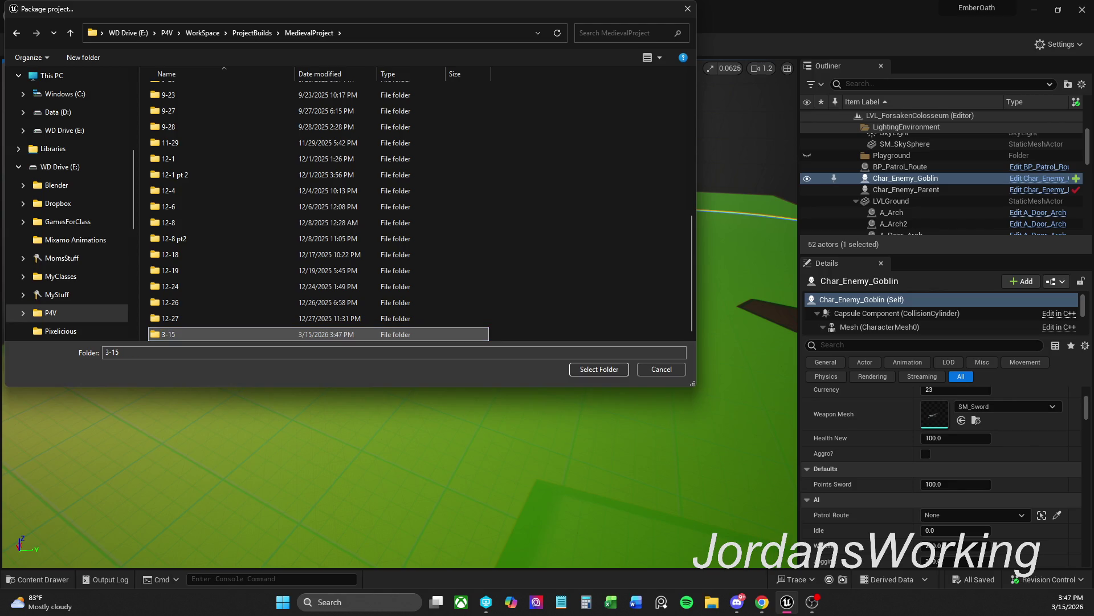
{"action": "left_click", "coordinate": [604, 370]}
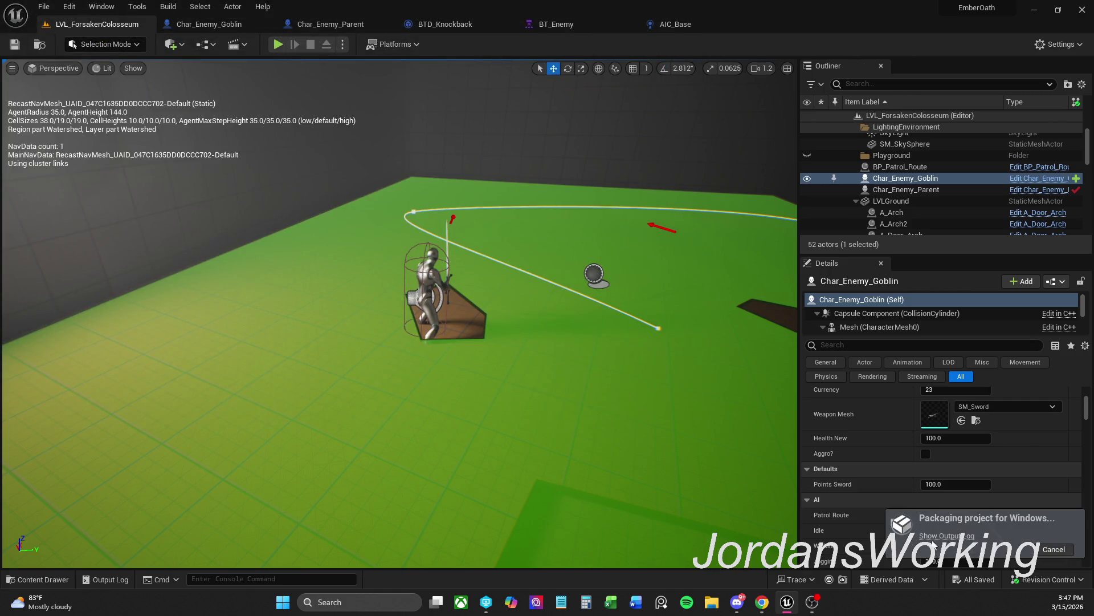
Scroll back through the packaging output log to read the build errors, then close it
{"action": "left_click", "coordinate": [946, 536]}
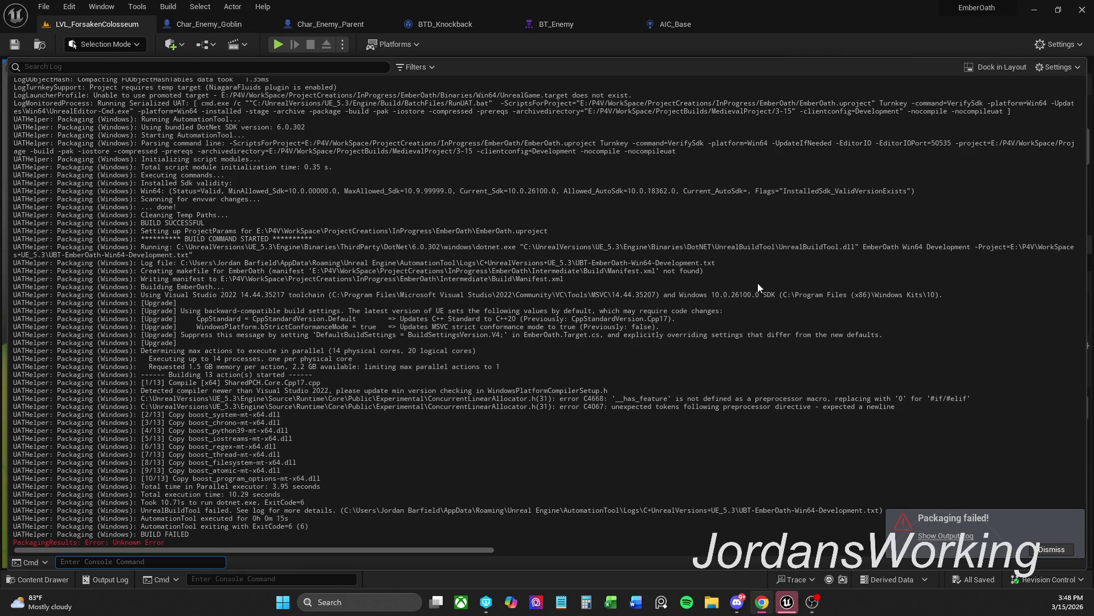
{"action": "scroll", "coordinate": [728, 354], "scroll_direction": "up", "scroll_amount": 4}
{"action": "left_click", "coordinate": [728, 354]}
{"action": "scroll", "coordinate": [728, 354], "scroll_direction": "up", "scroll_amount": 4}
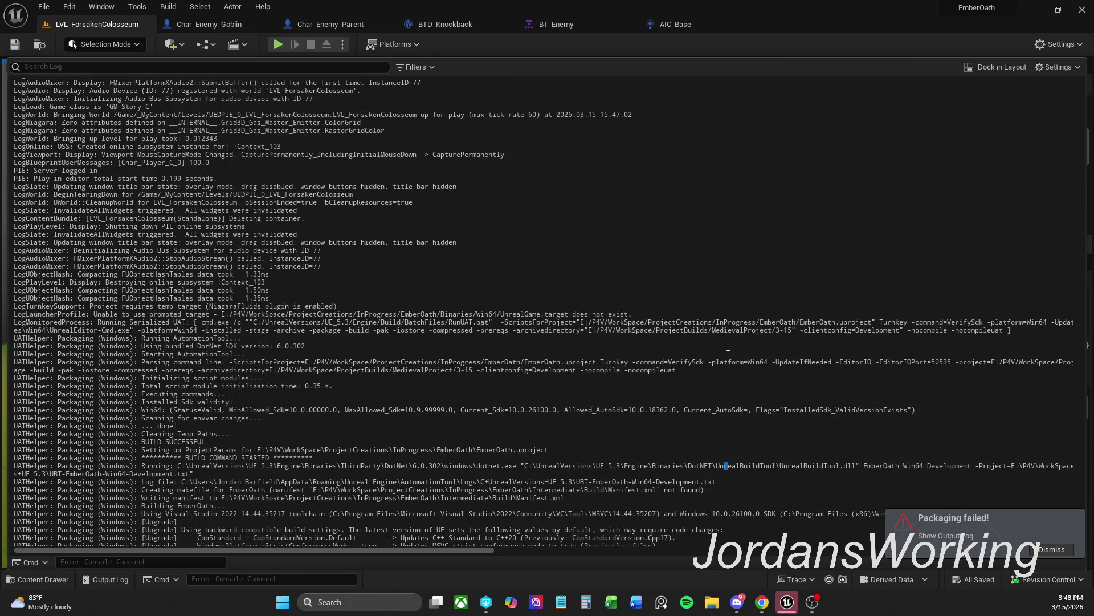
{"action": "scroll", "coordinate": [728, 354], "scroll_direction": "up", "scroll_amount": 20}
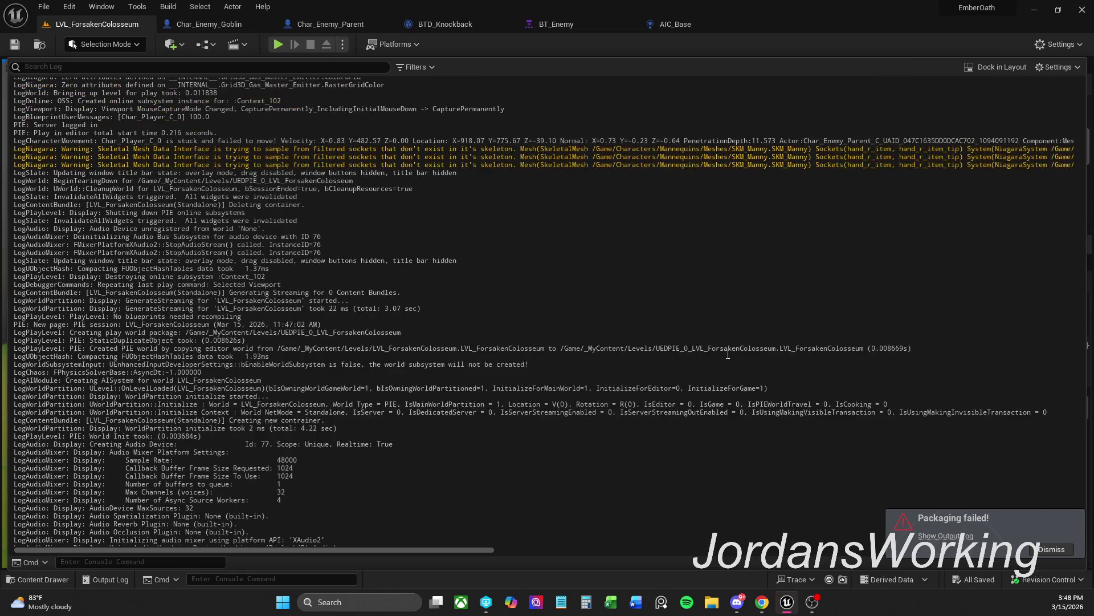
{"action": "scroll", "coordinate": [728, 354], "scroll_direction": "up", "scroll_amount": 4}
{"action": "scroll", "coordinate": [727, 354], "scroll_direction": "up", "scroll_amount": 20}
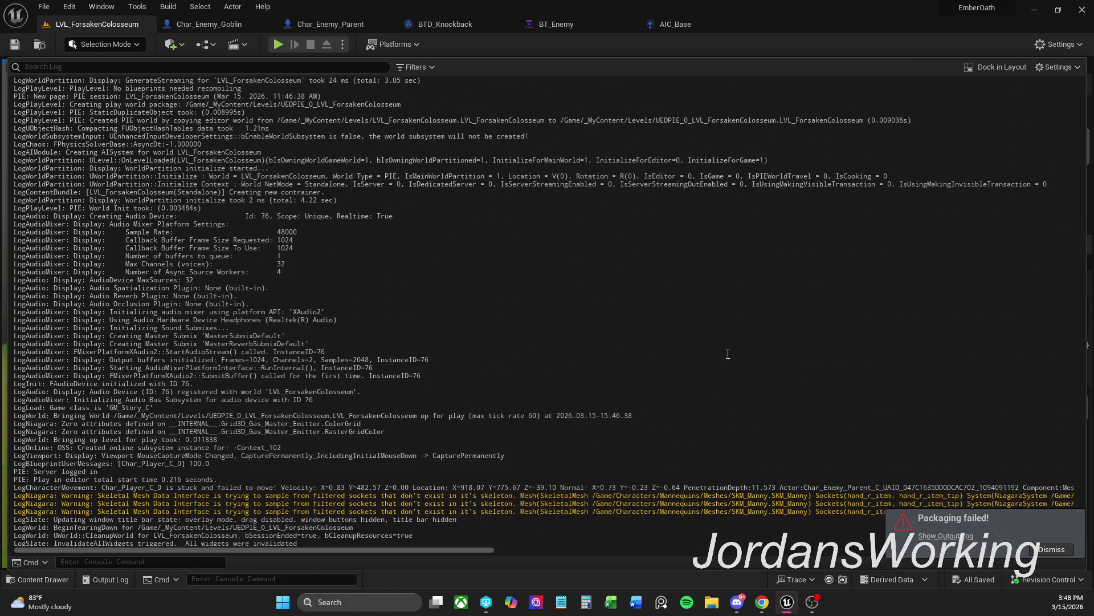
{"action": "scroll", "coordinate": [728, 354], "scroll_direction": "up", "scroll_amount": 20}
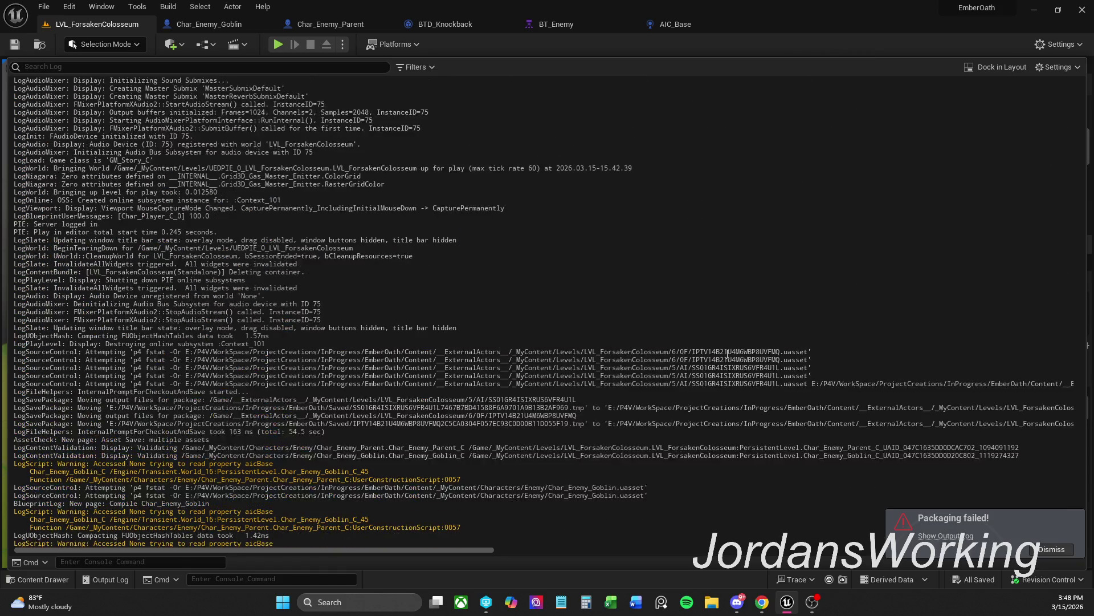
{"action": "scroll", "coordinate": [727, 354], "scroll_direction": "up", "scroll_amount": 20}
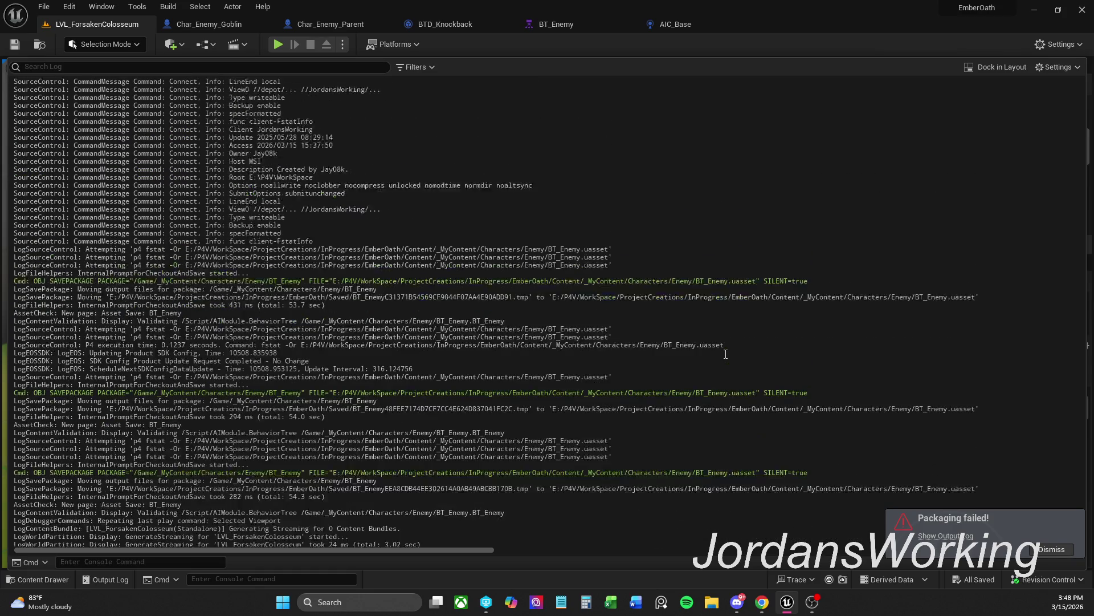
{"action": "scroll", "coordinate": [749, 335], "scroll_direction": "up", "scroll_amount": 10}
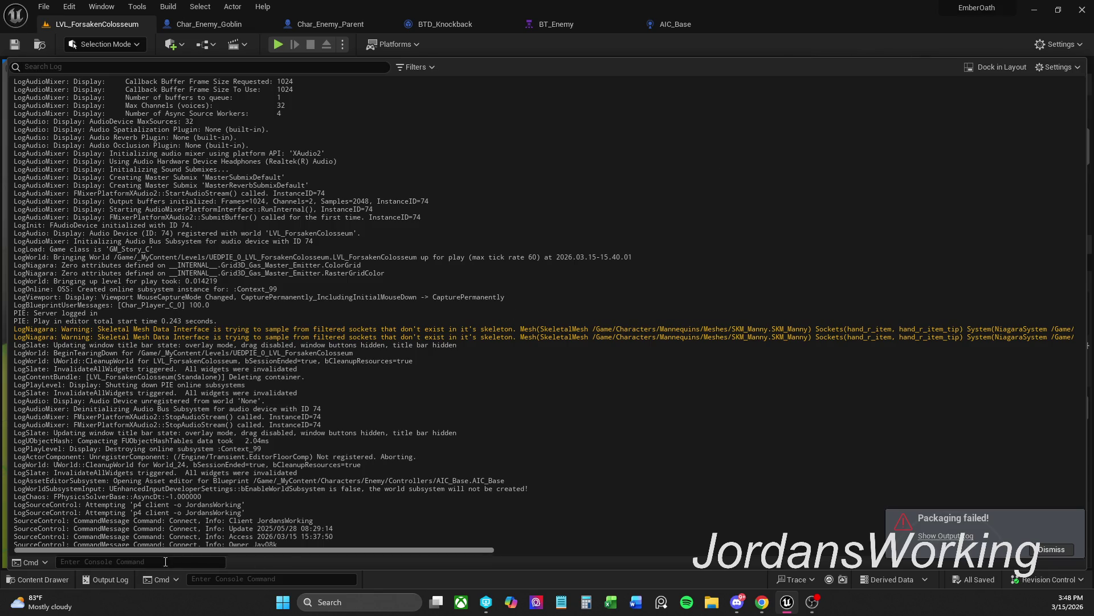
{"action": "left_click", "coordinate": [106, 579]}
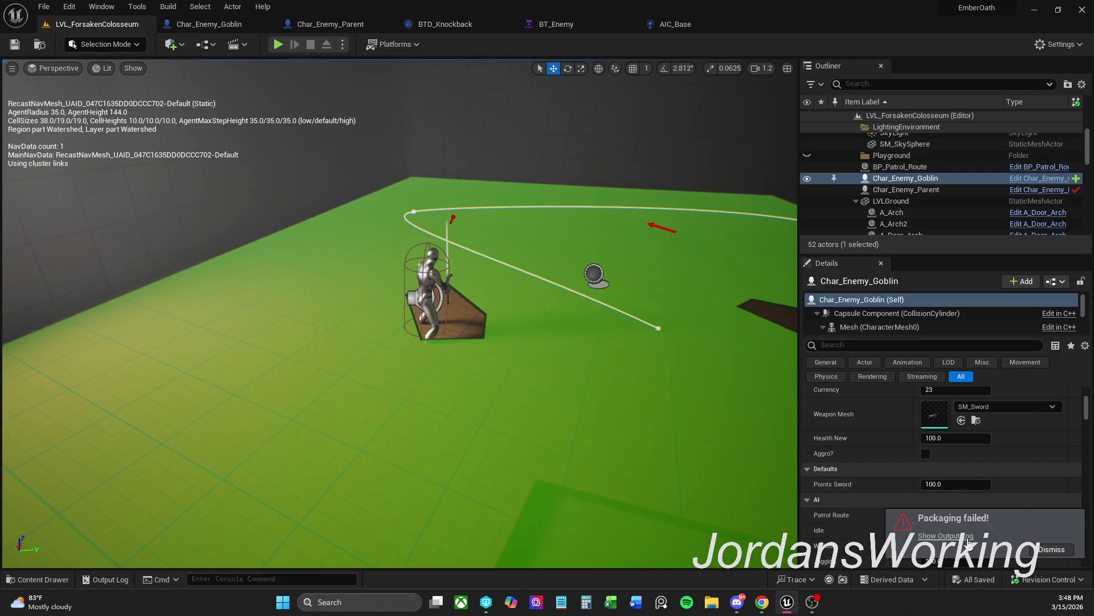
Dismiss the packaging-failed notice, play-test by running forward across the arena, then stop
{"action": "left_click", "coordinate": [1054, 549]}
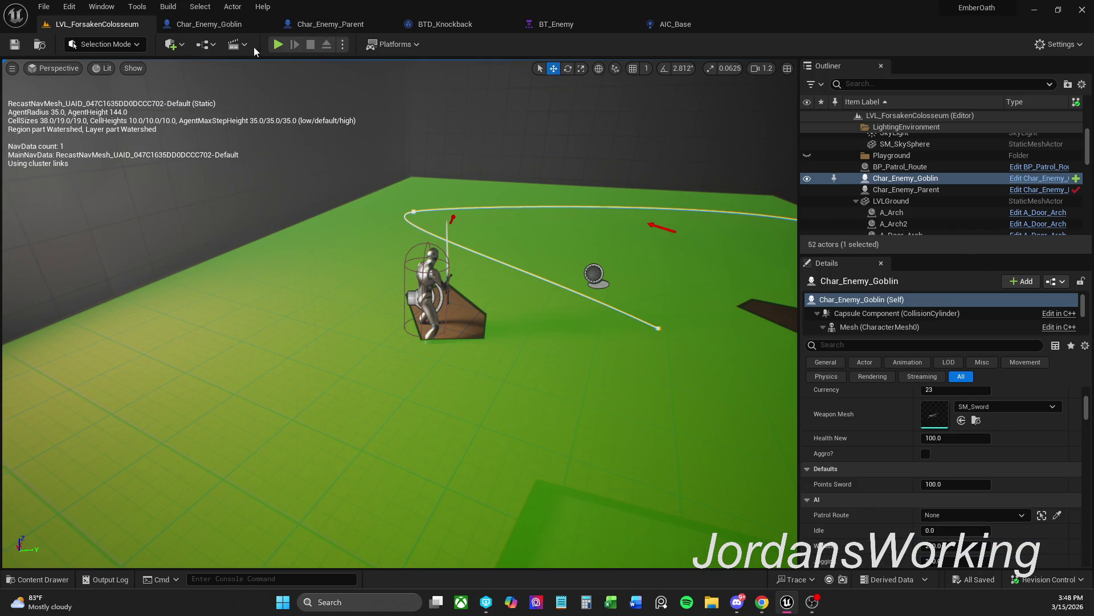
{"action": "left_click", "coordinate": [278, 44]}
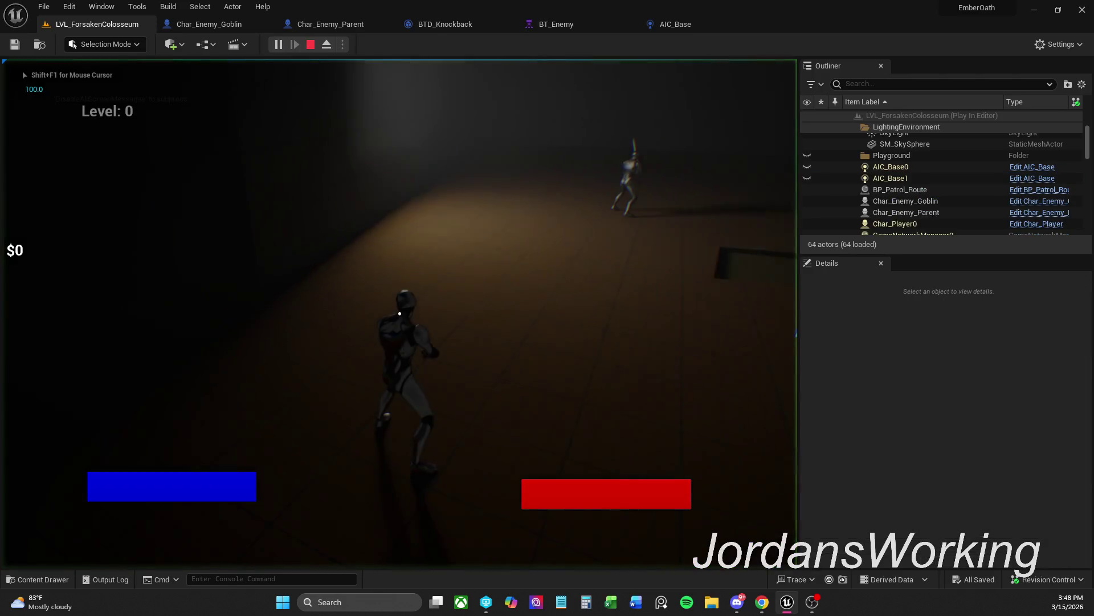
{"action": "key", "text": "w"}
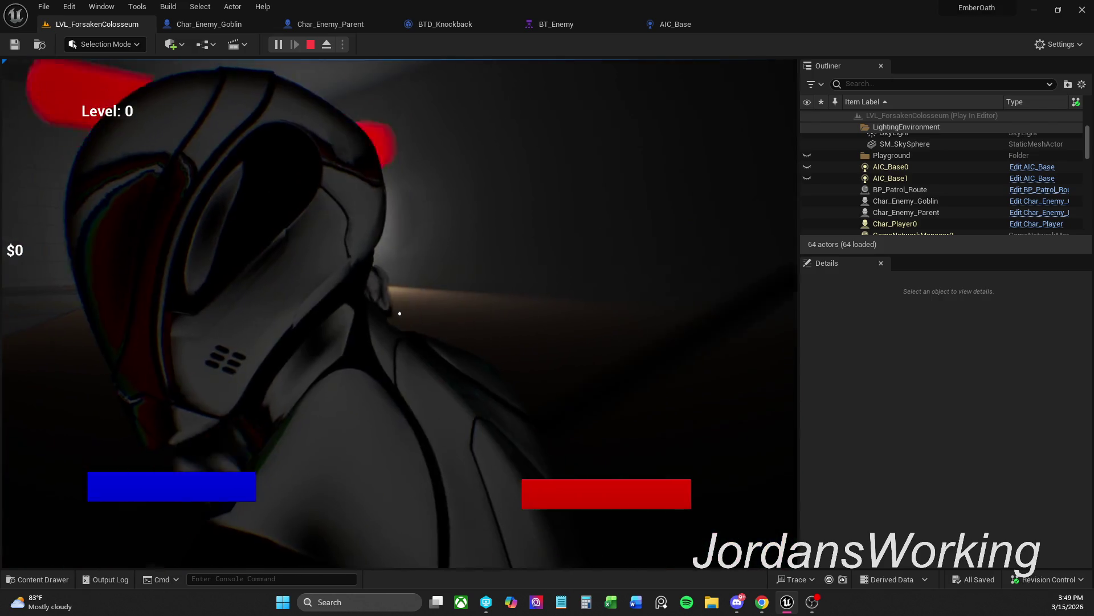
{"action": "key", "text": "Escape"}
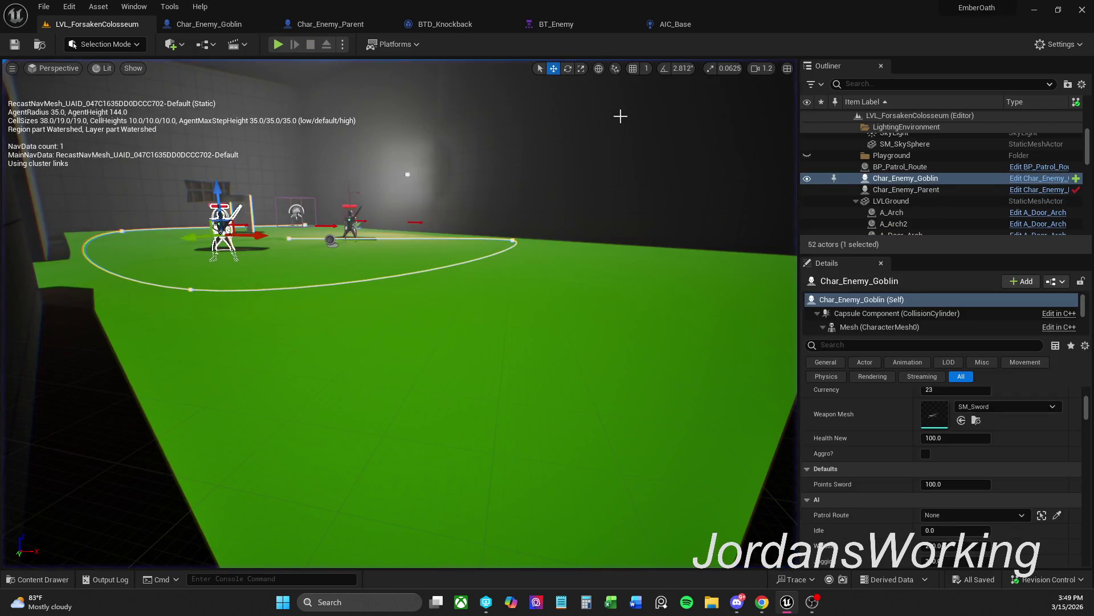
{"action": "left_click", "coordinate": [41, 6]}
{"action": "left_click", "coordinate": [86, 75]}
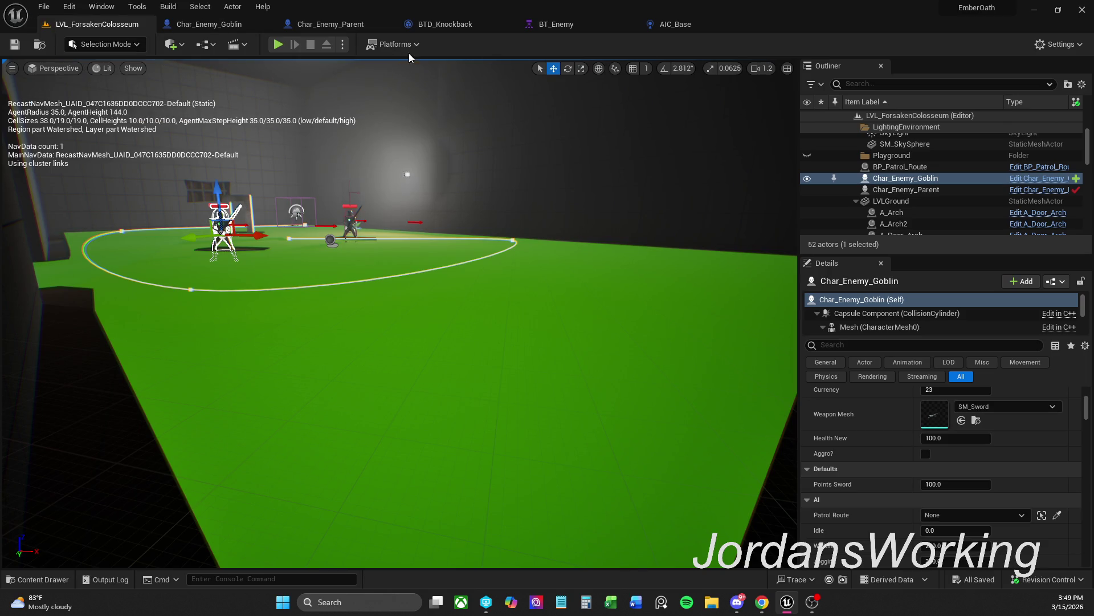